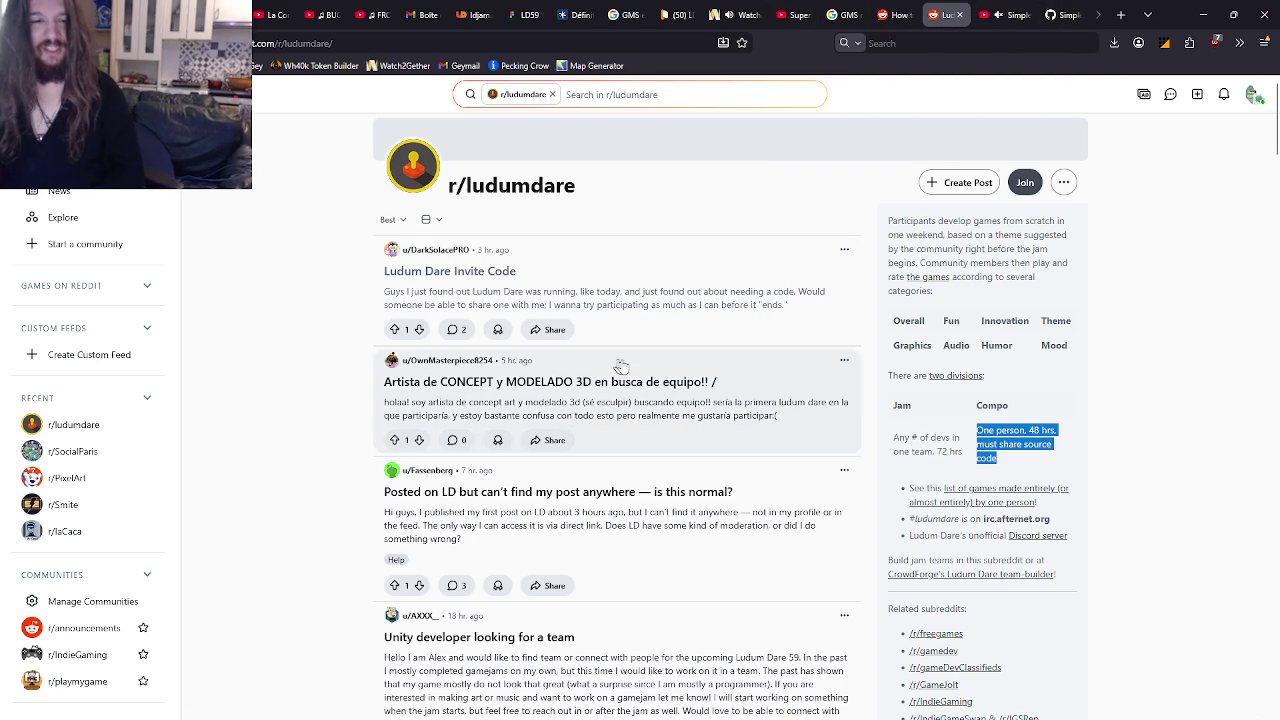
# Step: Minimize the Reddit browser, return to GitKraken, and open pull request #5 'Simple Light System'
pyautogui.click(1200, 10)
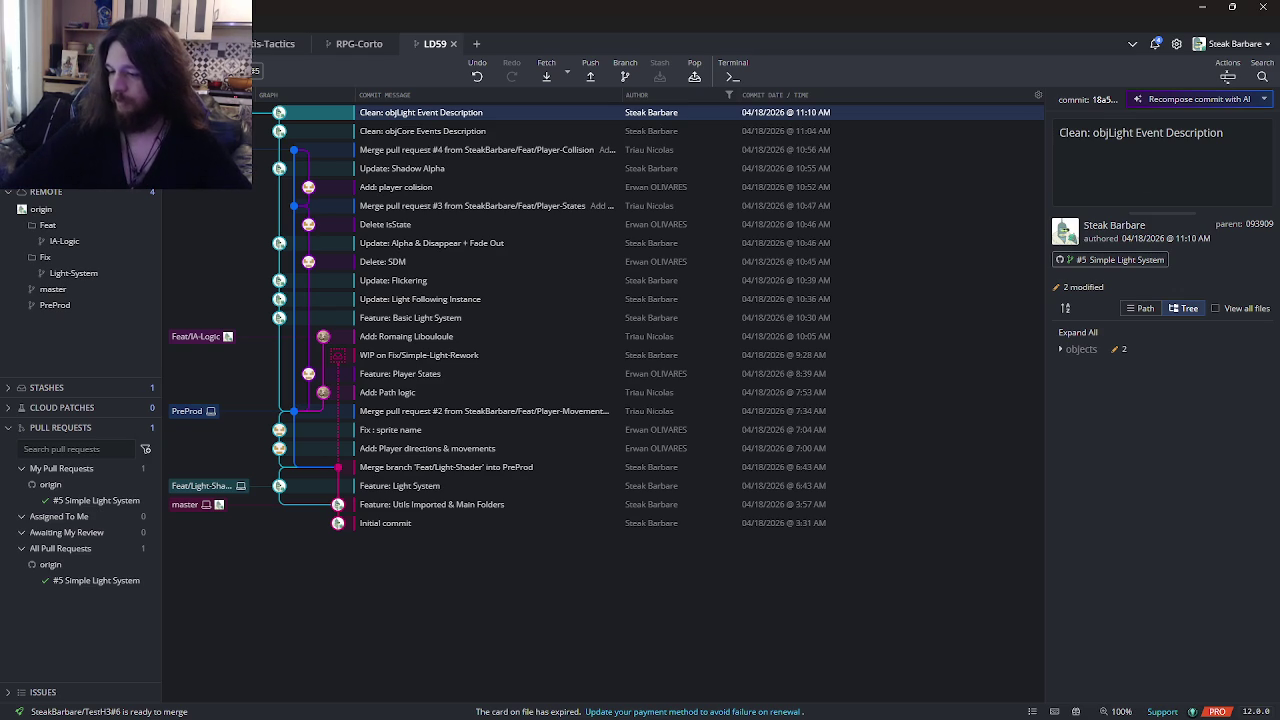
pyautogui.press('super+d')
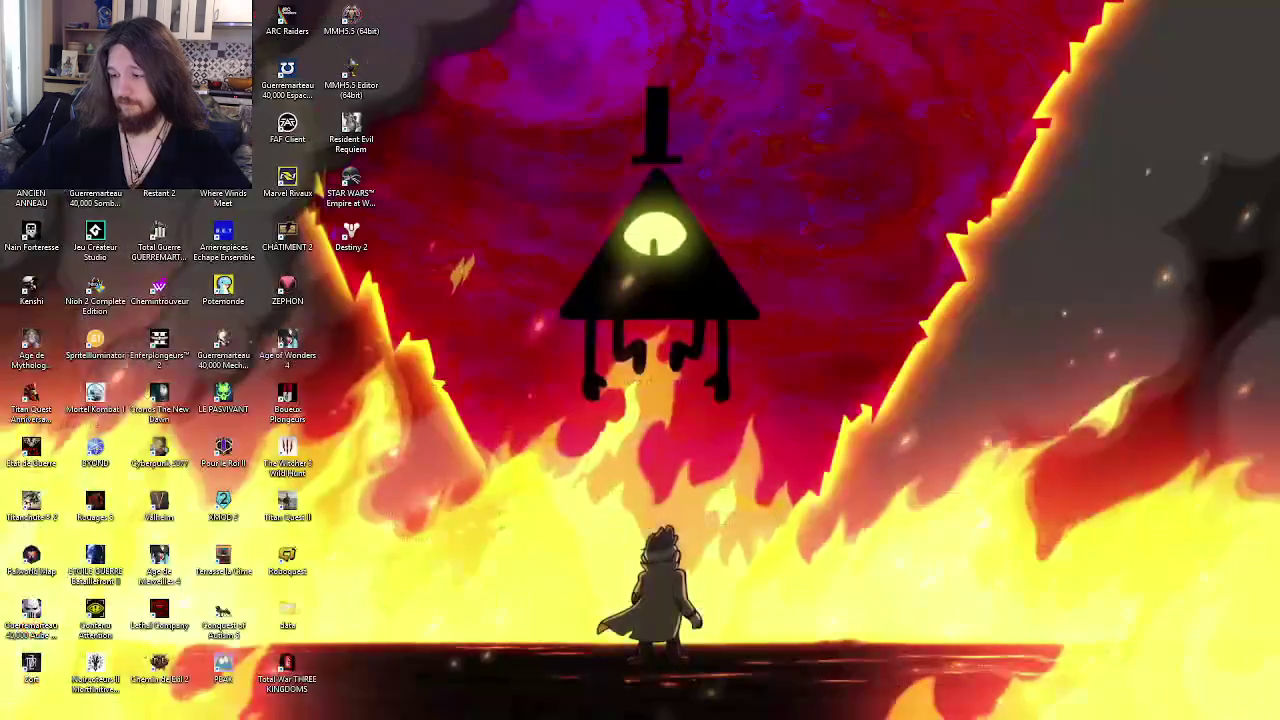
pyautogui.hotkey('alt', 'Tab')
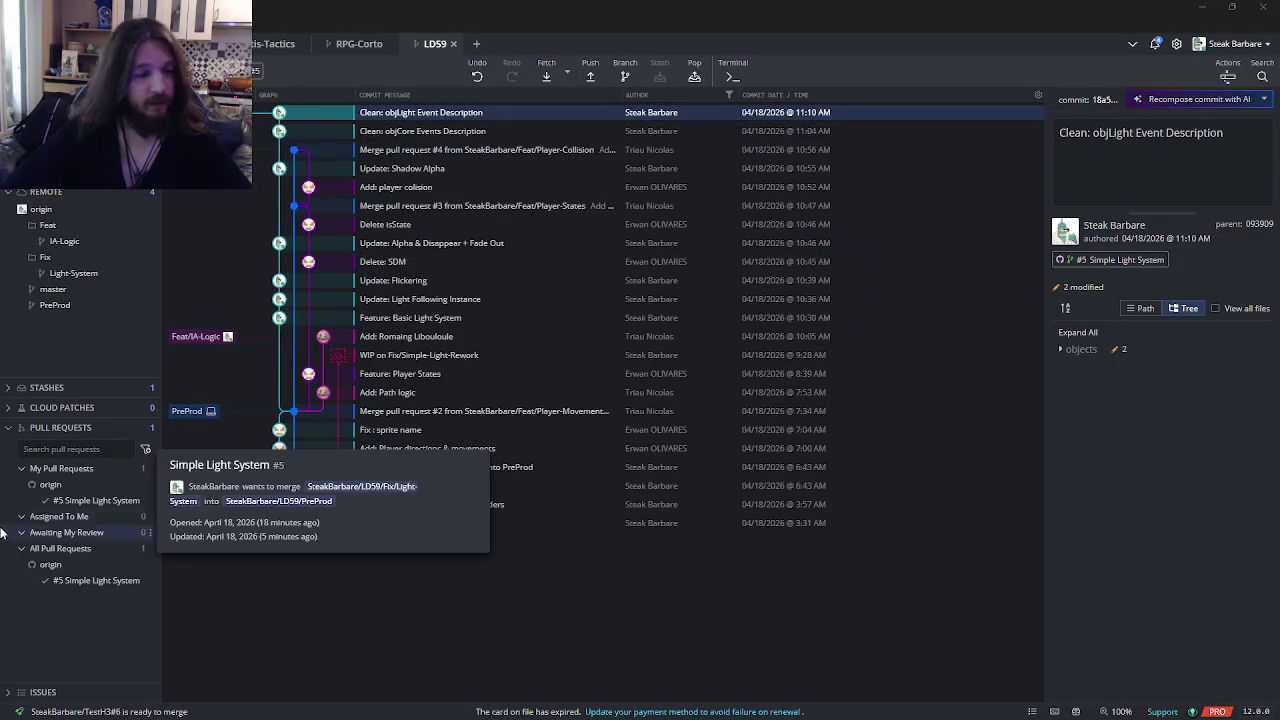
pyautogui.click(75, 501)
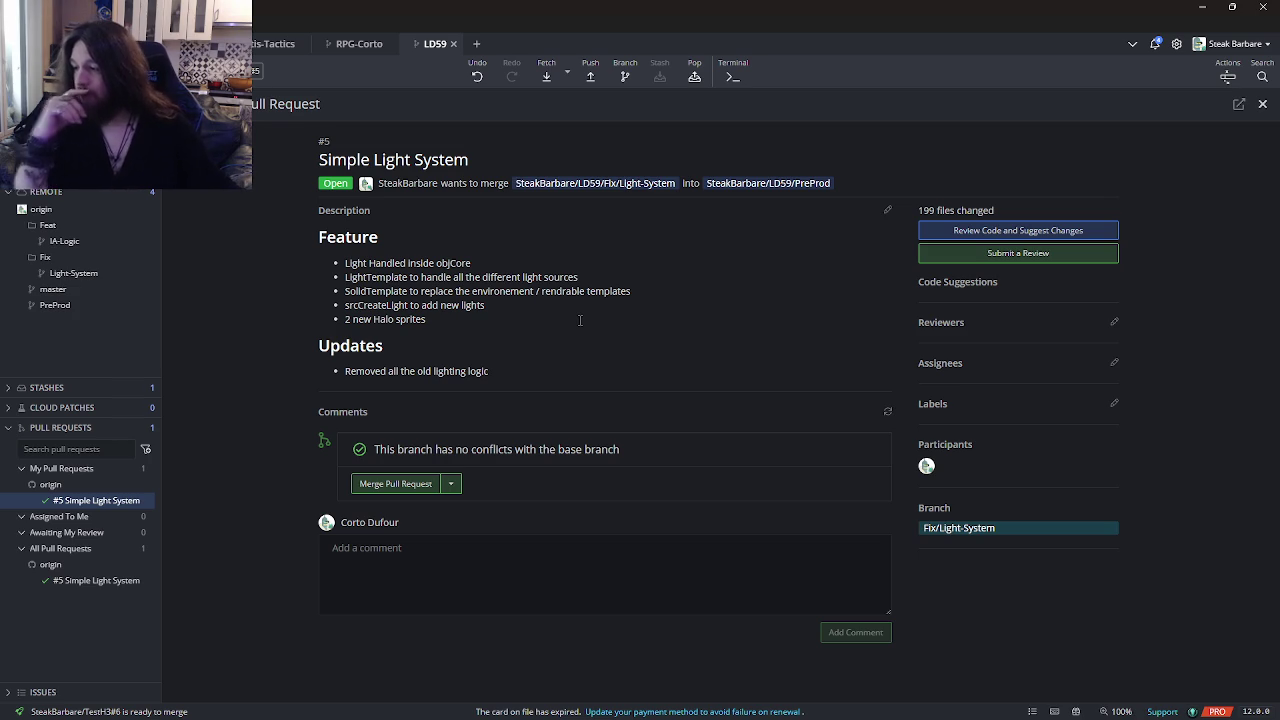
# Step: Merge pull request #5 from Fix/Light-System into PreProd in GitKraken
pyautogui.moveTo(405, 718)
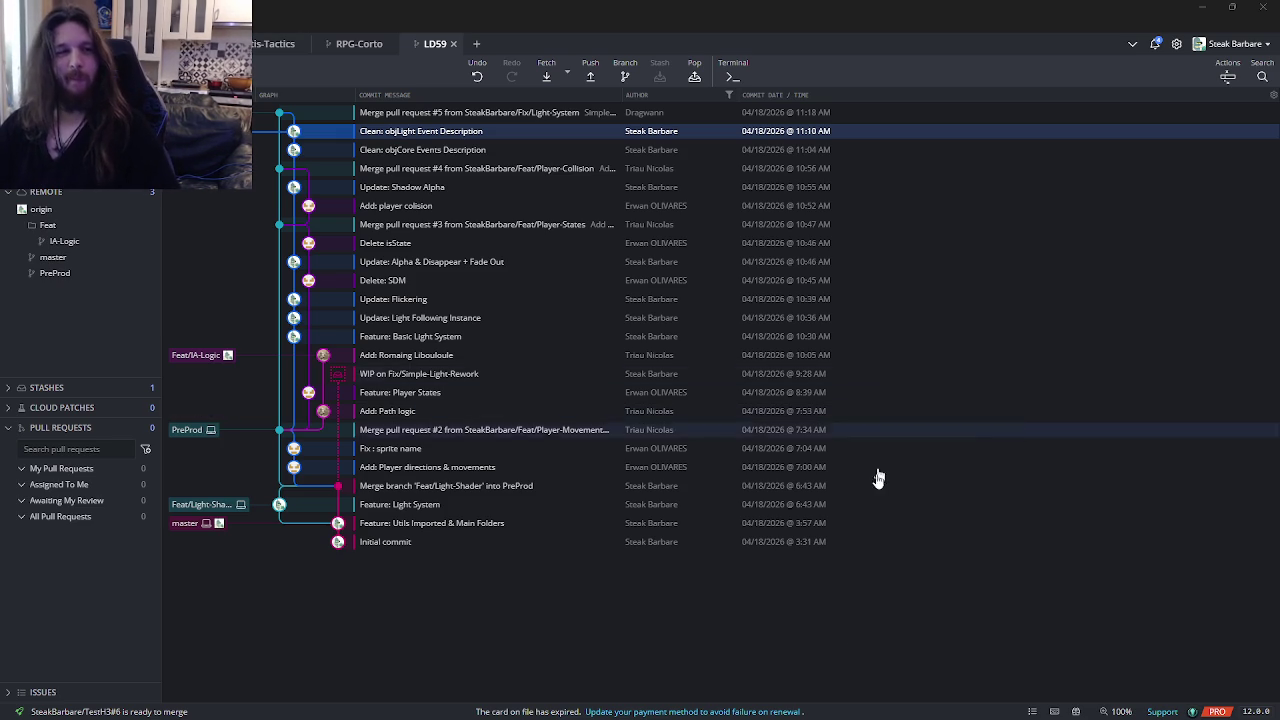
pyautogui.moveTo(553, 710)
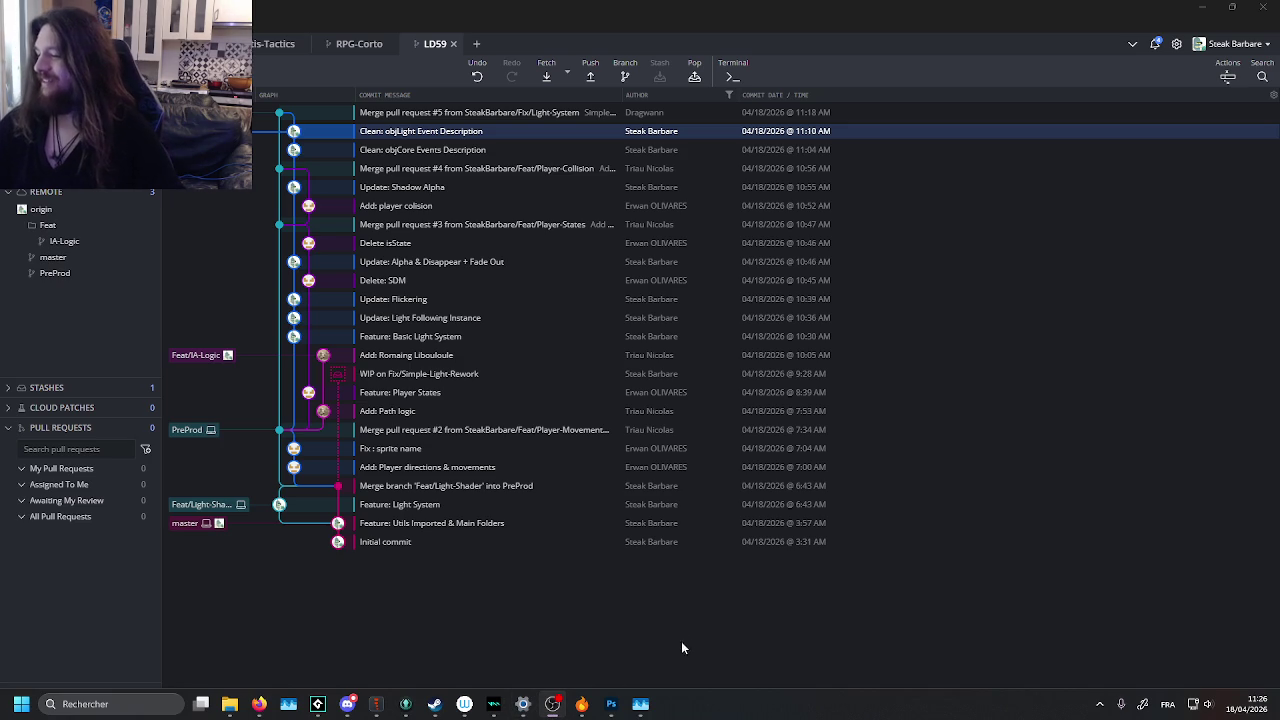
pyautogui.moveTo(318, 712)
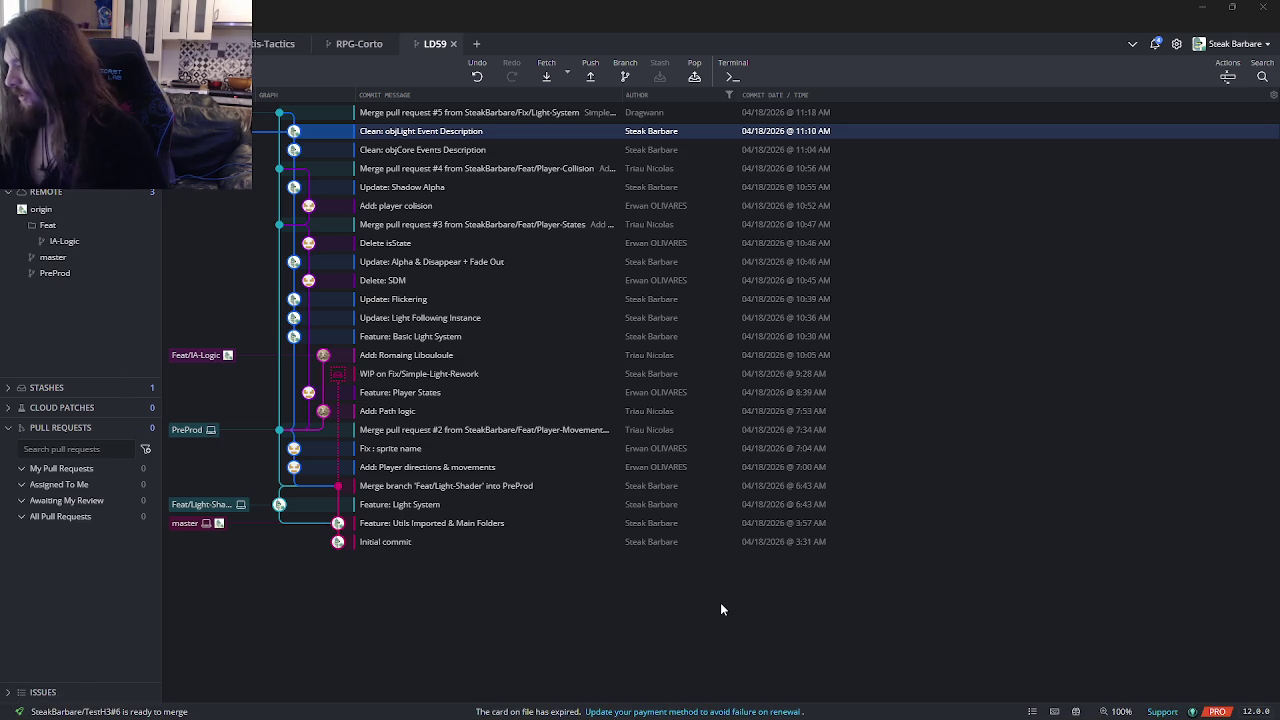
pyautogui.moveTo(369, 715)
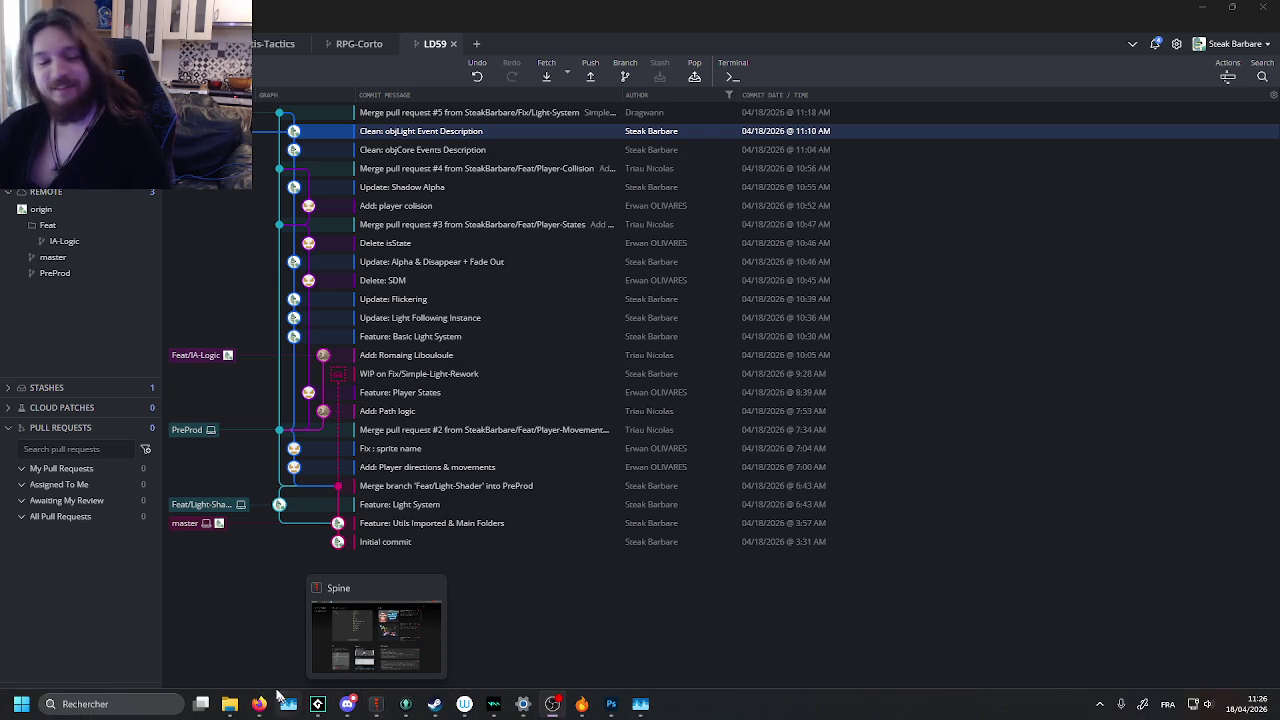
pyautogui.click(317, 704)
# Step: Check out PreProd in GitKraken and reload the modified LD59 project in GameMaker
pyautogui.click(874, 243)
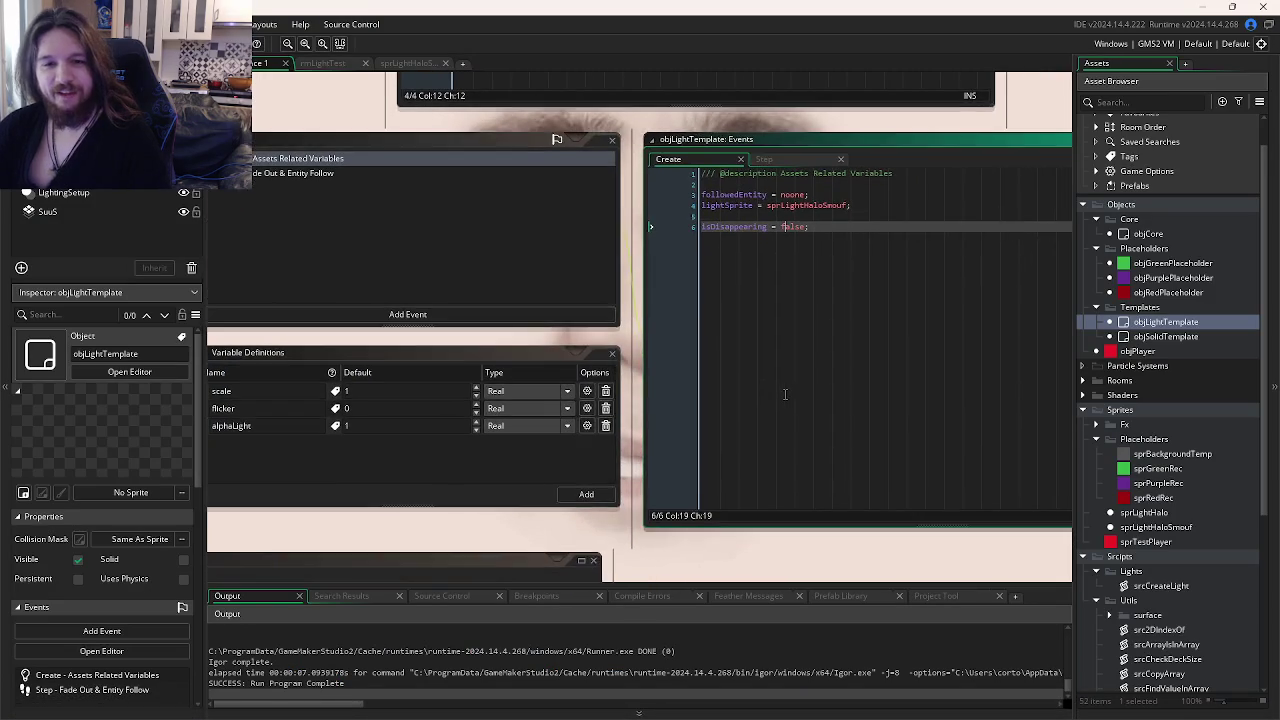
pyautogui.click(552, 704)
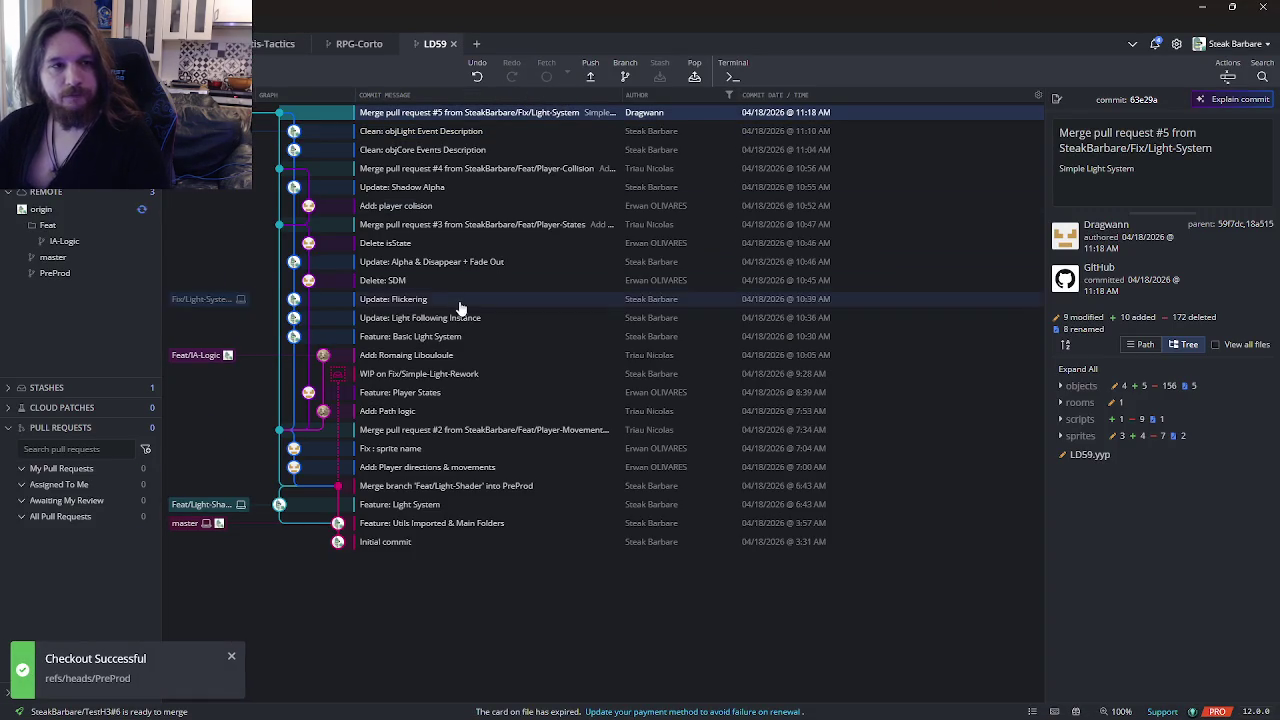
pyautogui.hotkey('alt', 'Tab')
pyautogui.click(730, 498)
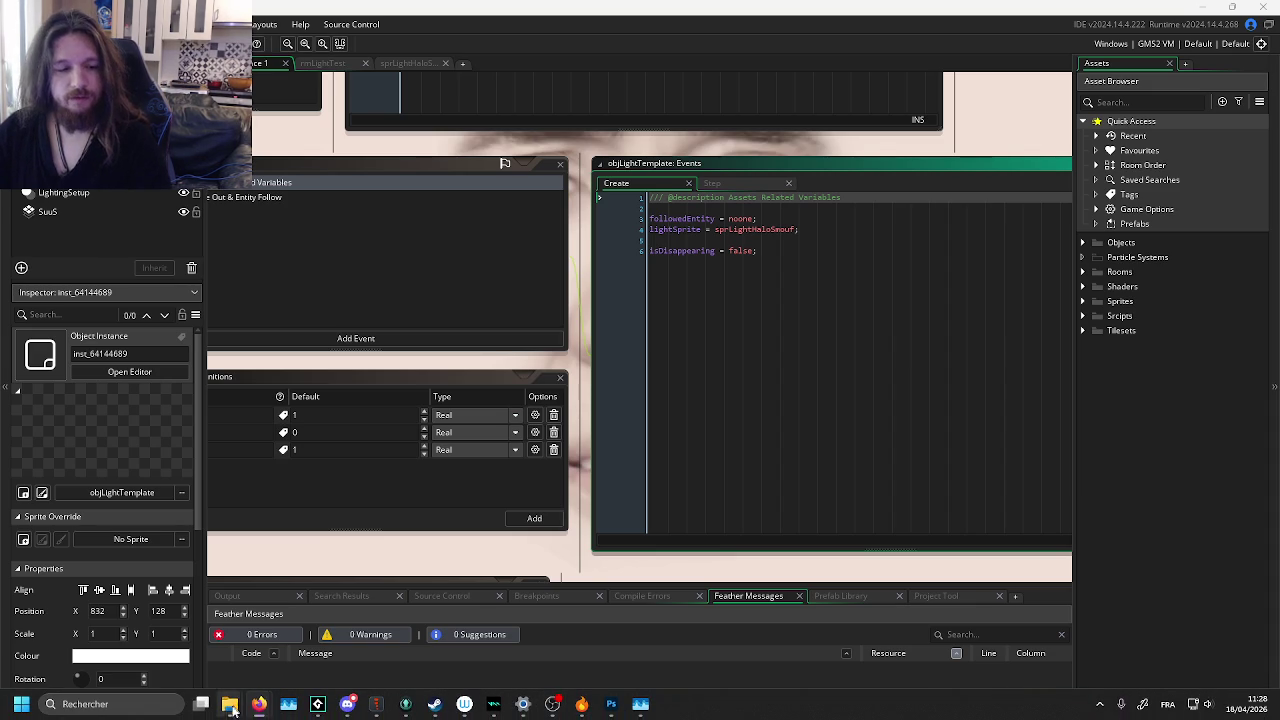
# Step: Bring up Firefox on r/ludumdare and start a new tab with its search box focused
pyautogui.moveTo(258, 704)
pyautogui.click(245, 612)
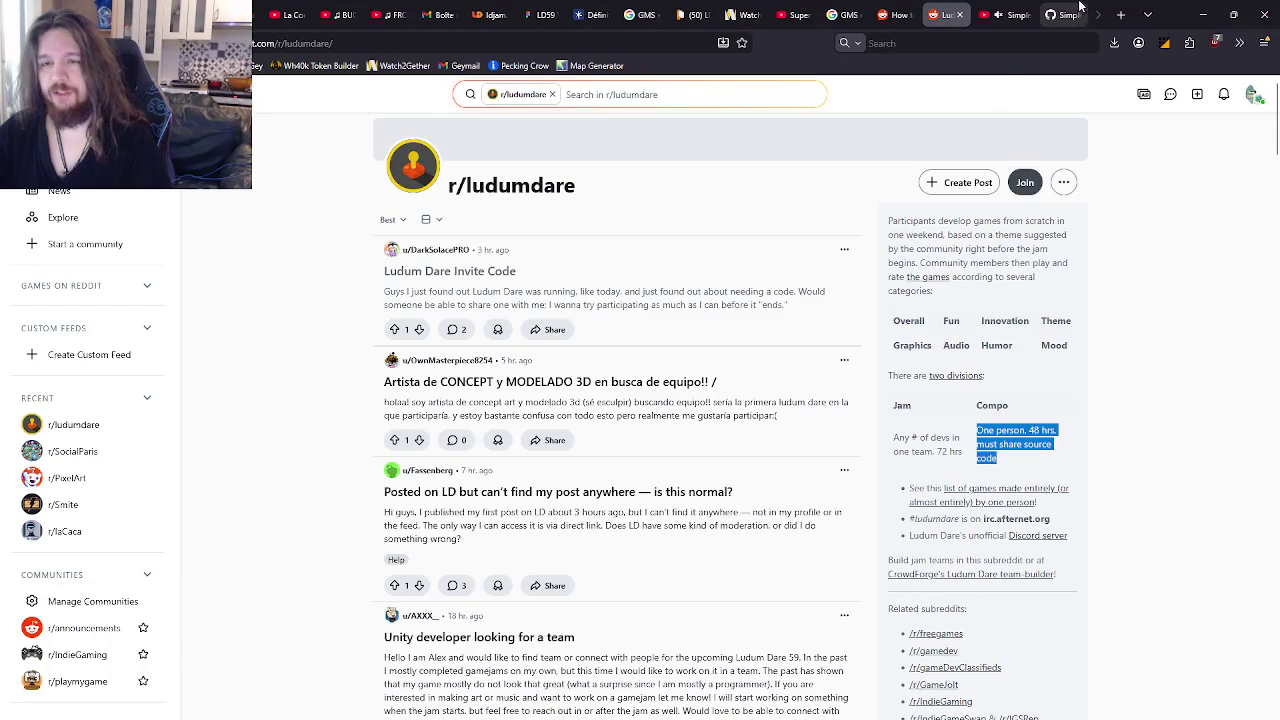
pyautogui.click(1121, 14)
pyautogui.click(718, 364)
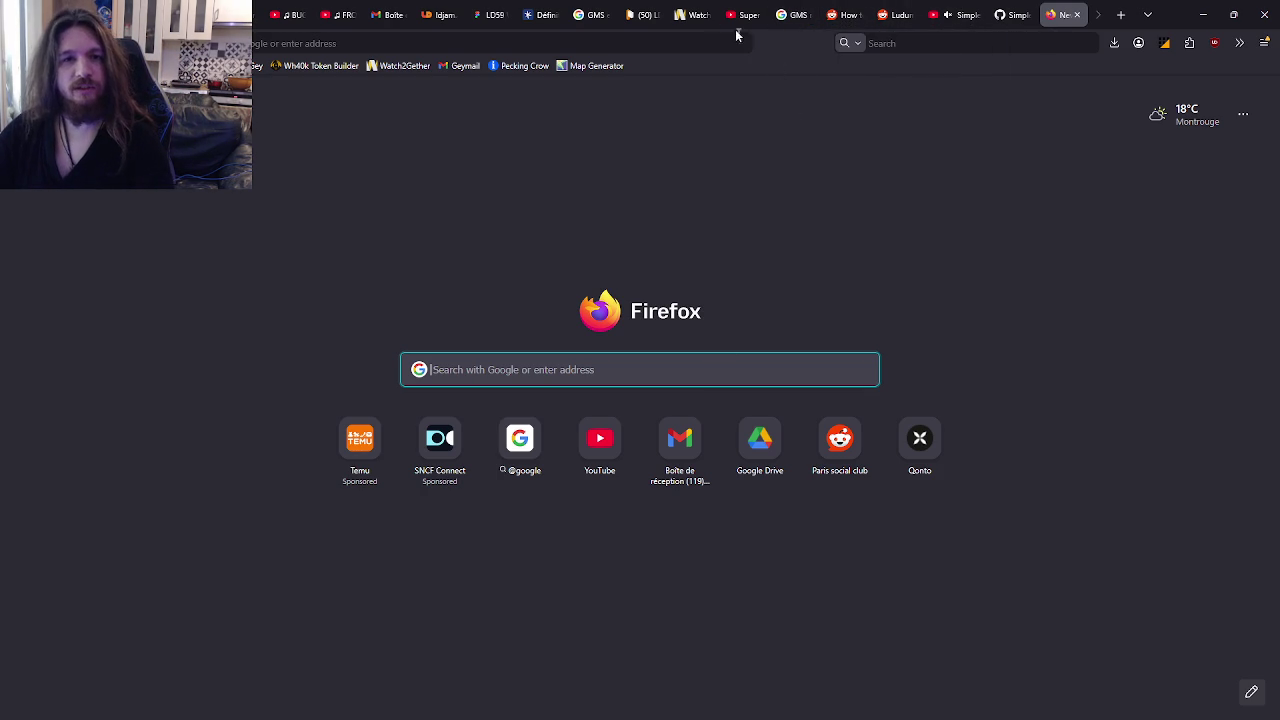
# Step: Look over the Watch2Gether room and the Super Mario LoFi video, then open a YouTube tab
pyautogui.click(698, 8)
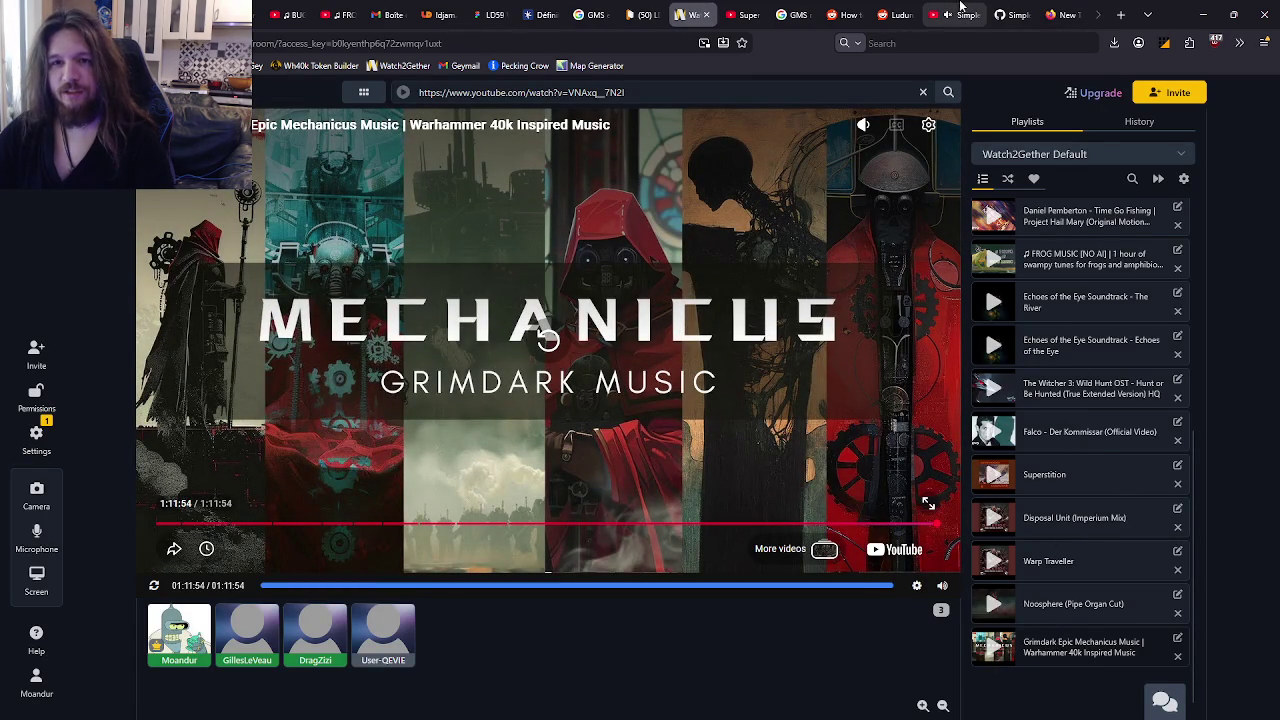
pyautogui.moveTo(966, 6)
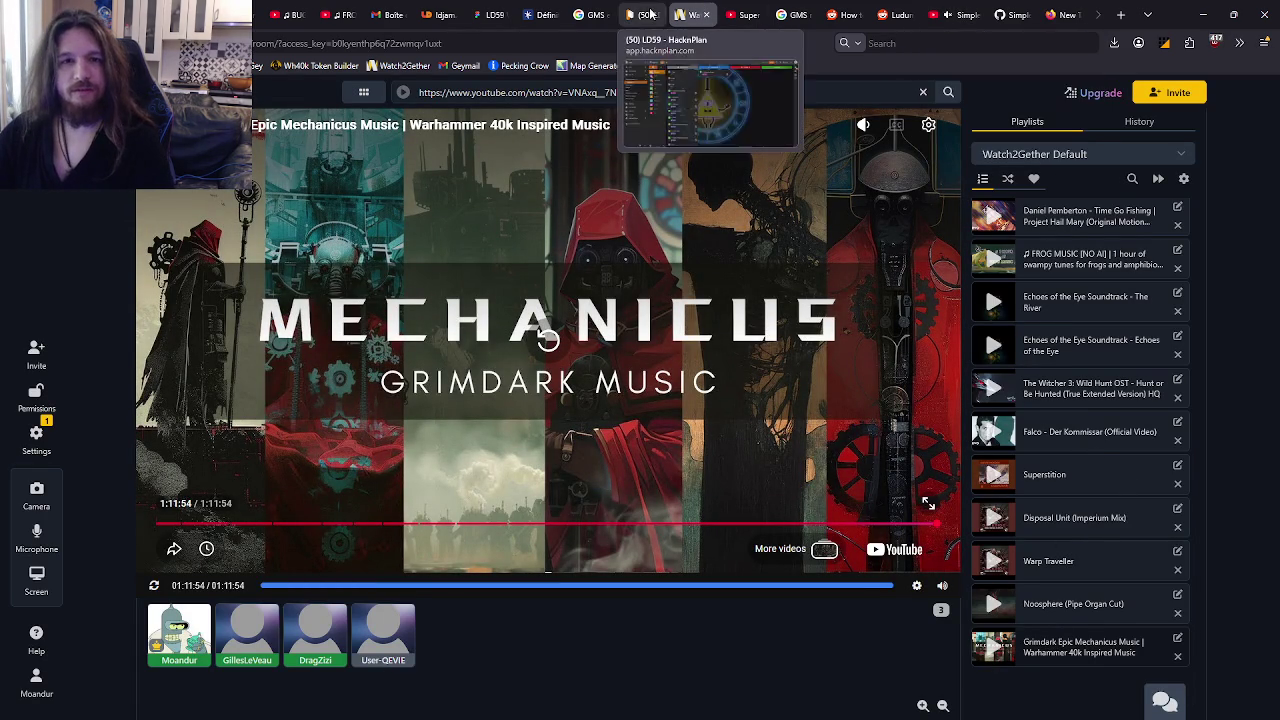
pyautogui.click(742, 15)
pyautogui.scroll(-3, 740, 250)
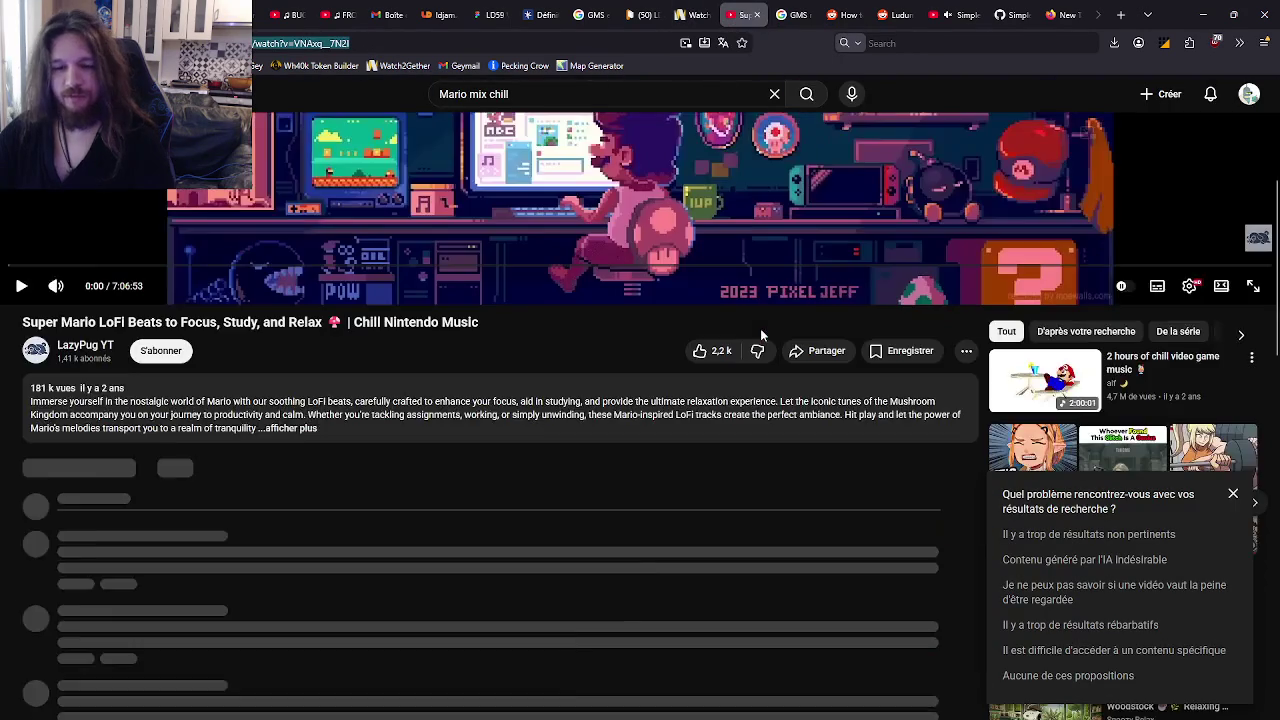
pyautogui.scroll(-4, 683, 268)
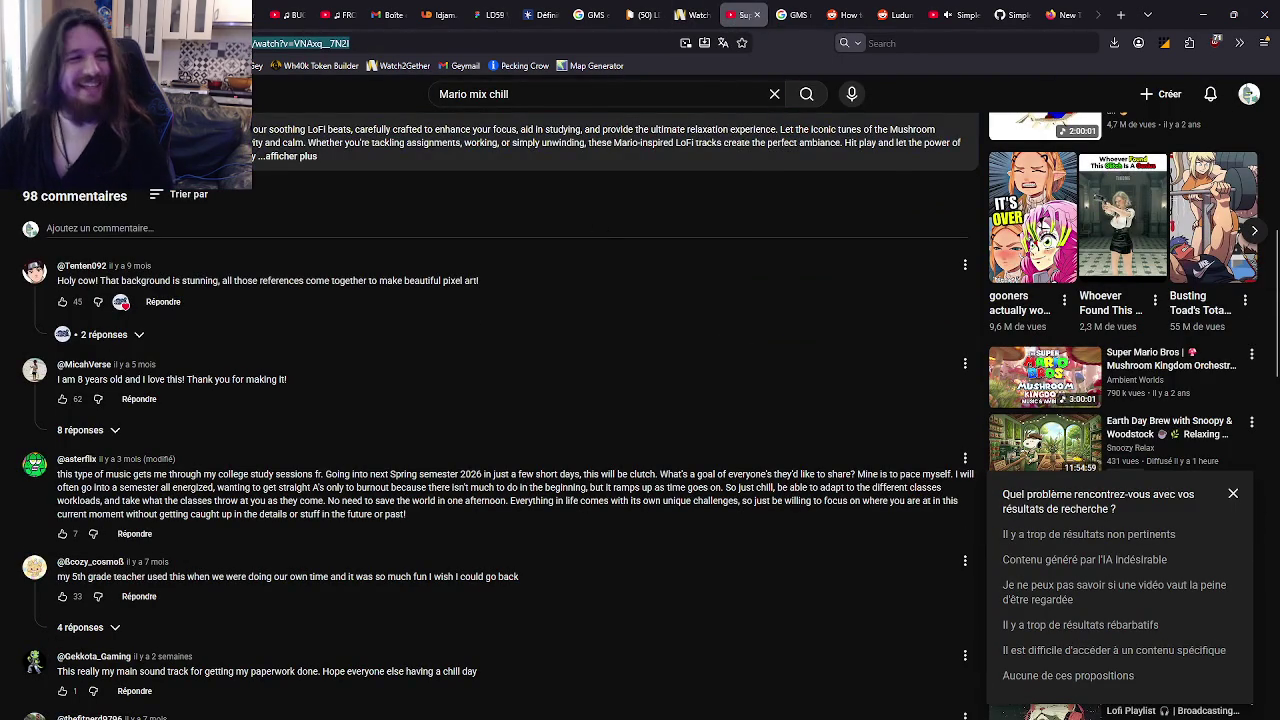
pyautogui.hotkey('ctrl', 'shift', 't')
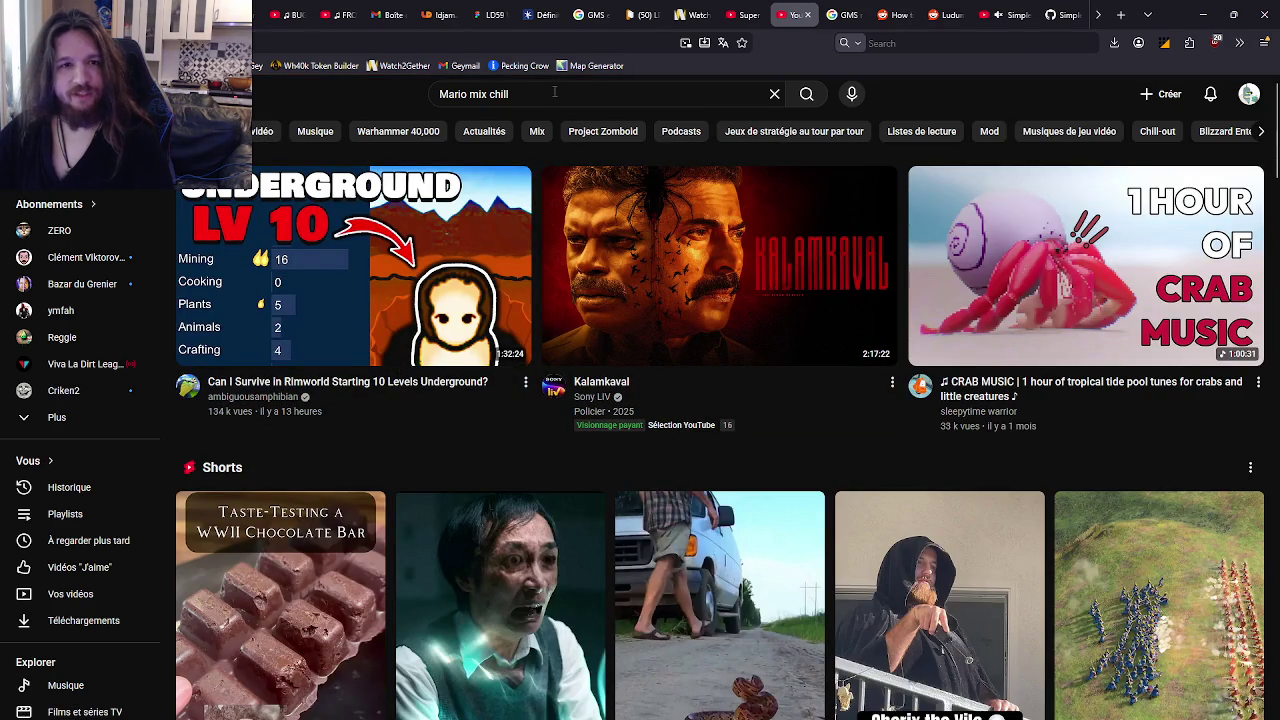
# Step: Search YouTube for 'Frog music', open the 1-hour Frog Music video, skip to Hollow Knight, pause
pyautogui.click(554, 91)
pyautogui.write('Frog music')
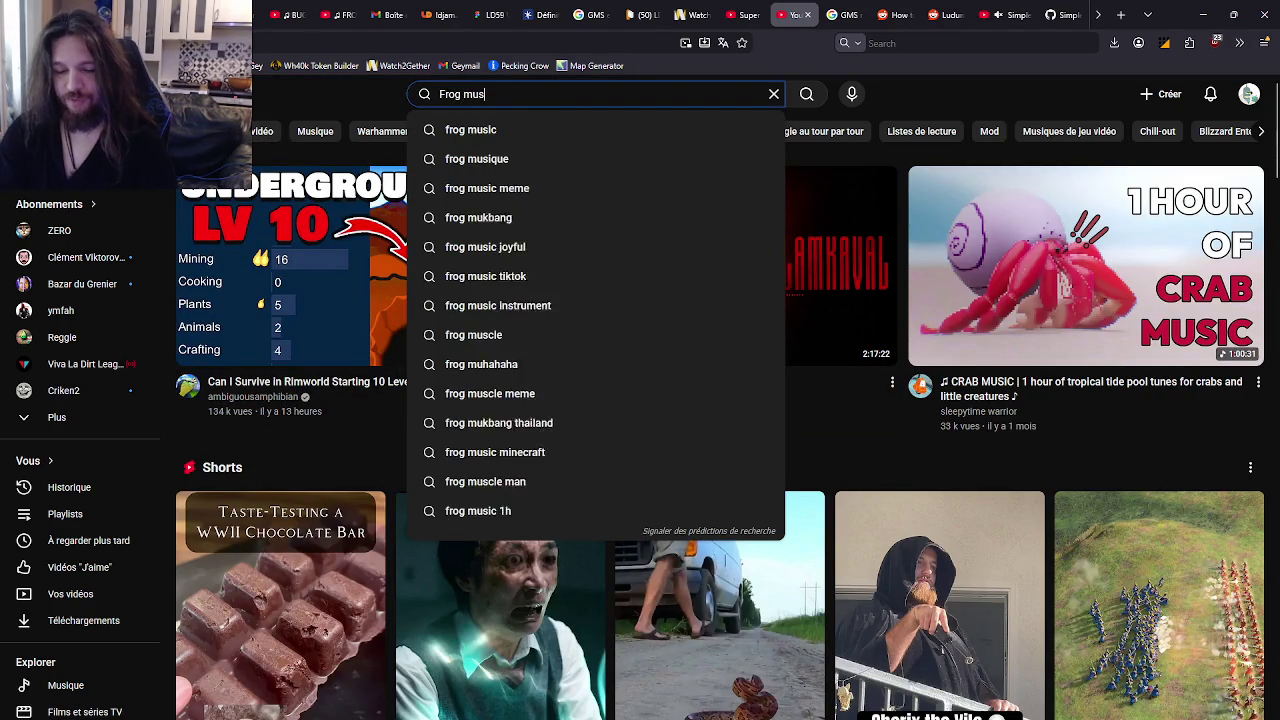
pyautogui.press('Return')
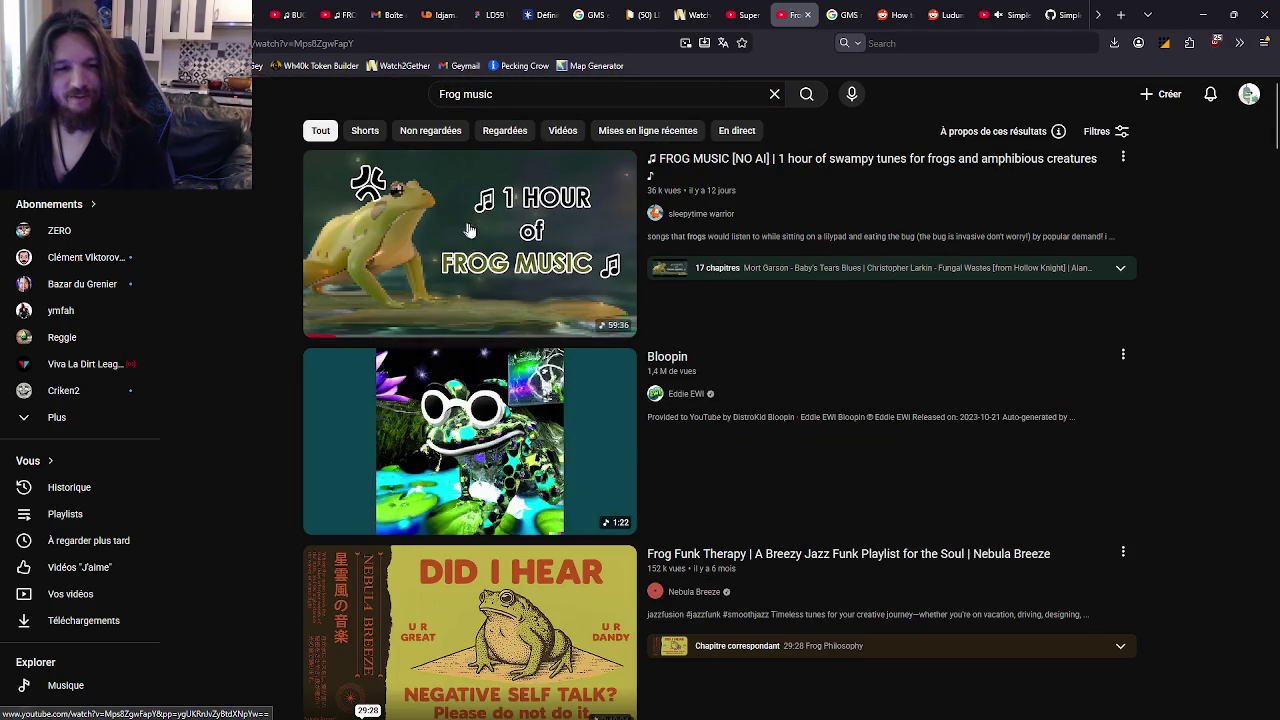
pyautogui.click(557, 320)
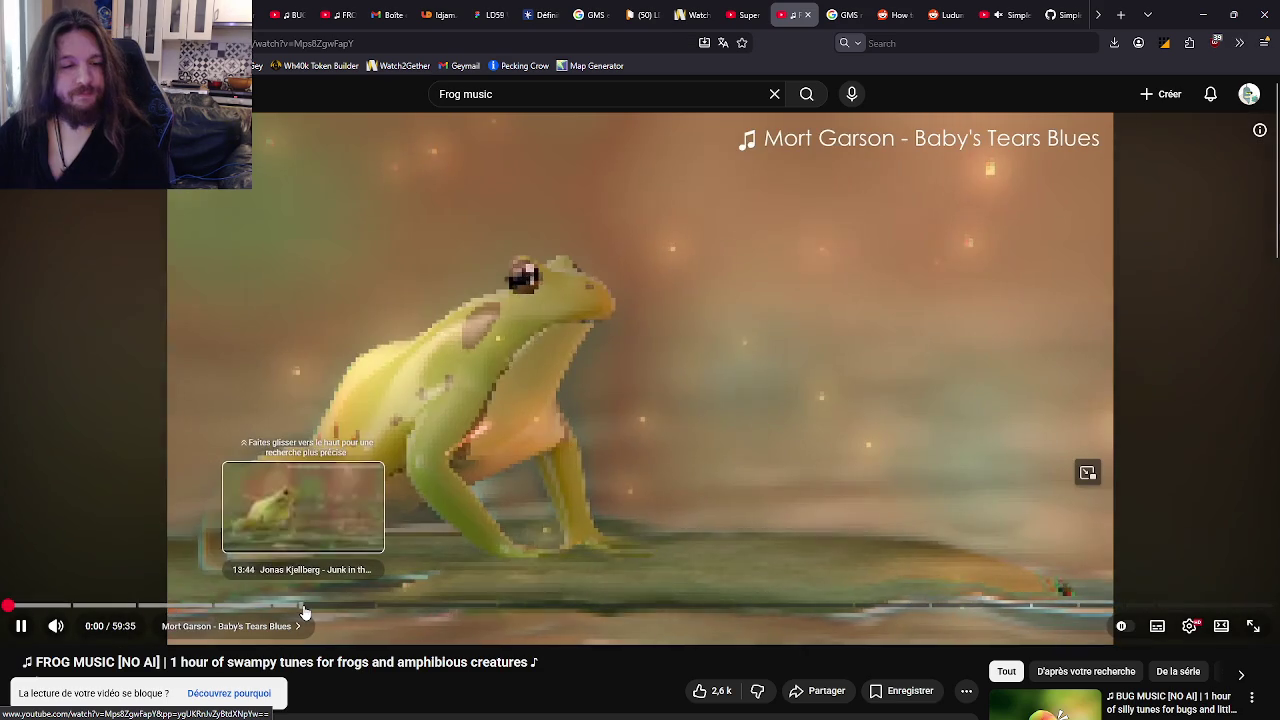
pyautogui.click(73, 606)
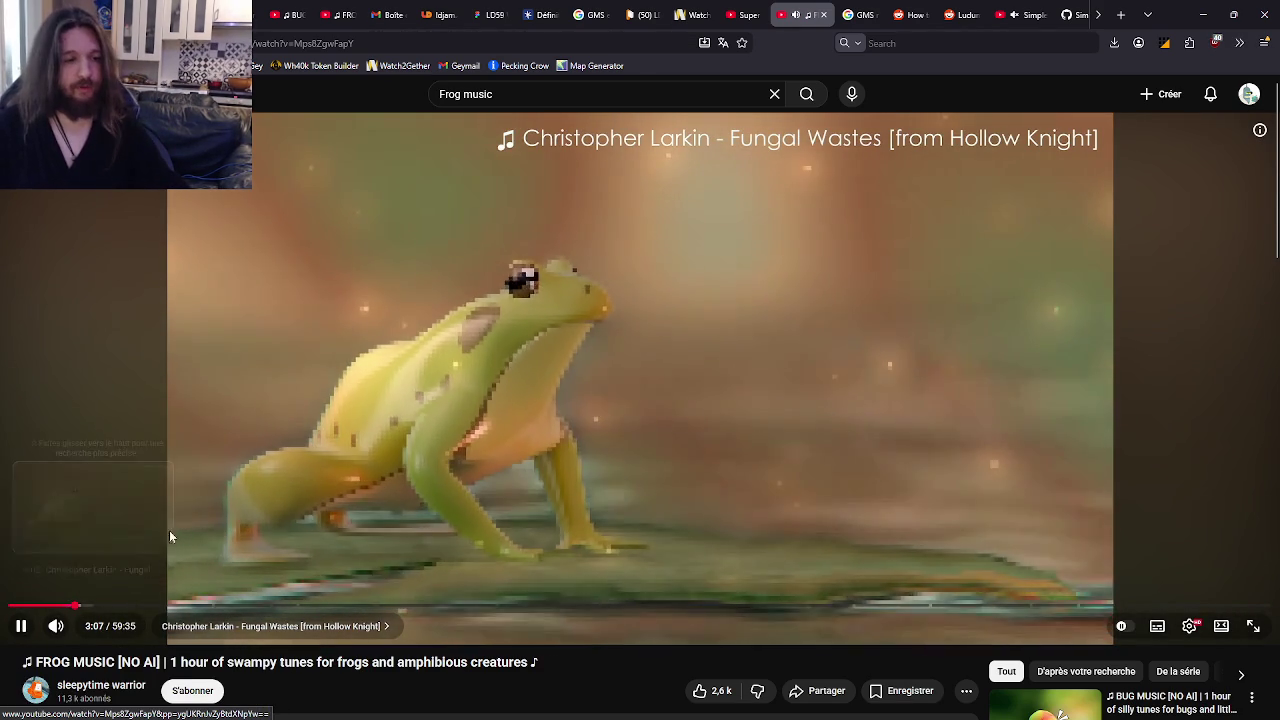
pyautogui.click(335, 409)
# Step: Copy the FROG MUSIC video's address and paste it into the Watch2Gether room's URL field
pyautogui.click(540, 41)
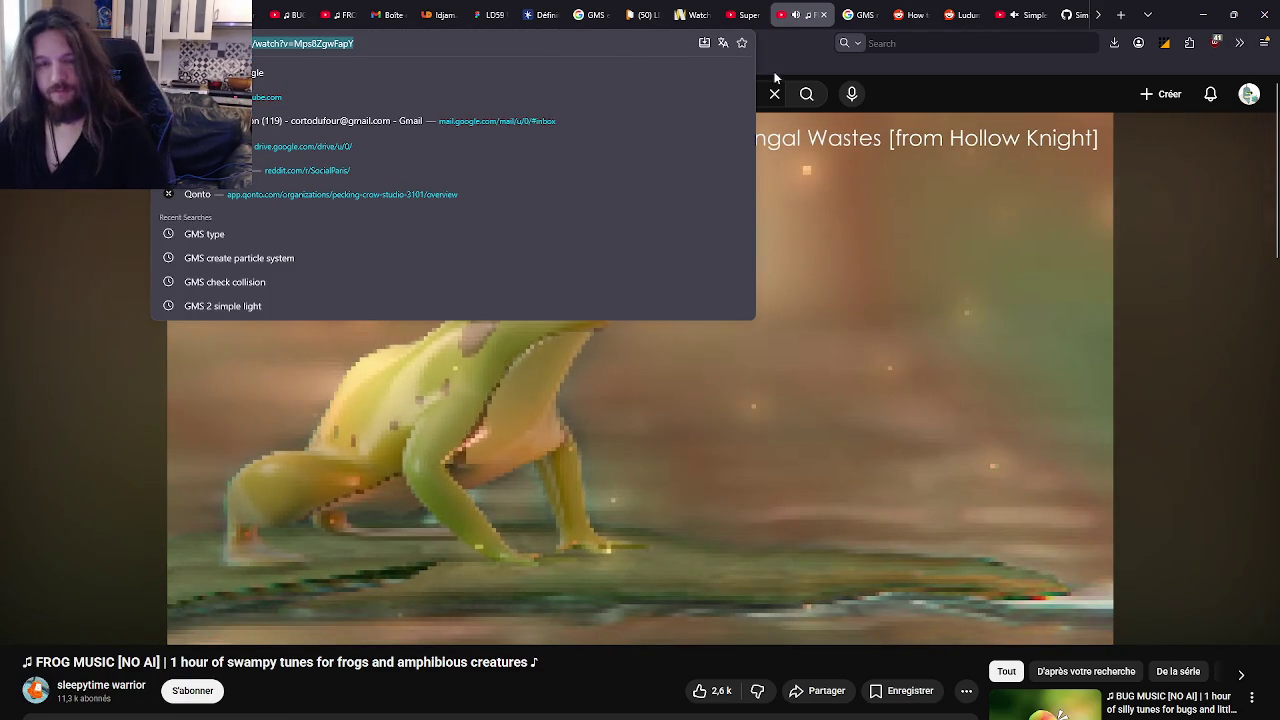
pyautogui.scroll(-1, 790, 14)
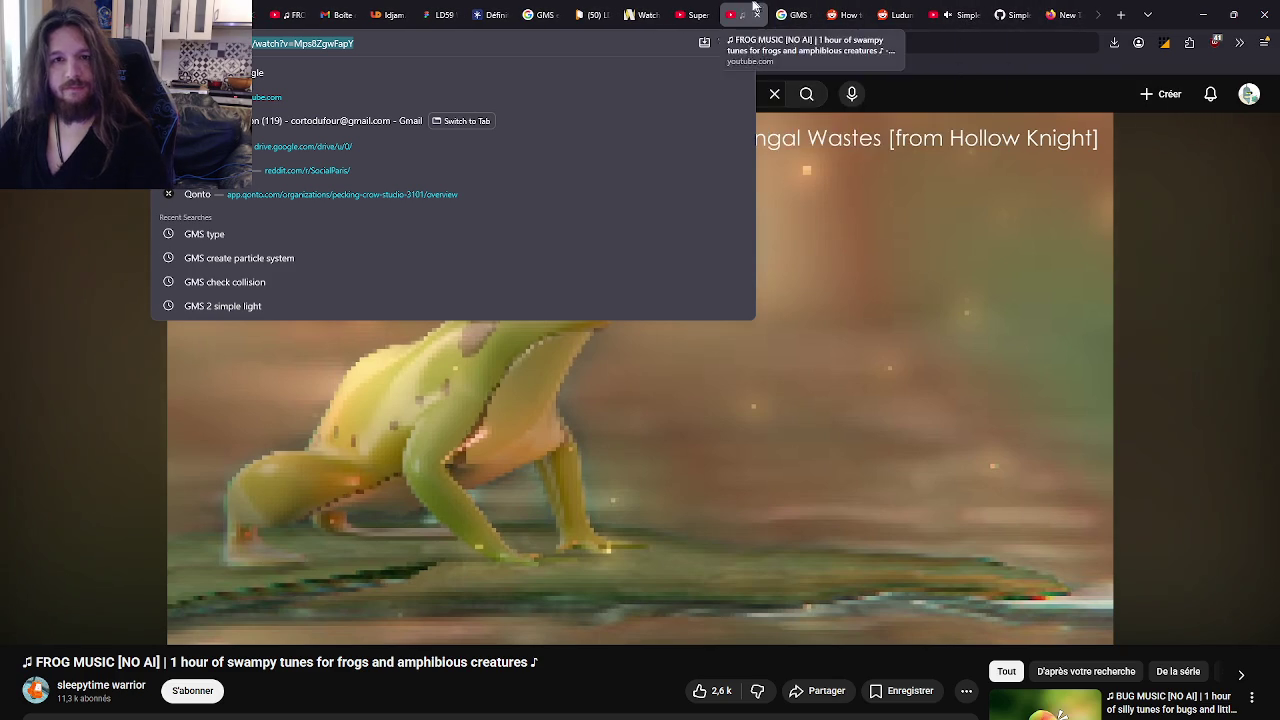
pyautogui.click(621, 10)
pyautogui.click(575, 88)
pyautogui.write('https://www.youtube.com/watch?v=Mps8ZgwFapY')
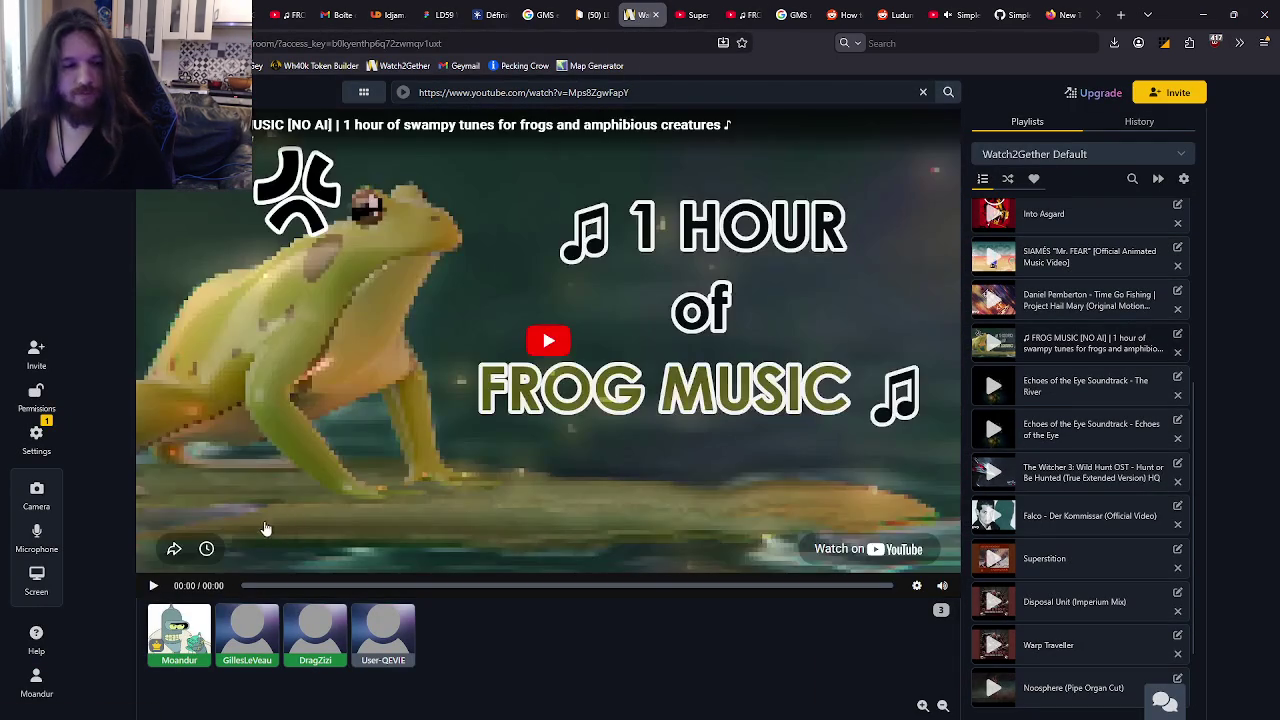
# Step: Play the FROG MUSIC video in the room starting from about 3:23
pyautogui.click(214, 500)
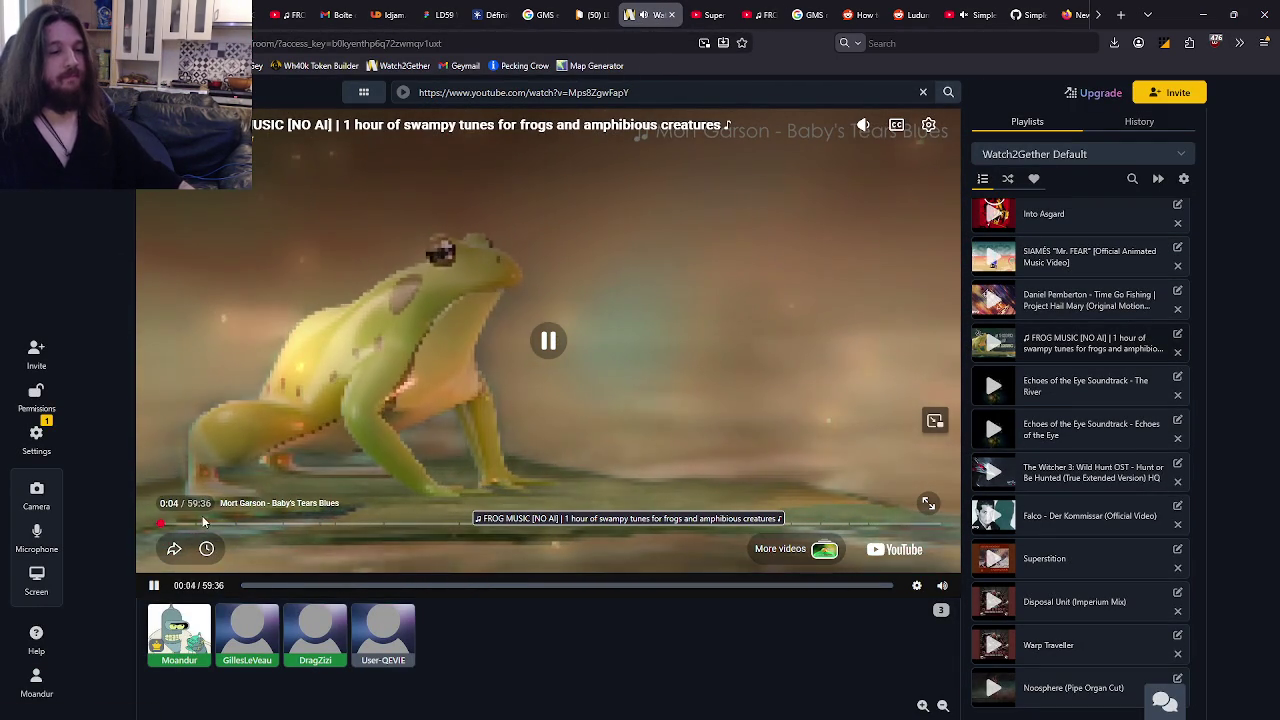
pyautogui.click(203, 524)
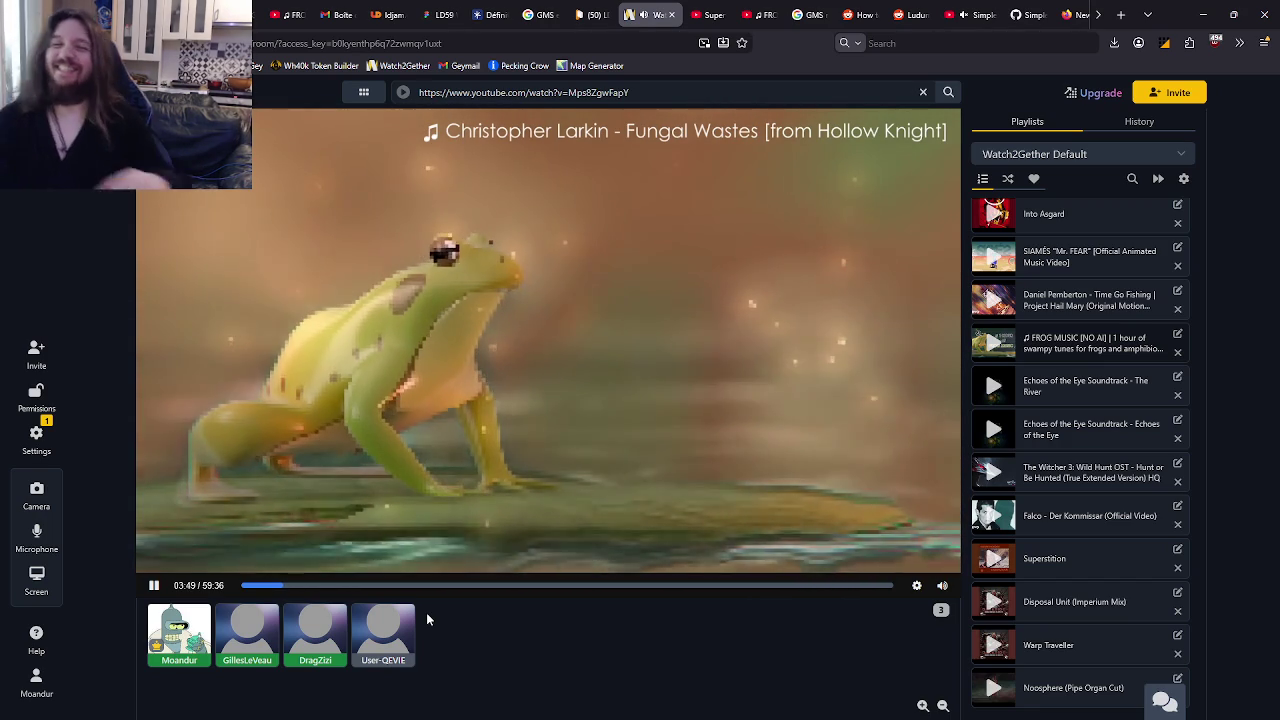
pyautogui.moveTo(928, 503)
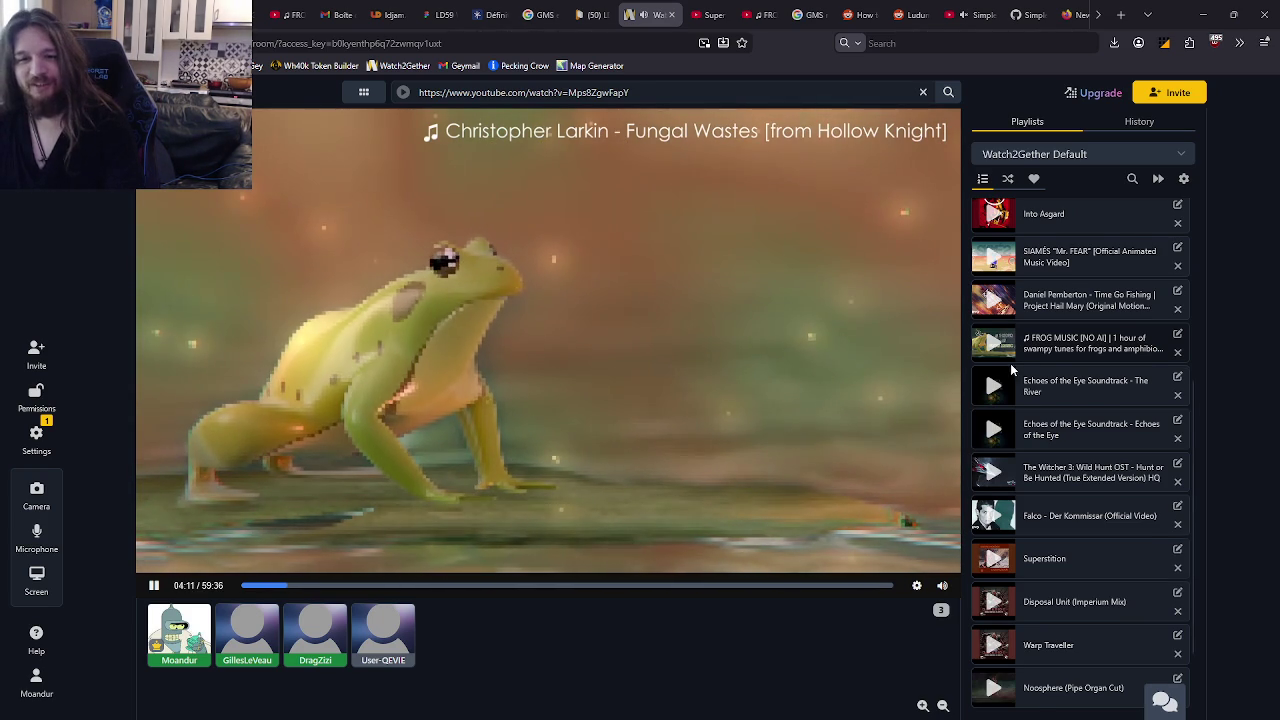
# Step: Review the room's History of played videos, return to Playlists, and open a new tab
pyautogui.scroll(3, 1011, 369)
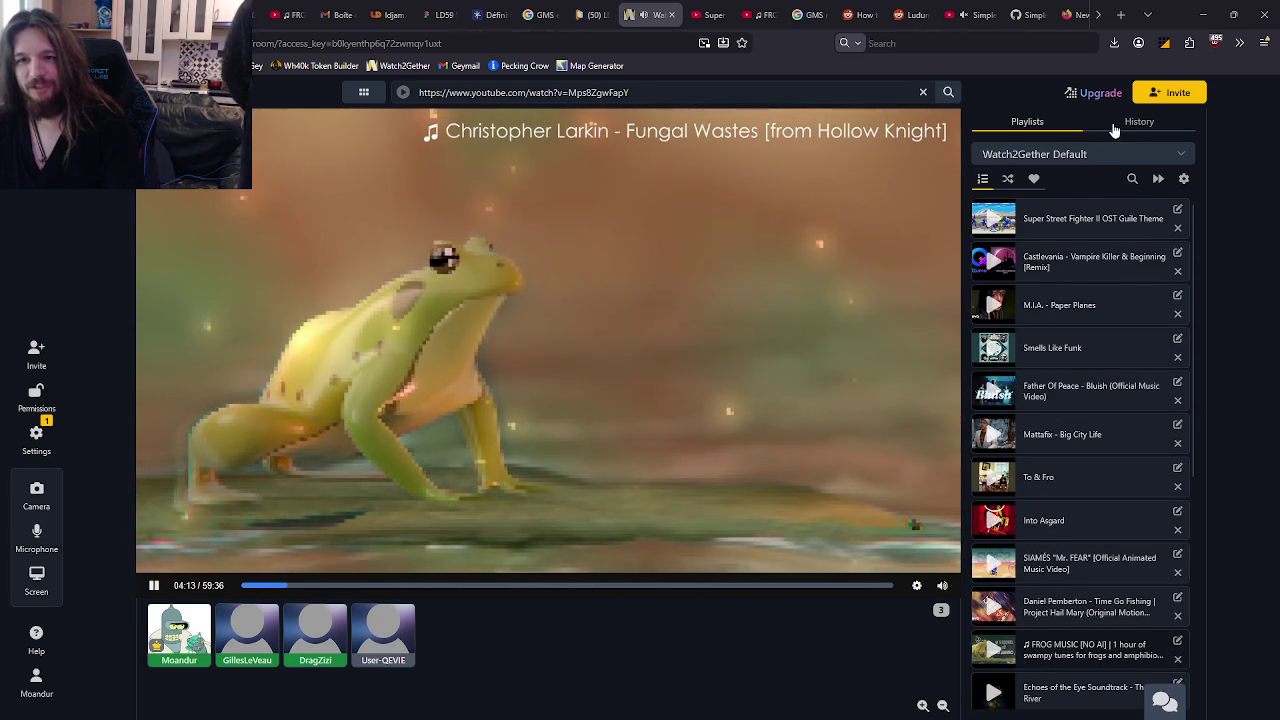
pyautogui.click(1130, 121)
pyautogui.scroll(-10, 1097, 273)
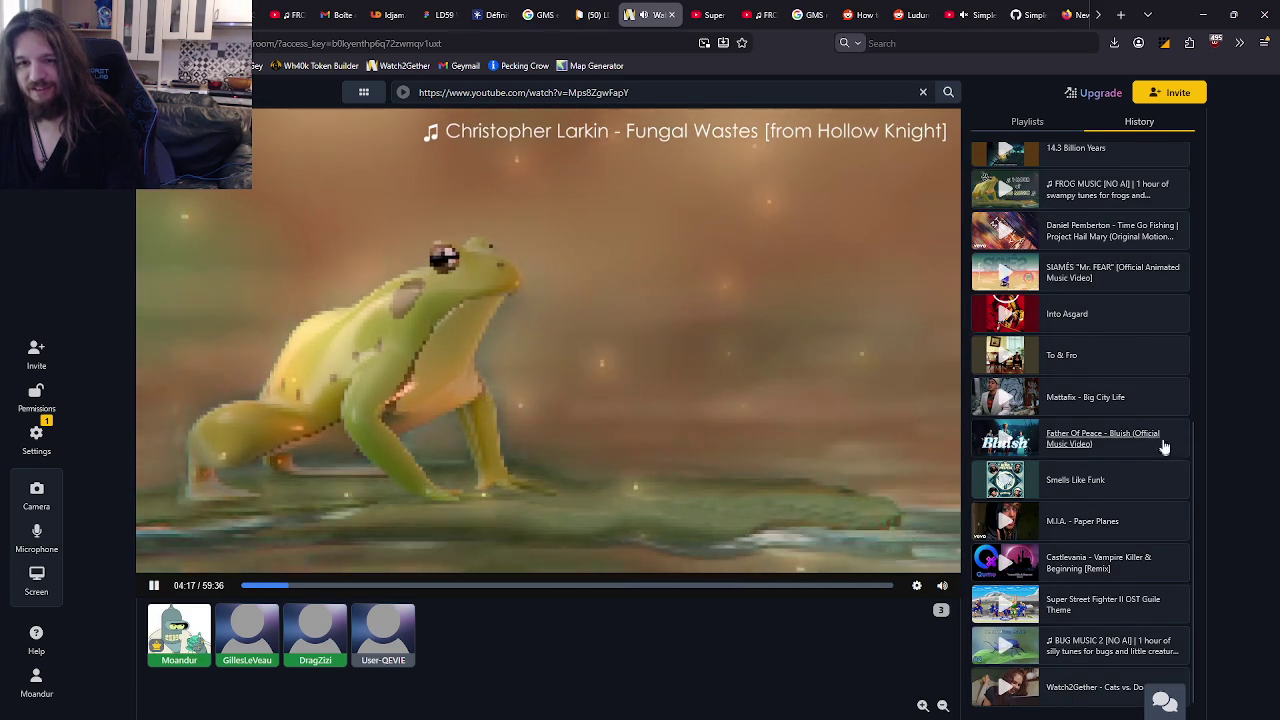
pyautogui.scroll(10, 1137, 388)
pyautogui.click(1020, 119)
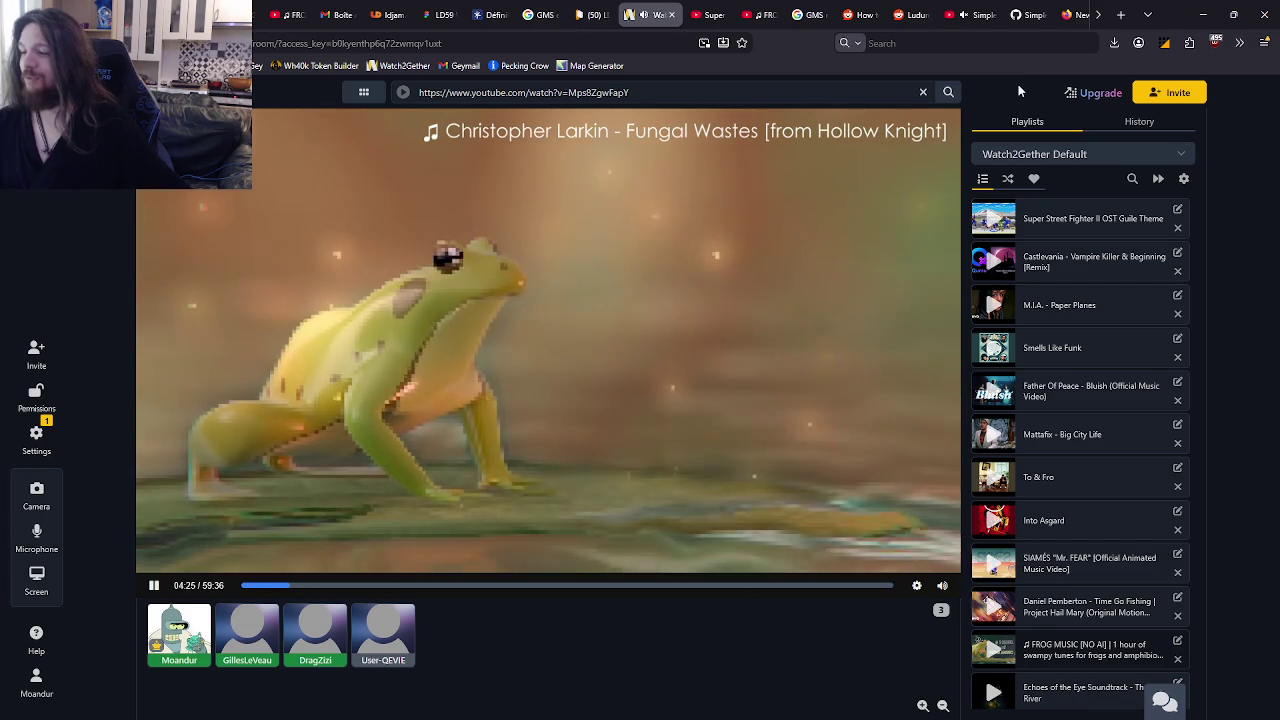
pyautogui.click(1120, 14)
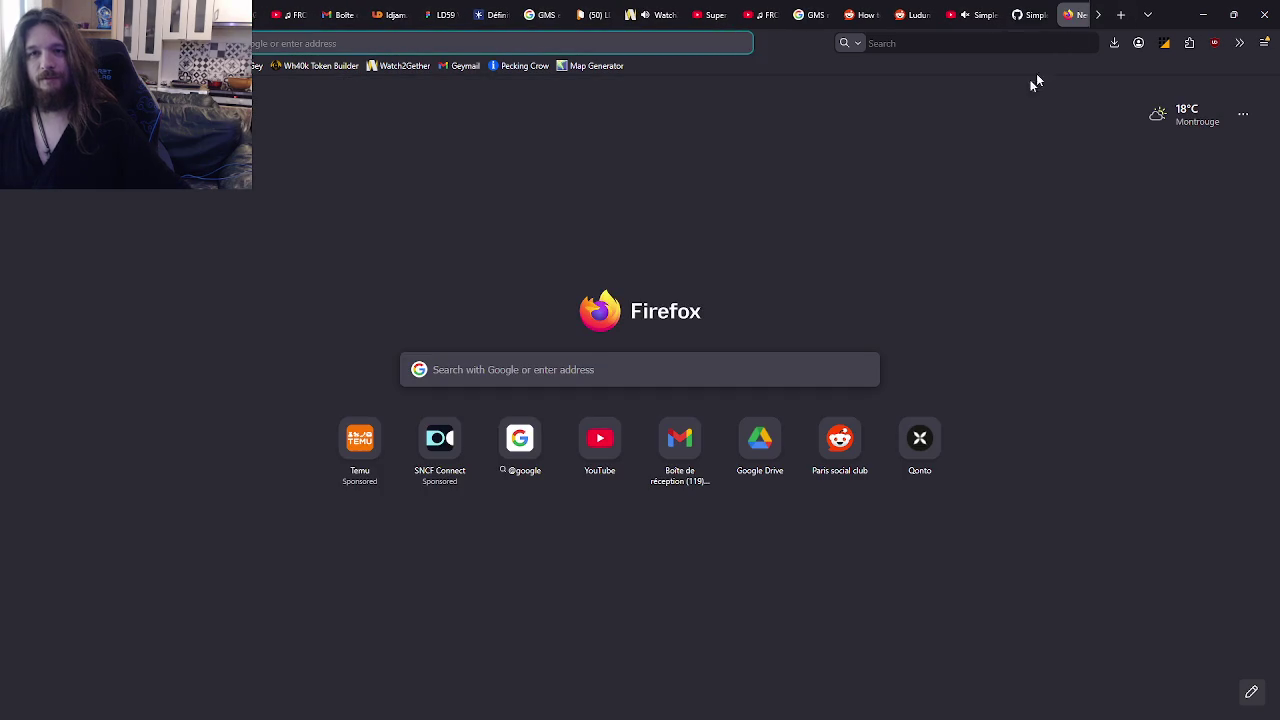
# Step: Search Google for 'GMS echo effect'
pyautogui.click(674, 371)
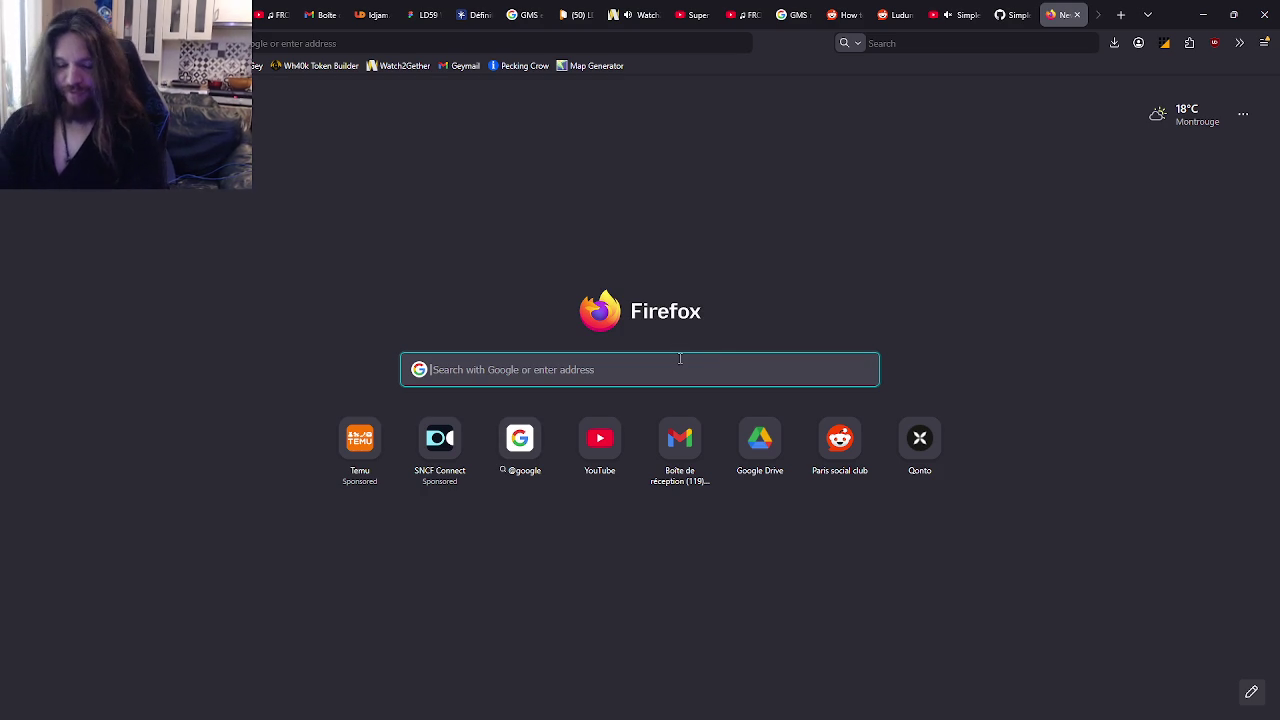
pyautogui.write('gms')
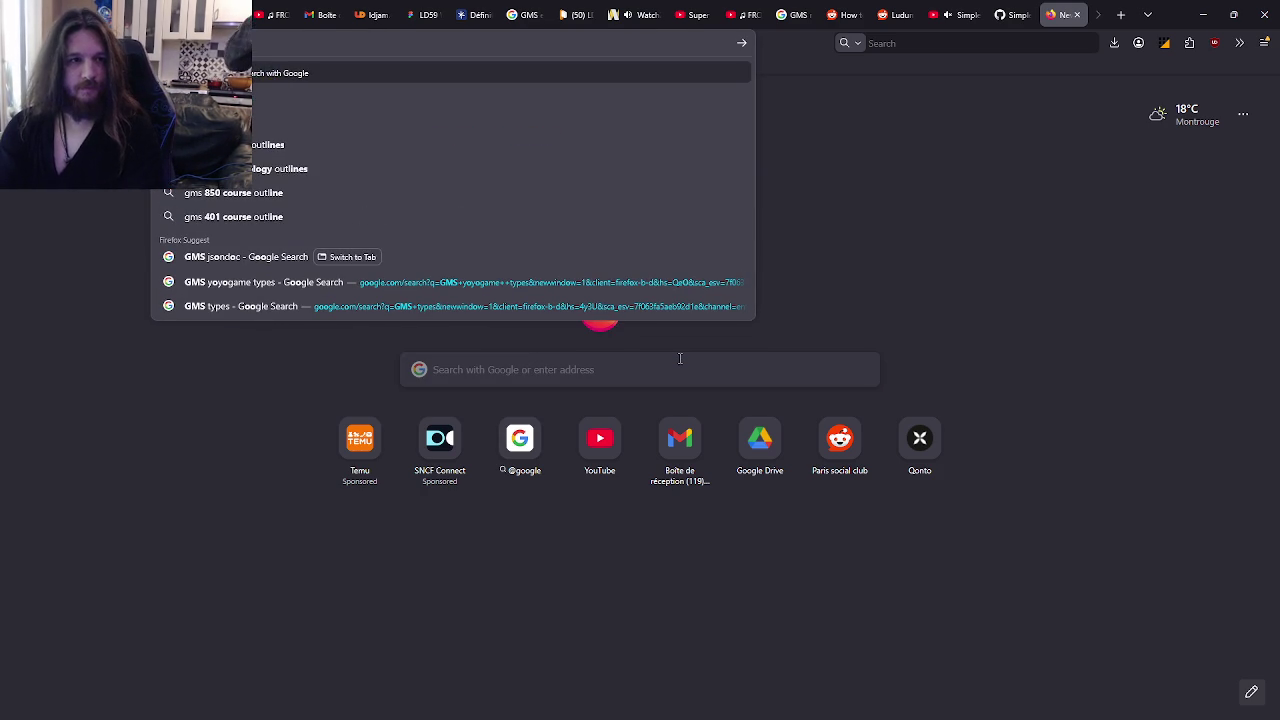
pyautogui.press('BackSpace')
pyautogui.press('BackSpace')
pyautogui.press('BackSpace')
pyautogui.press('BackSpace')
pyautogui.press('BackSpace')
pyautogui.press('BackSpace')
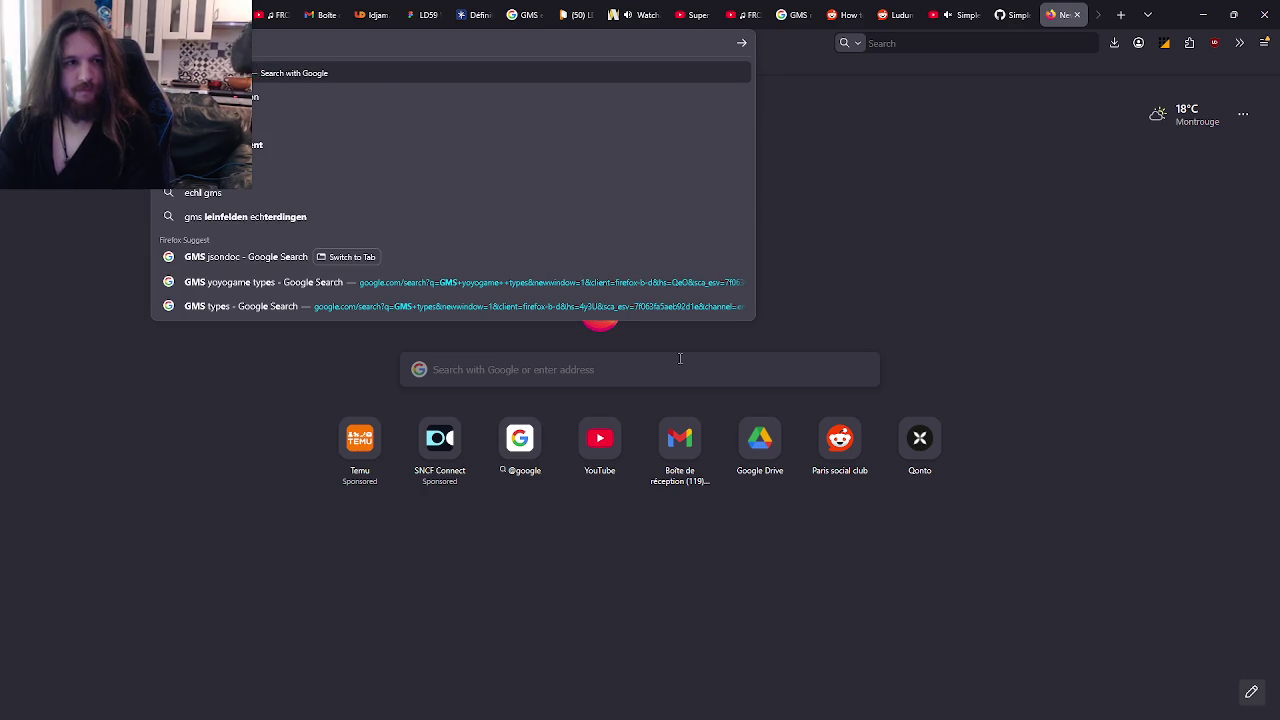
pyautogui.press('Return')
pyautogui.scroll(-2, 361, 201)
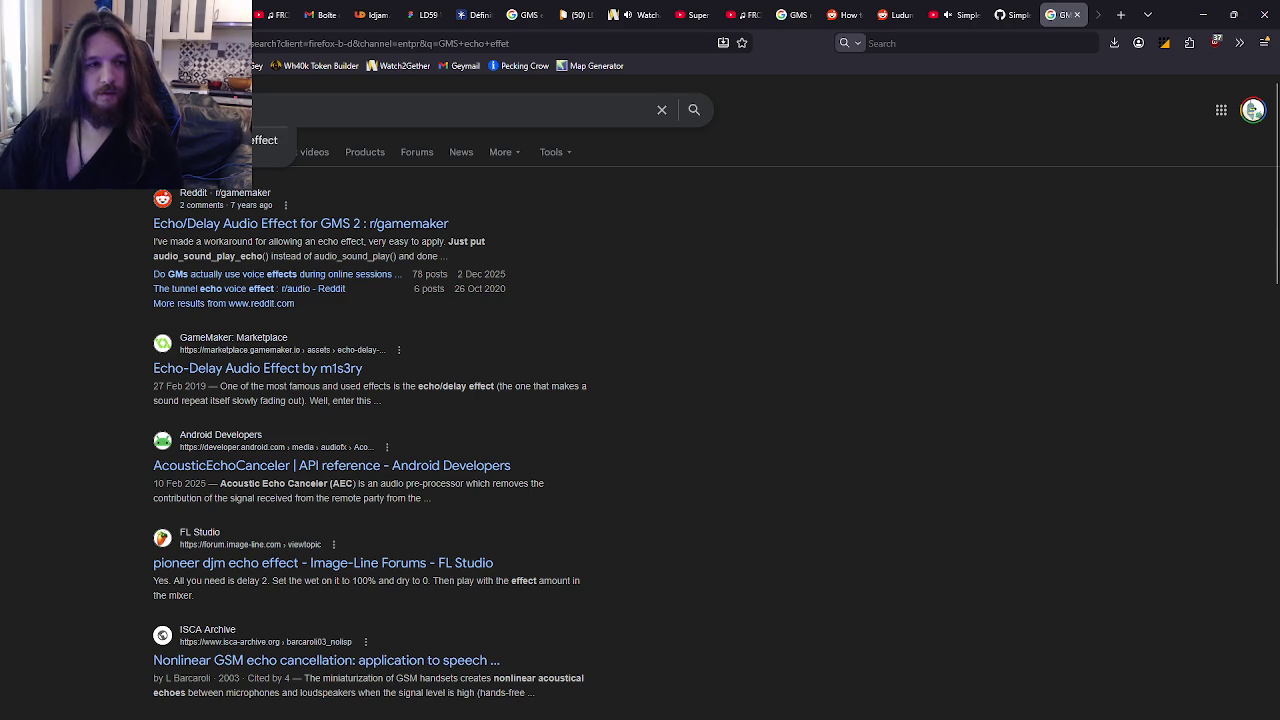
# Step: Refine the query to 'GMS FX echo' and pick the GameMaker Studio FX echo suggestion
pyautogui.press('Return')
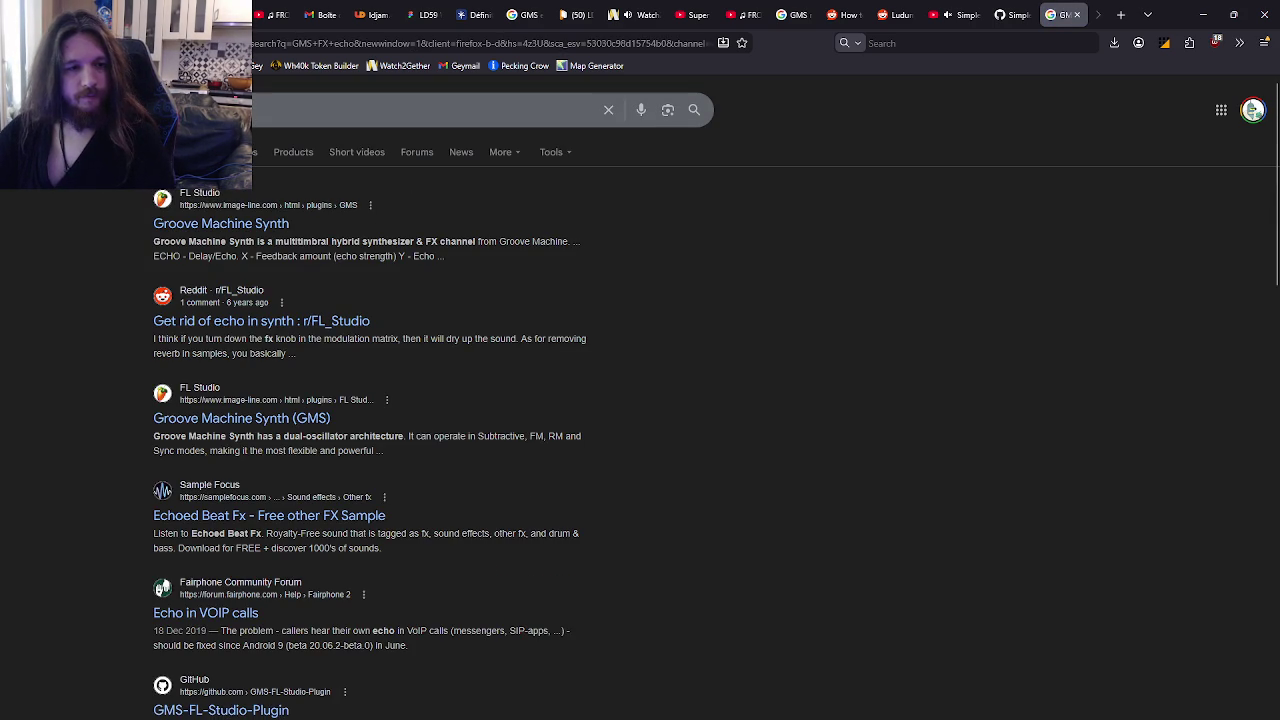
pyautogui.click(190, 109)
pyautogui.write('fx echo')
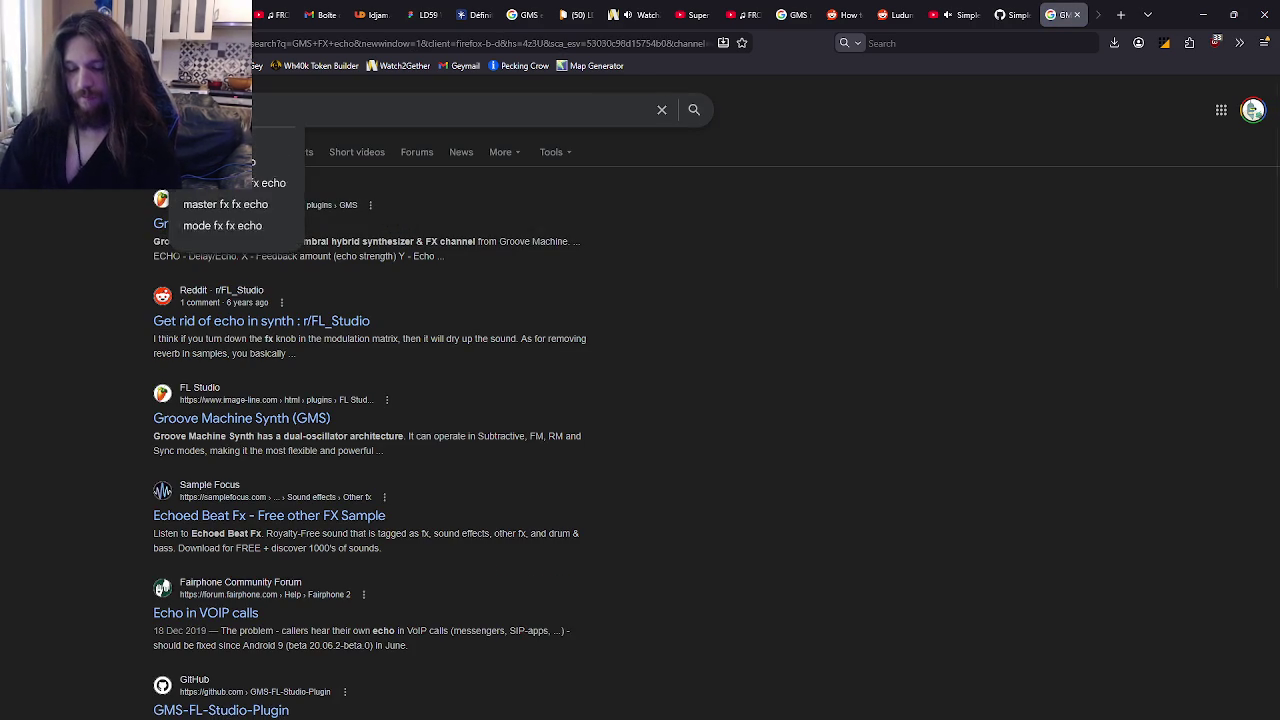
pyautogui.click(284, 178)
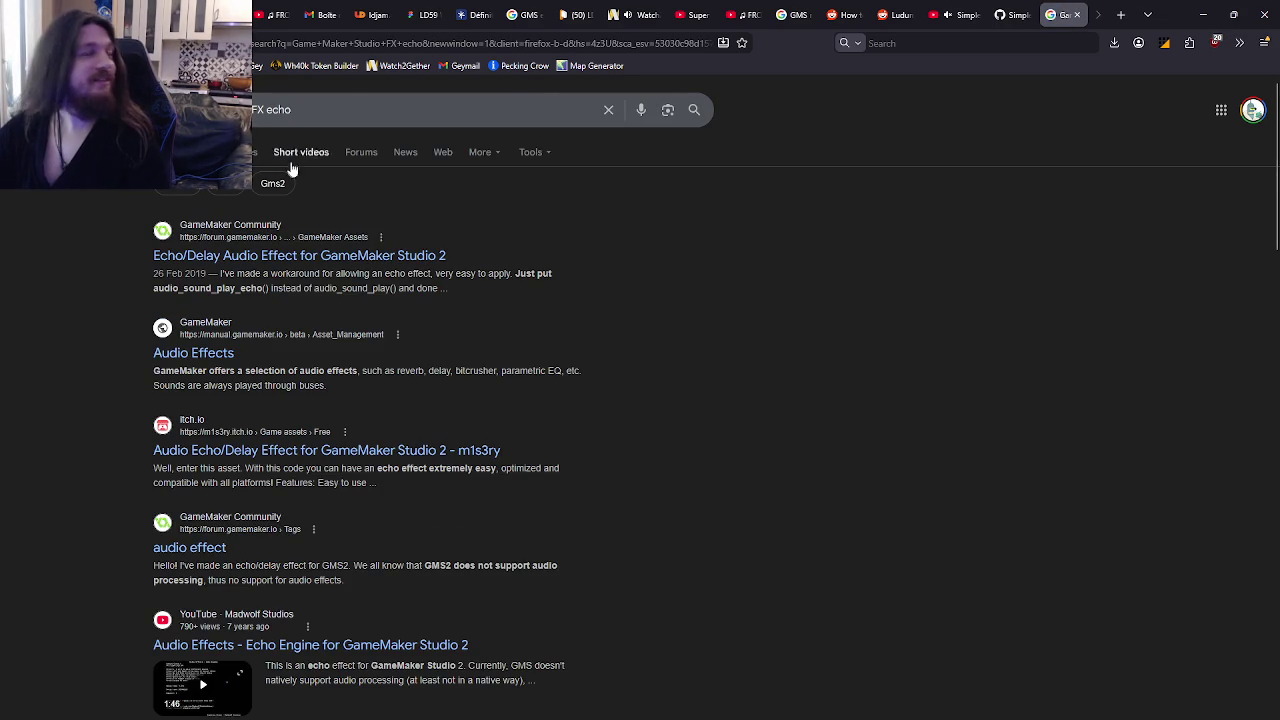
# Step: Pause the frog music video in the Watch2Gether room and return to the Google echo results
pyautogui.click(640, 15)
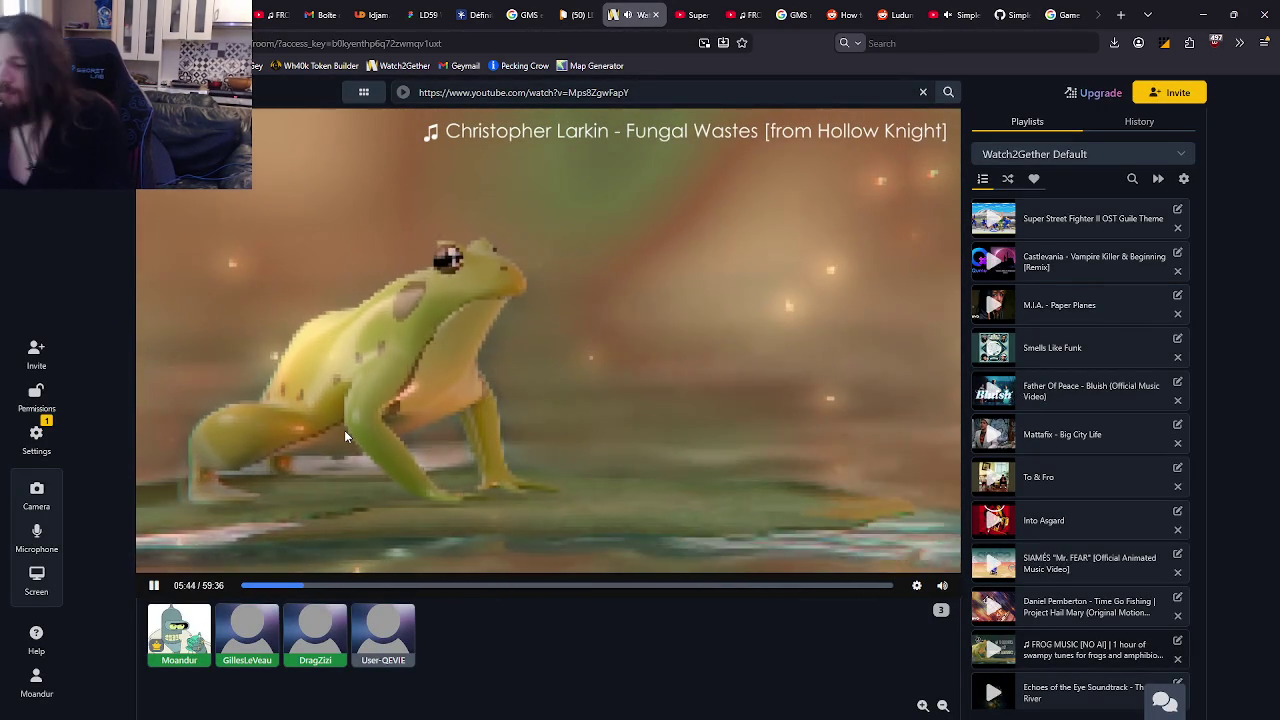
pyautogui.moveTo(594, 398)
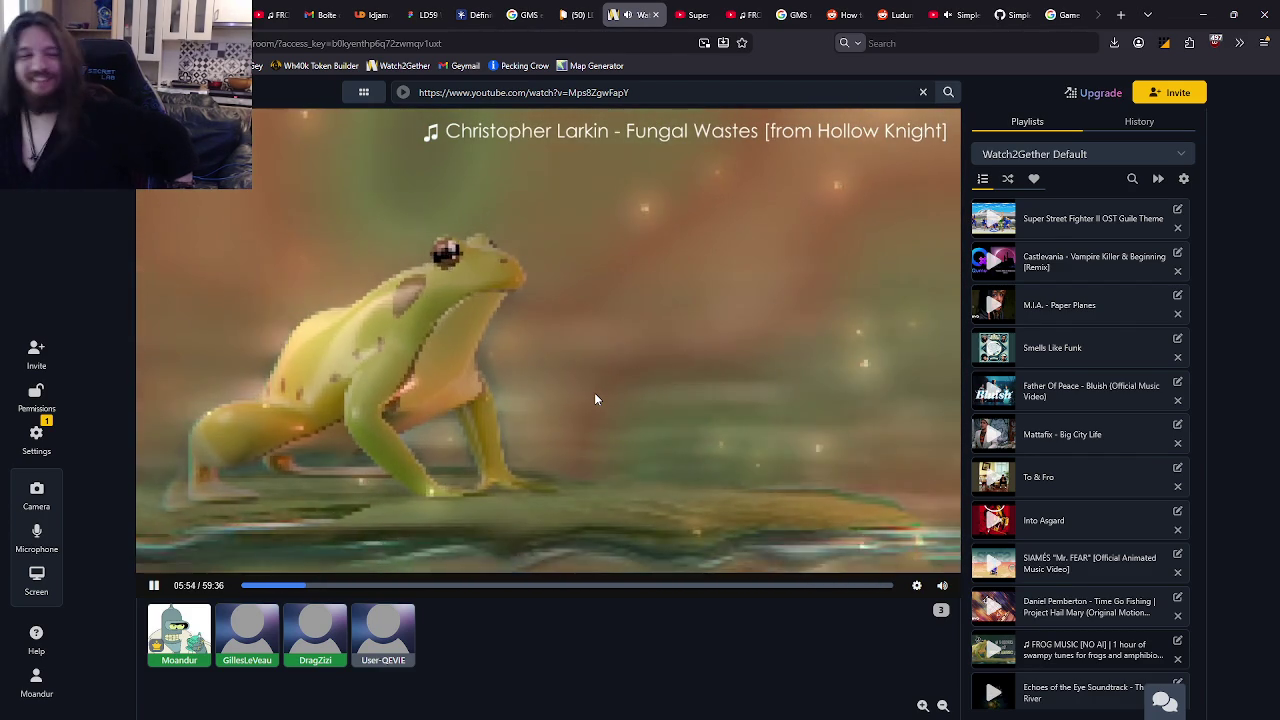
pyautogui.click(594, 399)
pyautogui.click(1060, 14)
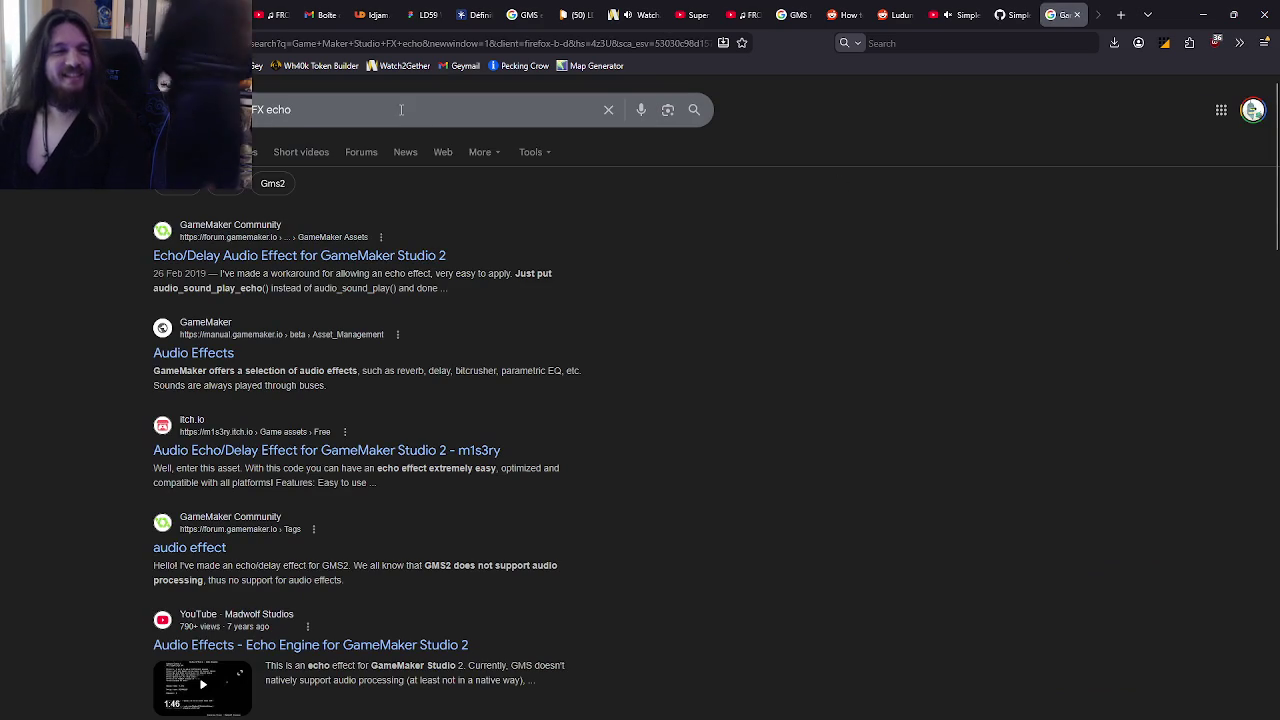
# Step: Clear the Google query, then return to GameMaker's objLightTemplate Create code at the end of line 6
pyautogui.hotkey('ctrl', 'a')
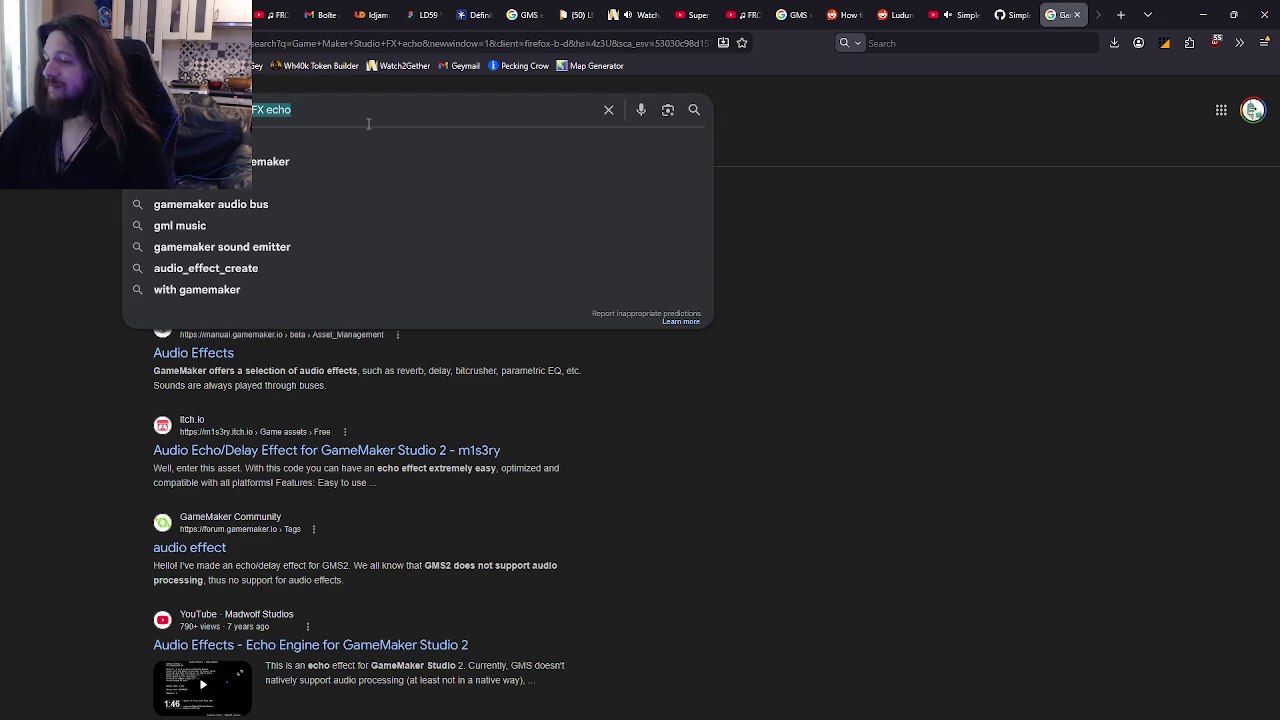
pyautogui.press('BackSpace')
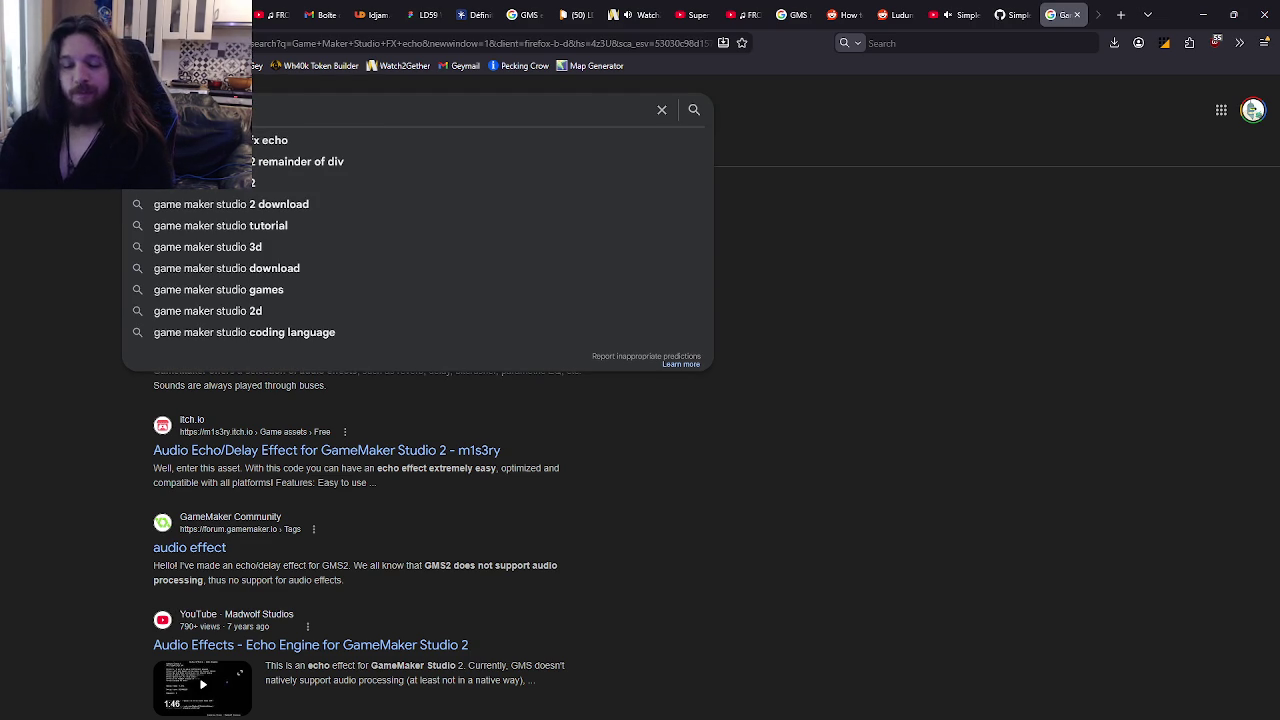
pyautogui.hotkey('alt', 'Tab')
pyautogui.press('Tab')
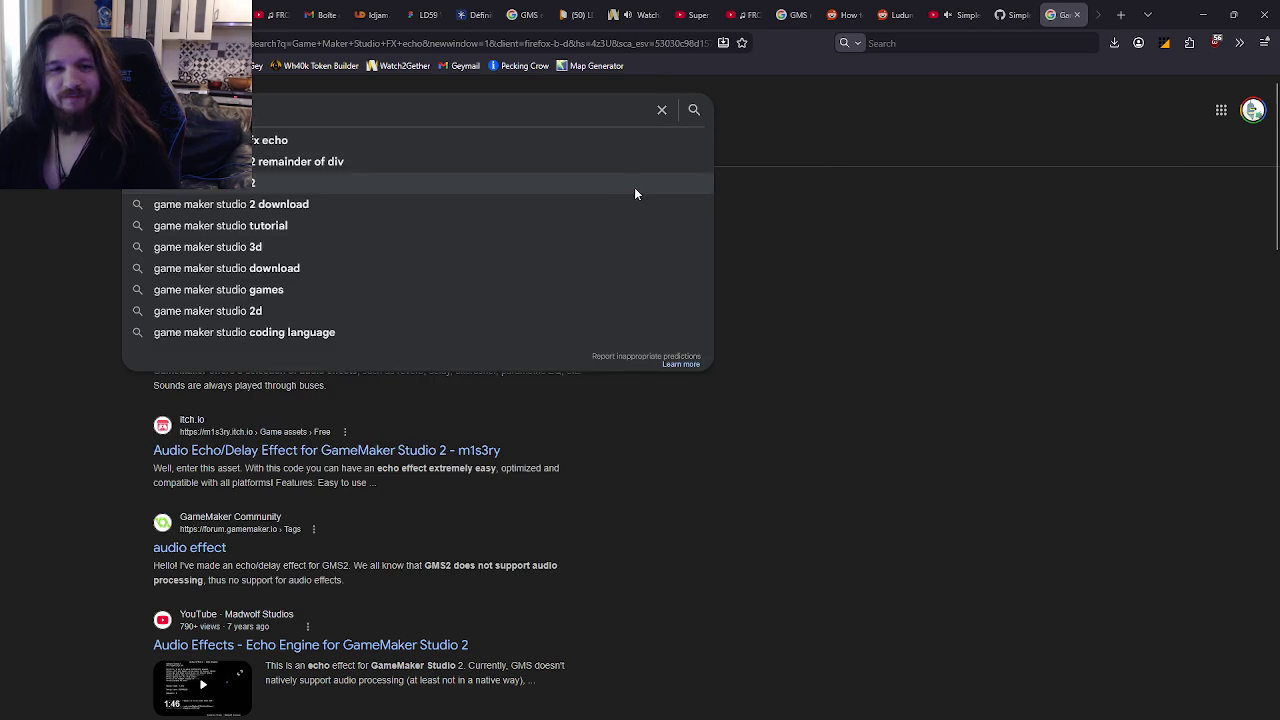
pyautogui.hotkey('alt', 'Tab')
pyautogui.press('Tab')
pyautogui.click(1028, 230)
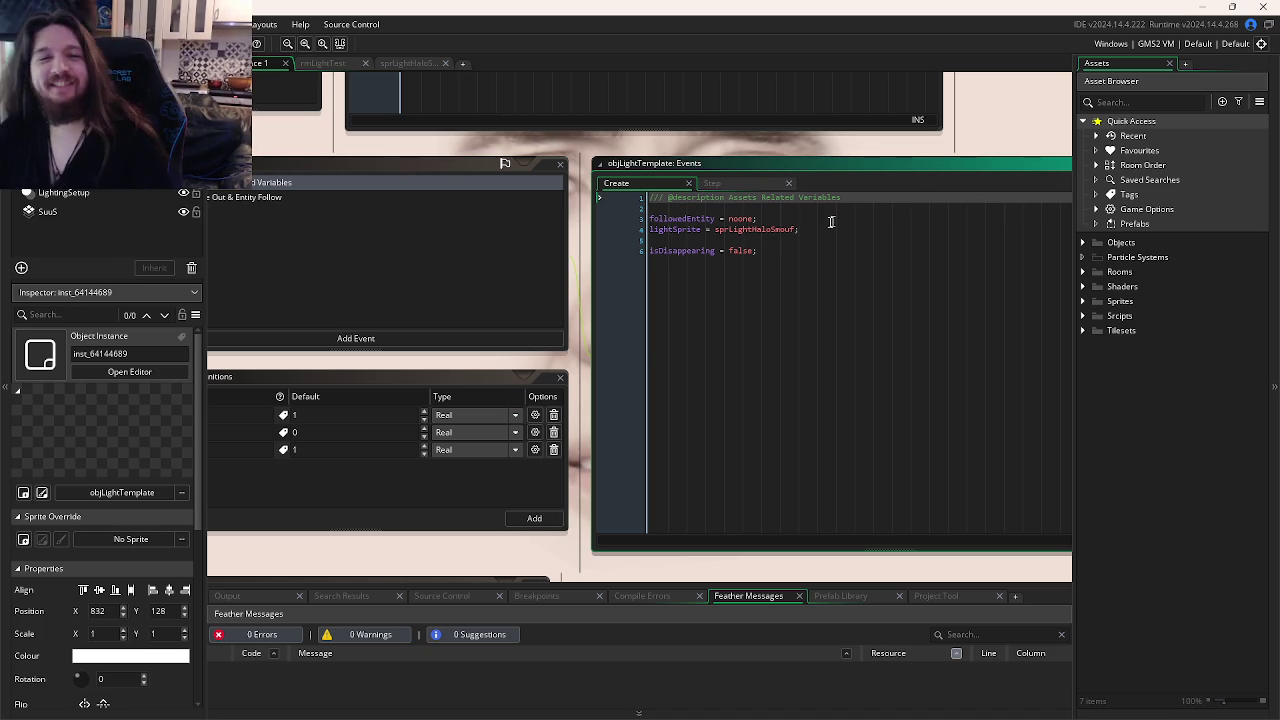
pyautogui.click(811, 247)
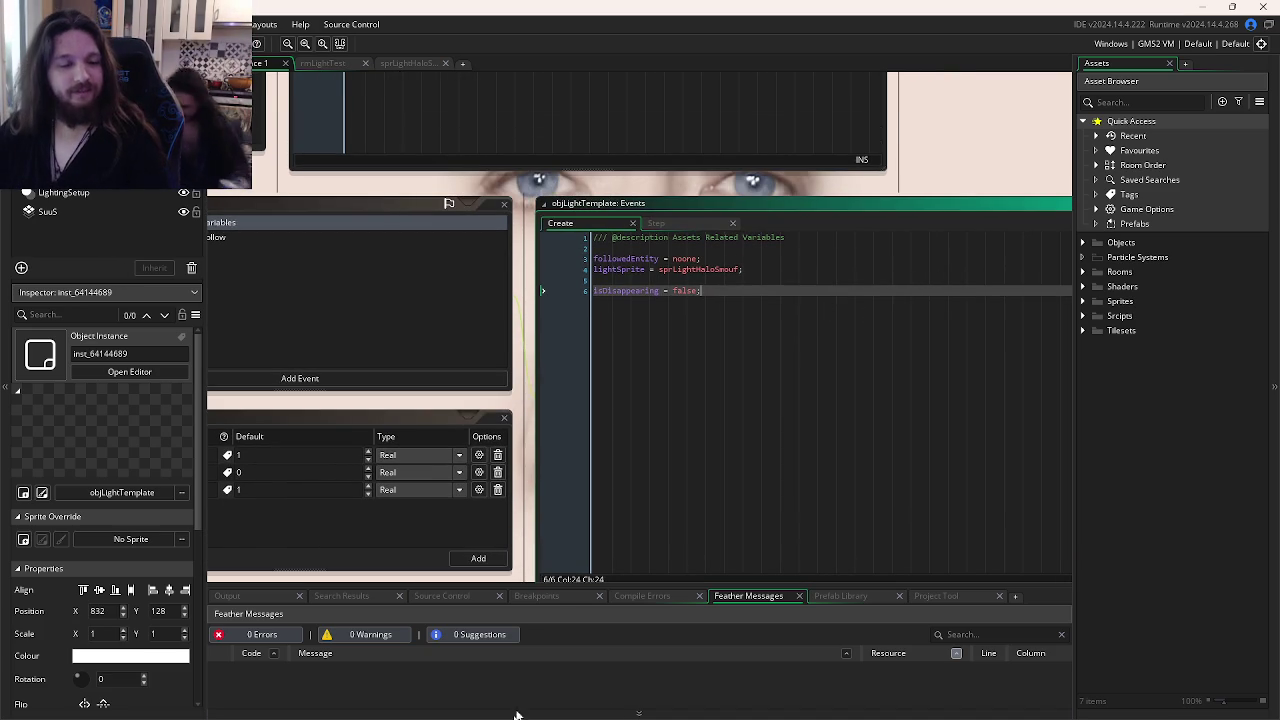
# Step: Check out the Feat/Echo-Shader branch from GitKraken's commit graph and return to GameMaker
pyautogui.moveTo(612, 700)
pyautogui.click(406, 711)
pyautogui.rightClick(212, 260)
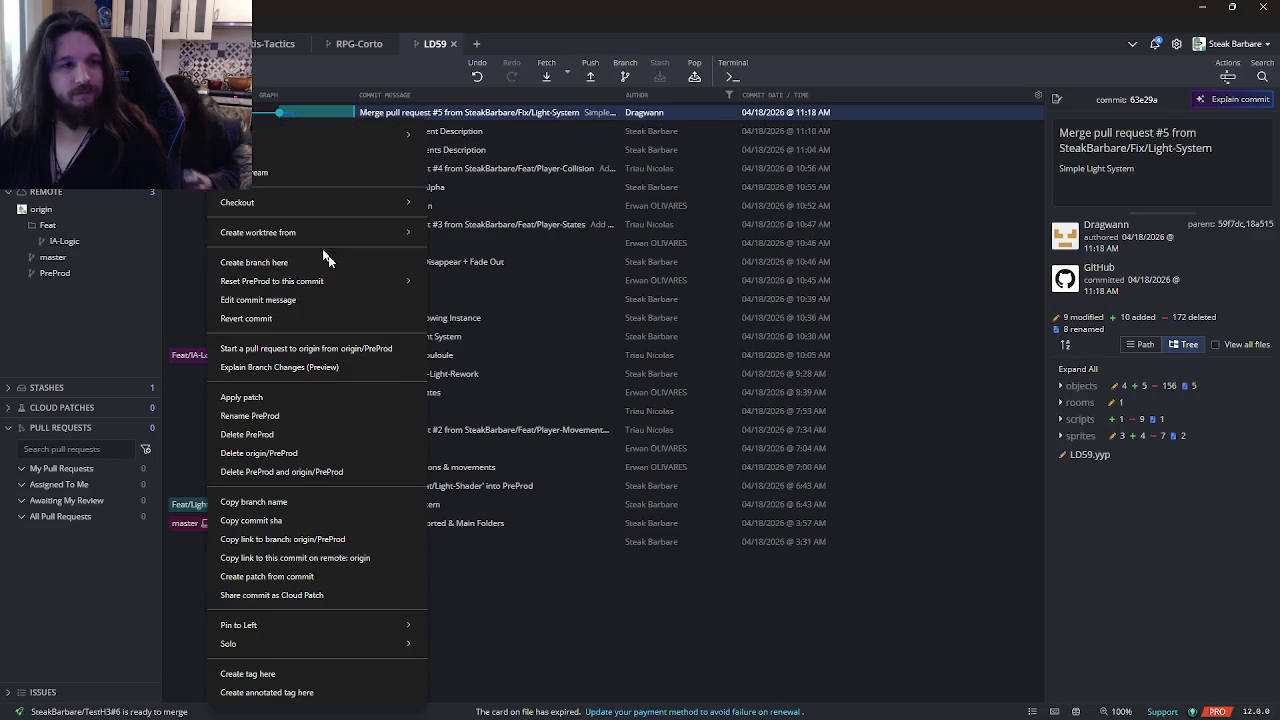
pyautogui.press('Escape')
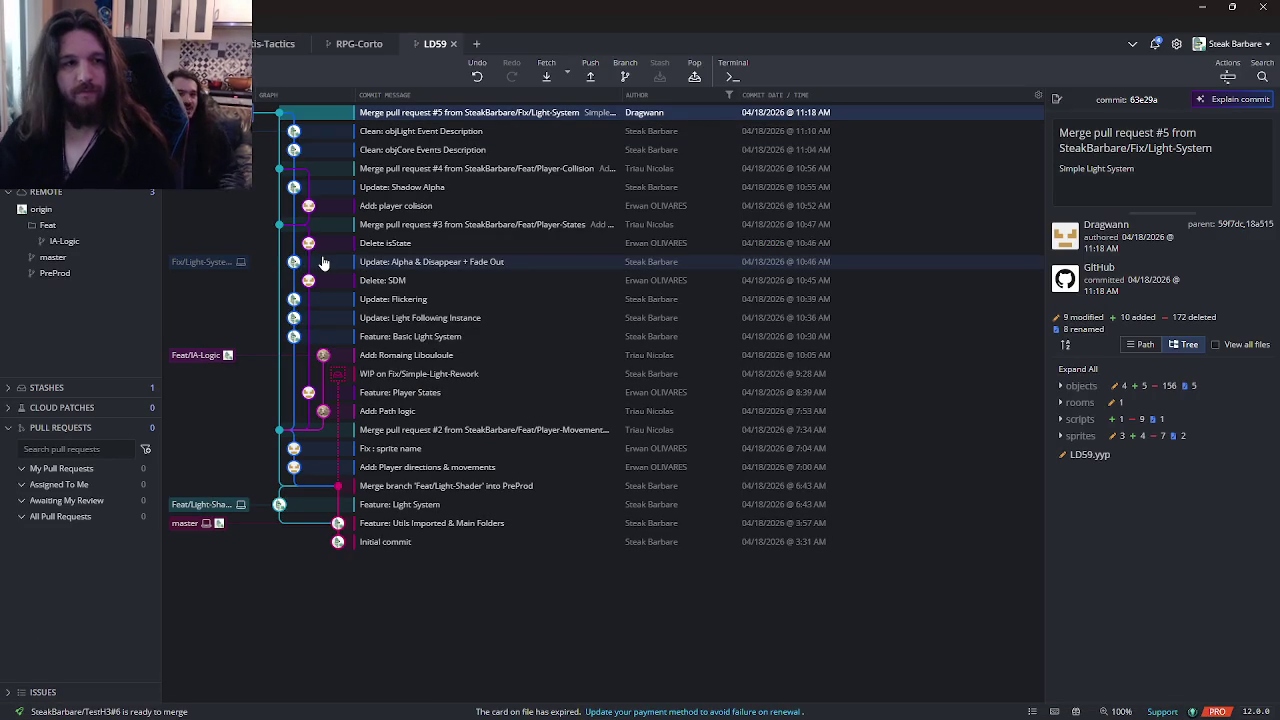
pyautogui.doubleClick(323, 262)
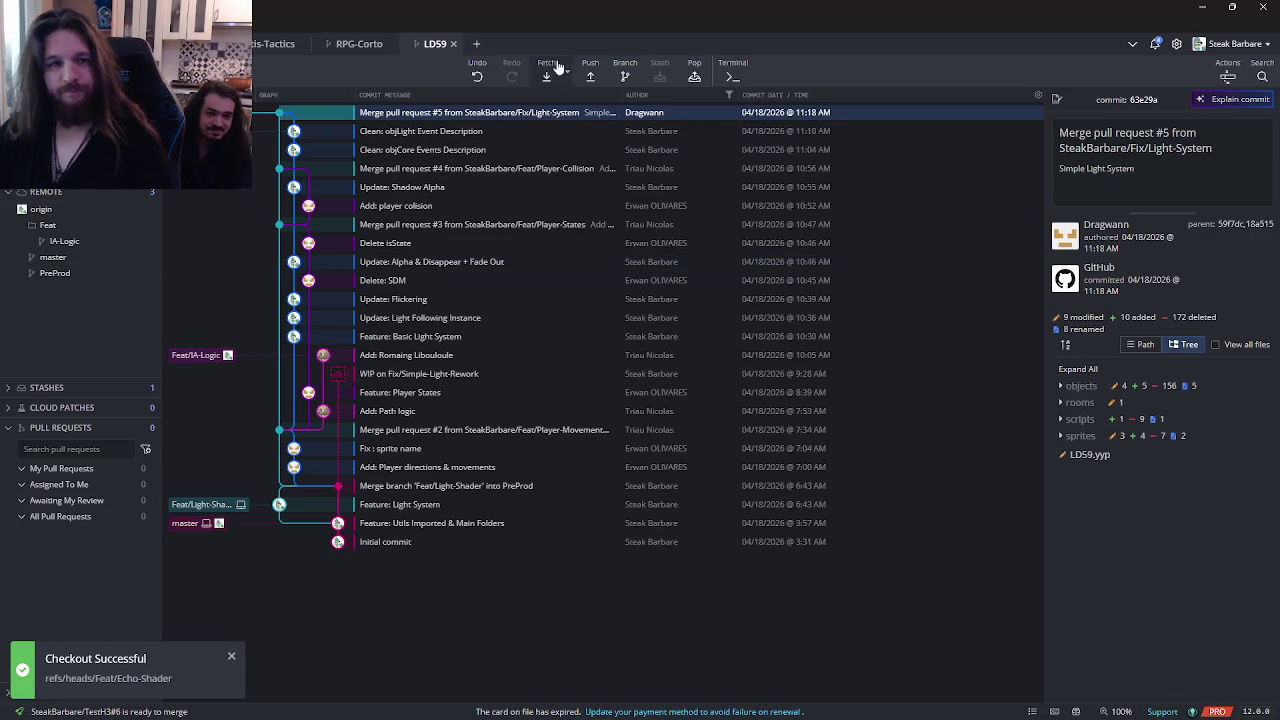
pyautogui.hotkey('alt', 'Tab')
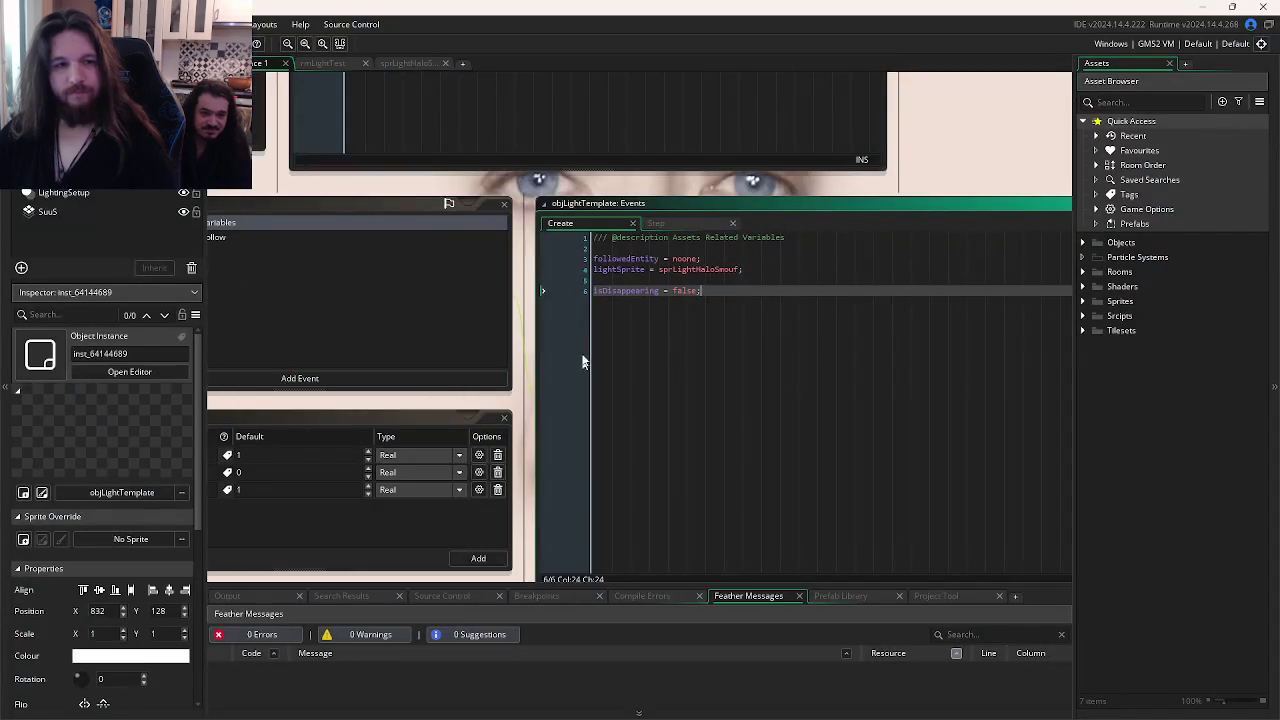
pyautogui.hotkey('alt', 'Tab')
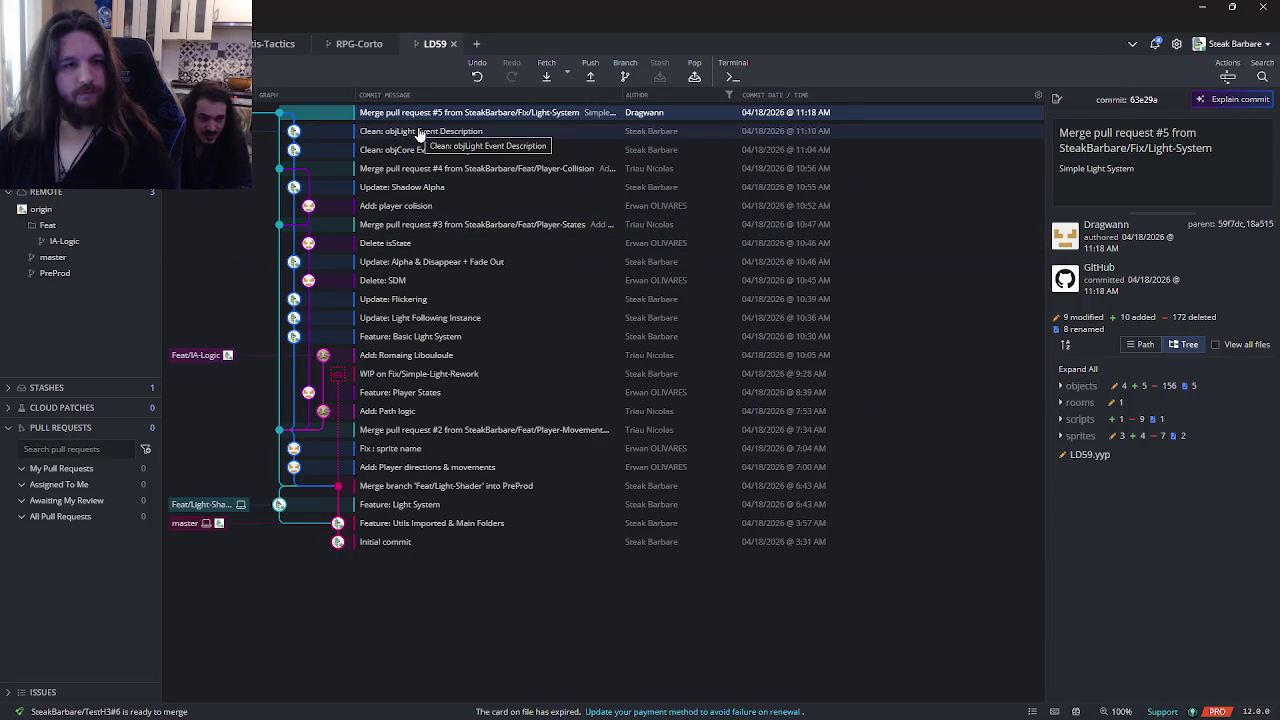
pyautogui.hotkey('alt', 'Tab')
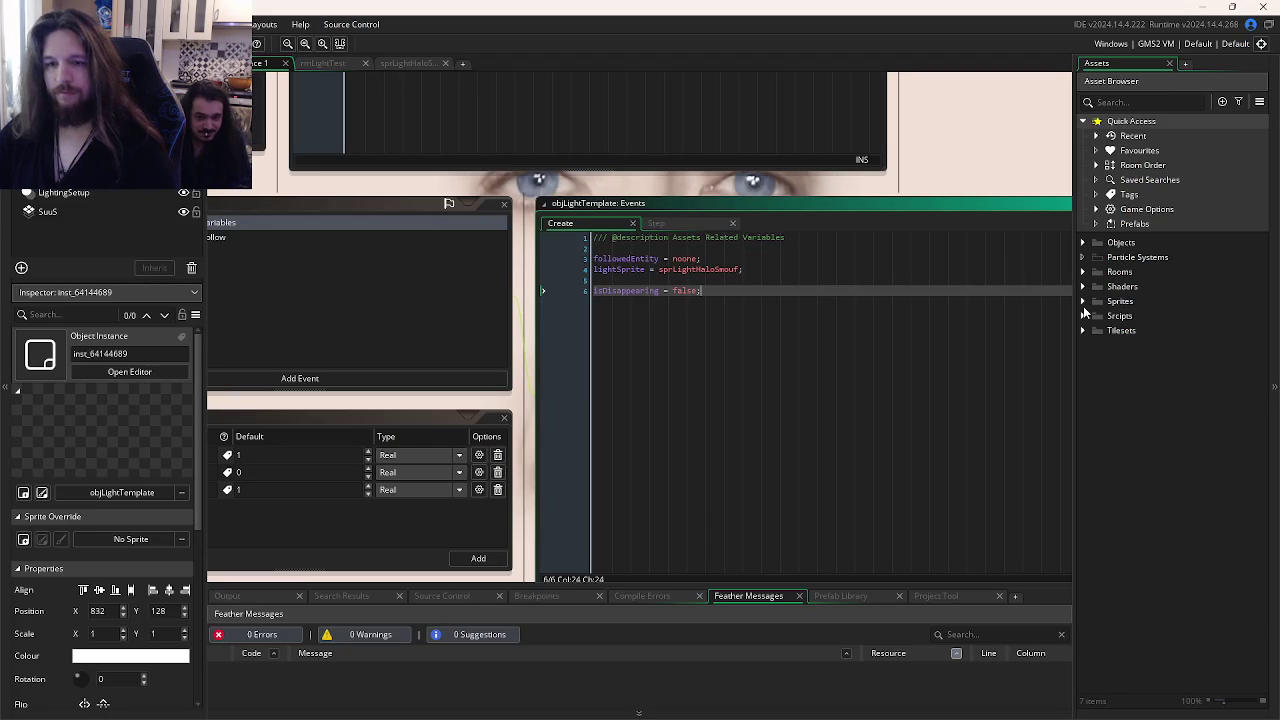
# Step: Open objCore from Objects > Core, then open the shdOutline shader from the Shaders folder
pyautogui.click(1084, 243)
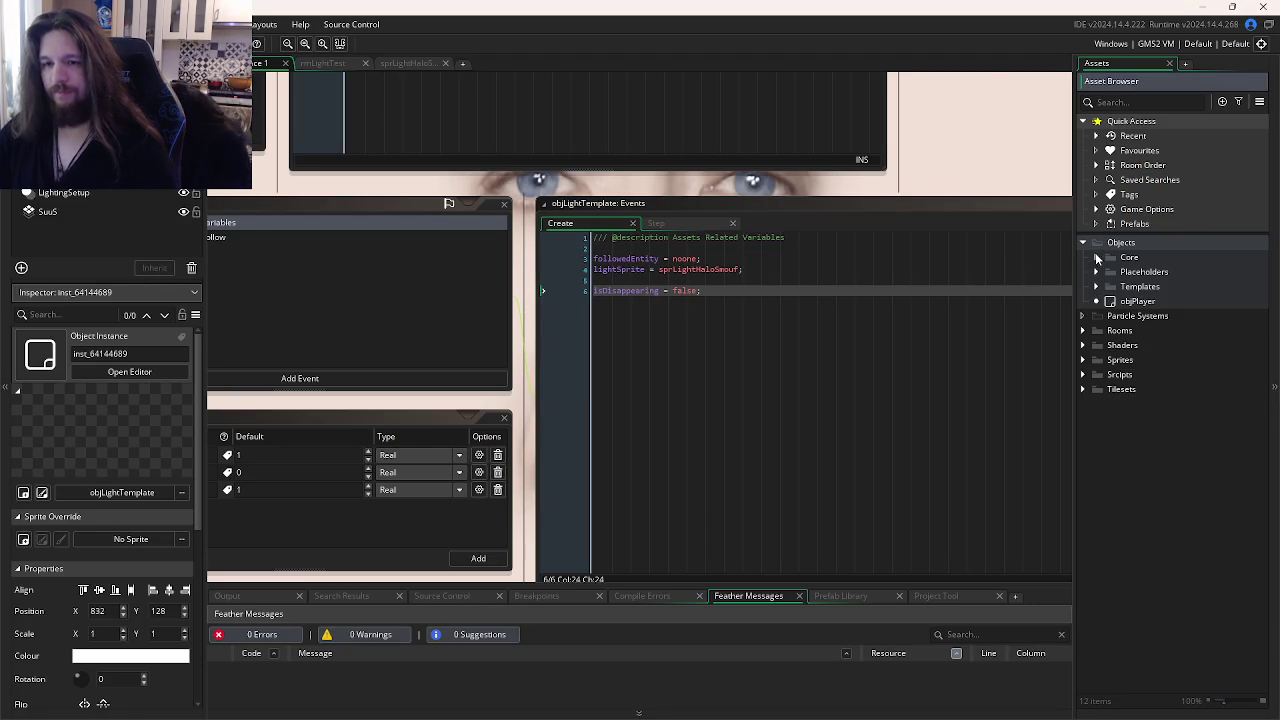
pyautogui.click(1096, 258)
pyautogui.doubleClick(1148, 272)
pyautogui.hotkey('ctrl', 'Tab')
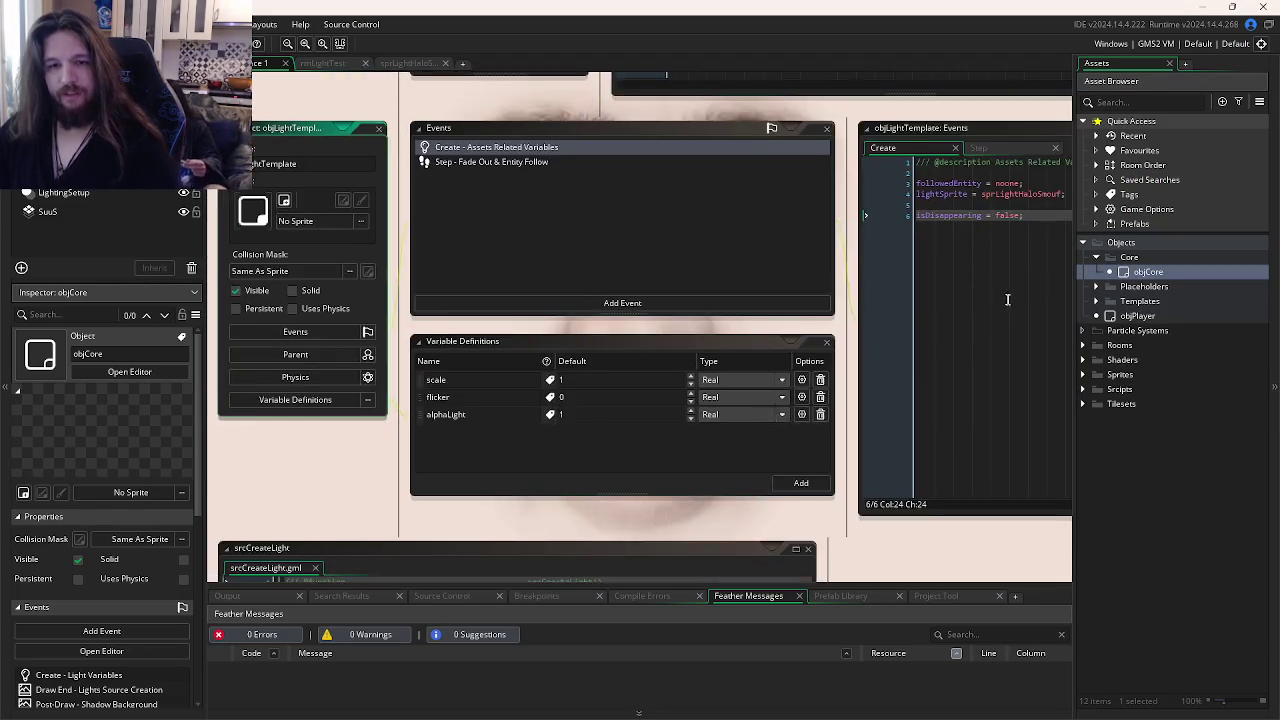
pyautogui.click(1007, 299)
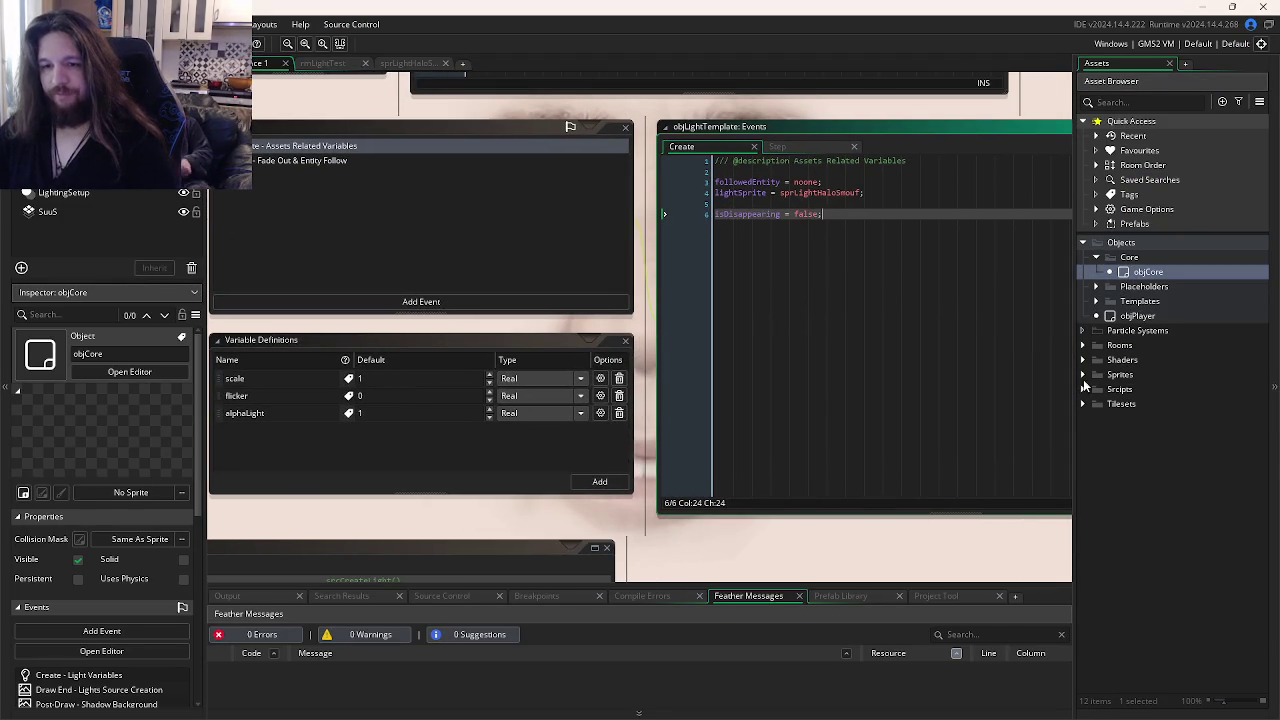
pyautogui.click(1082, 360)
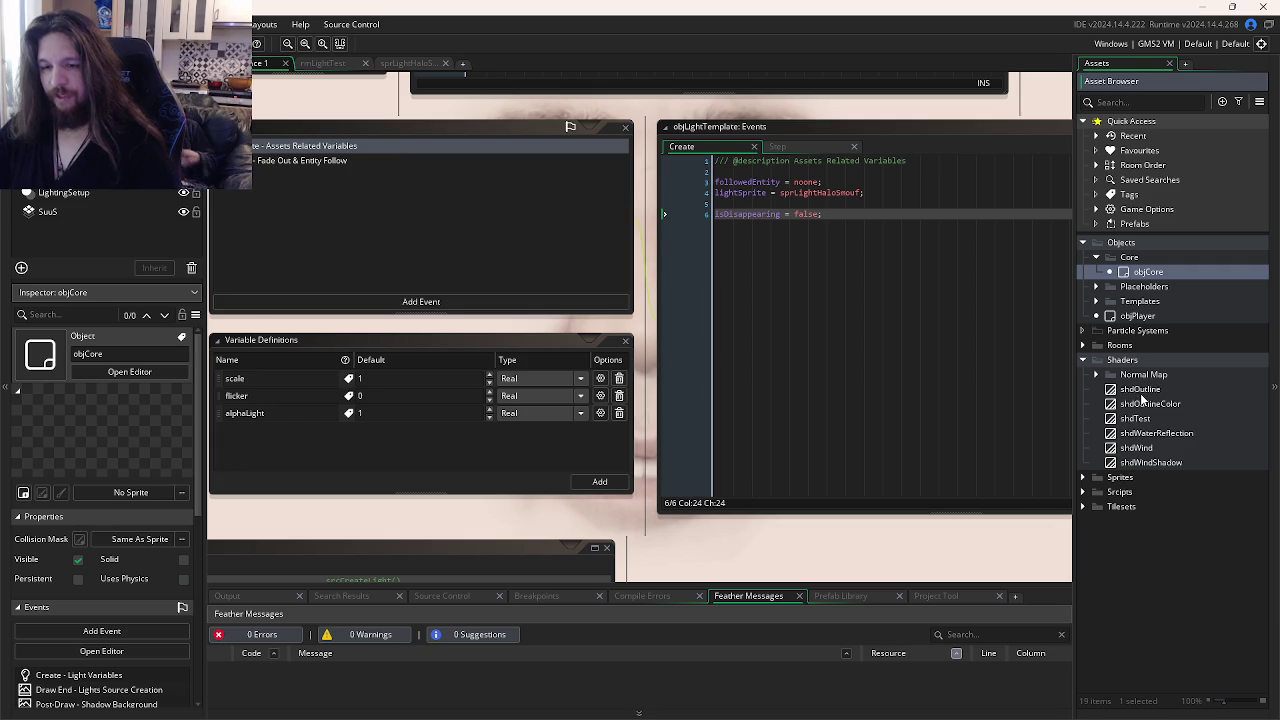
pyautogui.doubleClick(1140, 389)
pyautogui.click(572, 228)
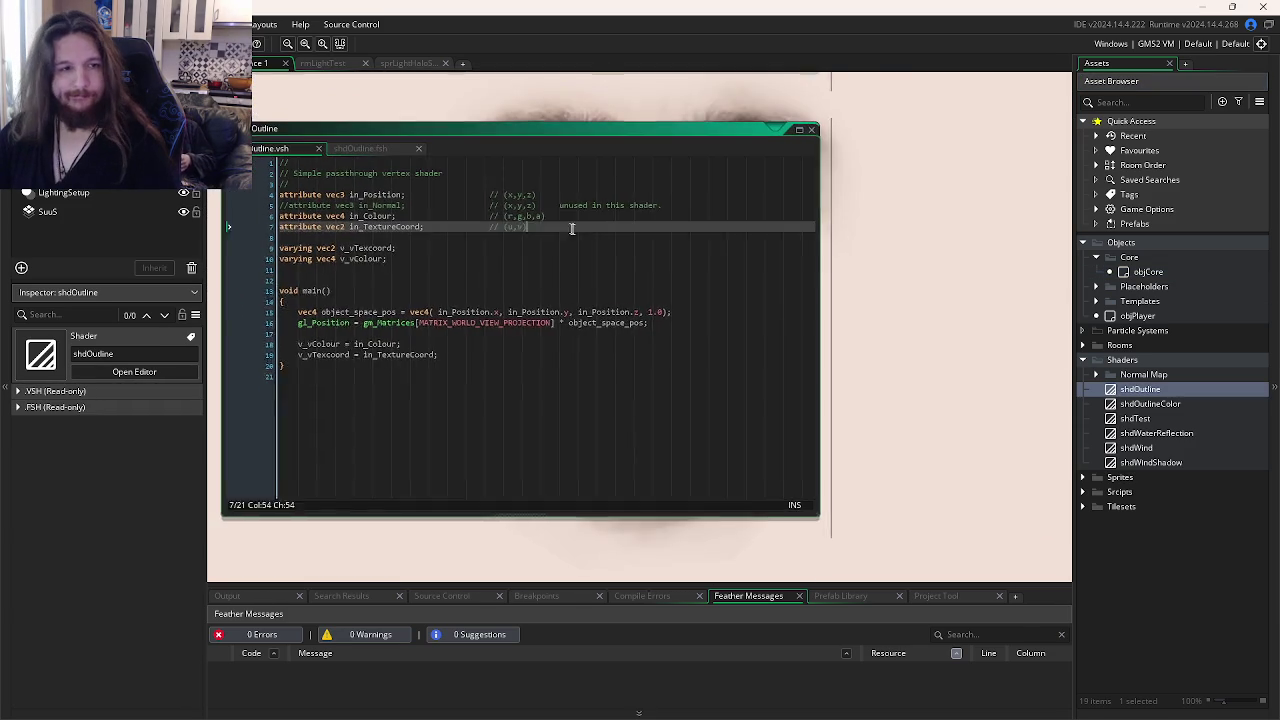
# Step: Read through shdOutline's fragment shader code, then open the shdOutlineColor shader
pyautogui.click(430, 164)
pyautogui.scroll(-1, 576, 306)
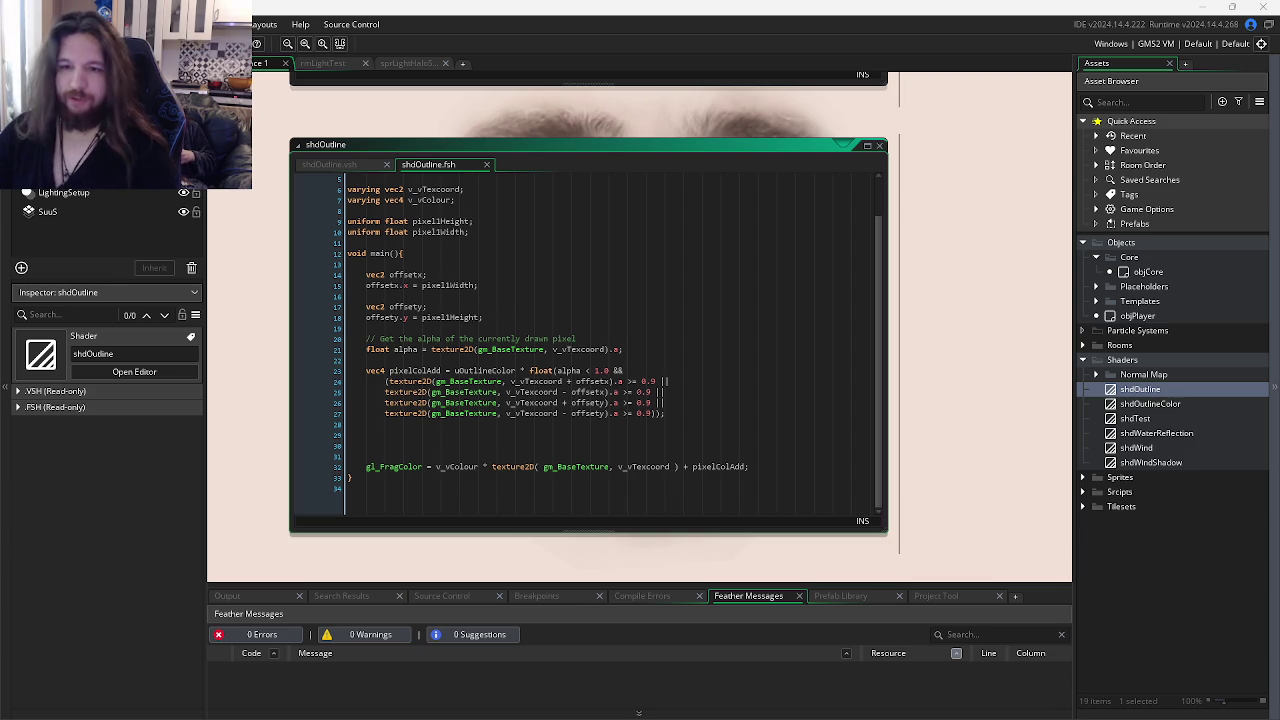
pyautogui.doubleClick(1149, 406)
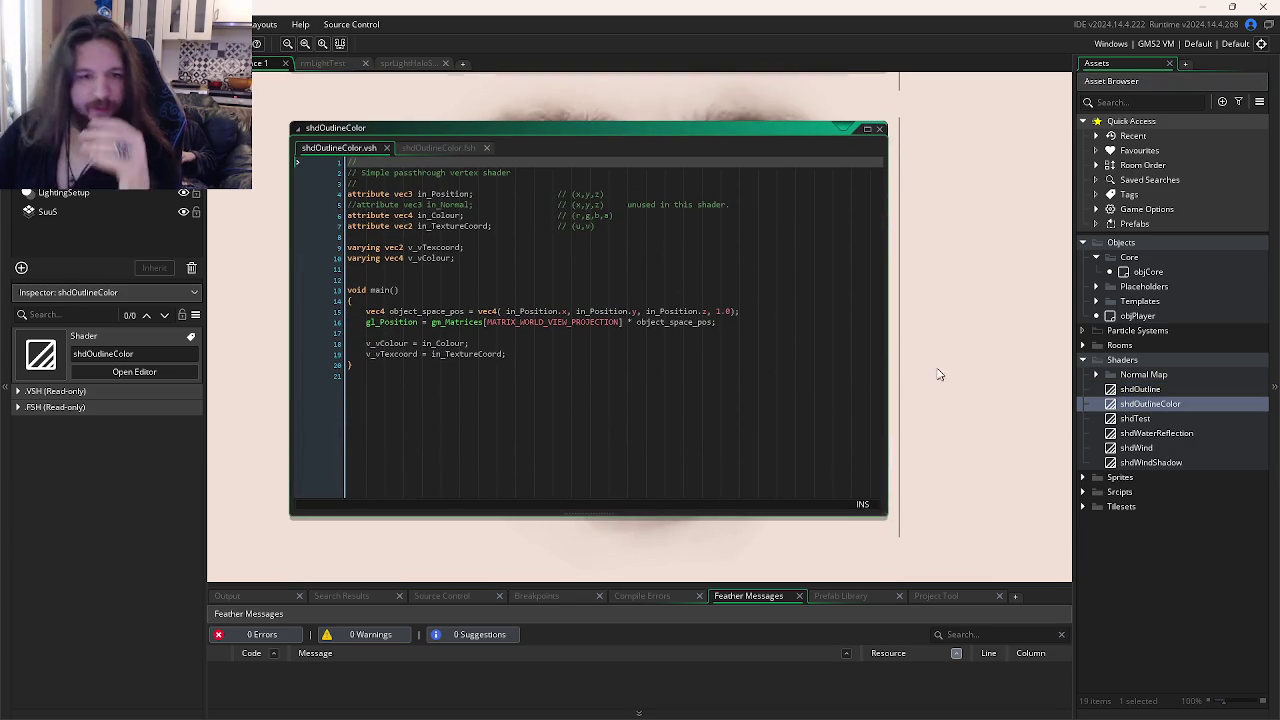
# Step: View shdOutlineColor.fsh and point out the lines summing neighbouring texel alphas
pyautogui.click(434, 152)
pyautogui.scroll(-1, 765, 396)
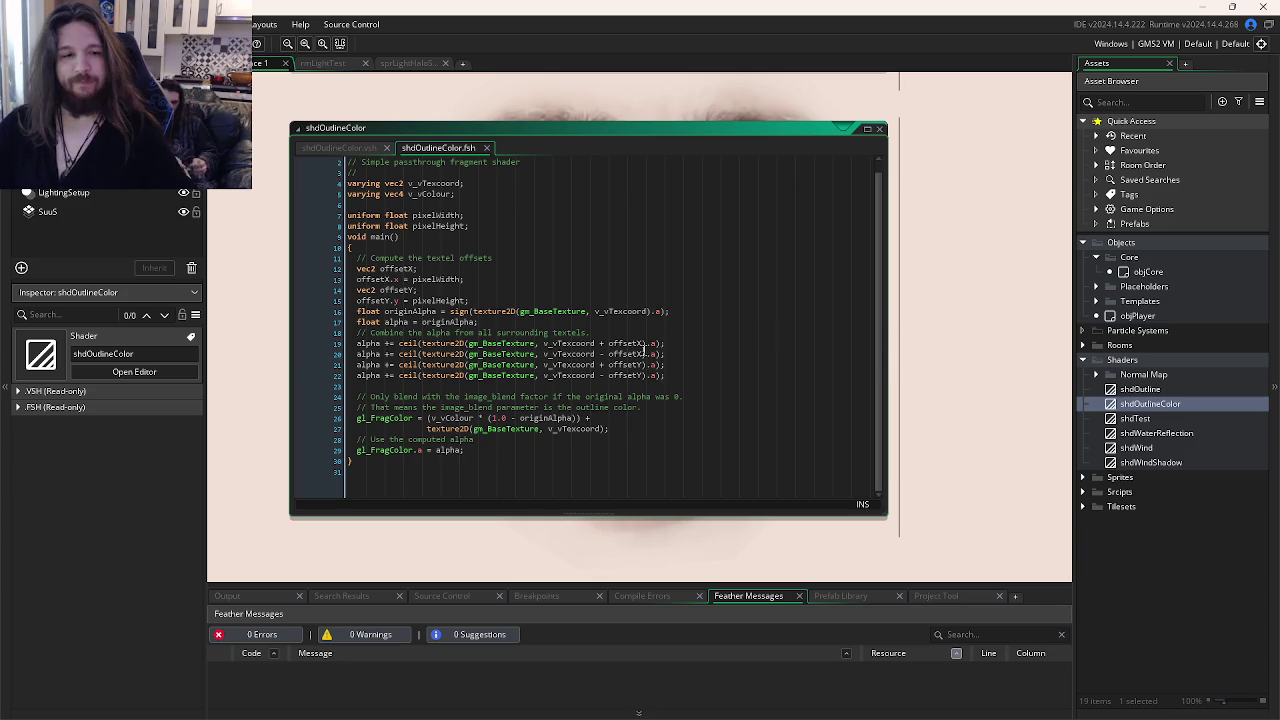
pyautogui.click(695, 365)
pyautogui.click(696, 374)
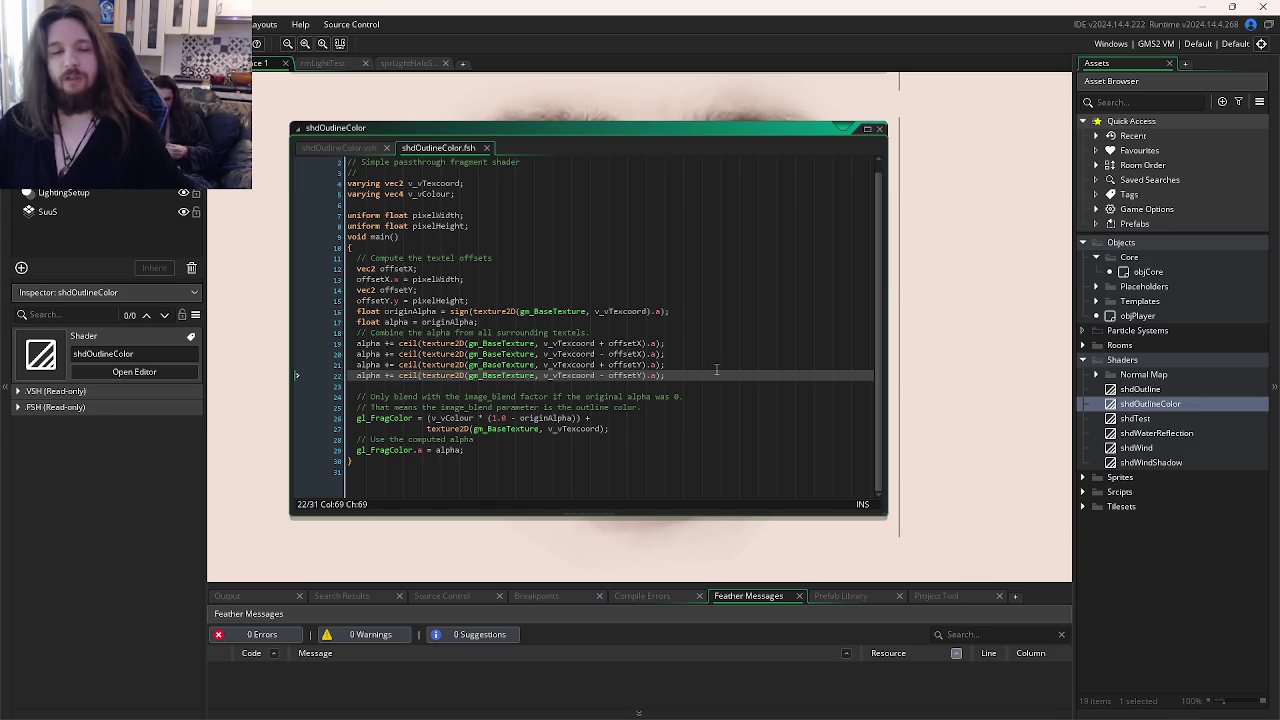
pyautogui.press('Up')
pyautogui.press('Up')
pyautogui.press('Up')
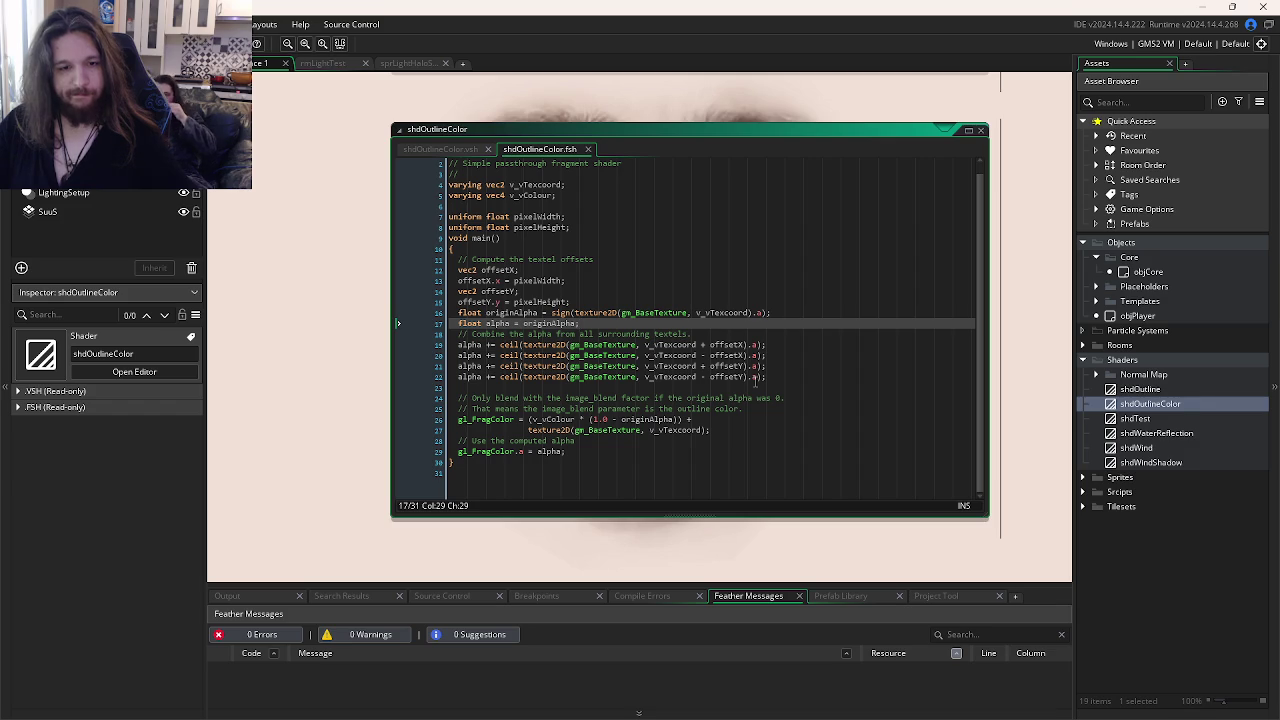
pyautogui.click(440, 149)
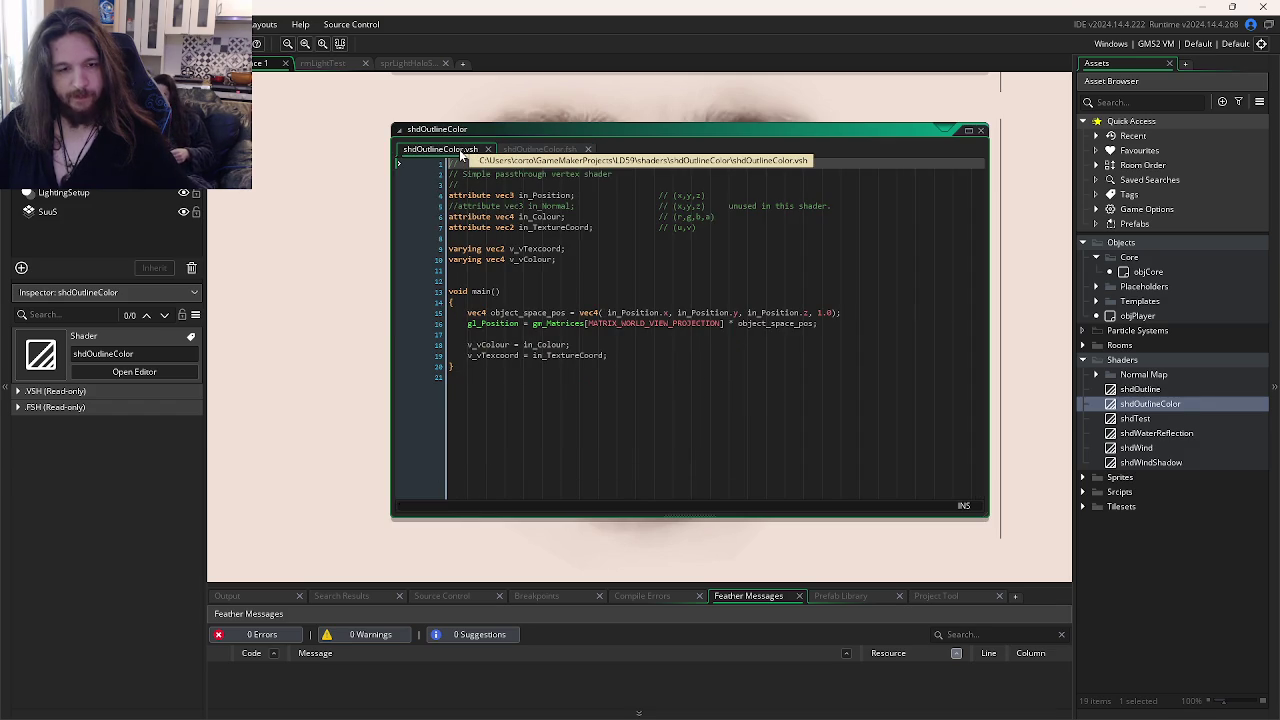
pyautogui.click(539, 148)
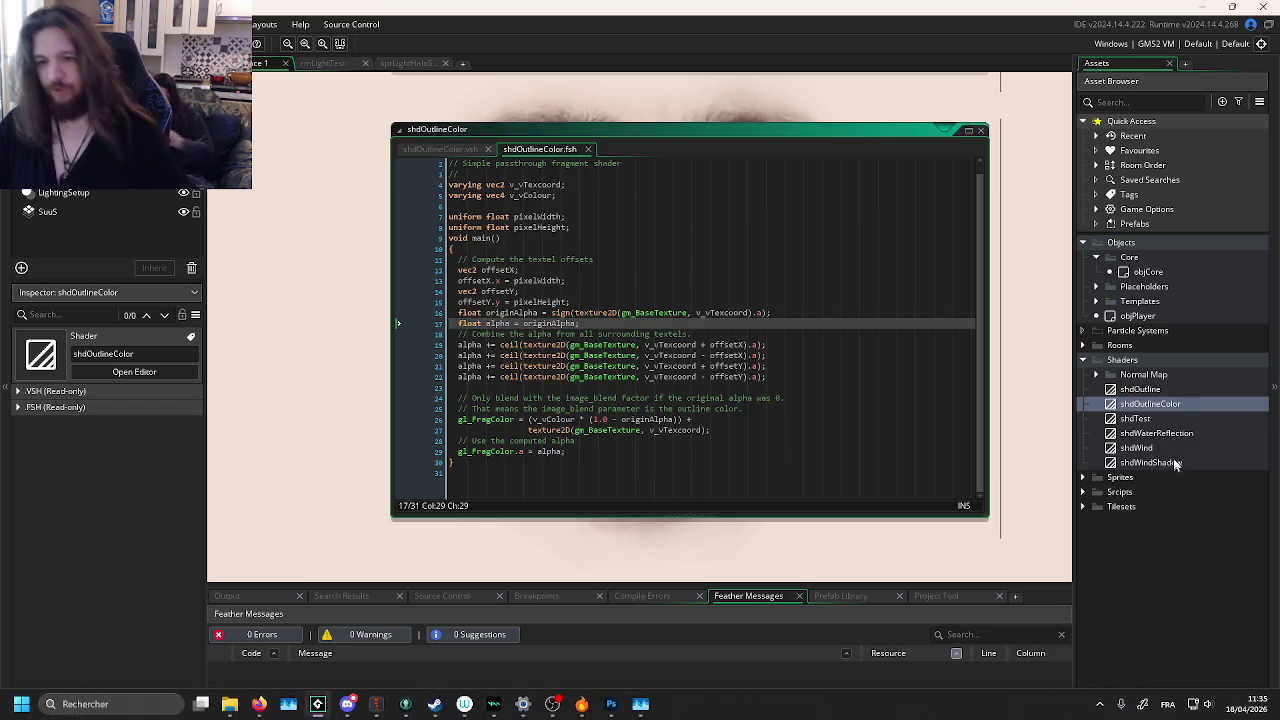
pyautogui.click(1150, 403)
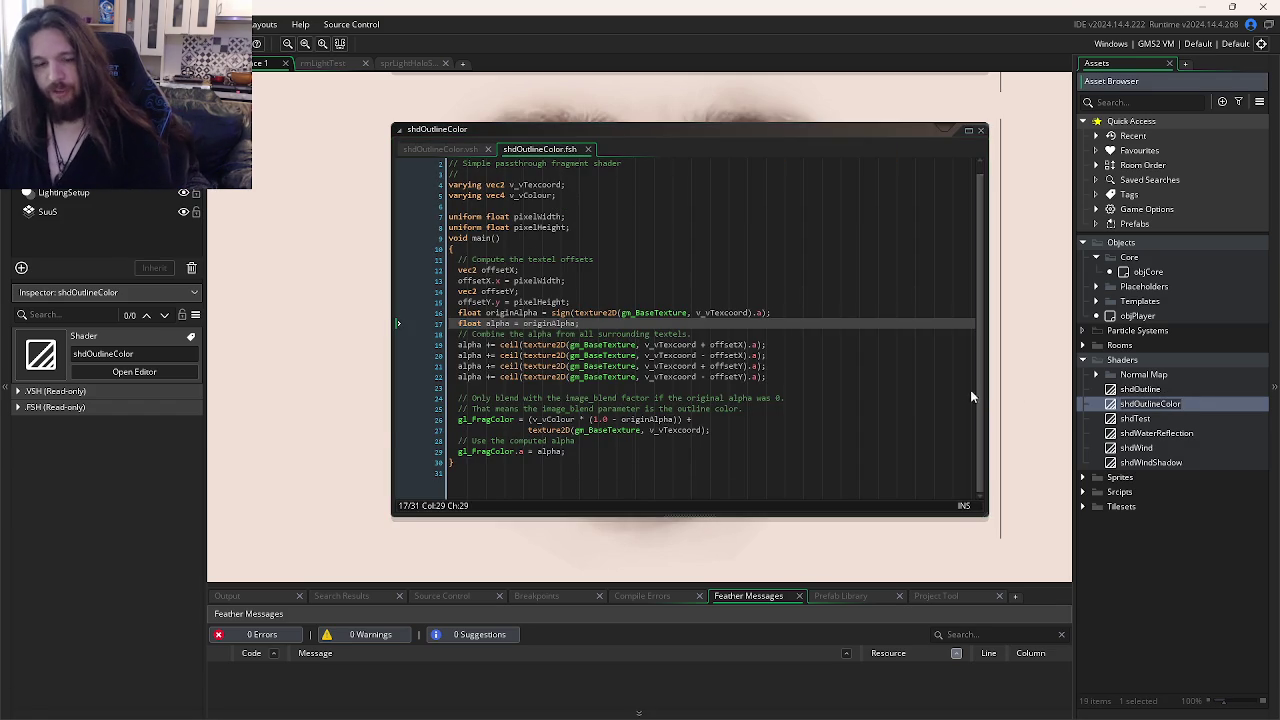
pyautogui.click(681, 431)
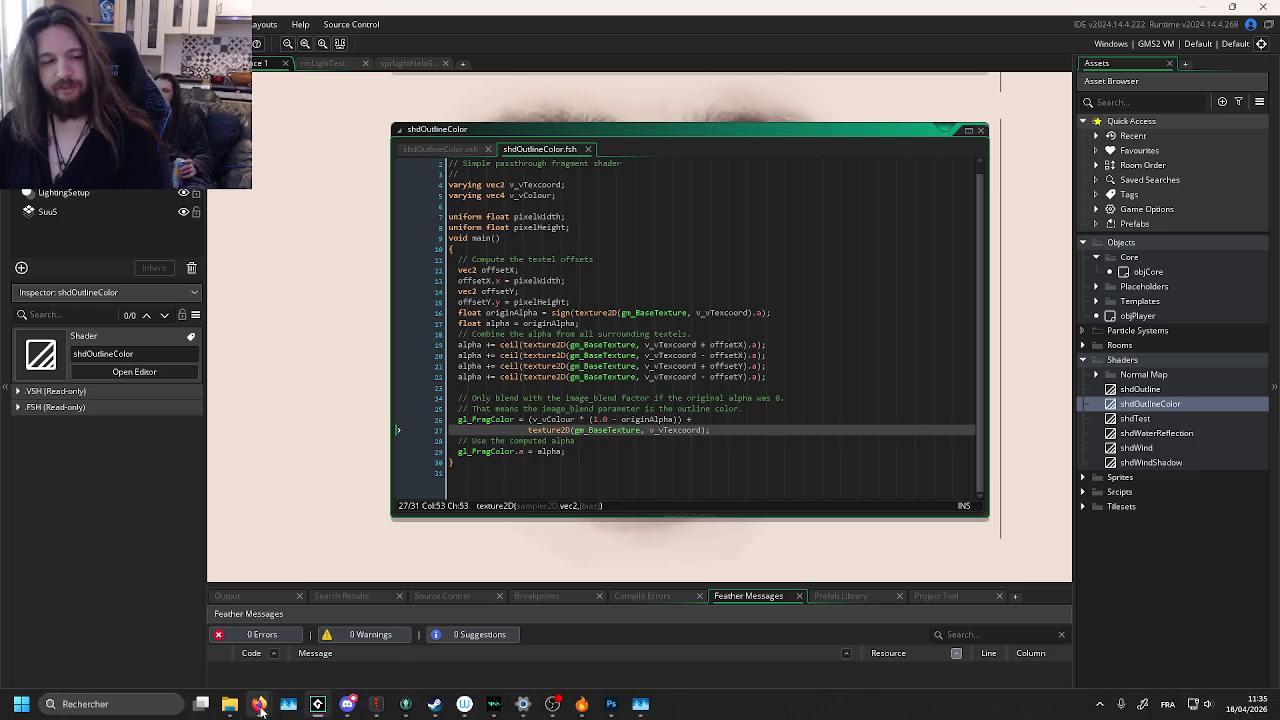
pyautogui.rightClick(316, 704)
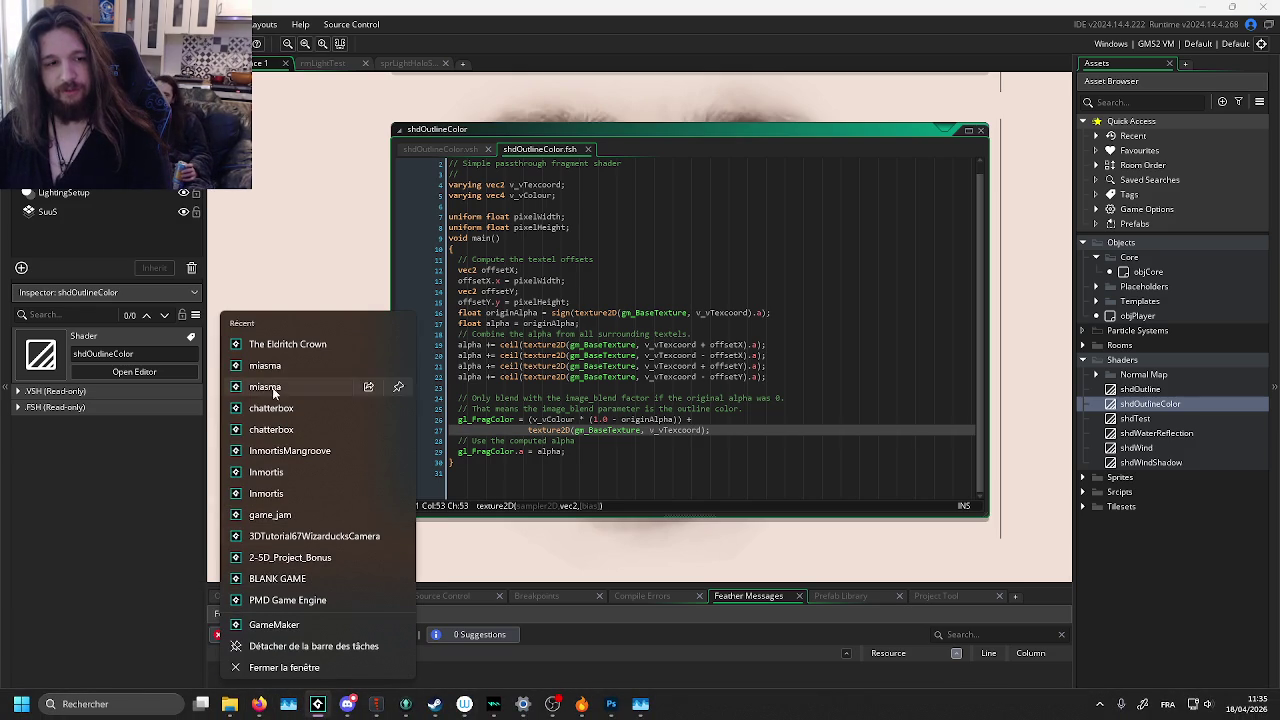
pyautogui.click(766, 545)
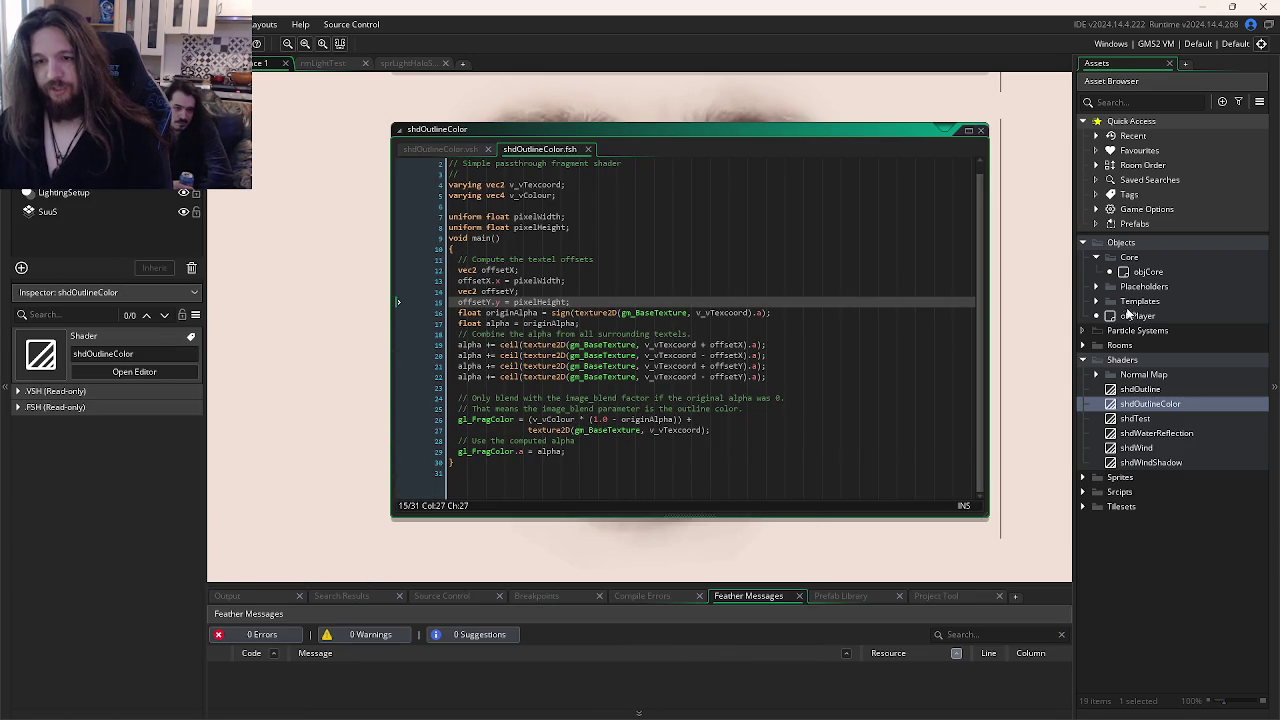
# Step: Open objCore and add a Key Down > Space event to it
pyautogui.click(1131, 316)
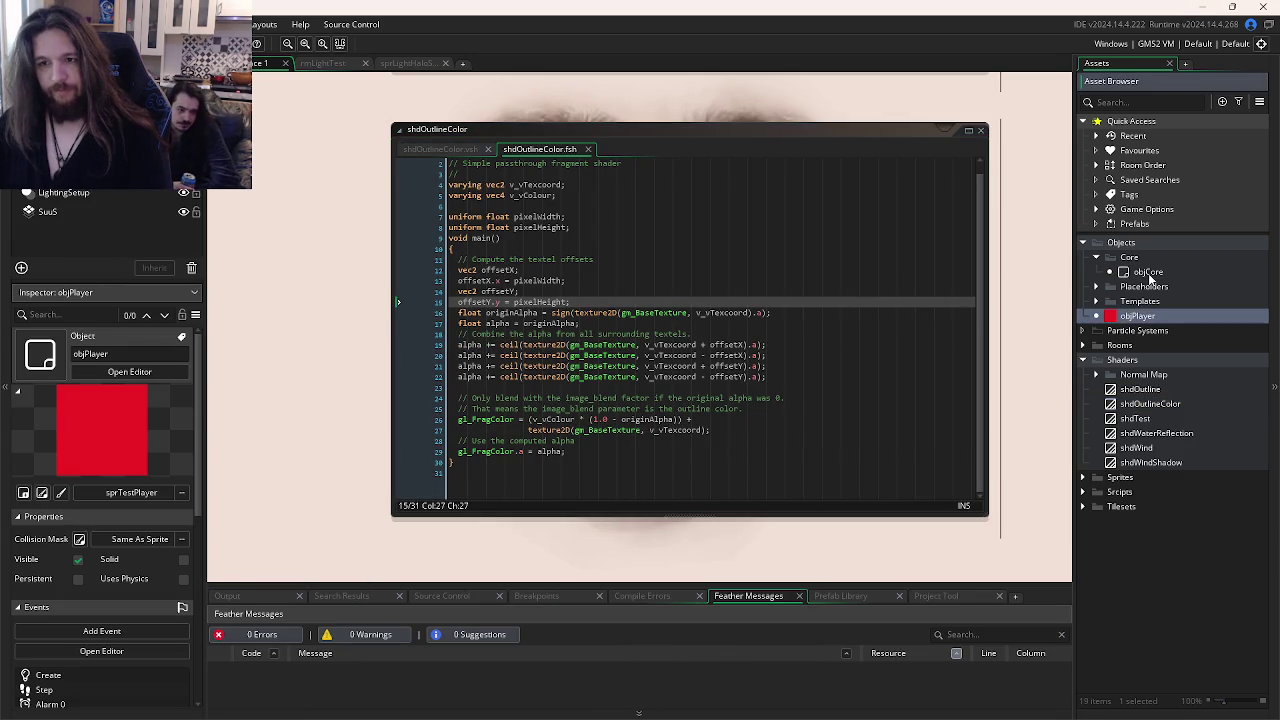
pyautogui.doubleClick(1137, 316)
pyautogui.doubleClick(1148, 272)
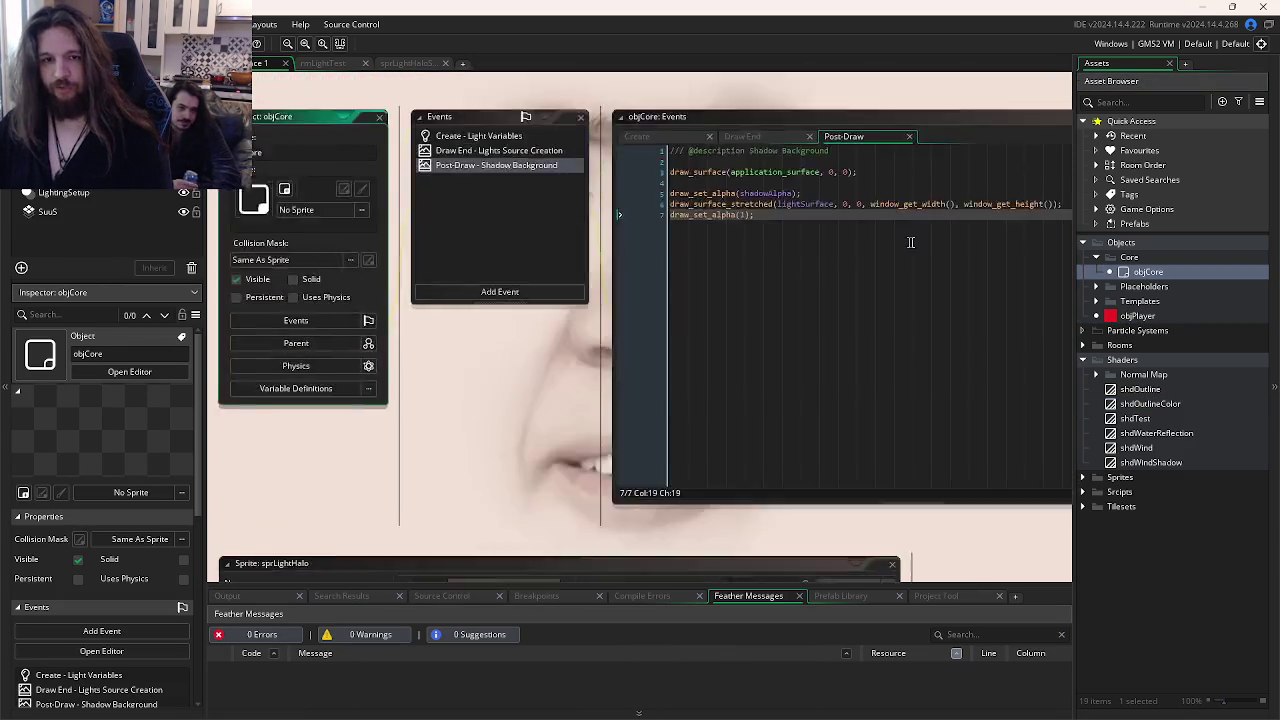
pyautogui.click(422, 292)
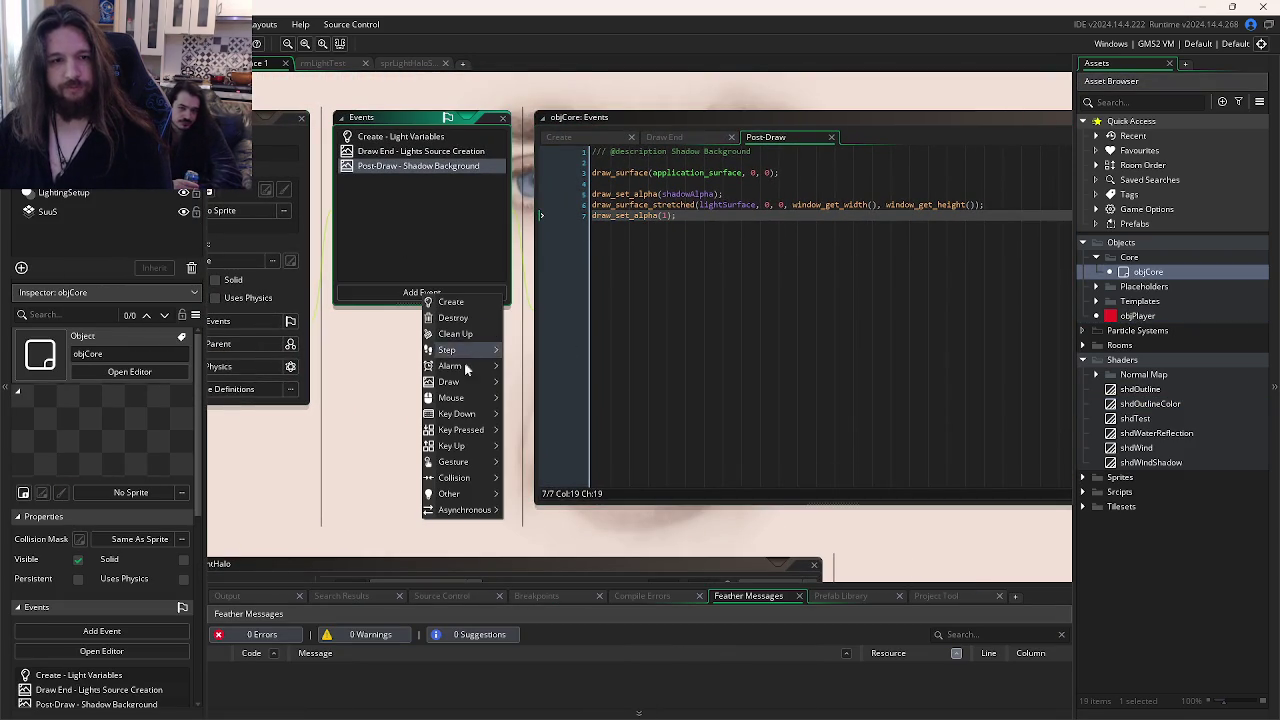
pyautogui.moveTo(472, 413)
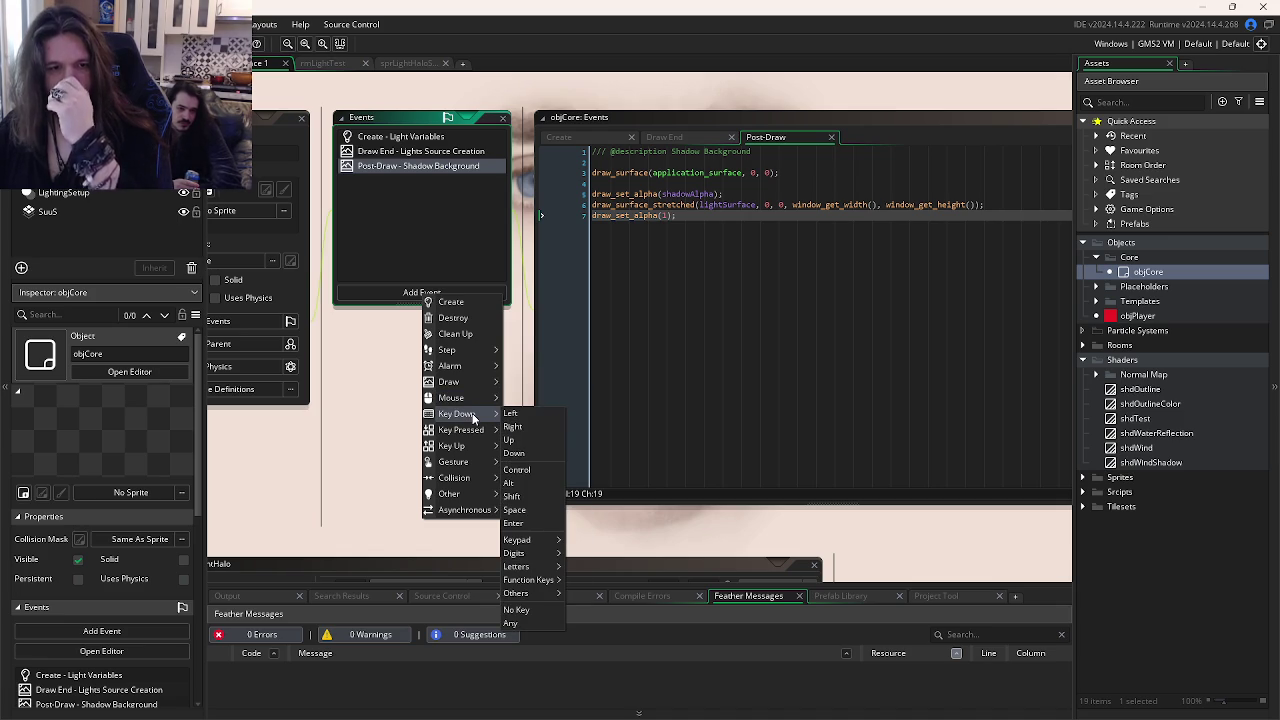
pyautogui.click(531, 511)
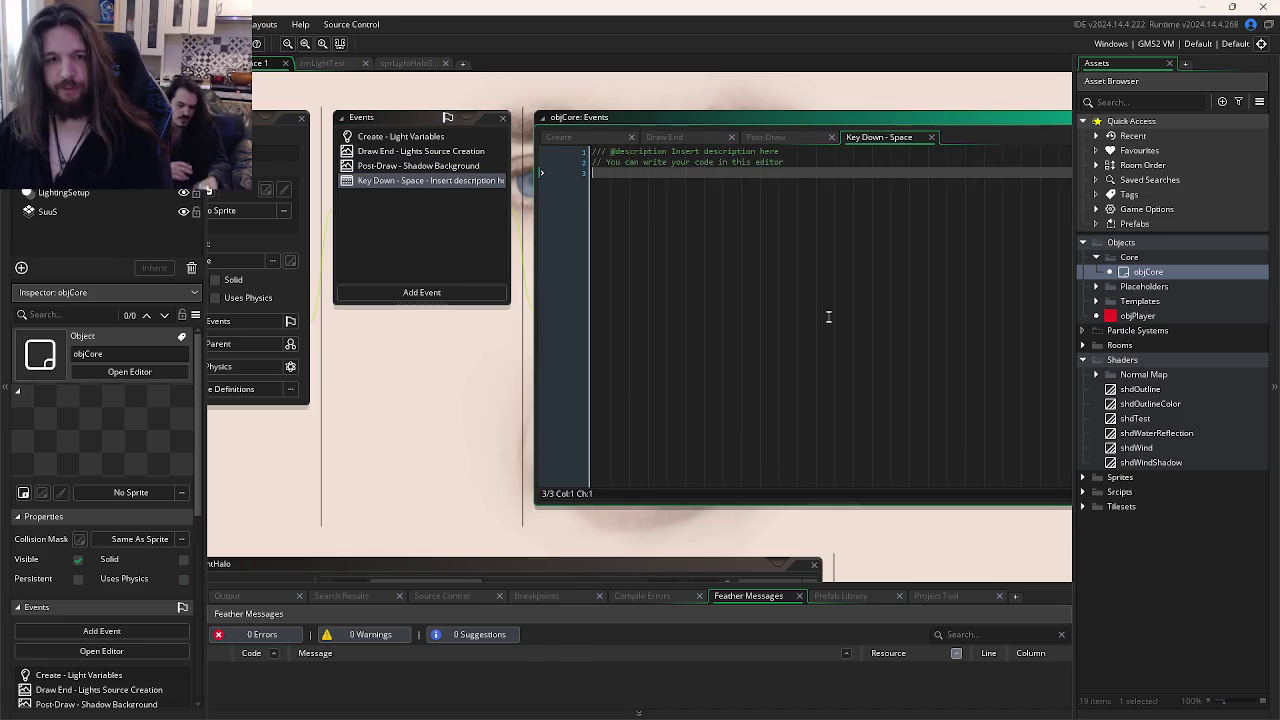
# Step: Replace the Space event's placeholder description comment, then switch to the other GameMaker project
pyautogui.moveTo(811, 162); pyautogui.dragTo(676, 148)
pyautogui.press('BackSpace')
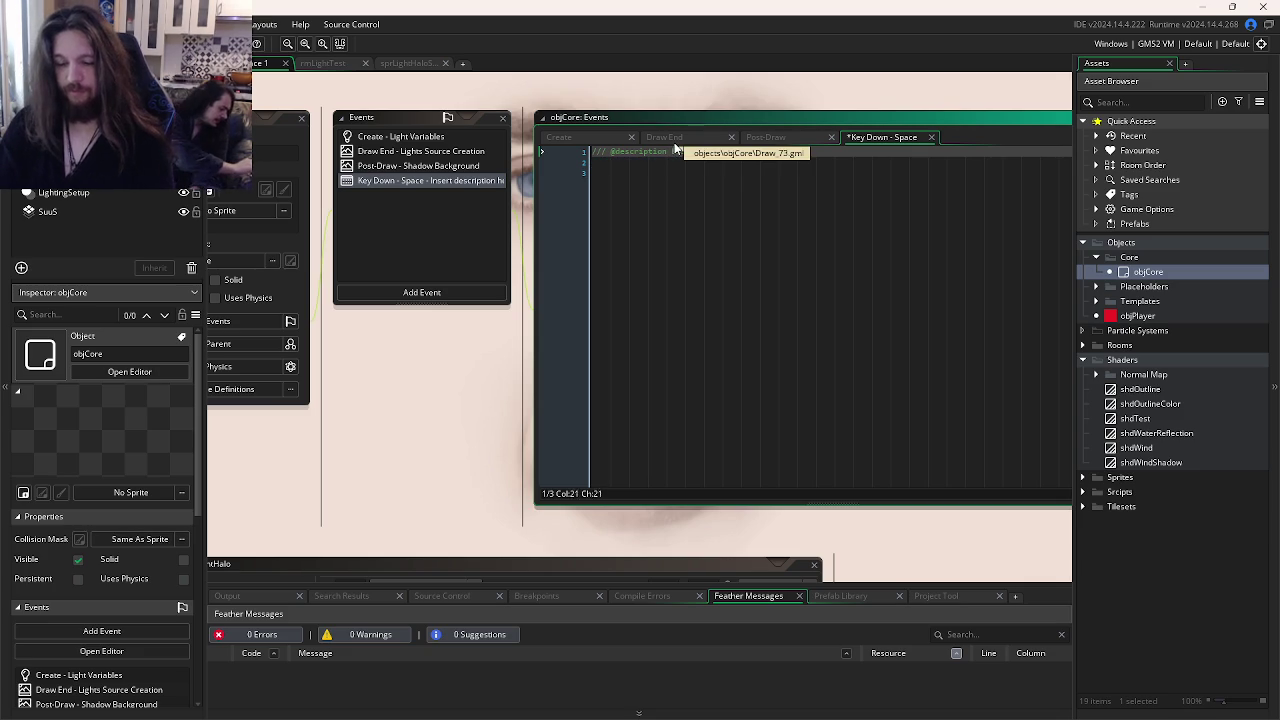
pyautogui.press('Return')
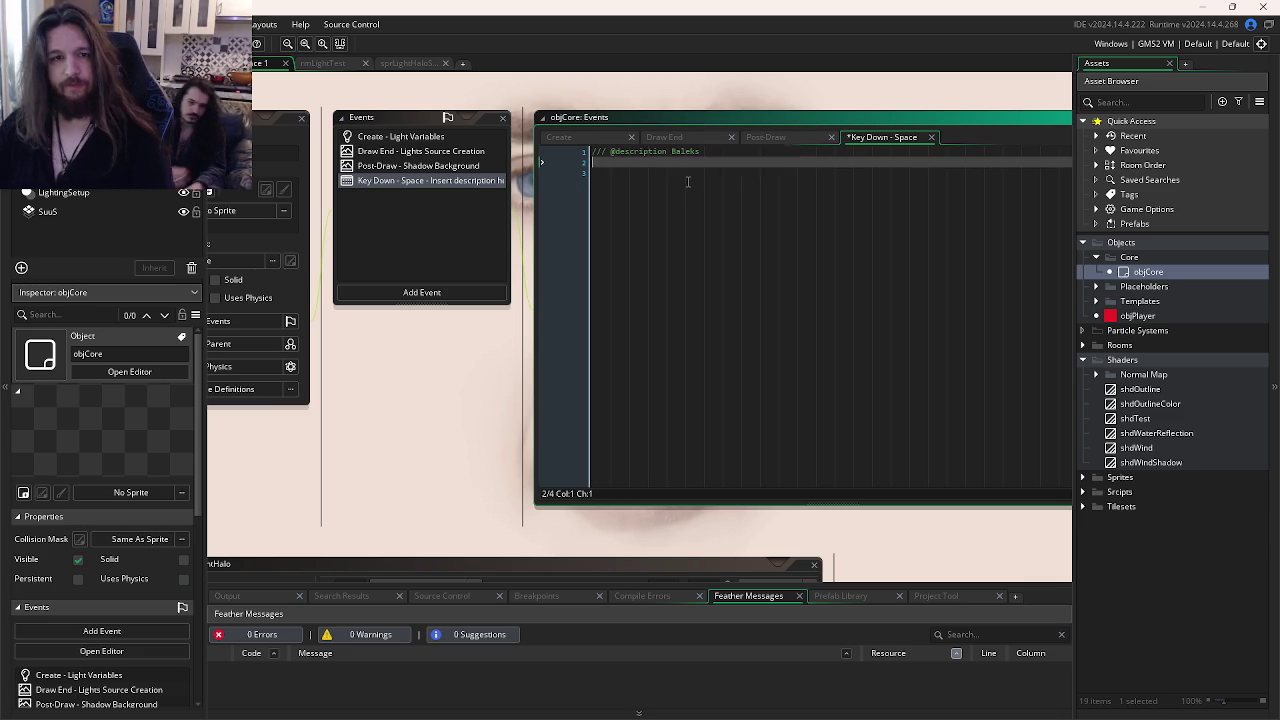
pyautogui.click(688, 181)
pyautogui.press('BackSpace')
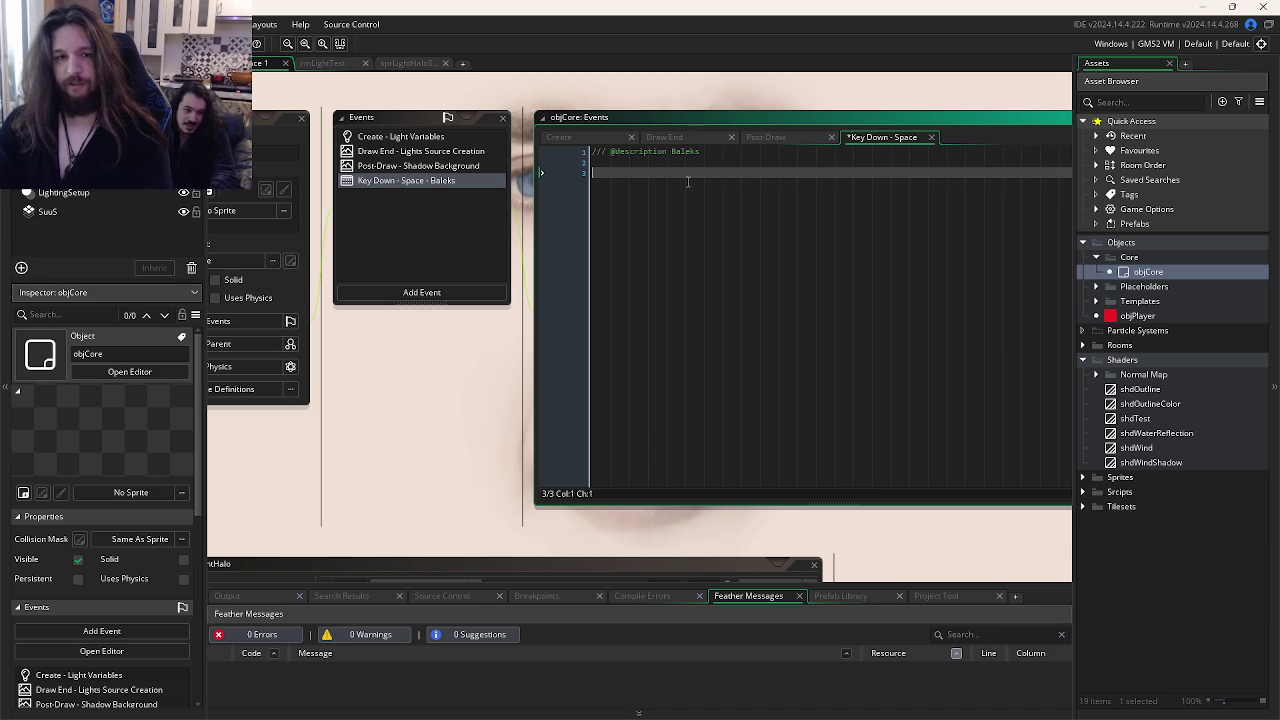
pyautogui.write('wi')
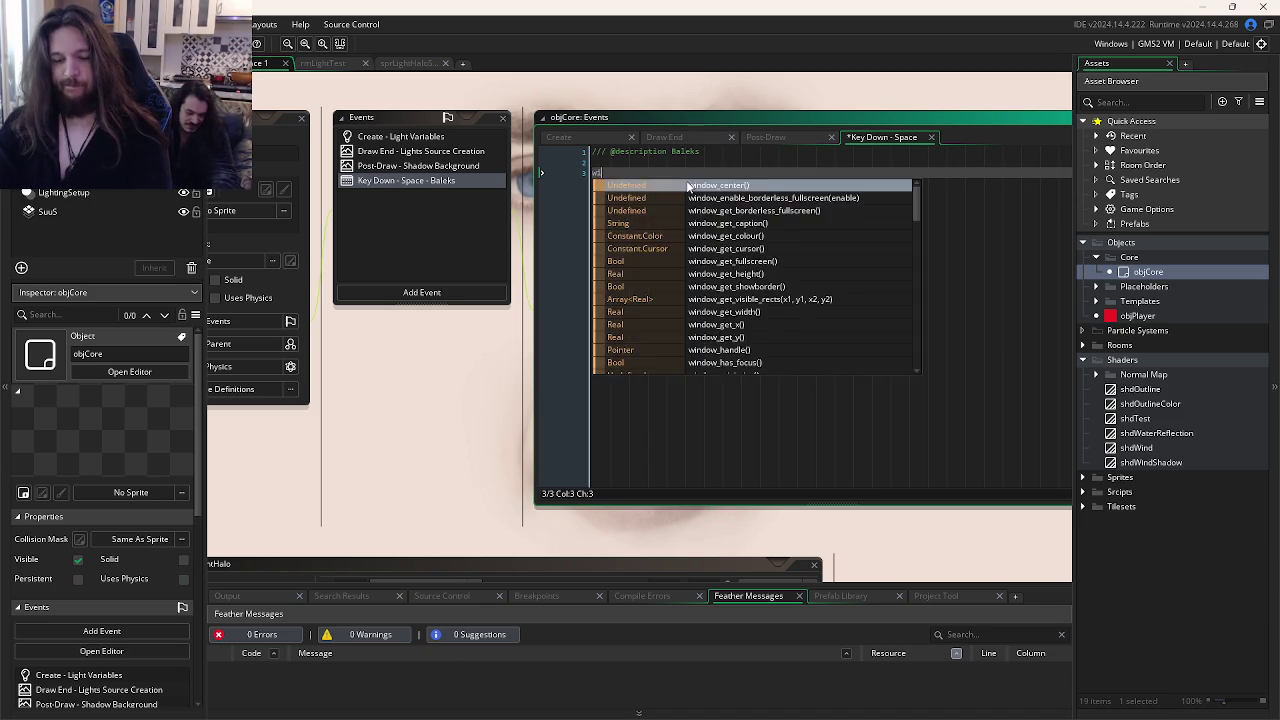
pyautogui.hotkey('alt', 'Tab')
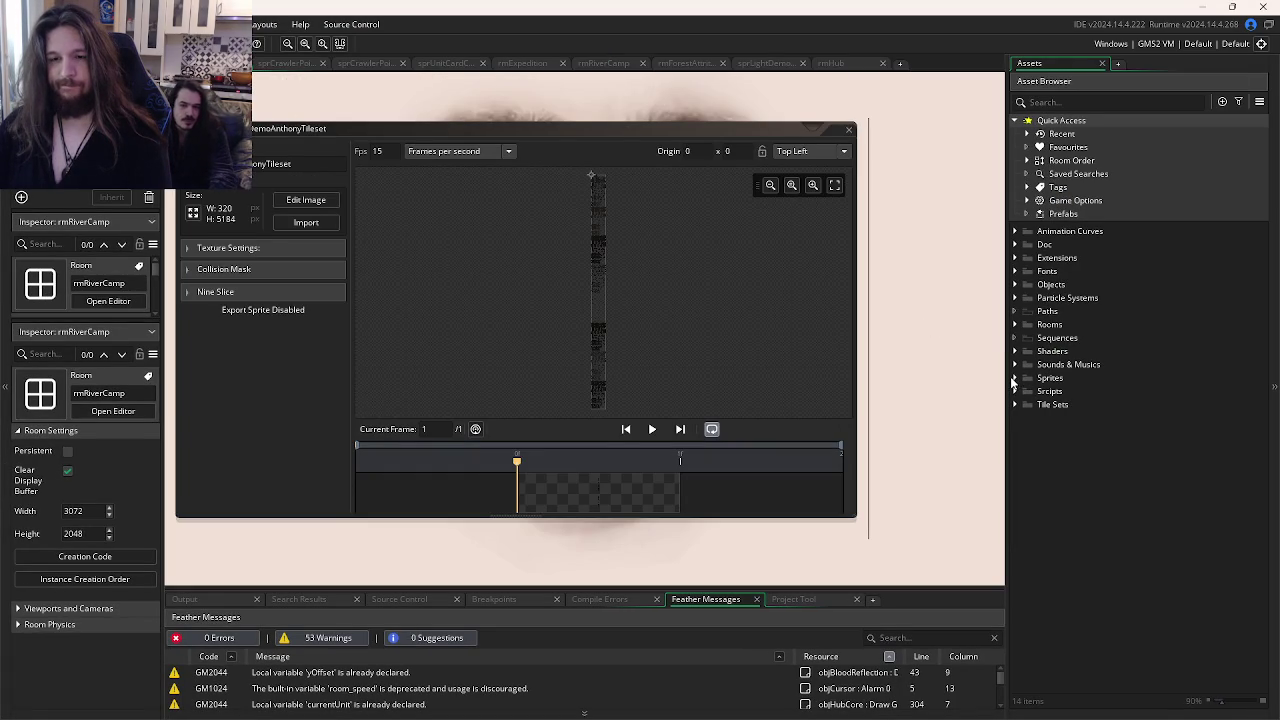
# Step: Open shdOutlineColor in the second project and start a project-wide search for 'shdOutlineColor'
pyautogui.click(1014, 352)
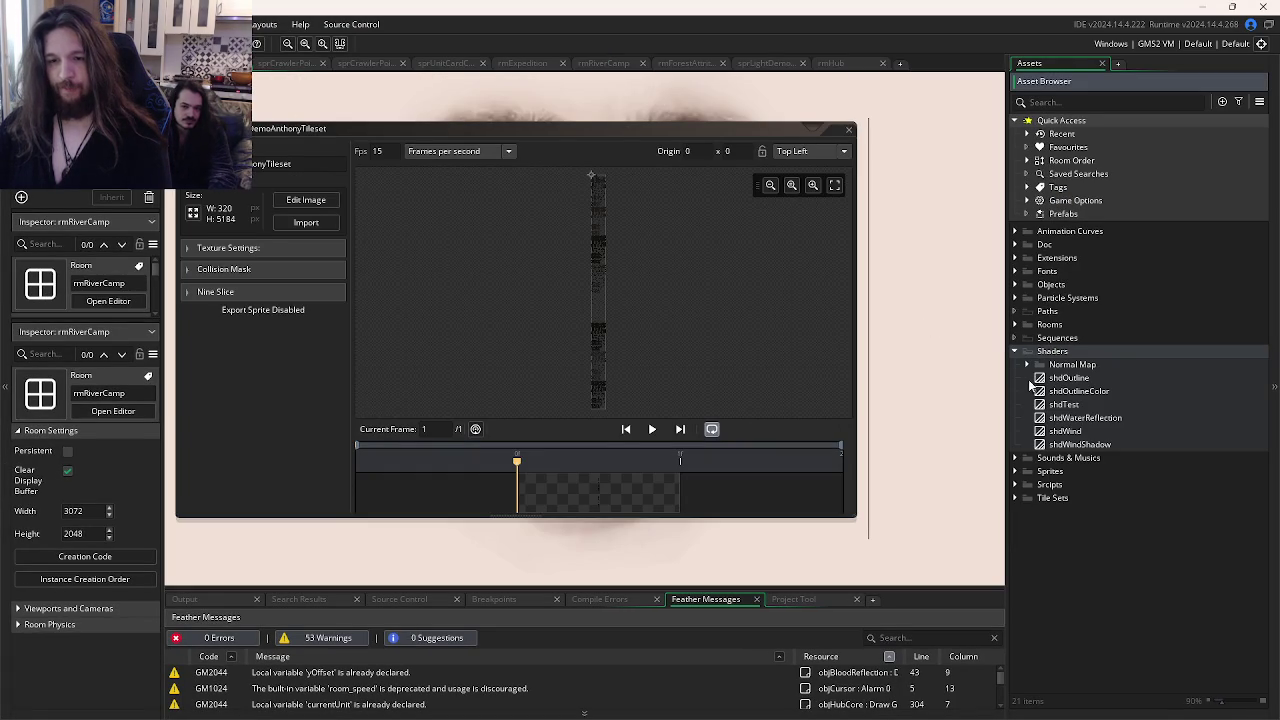
pyautogui.doubleClick(1071, 393)
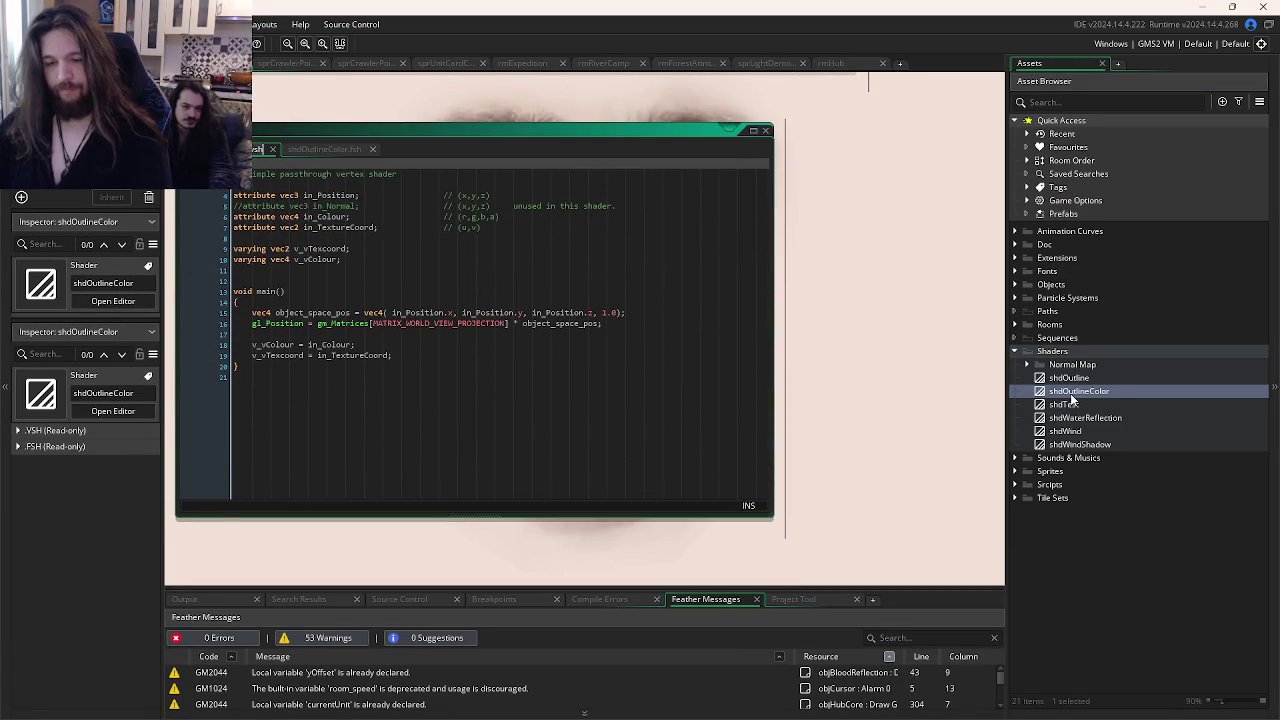
pyautogui.click(1072, 391)
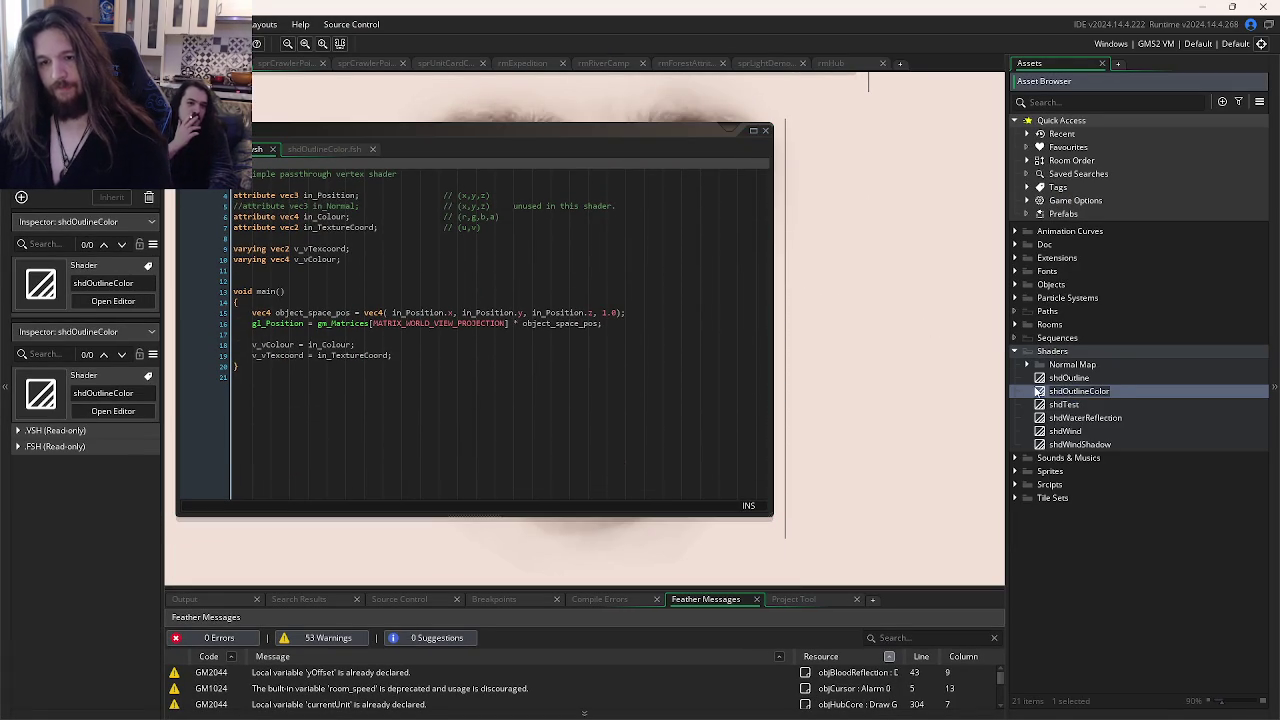
pyautogui.press('Return')
pyautogui.hotkey('ctrl', 'shift', 'f')
pyautogui.write('shdOutlineColor')
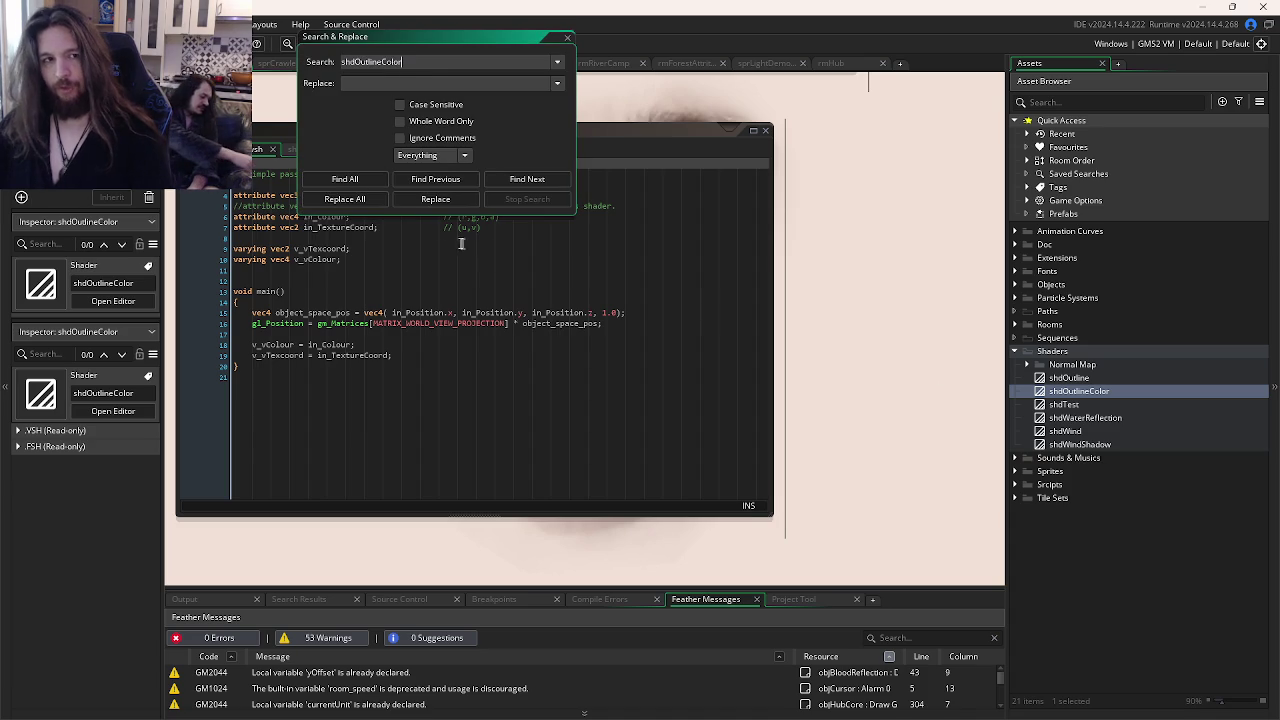
# Step: Find all 3 shdOutlineColor uses, inspect objUnitTemplate's hit-flash code at lines 93–96, and return to objCore's project
pyautogui.click(345, 179)
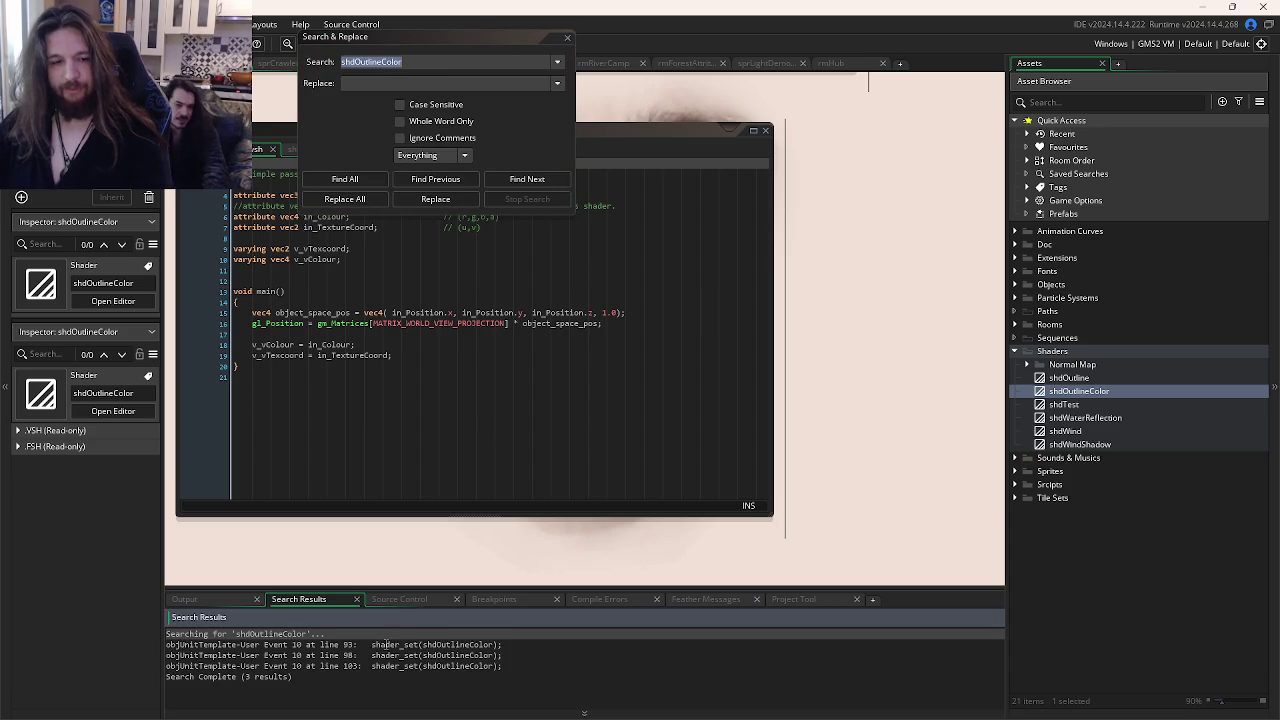
pyautogui.doubleClick(400, 645)
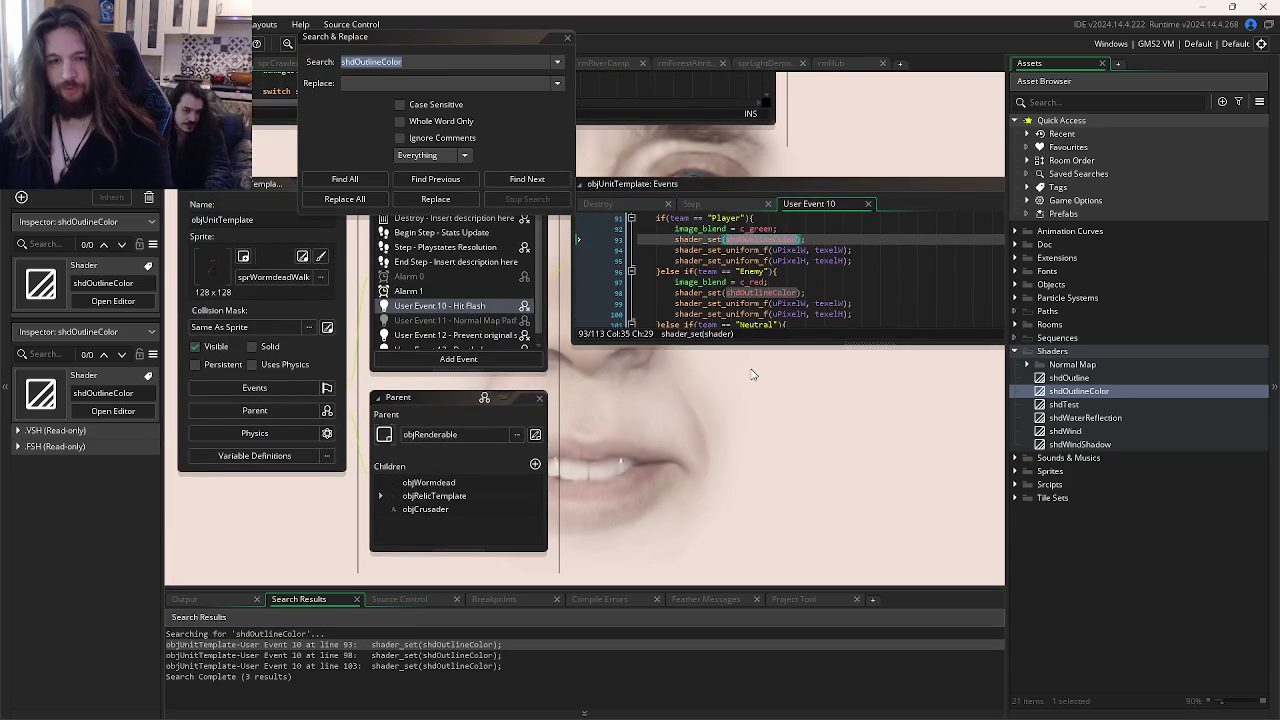
pyautogui.click(812, 400)
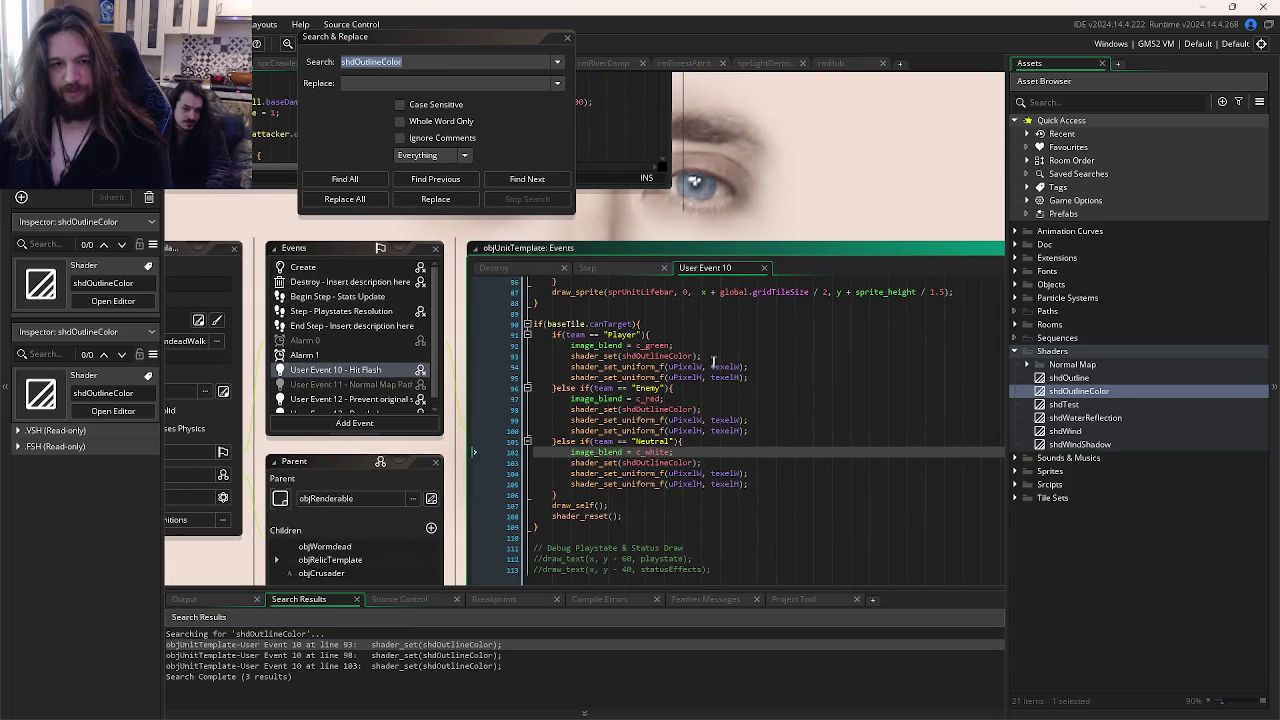
pyautogui.click(735, 357)
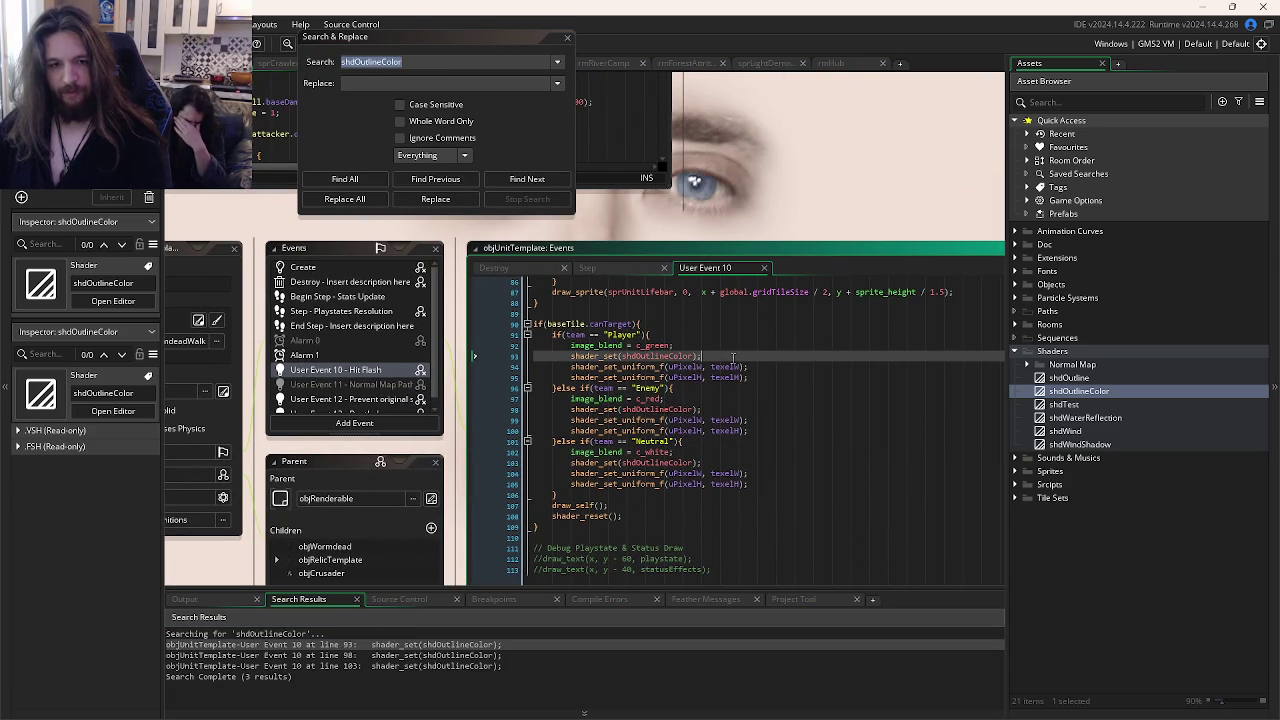
pyautogui.click(702, 379)
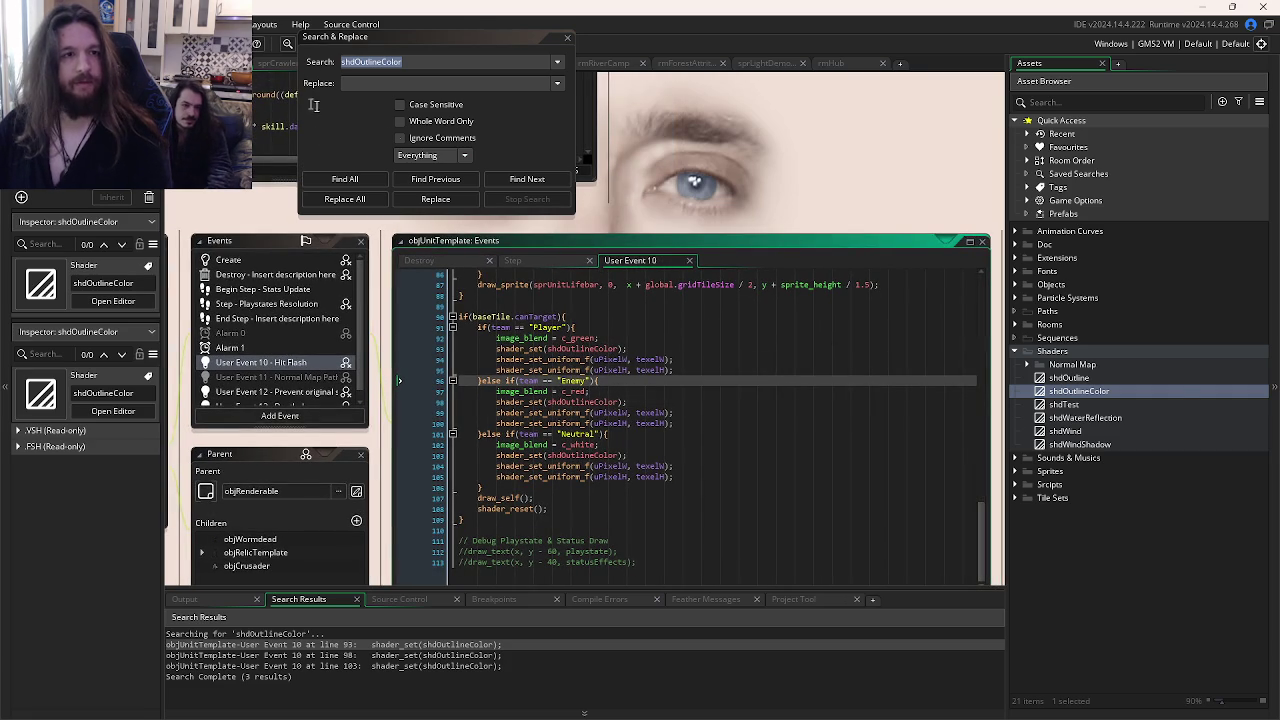
pyautogui.hotkey('alt', 'Tab')
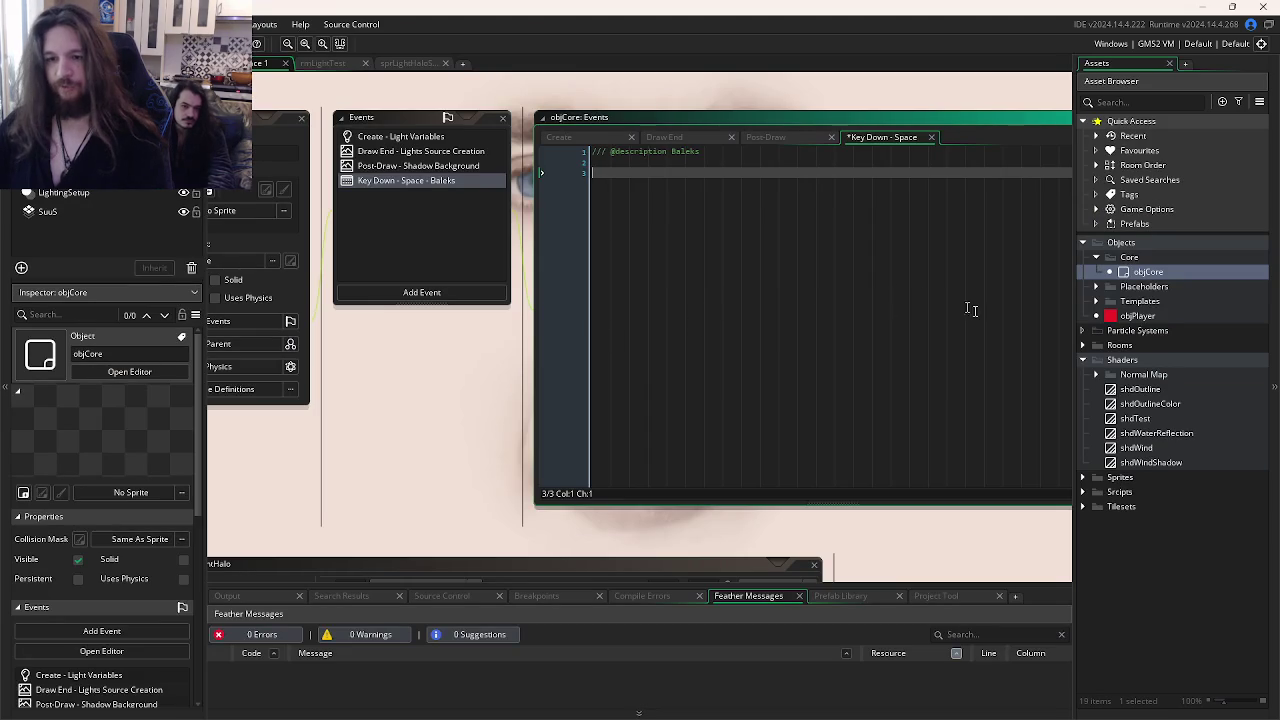
pyautogui.doubleClick(1145, 390)
pyautogui.doubleClick(1150, 404)
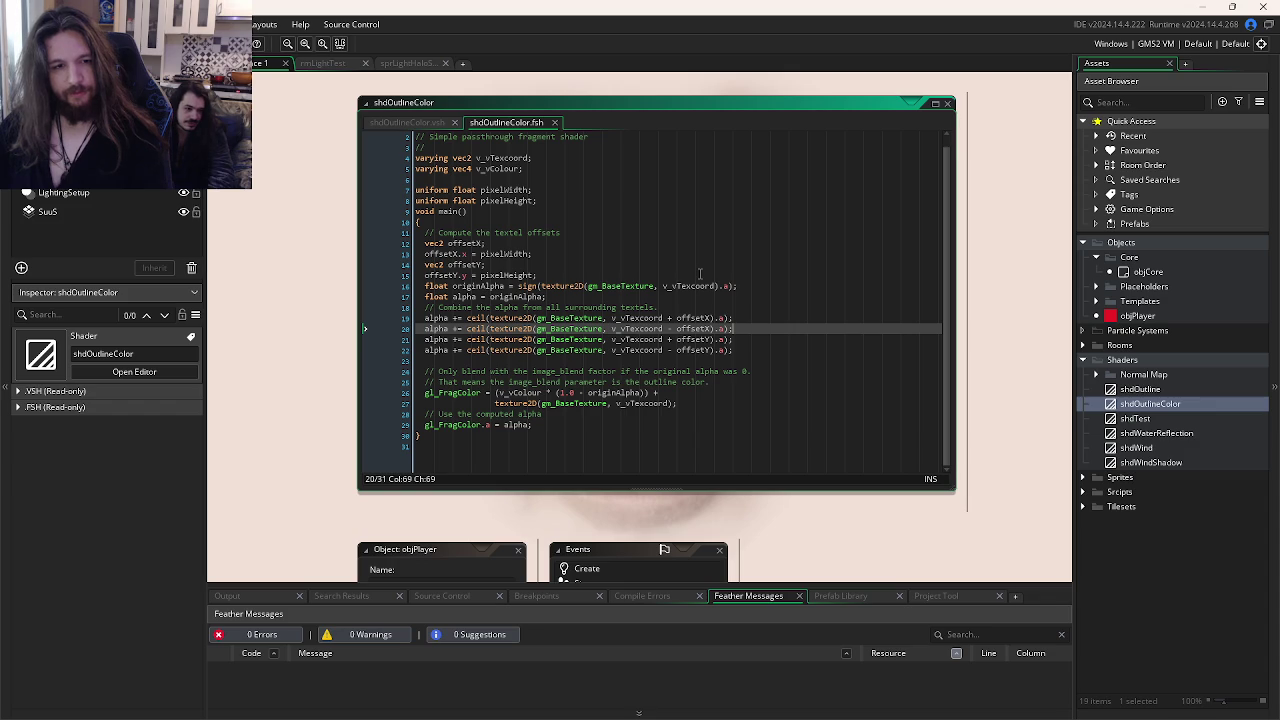
pyautogui.click(539, 426)
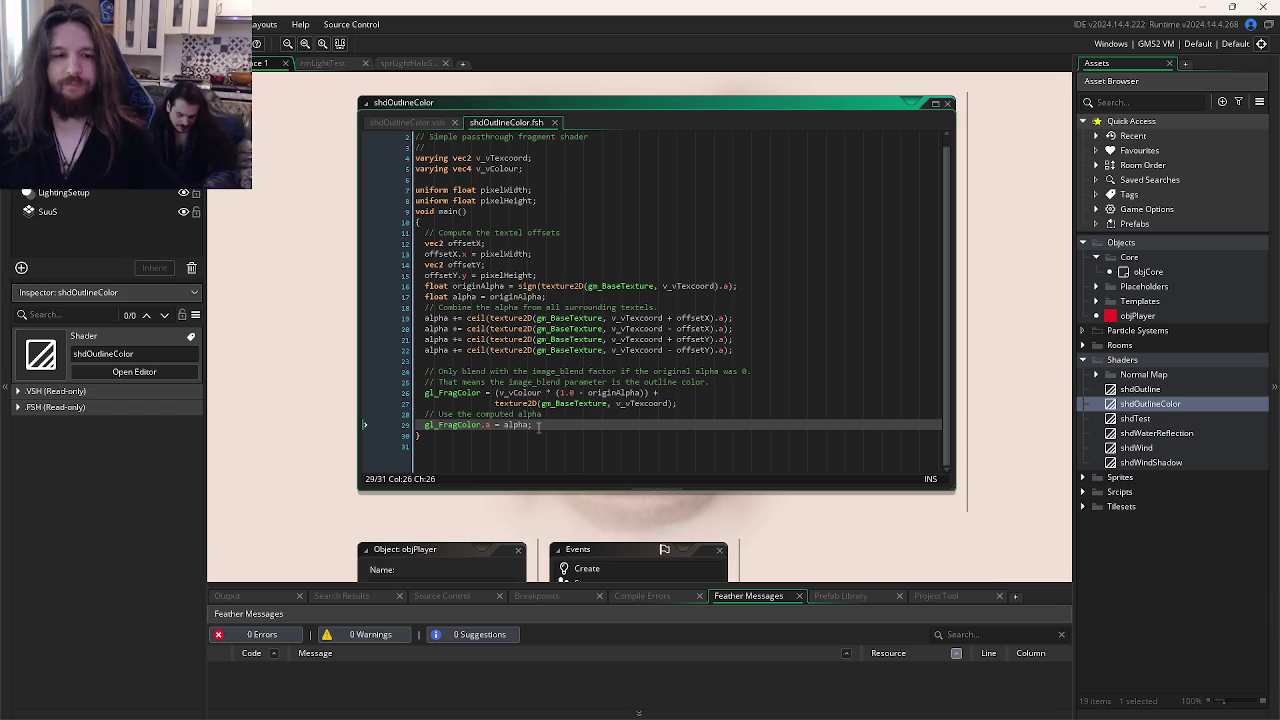
pyautogui.press('Up')
pyautogui.press('Up')
pyautogui.press('Up')
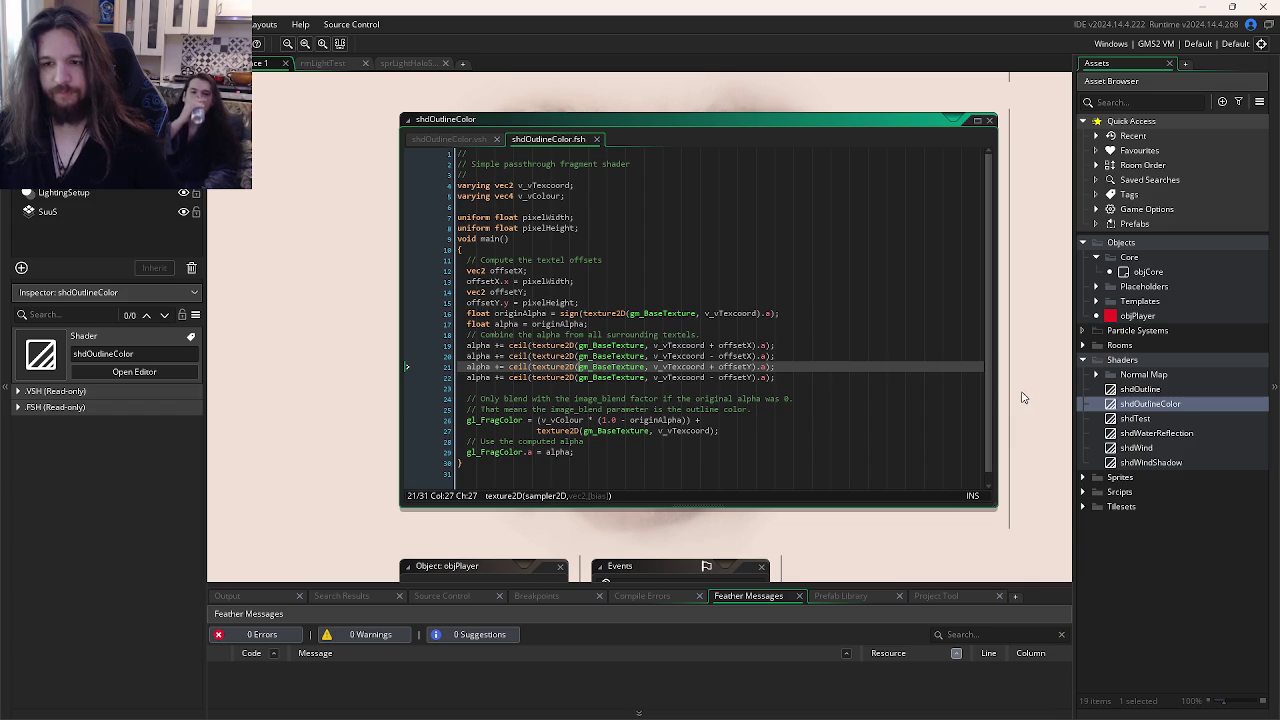
pyautogui.click(671, 462)
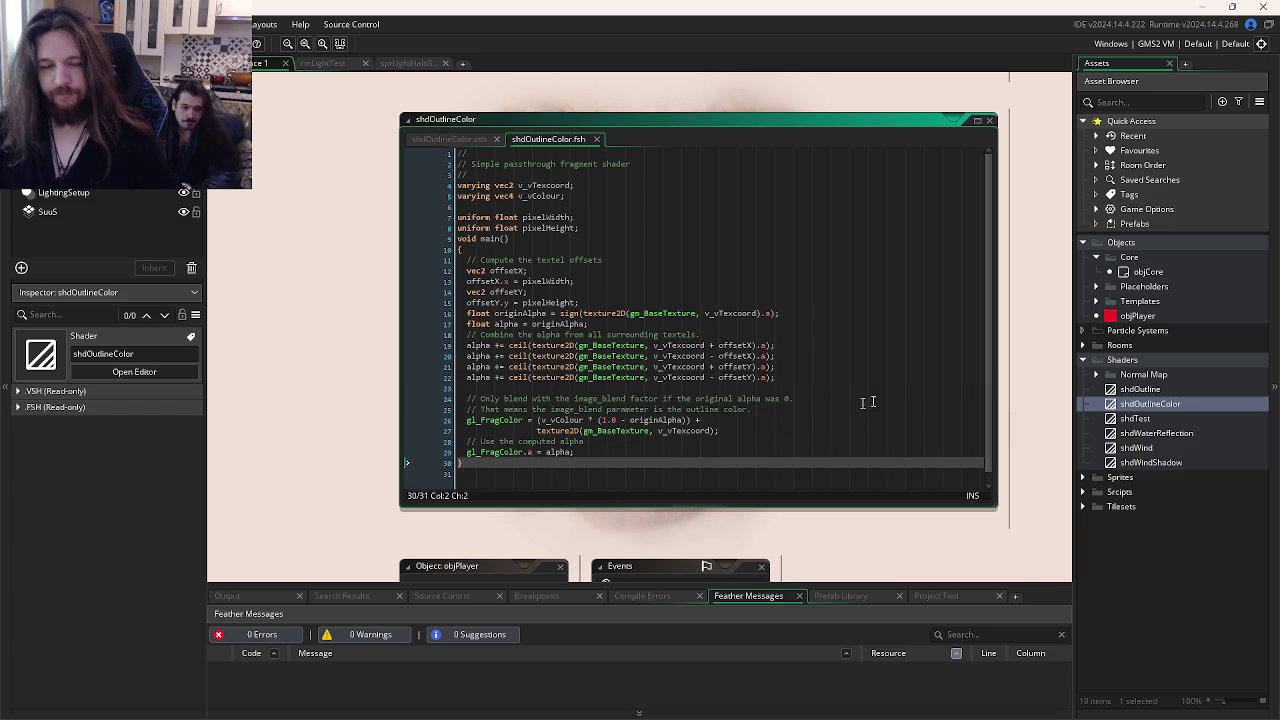
pyautogui.doubleClick(1140, 272)
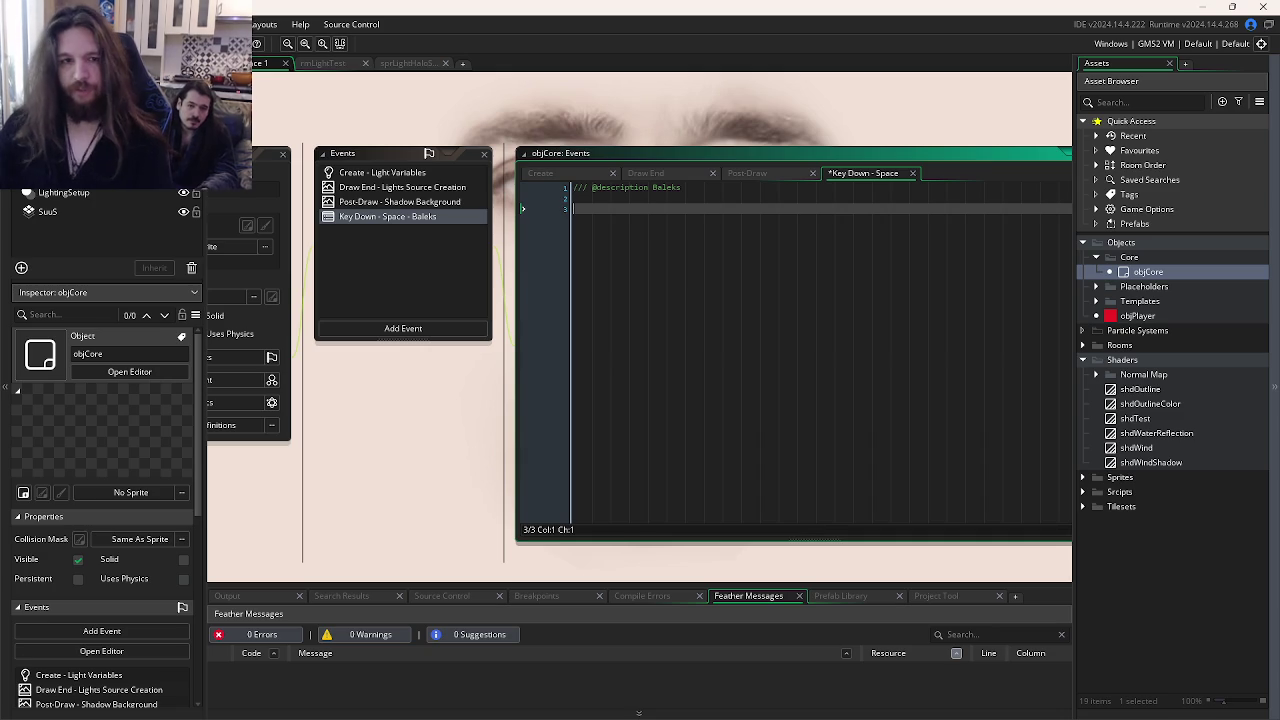
# Step: Copy the shader_set(shdOutlineColor); line from line 93 into objCore's Key Down - Space event
pyautogui.hotkey('alt', 'Tab')
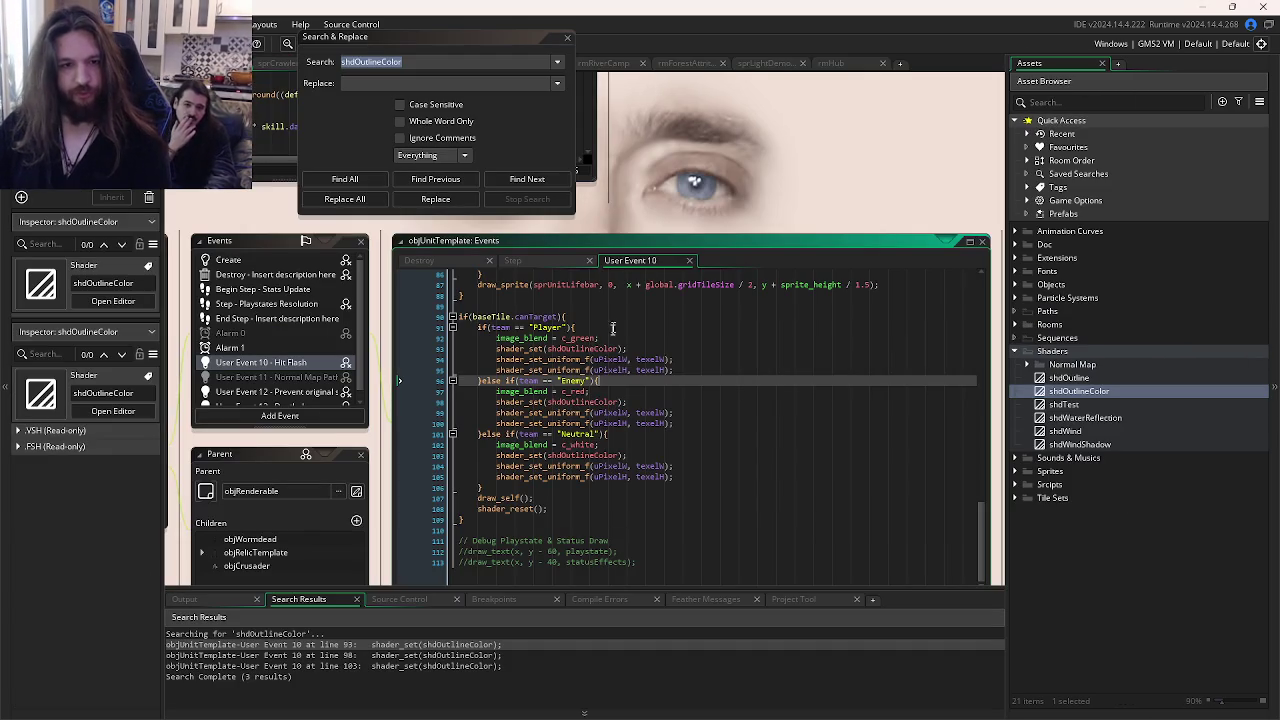
pyautogui.click(627, 349)
pyautogui.keyDown('shift'); pyautogui.click(490, 350); pyautogui.keyUp('shift')
pyautogui.hotkey('ctrl', 'c')
pyautogui.hotkey('alt', 'Tab')
pyautogui.hotkey('ctrl', 'v')
pyautogui.press('Return')
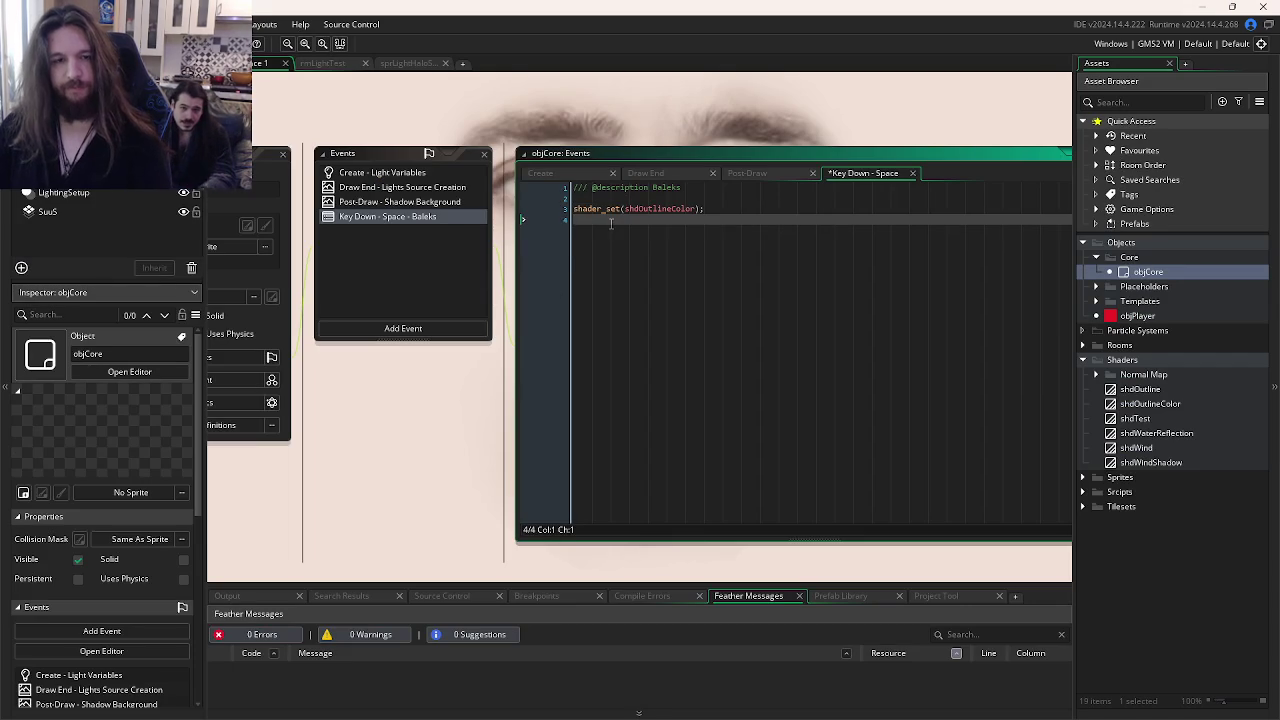
# Step: Wrap the shader_set call inside a with(objSolidTemplate){ } block
pyautogui.press('Up')
pyautogui.press('Return')
pyautogui.press('Up')
pyautogui.write('with')
pyautogui.press('BackSpace')
pyautogui.write('(')
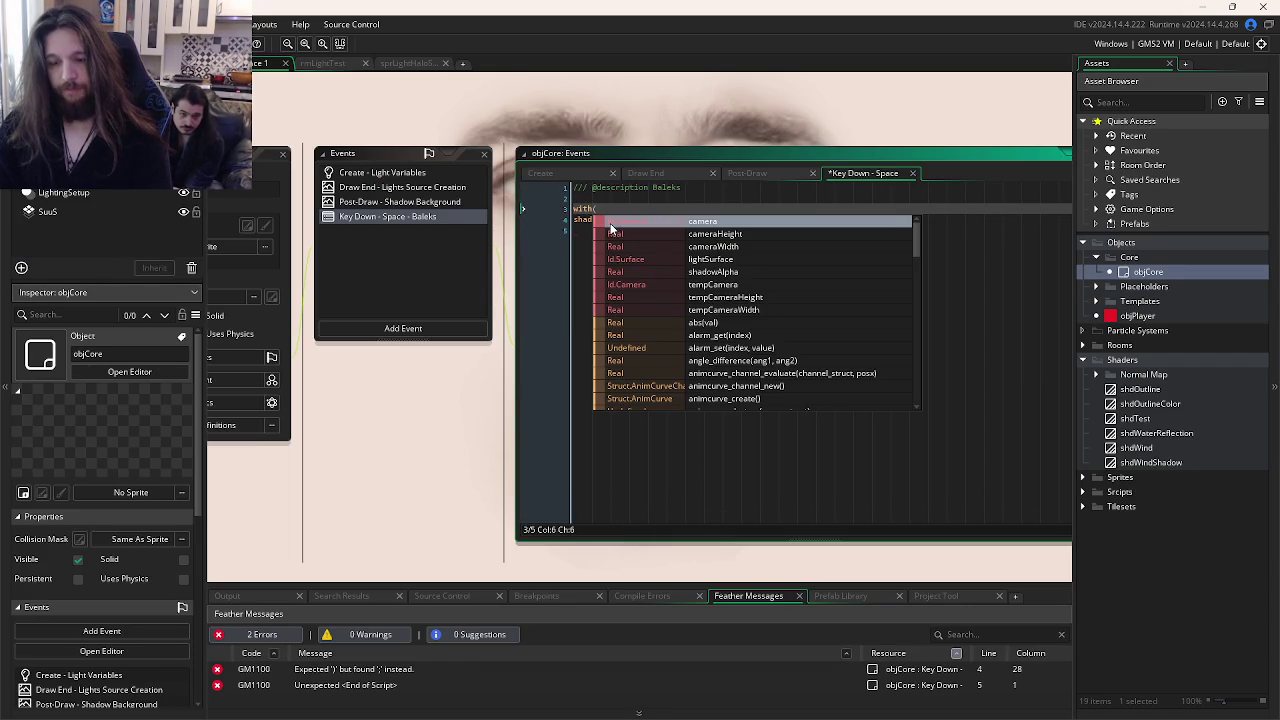
pyautogui.write('objSo')
pyautogui.press('Return')
pyautogui.write('){')
pyautogui.press('Down')
pyautogui.press('Down')
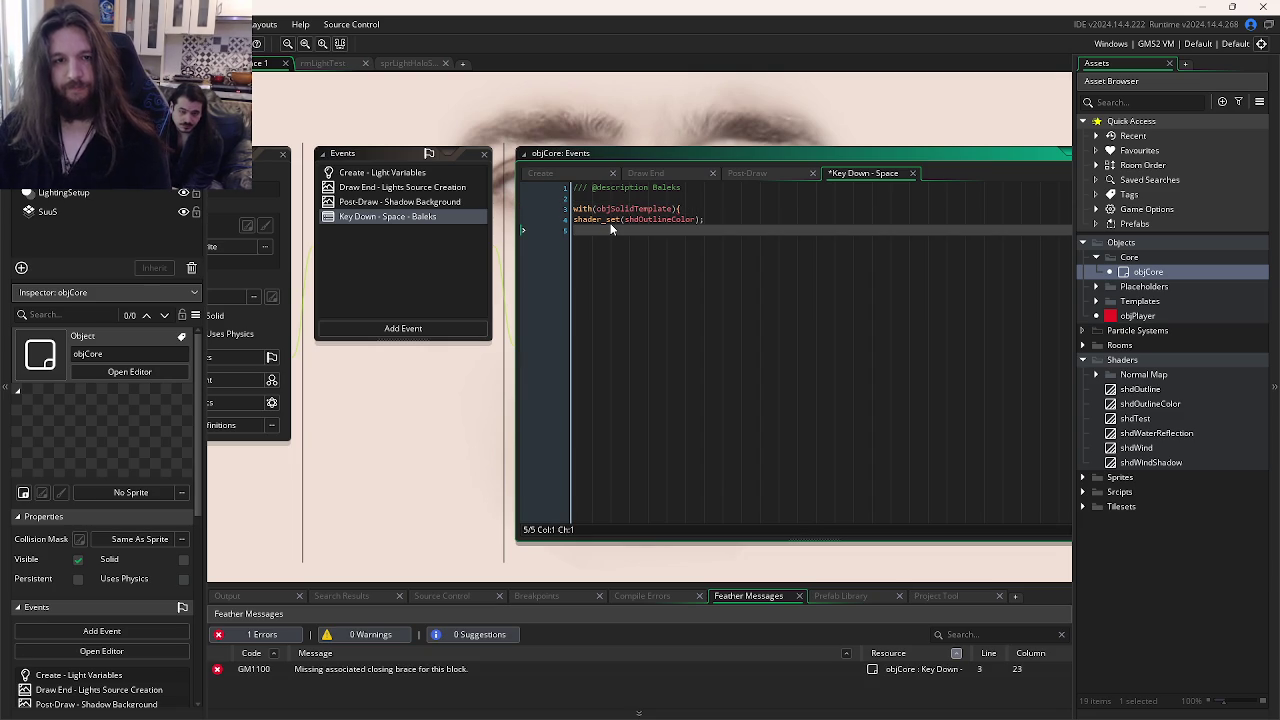
pyautogui.press('Return')
pyautogui.write('}')
pyautogui.click(610, 225)
# Step: Remove the empty line inside the with block and save the event code
pyautogui.hotkey('ctrl', 's')
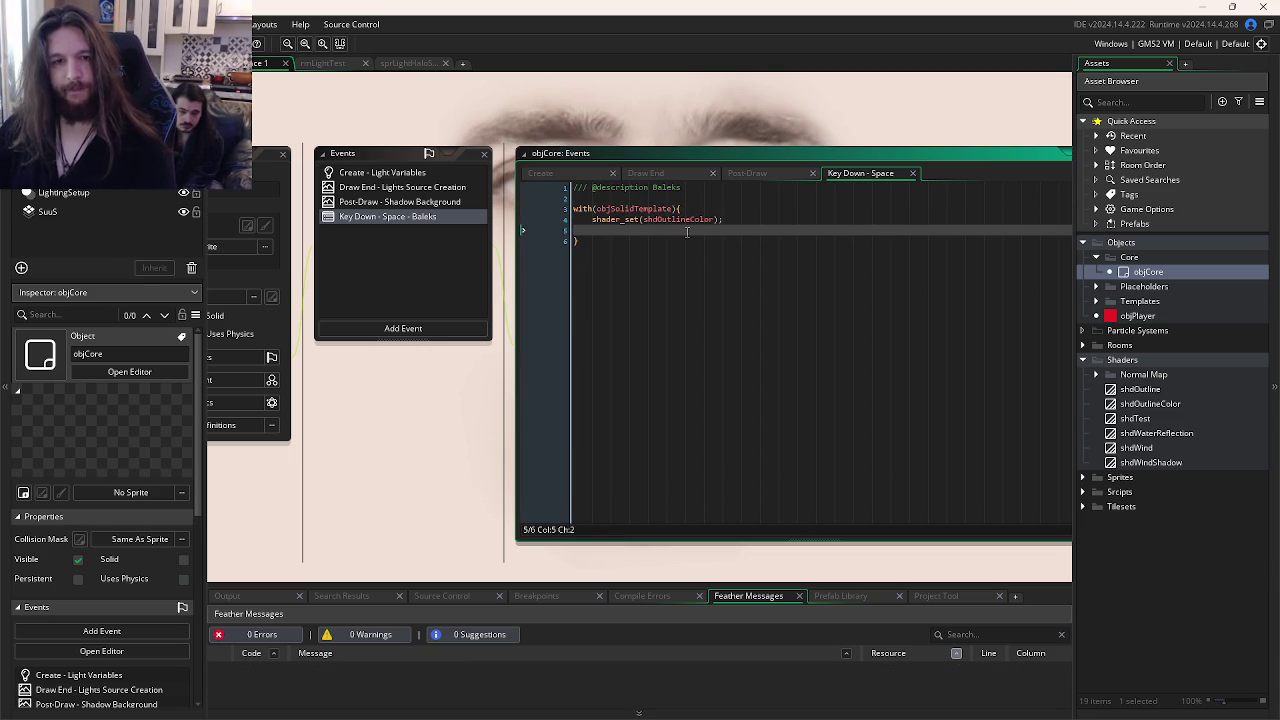
pyautogui.press('BackSpace')
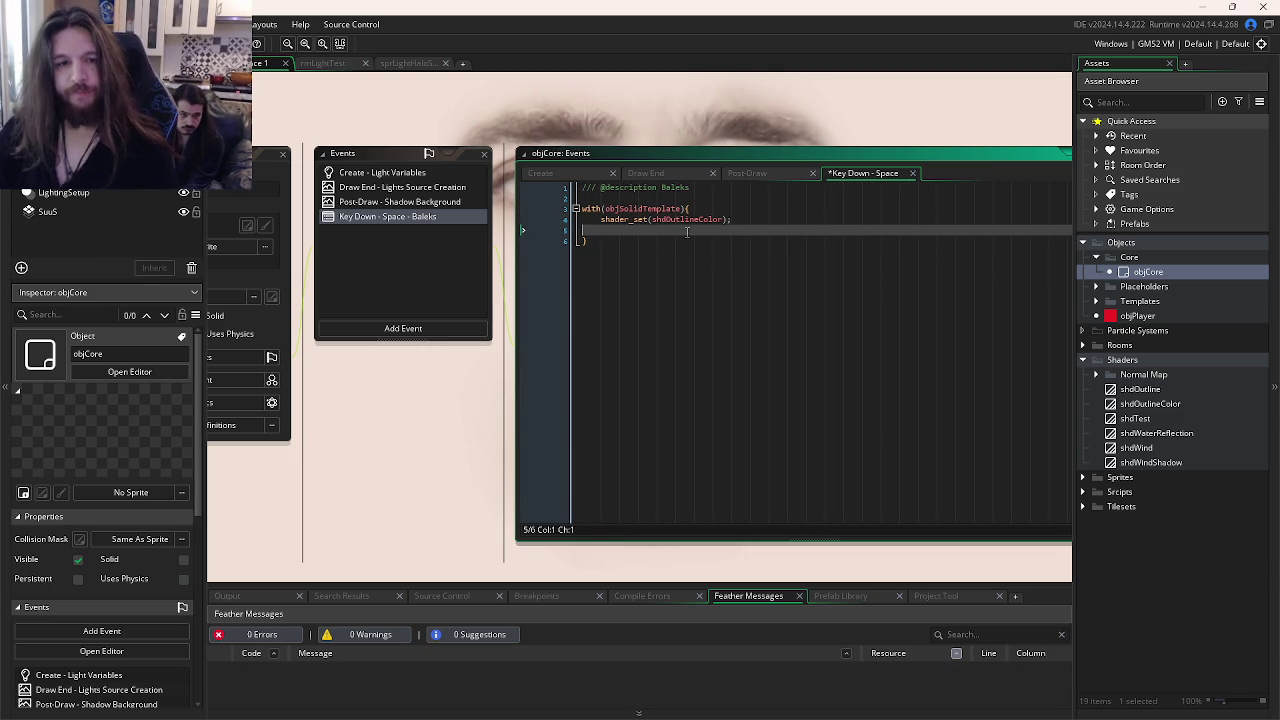
pyautogui.press('BackSpace')
pyautogui.hotkey('ctrl', 's')
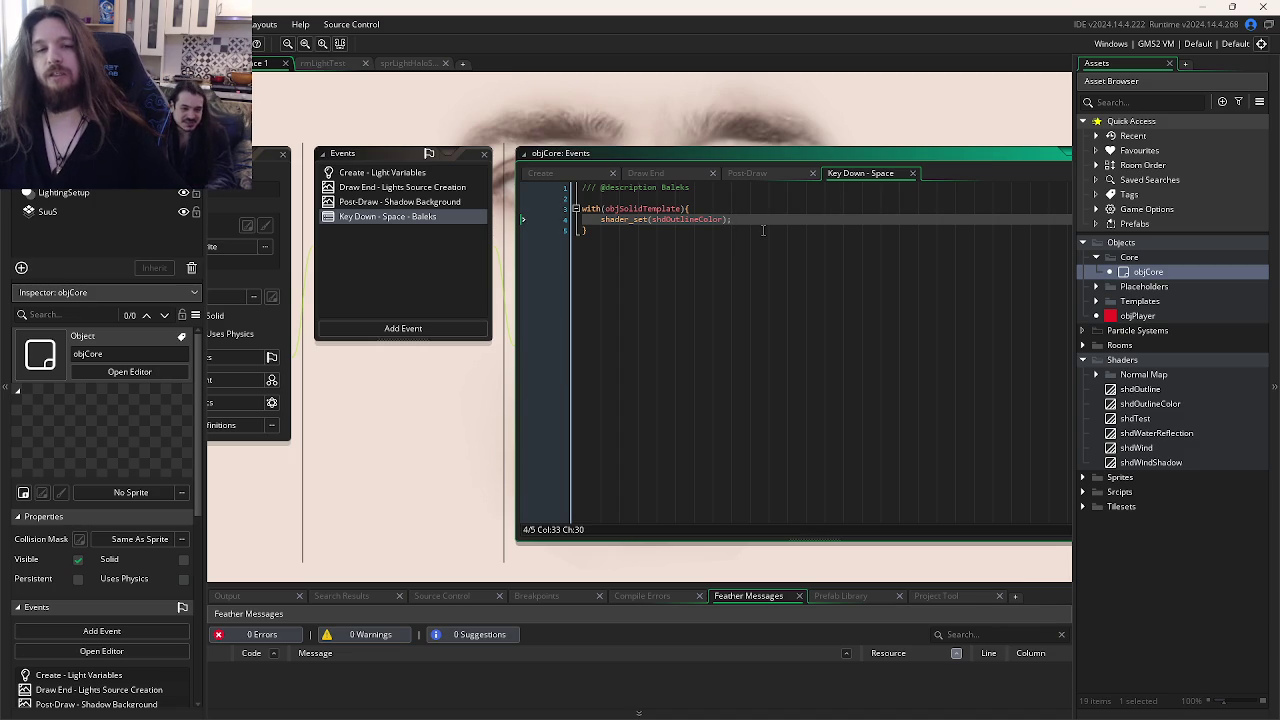
pyautogui.press('Return')
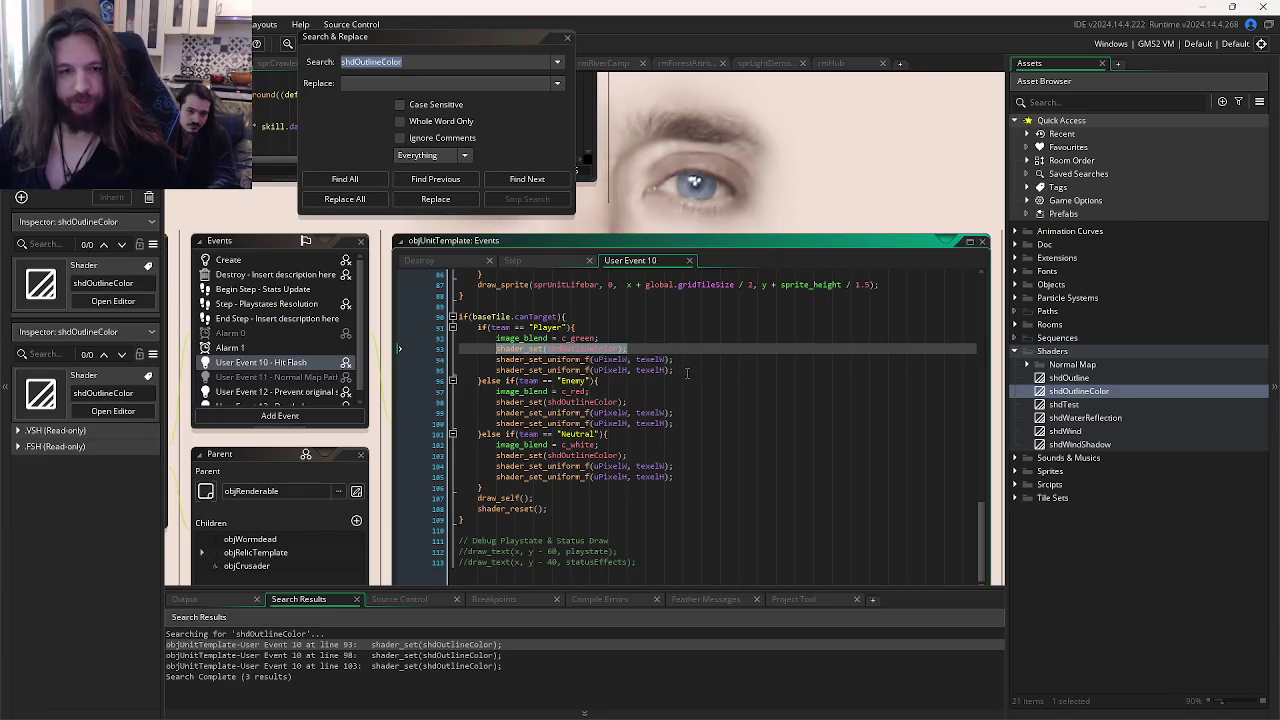
# Step: Search the project for 'uniform' and open the first result in objRenderable
pyautogui.scroll(9, 740, 390)
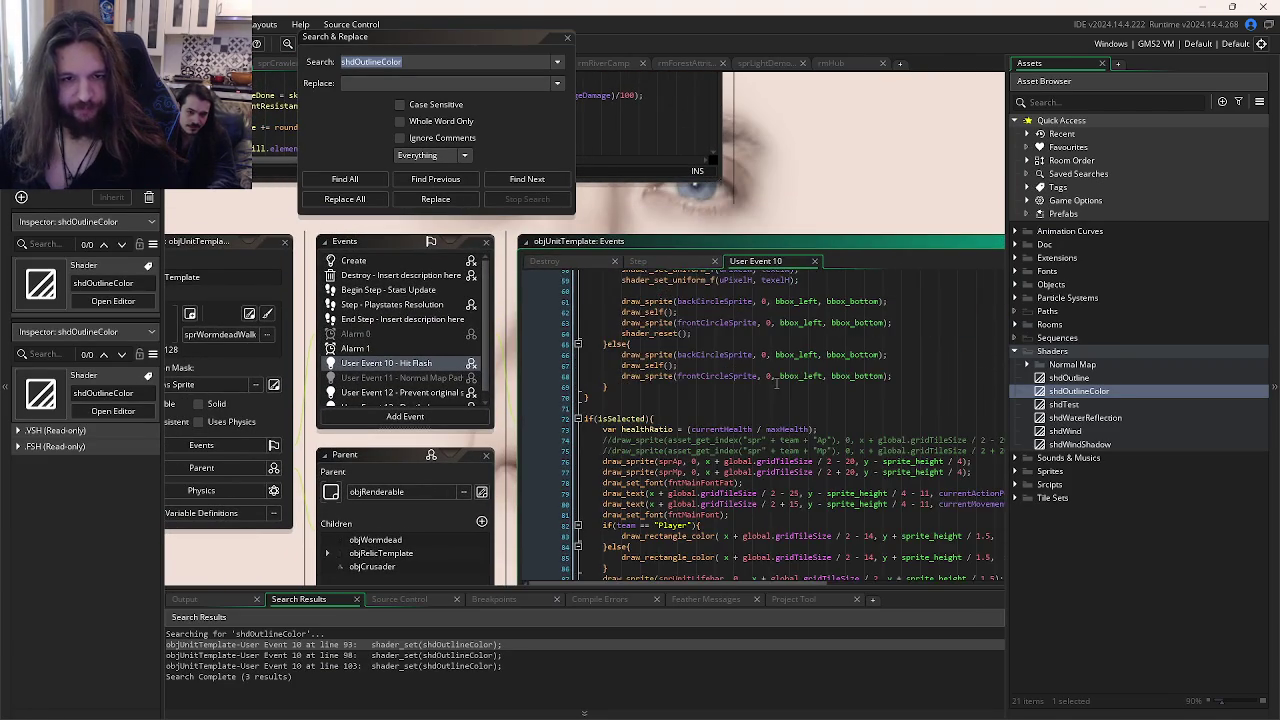
pyautogui.scroll(-8, 776, 383)
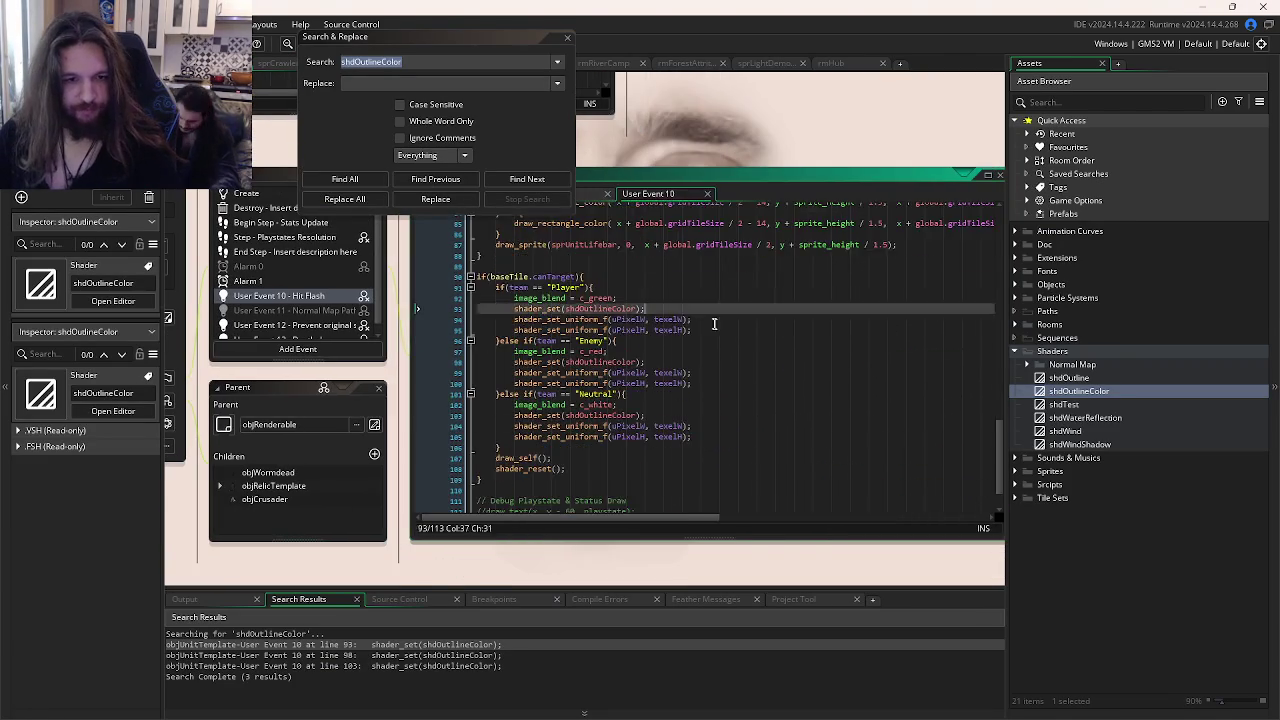
pyautogui.moveTo(714, 323); pyautogui.dragTo(795, 357)
pyautogui.write('uniform')
pyautogui.press('Return')
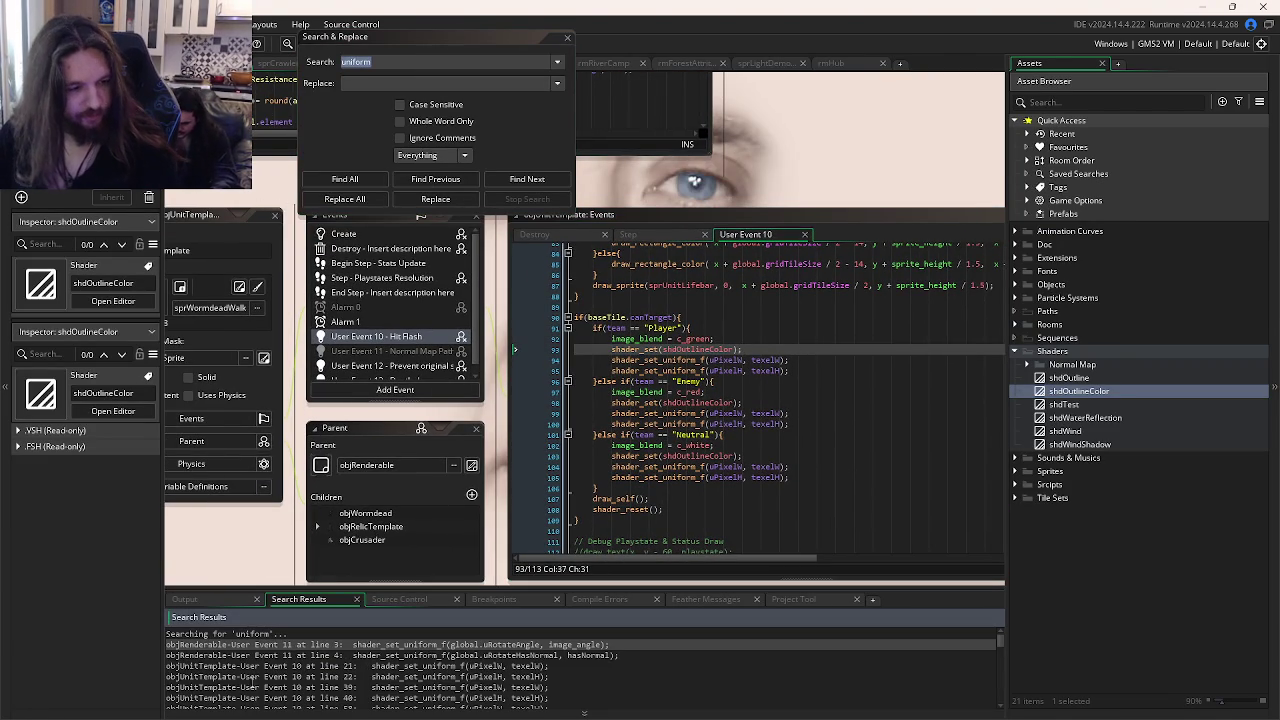
pyautogui.doubleClick(372, 645)
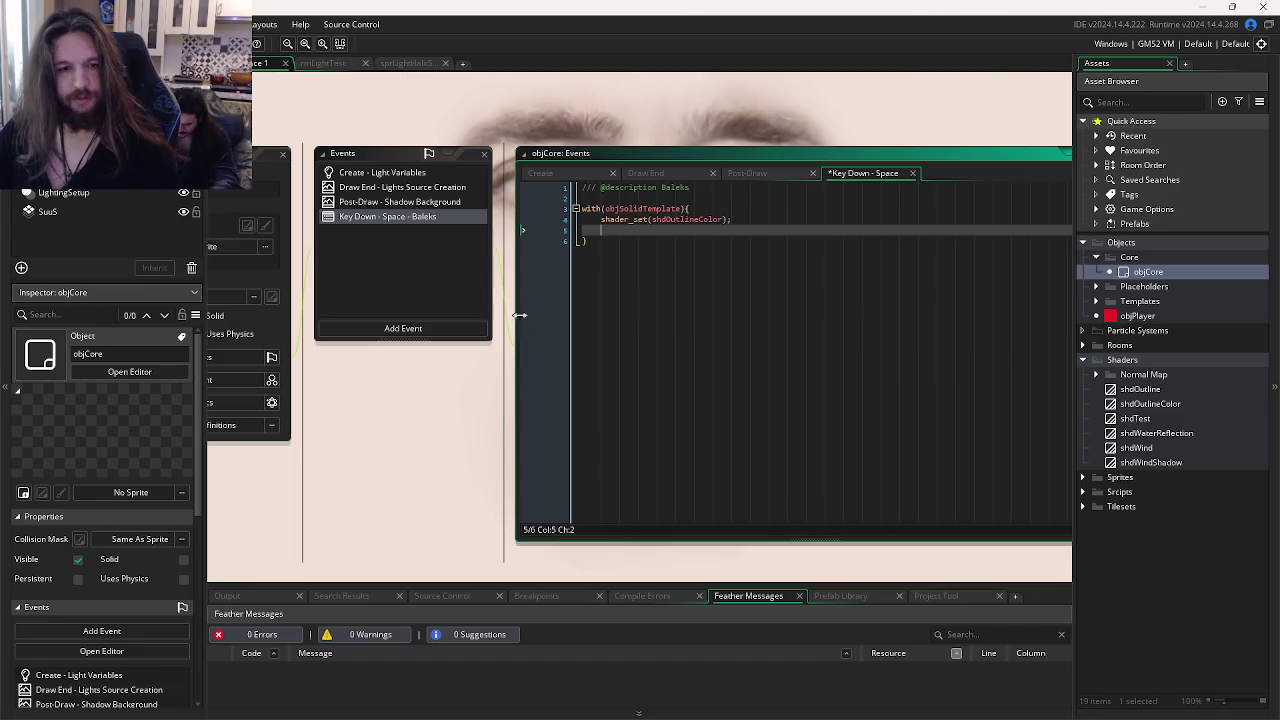
# Step: Paste shader_set_uniform_f(global.uRotateAngle, image_angle); under shader_set, check its help, and return to objRenderable
pyautogui.hotkey('ctrl', 'v')
pyautogui.press('Up')
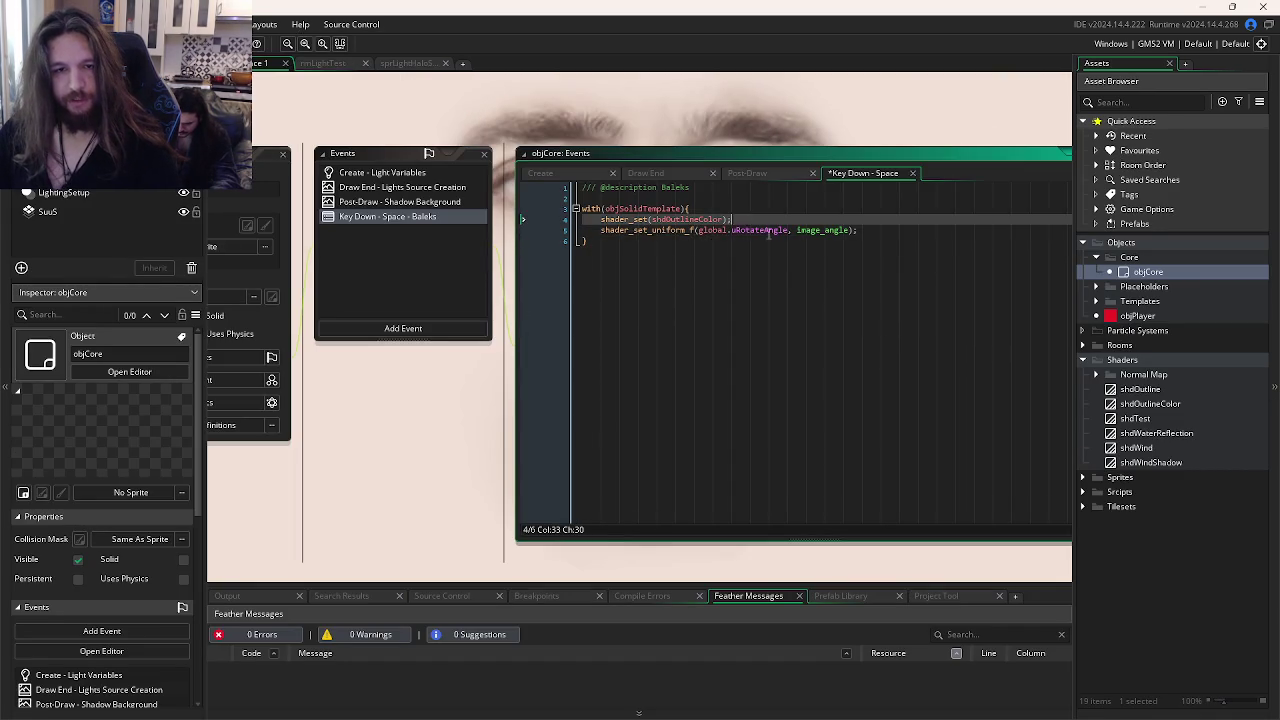
pyautogui.click(668, 230)
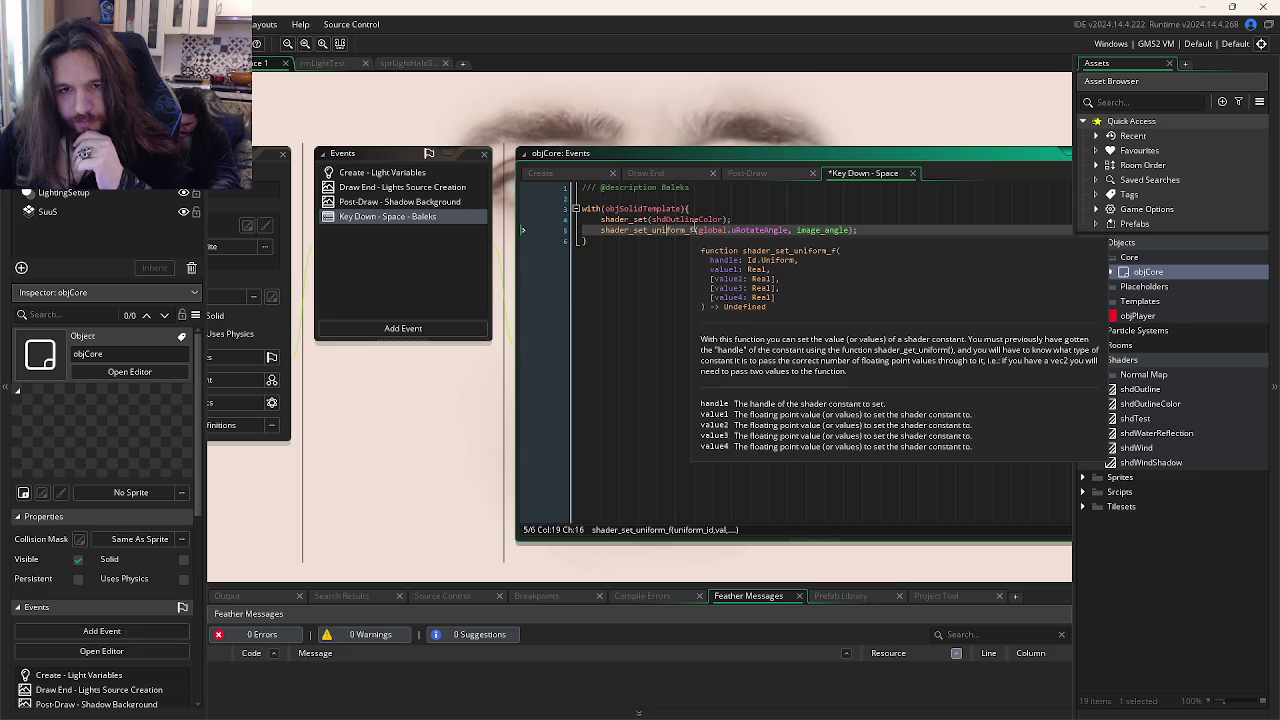
pyautogui.middleClick(680, 219)
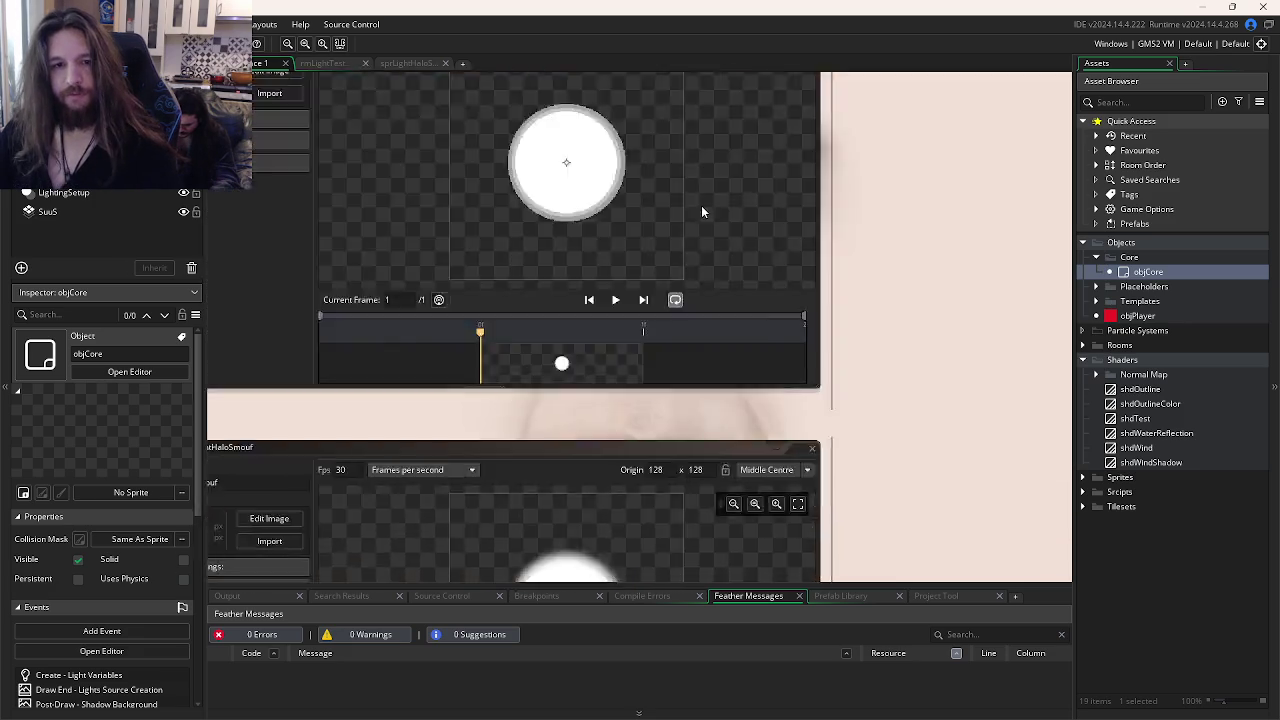
pyautogui.hotkey('ctrl', 'Tab')
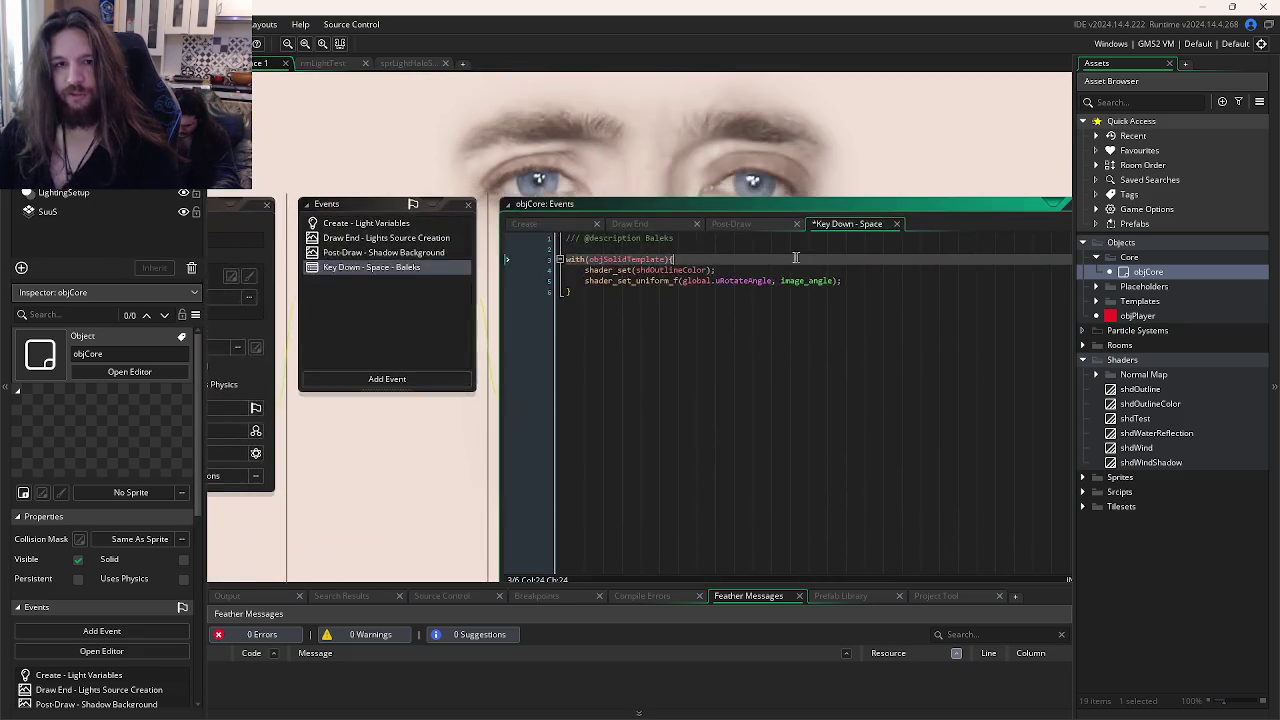
pyautogui.hotkey('ctrl', 'Tab')
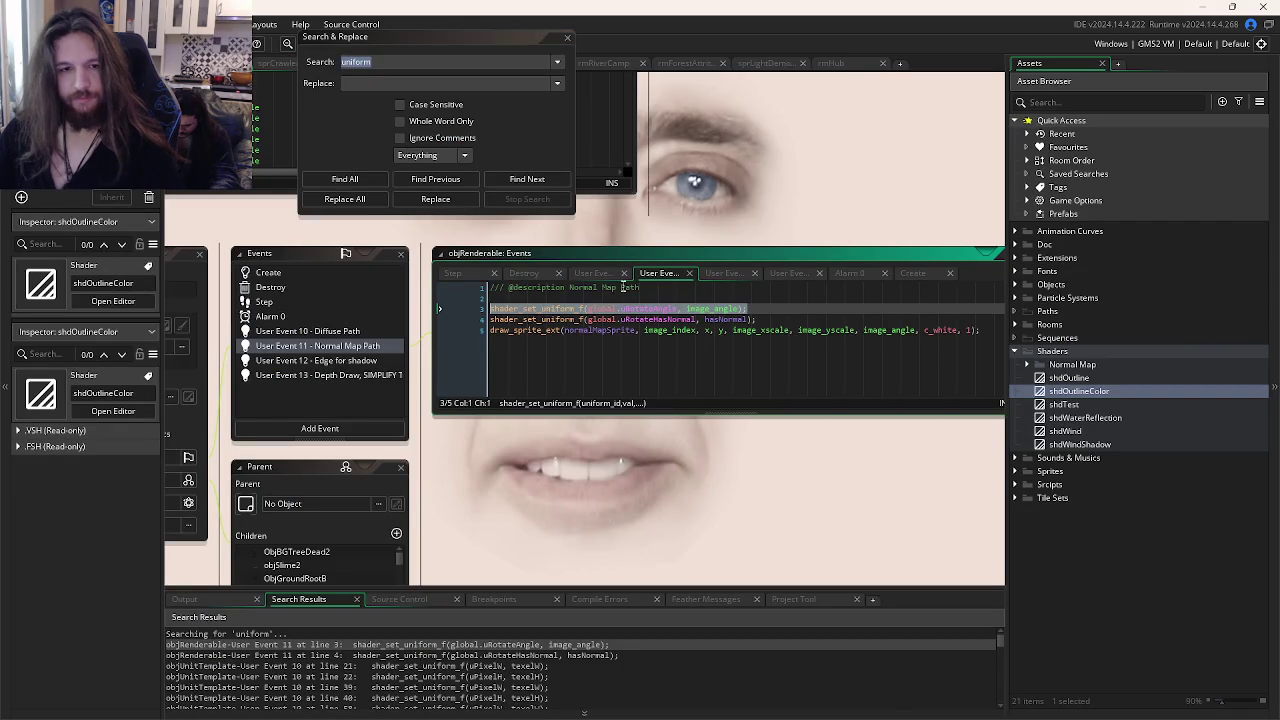
# Step: Review objRenderable's Create code and its User Event 11 Normal Map Path code
pyautogui.click(910, 273)
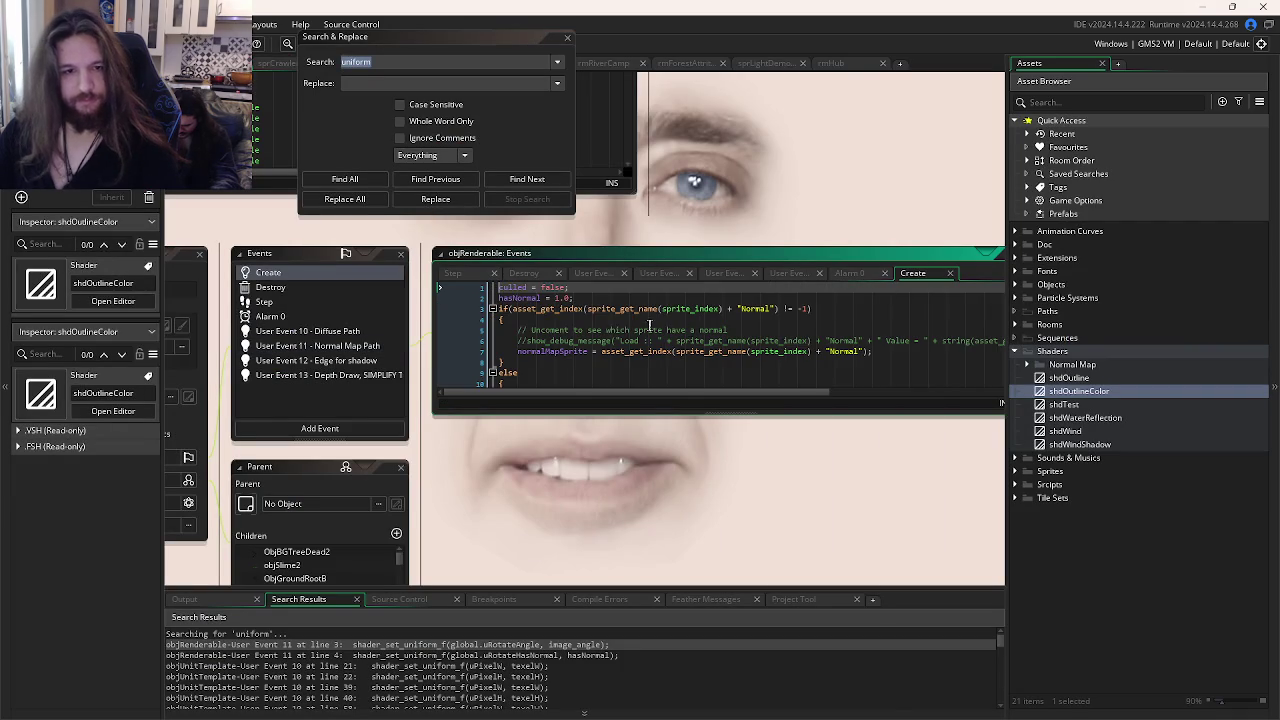
pyautogui.moveTo(642, 415); pyautogui.dragTo(645, 665)
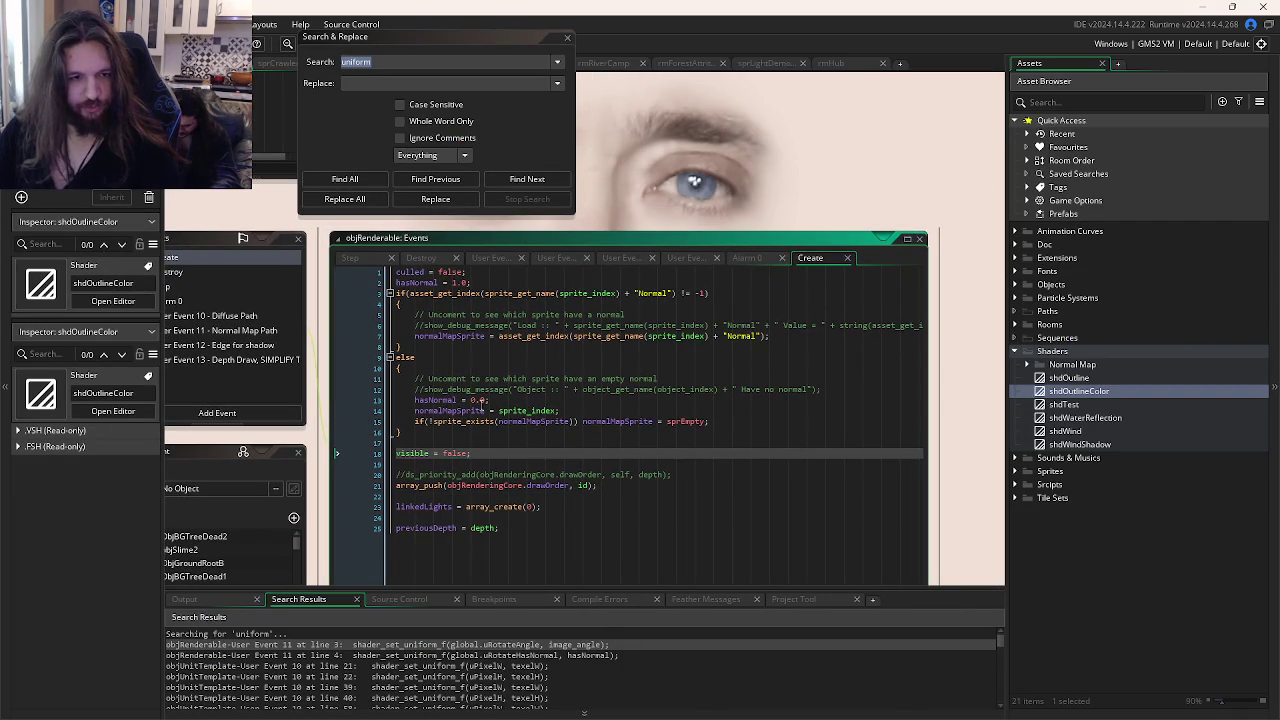
pyautogui.hotkey('ctrl', 'Tab')
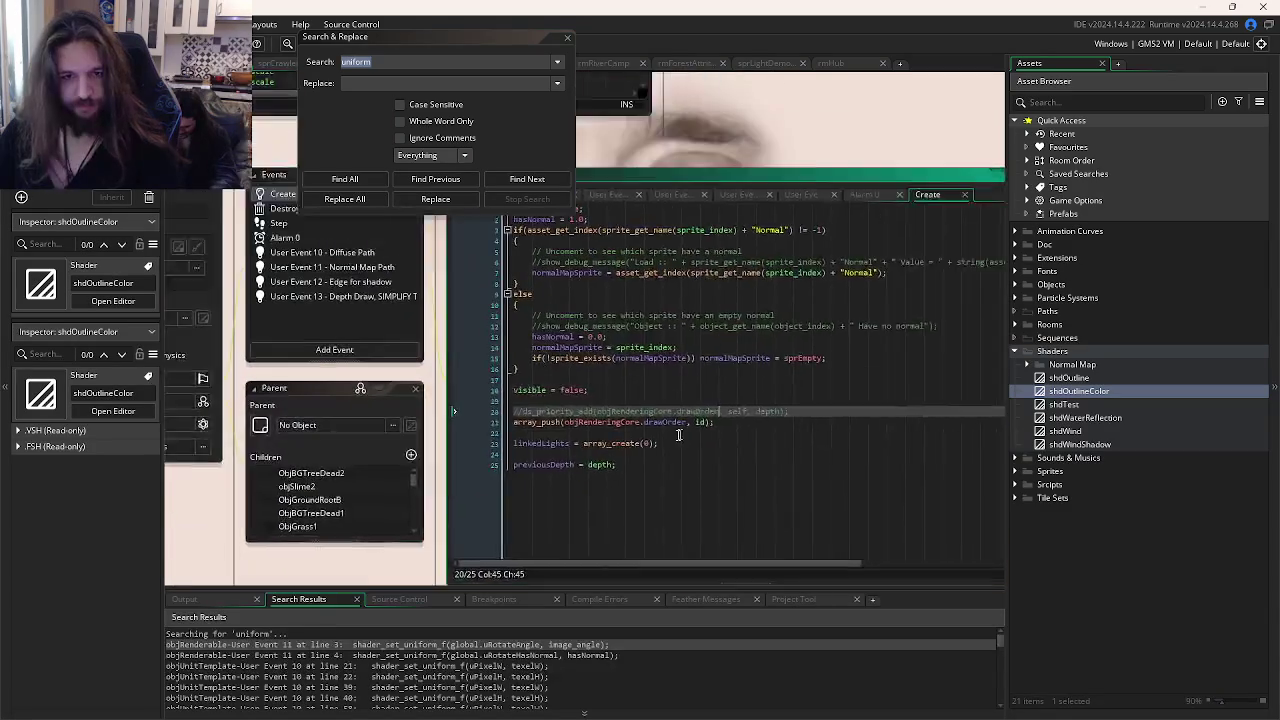
pyautogui.doubleClick(387, 645)
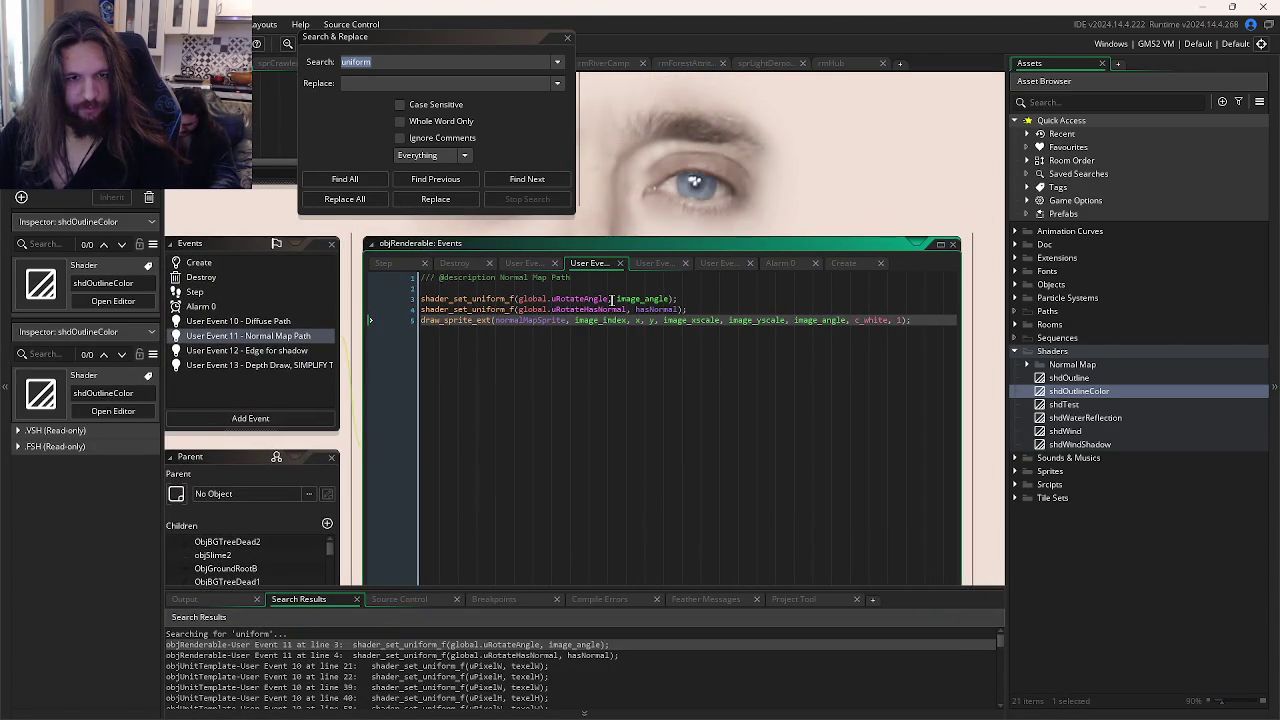
pyautogui.click(846, 263)
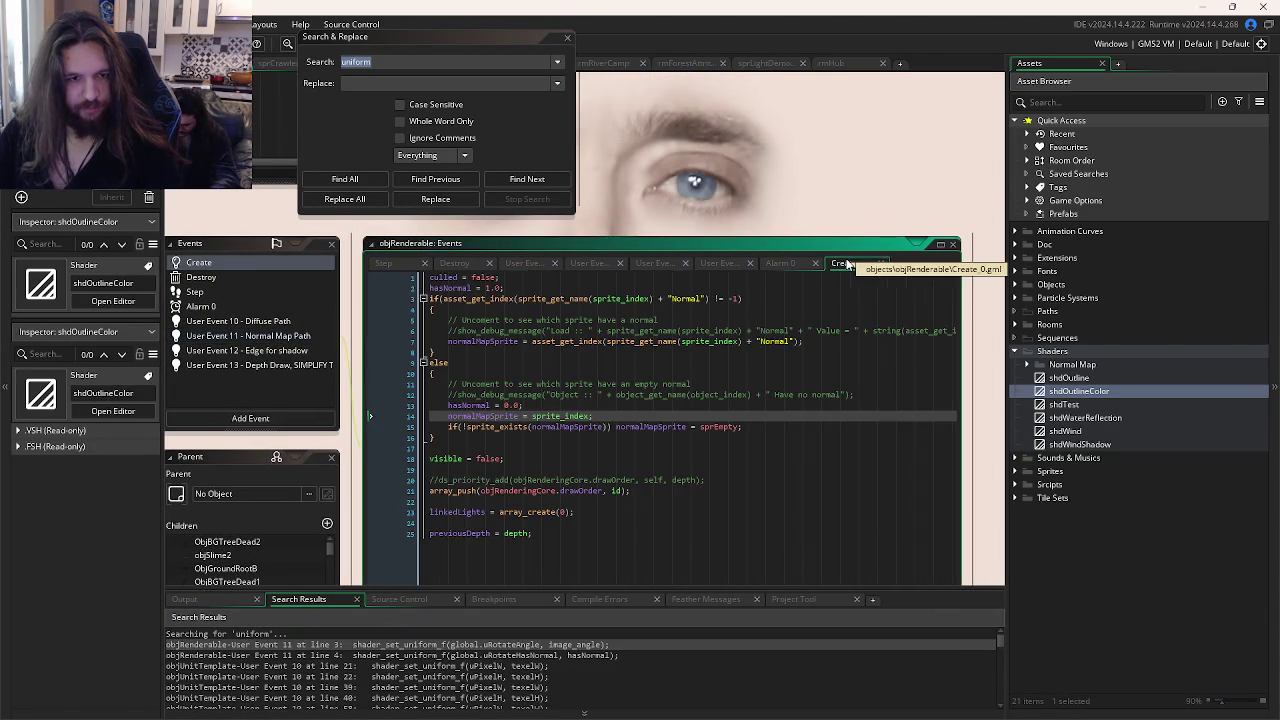
pyautogui.scroll(1, 675, 400)
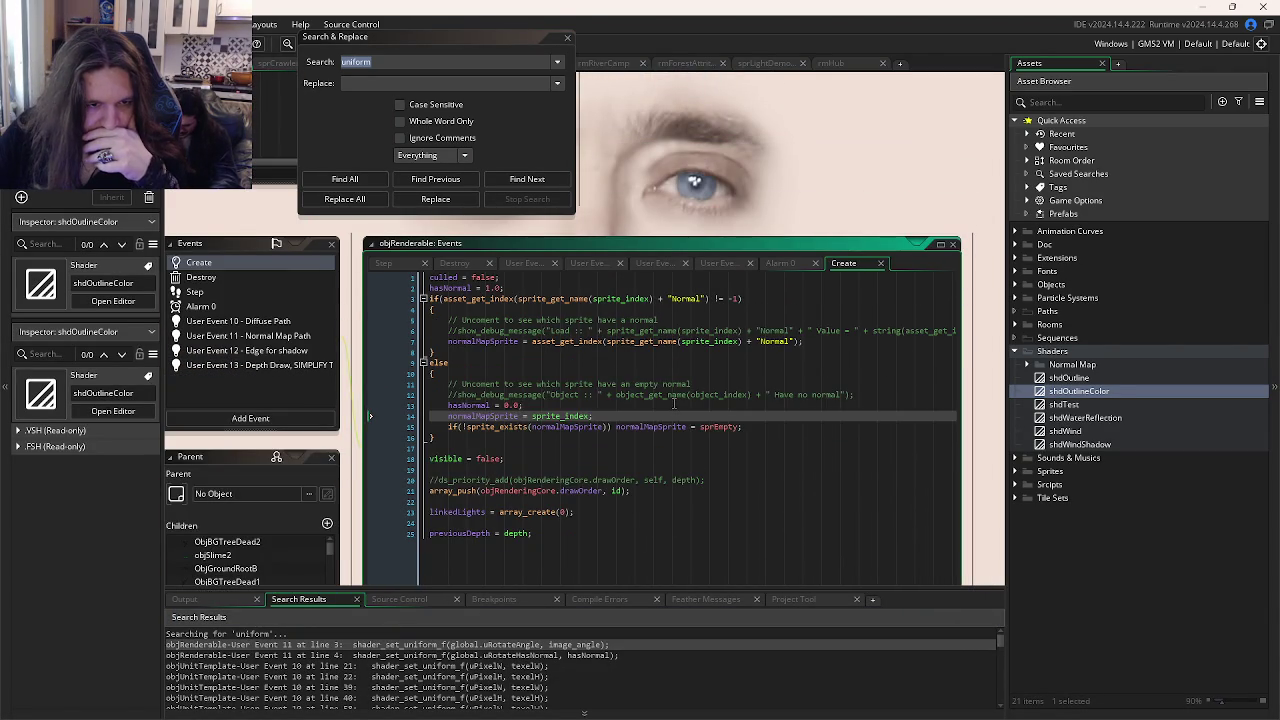
pyautogui.click(674, 402)
pyautogui.scroll(1, 674, 402)
pyautogui.scroll(-1, 674, 403)
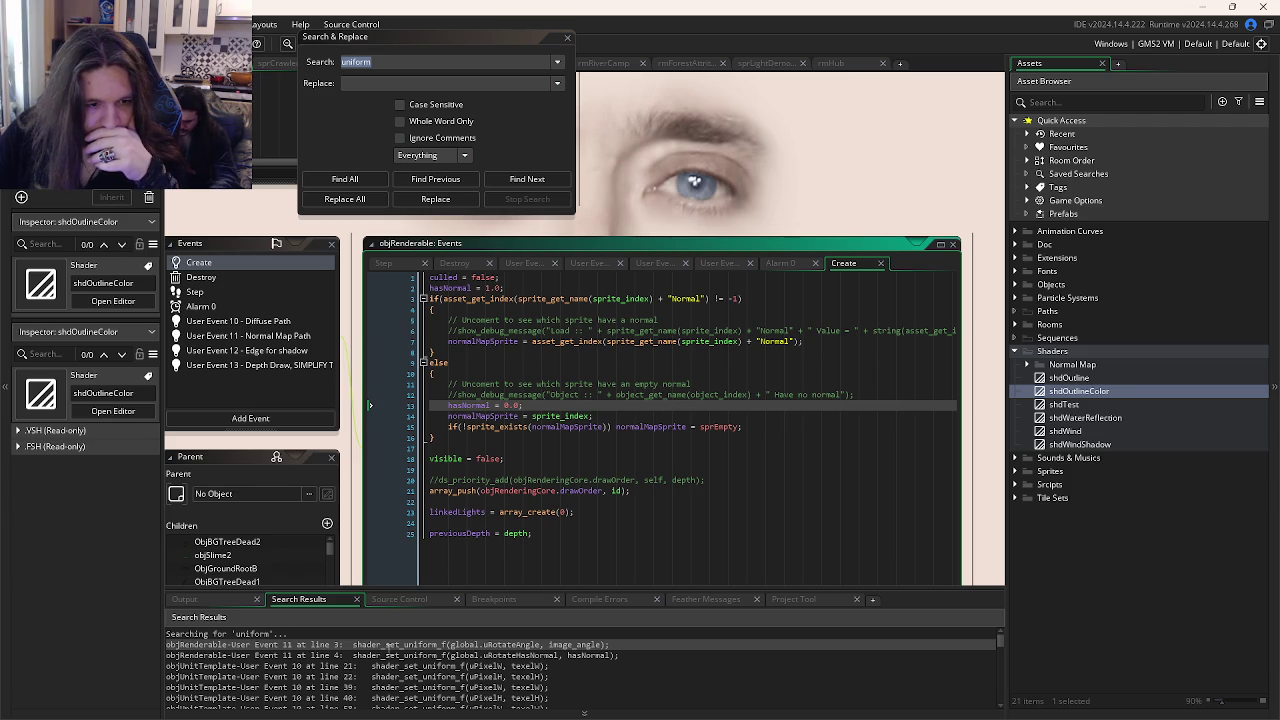
# Step: Find all uses of global.uRotateAngle and select its declaration line in objRenderingCore's Create code
pyautogui.doubleClick(388, 645)
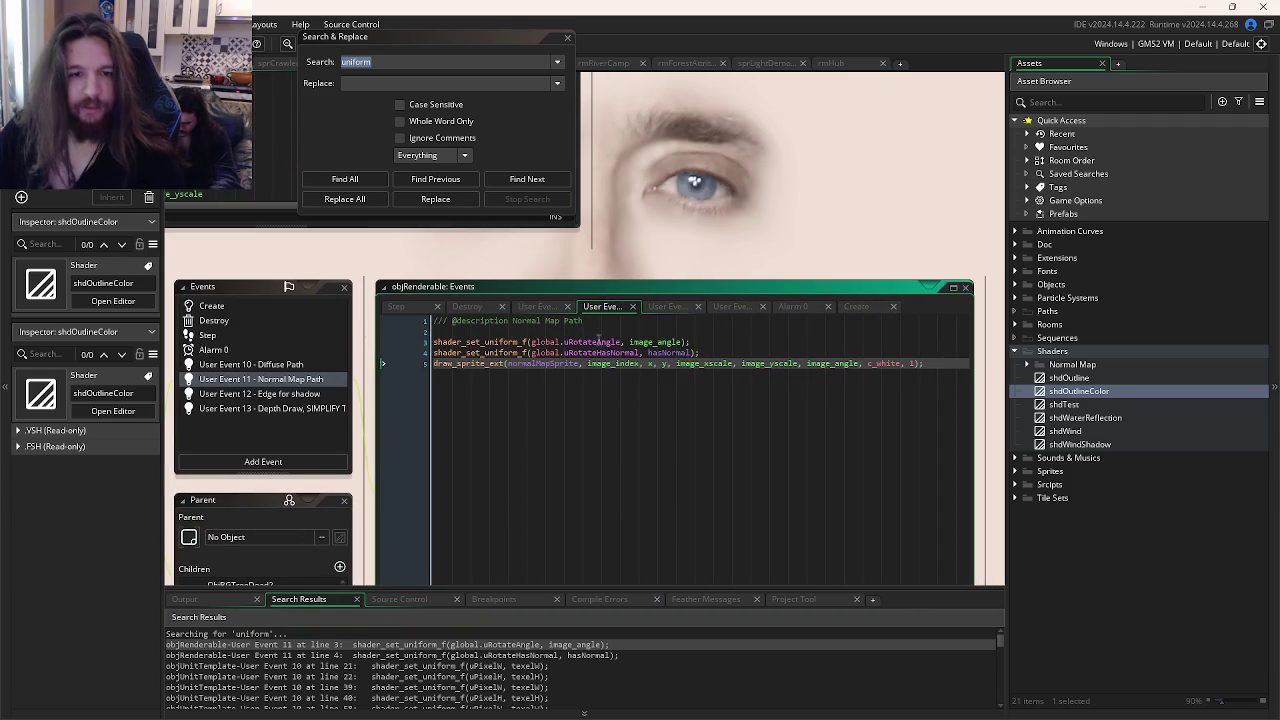
pyautogui.doubleClick(608, 343)
pyautogui.moveTo(612, 345); pyautogui.dragTo(533, 350)
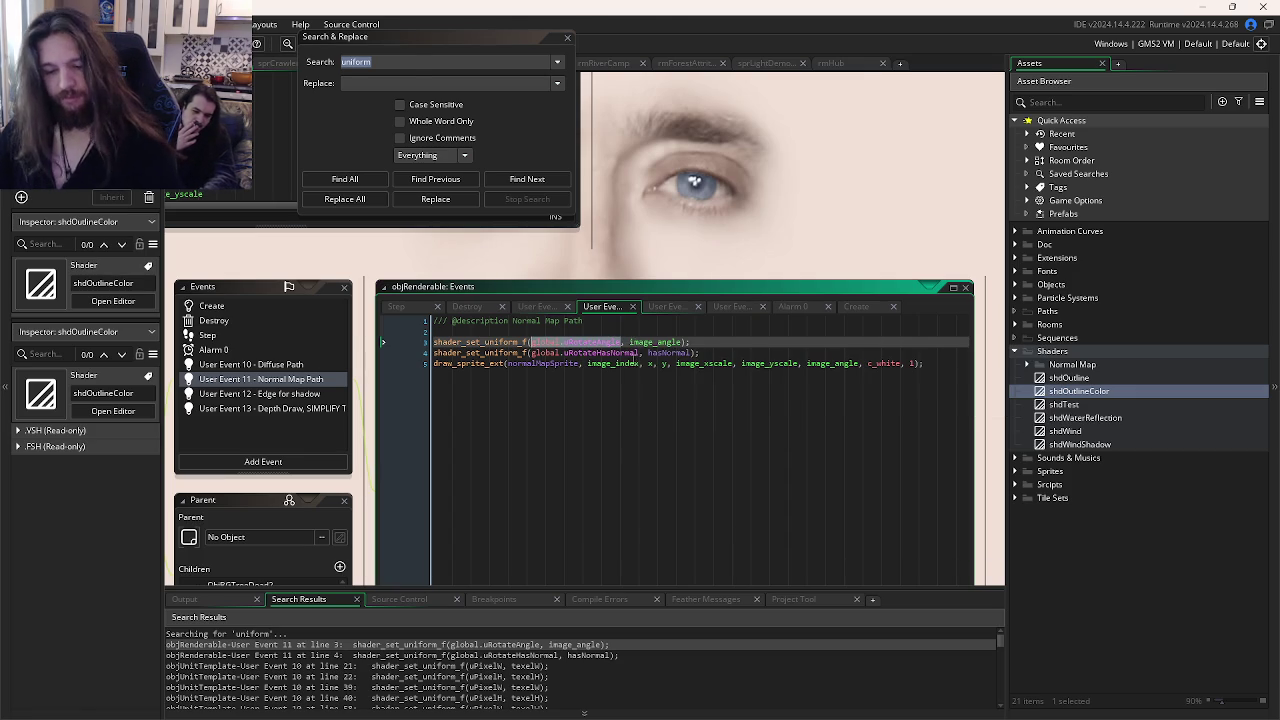
pyautogui.hotkey('ctrl', 'f')
pyautogui.click(318, 178)
pyautogui.doubleClick(414, 655)
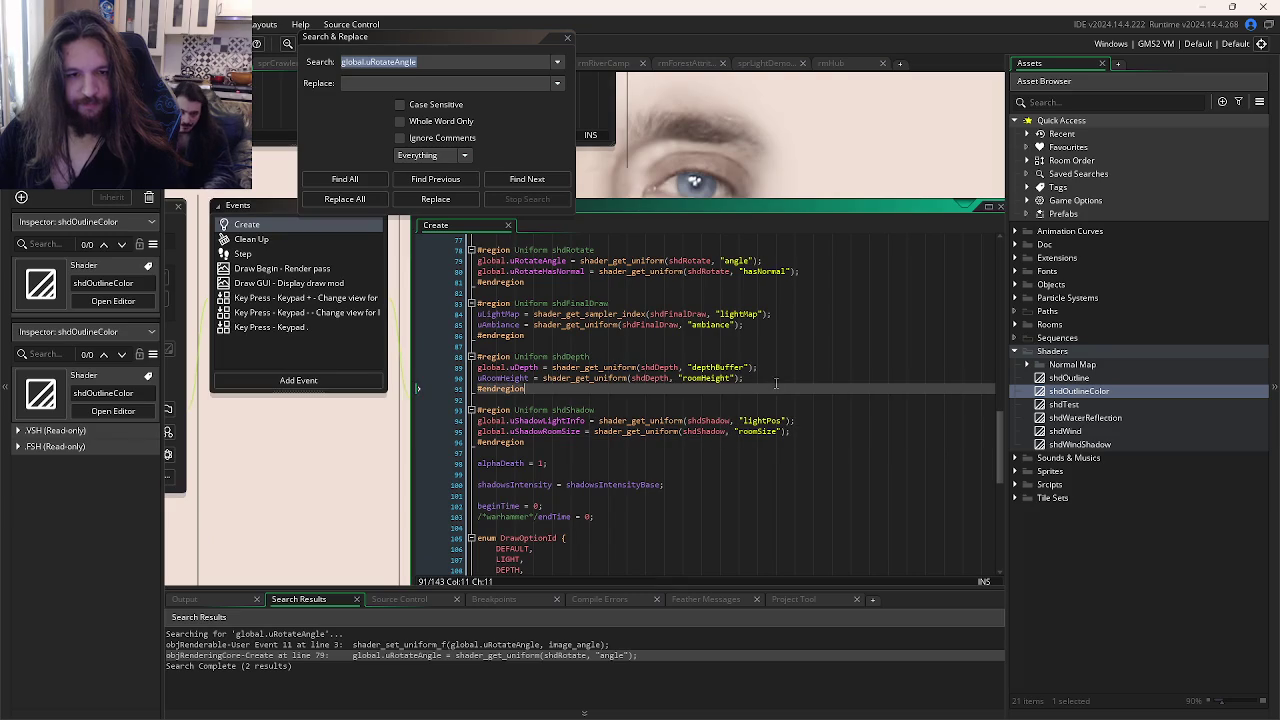
pyautogui.click(726, 378)
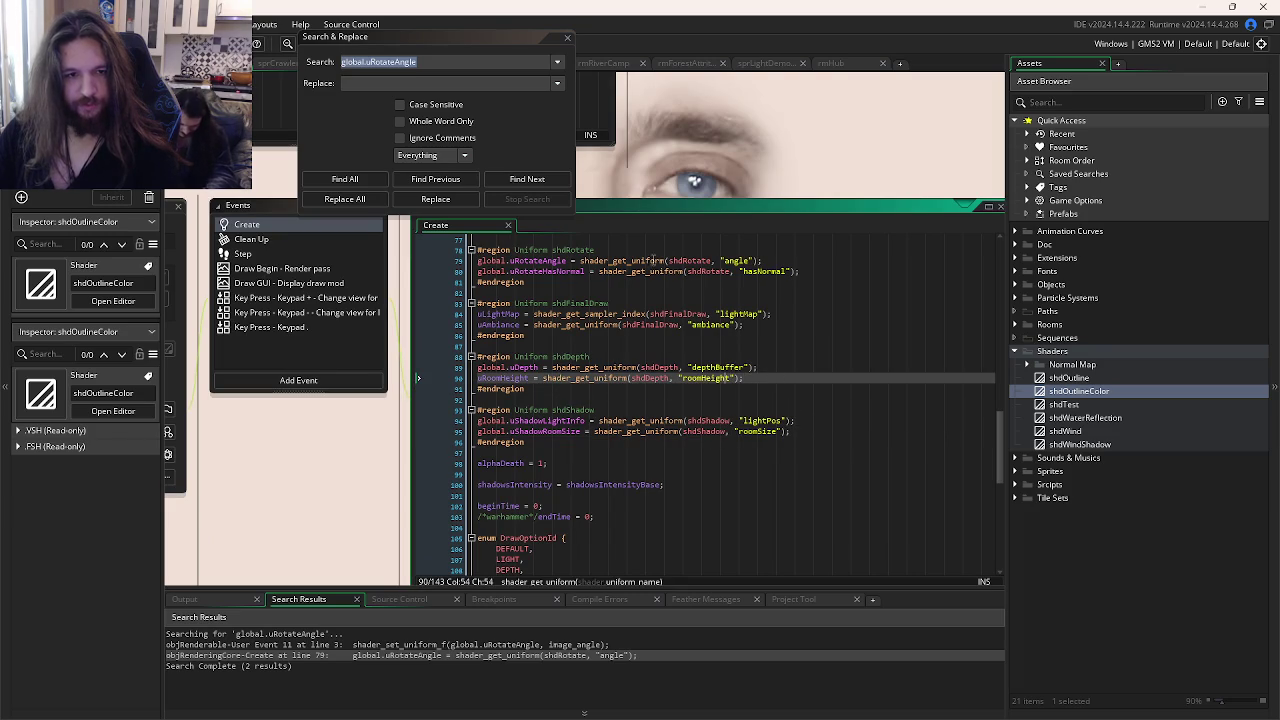
pyautogui.click(407, 260)
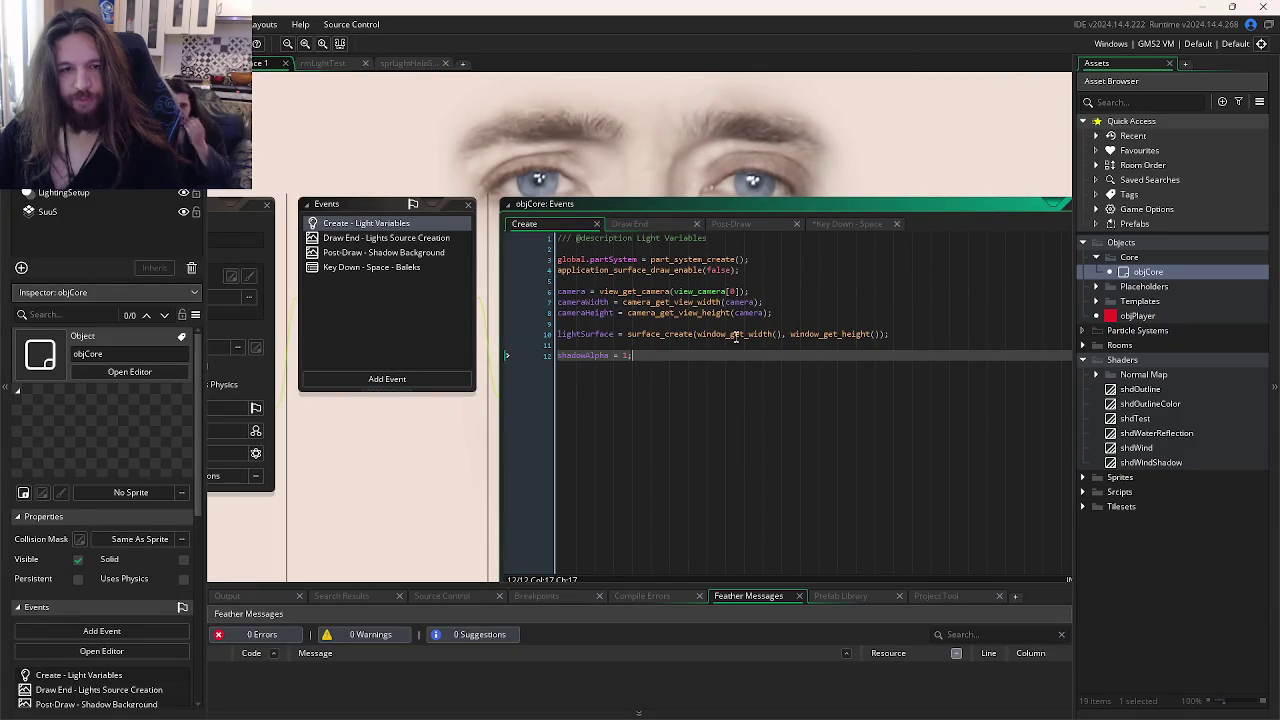
# Step: Below shadowAlpha, add a Shader comment and paste the uniform line, renaming its variable to echoAlpha
pyautogui.click(770, 259)
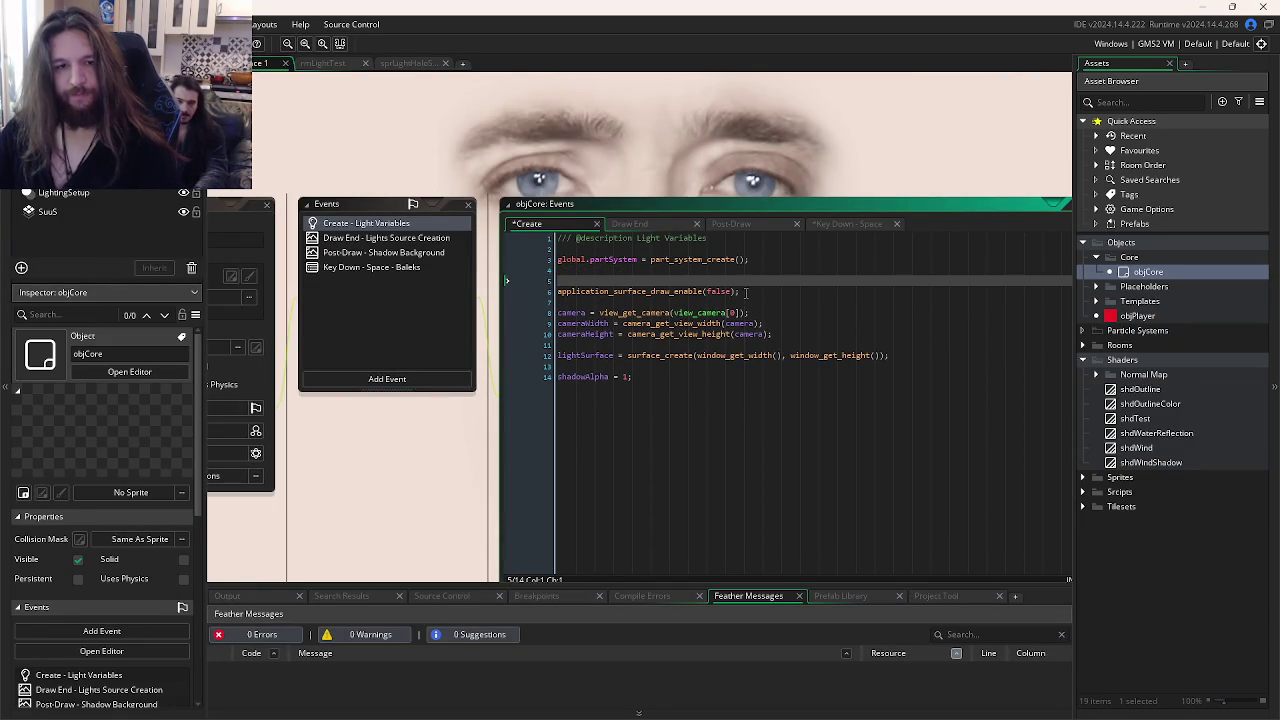
pyautogui.press('Down')
pyautogui.hotkey('ctrl', 'End')
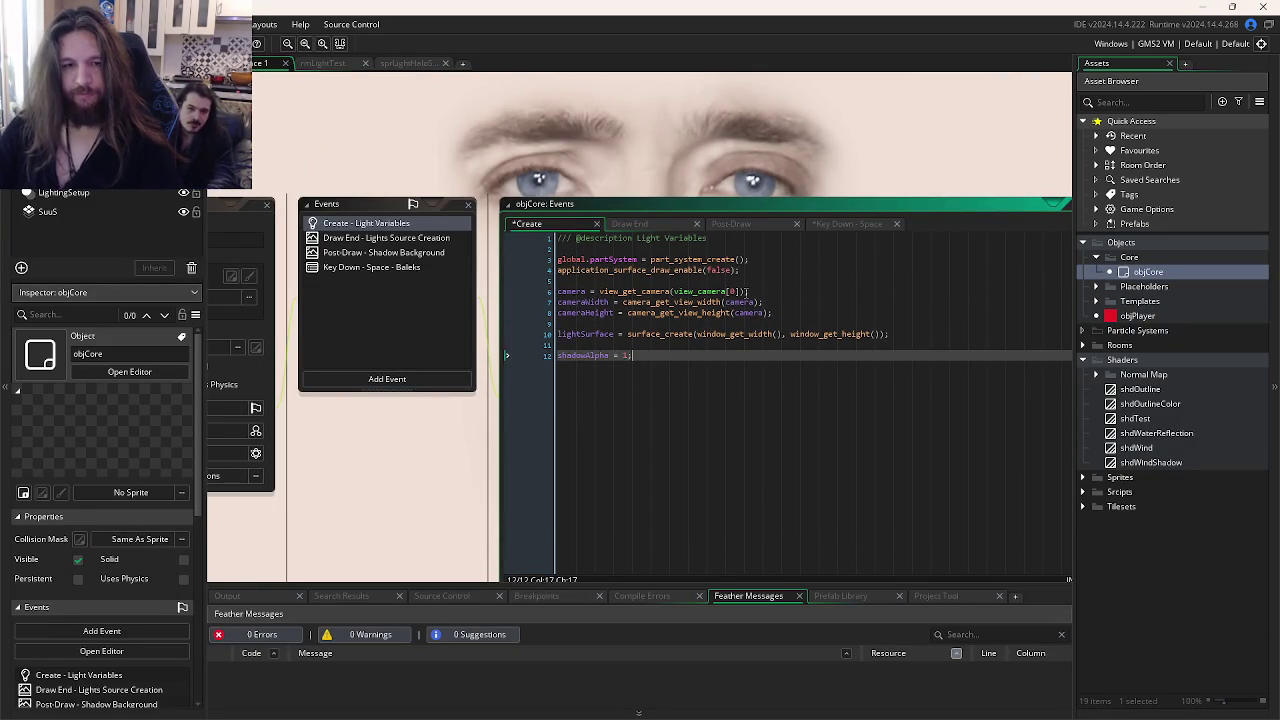
pyautogui.press('Return')
pyautogui.press('Return')
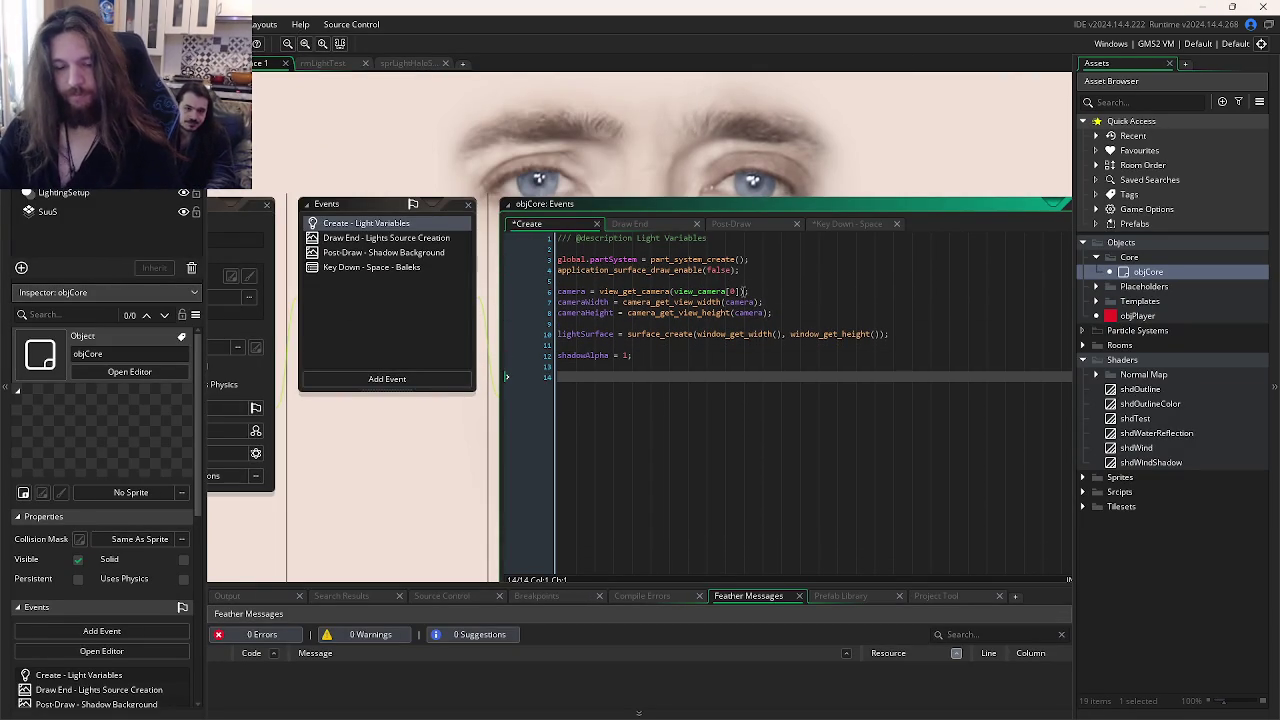
pyautogui.write('Shader')
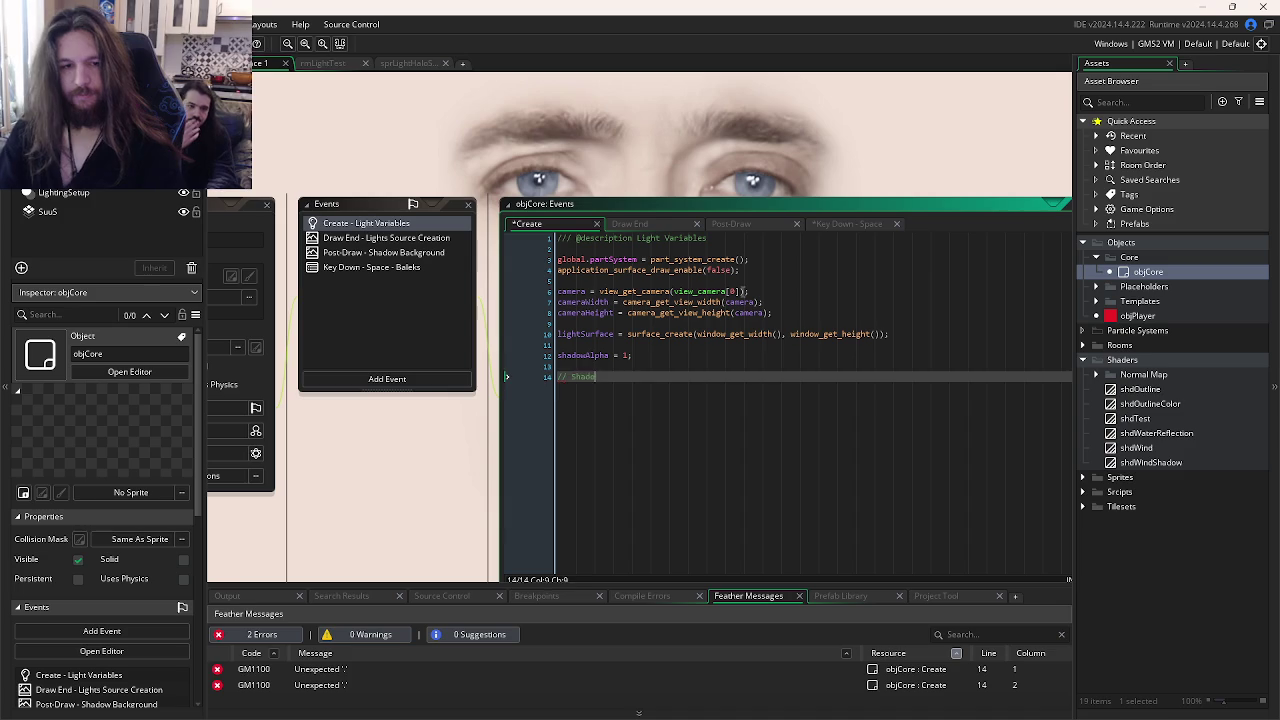
pyautogui.press('Return')
pyautogui.press('Return')
pyautogui.write('global.uRotateAngle = shader_get_uniform(shdRotate, "angle");')
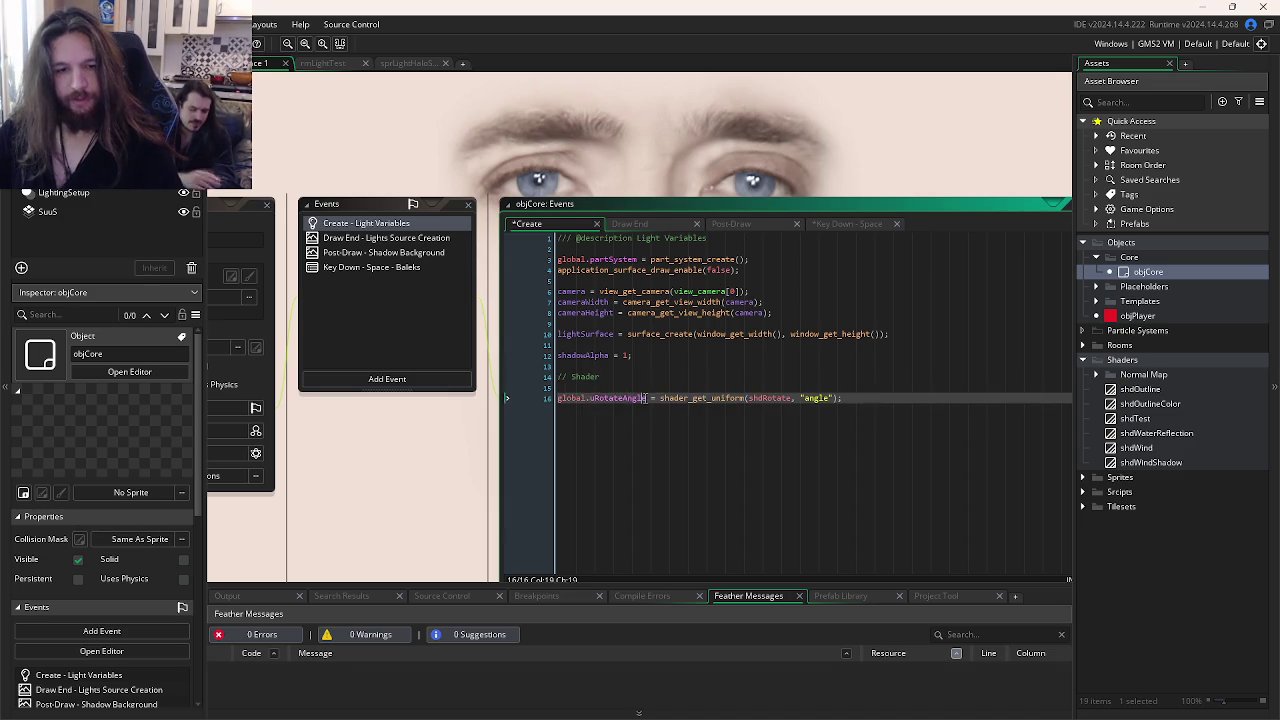
pyautogui.write('alphaU')
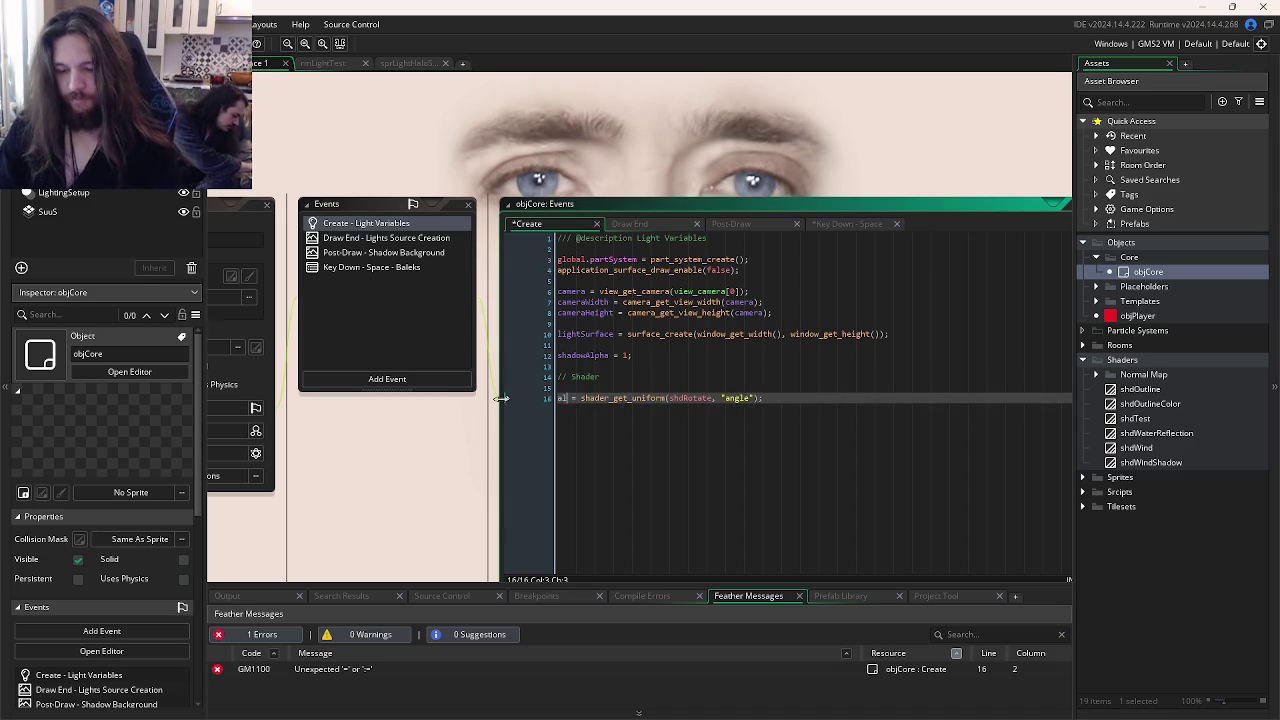
pyautogui.press('BackSpace')
pyautogui.press('BackSpace')
pyautogui.press('BackSpace')
pyautogui.write('echoAlpha')
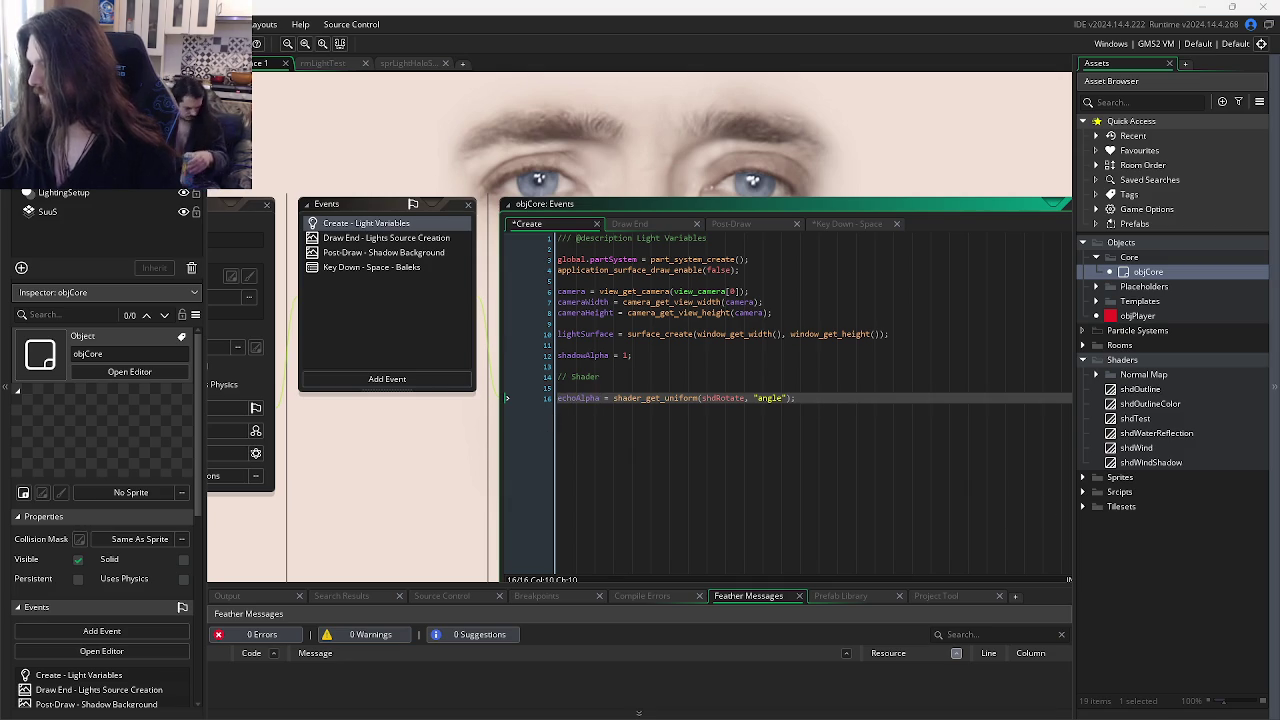
# Step: Replace the uniform name string "angle" with echoAlpha in the shader_get_uniform call
pyautogui.click(641, 398)
pyautogui.doubleClick(738, 398)
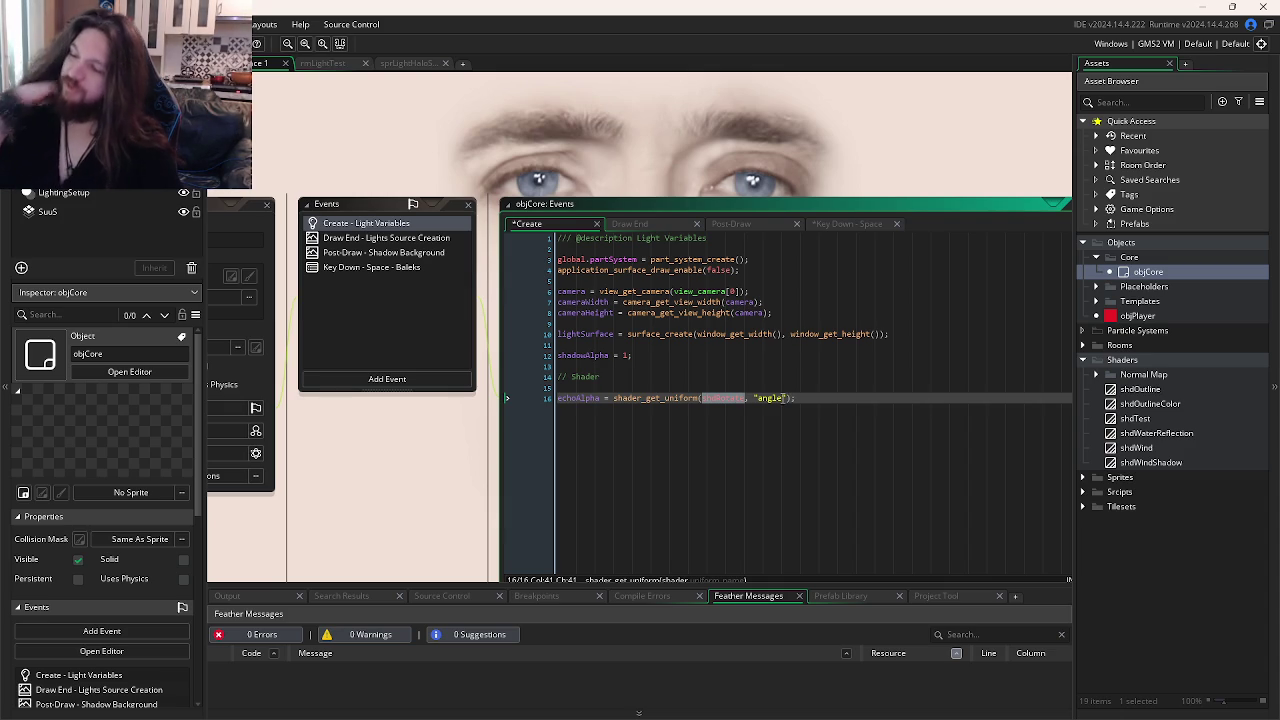
pyautogui.click(705, 398)
pyautogui.doubleClick(705, 398)
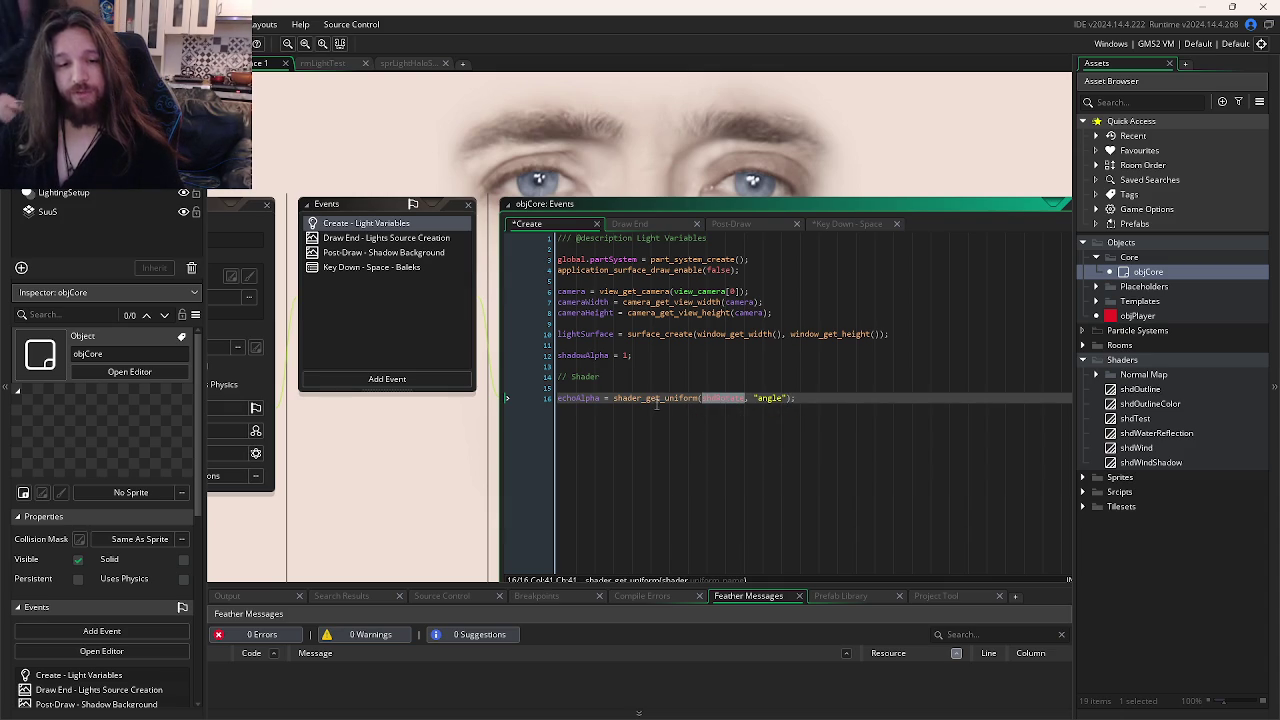
pyautogui.doubleClick(767, 398)
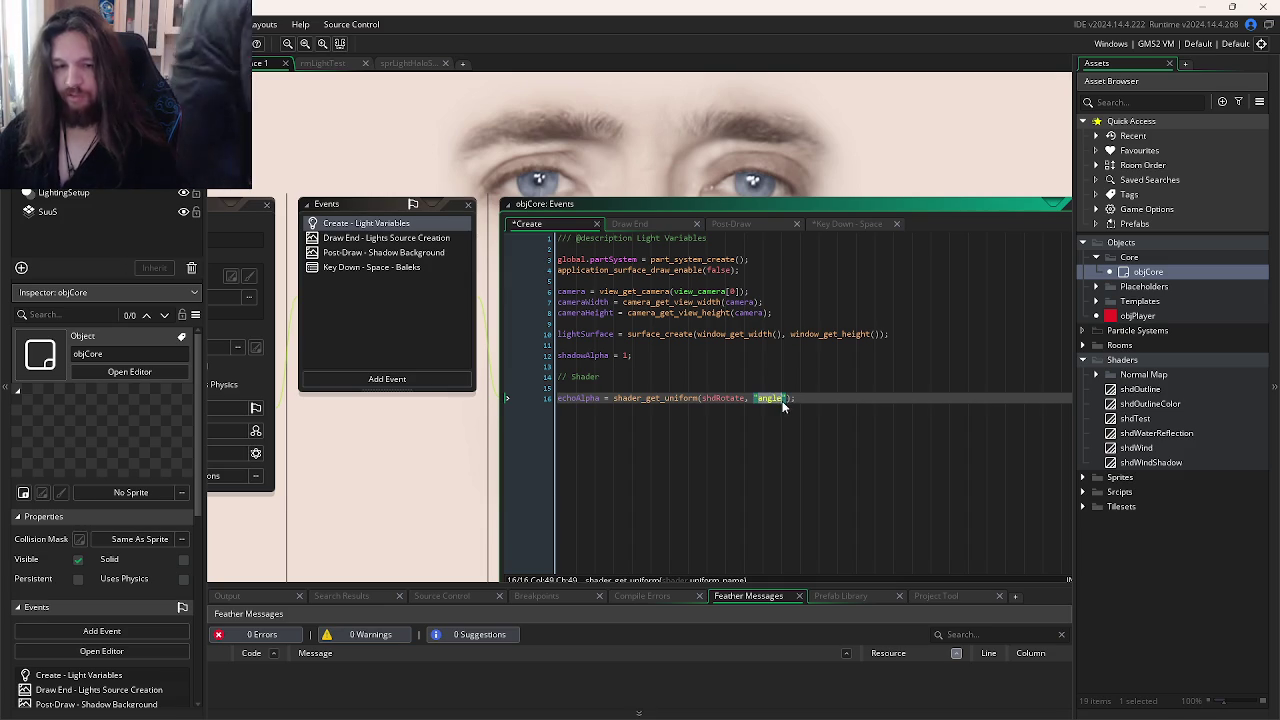
pyautogui.write('echoAlpha')
# Step: Open the shdOutline shader code and change the uniform string to "echo_alpha"
pyautogui.click(806, 398)
pyautogui.click(1140, 392)
pyautogui.doubleClick(1140, 392)
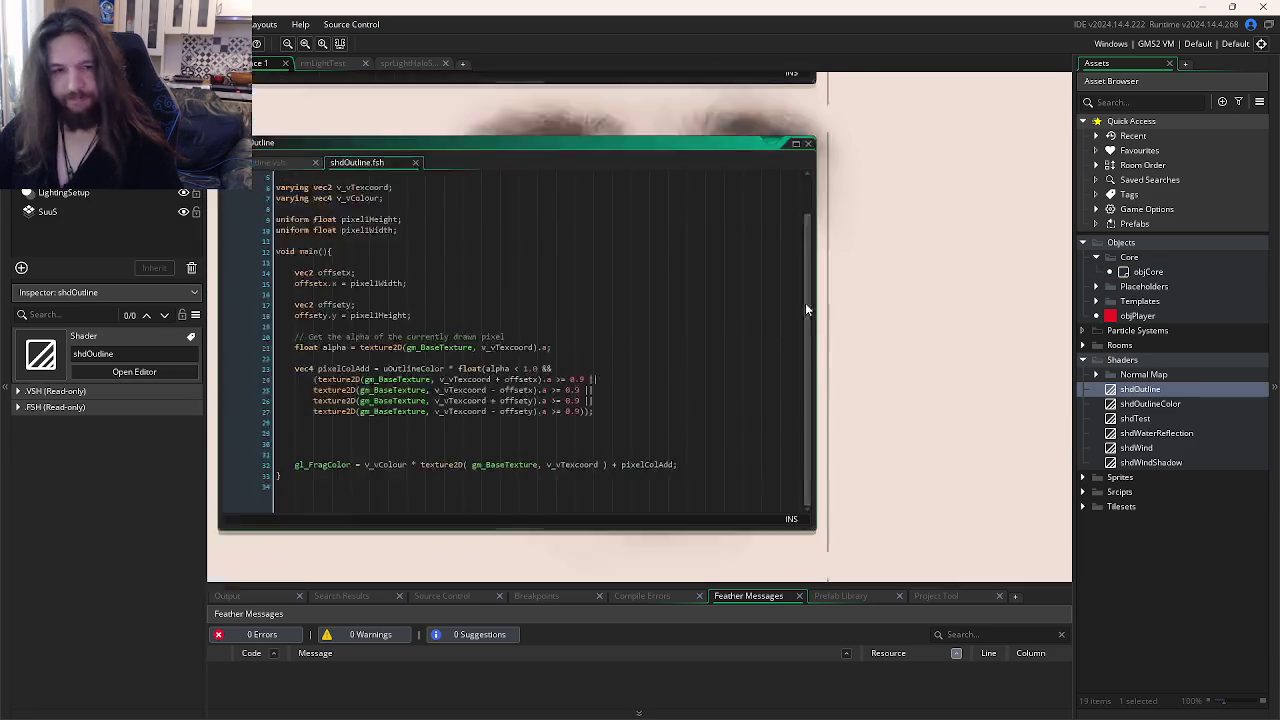
pyautogui.hotkey('ctrl', 'Tab')
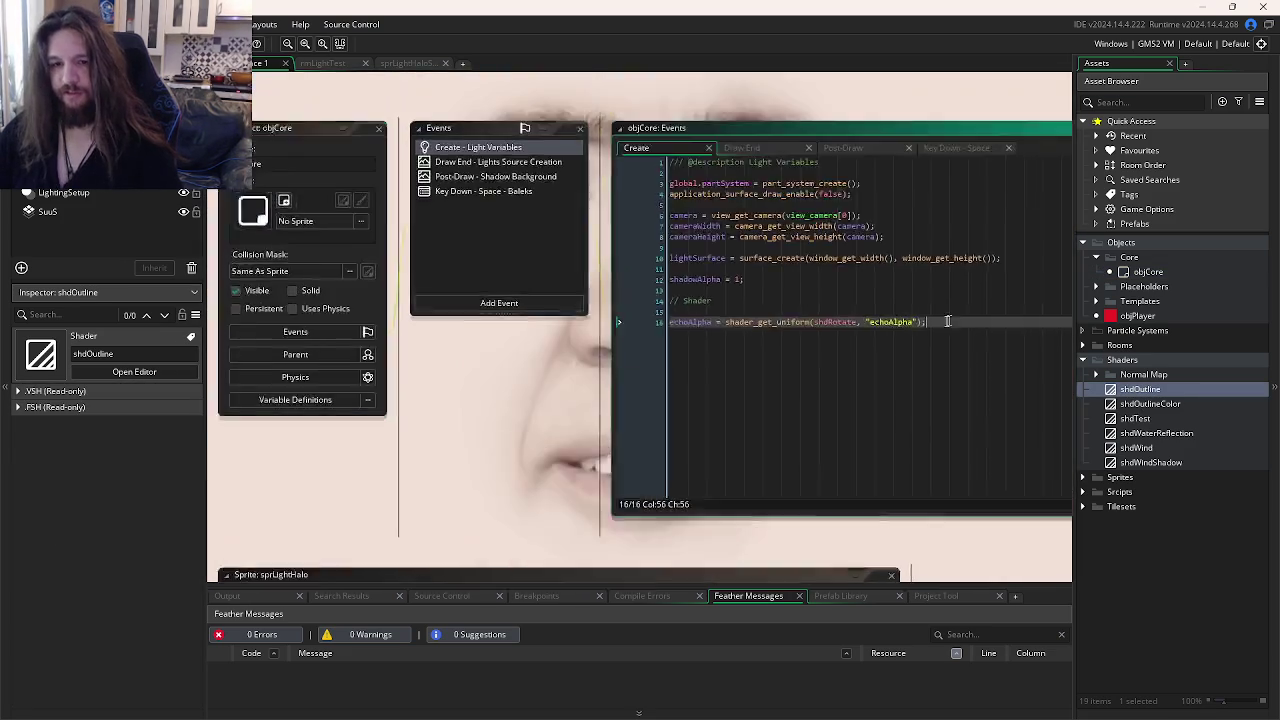
pyautogui.press('BackSpace')
pyautogui.press('BackSpace')
pyautogui.write('_al')
# Step: Replace shdRotate with shdOutlineColor, copied from the Key Down - Space shader_set call
pyautogui.click(683, 344)
pyautogui.doubleClick(683, 344)
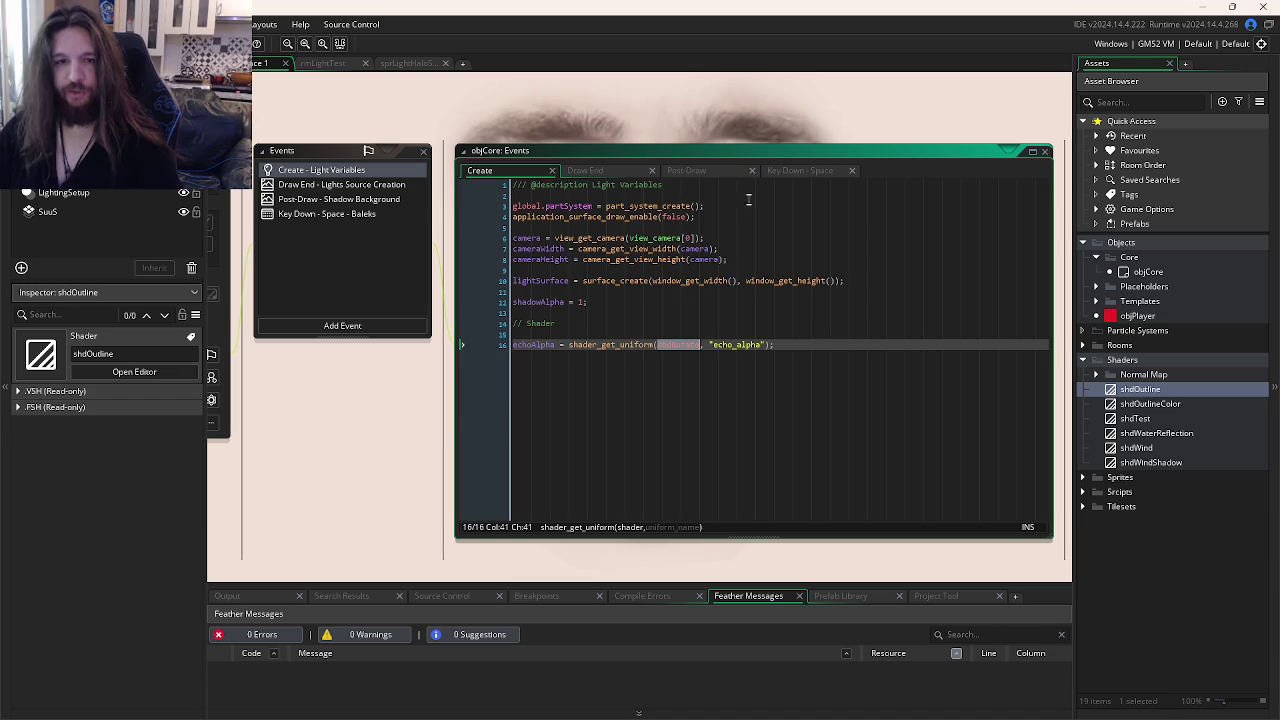
pyautogui.click(797, 172)
pyautogui.click(604, 216)
pyautogui.doubleClick(604, 216)
pyautogui.hotkey('ctrl', 'c')
pyautogui.click(515, 172)
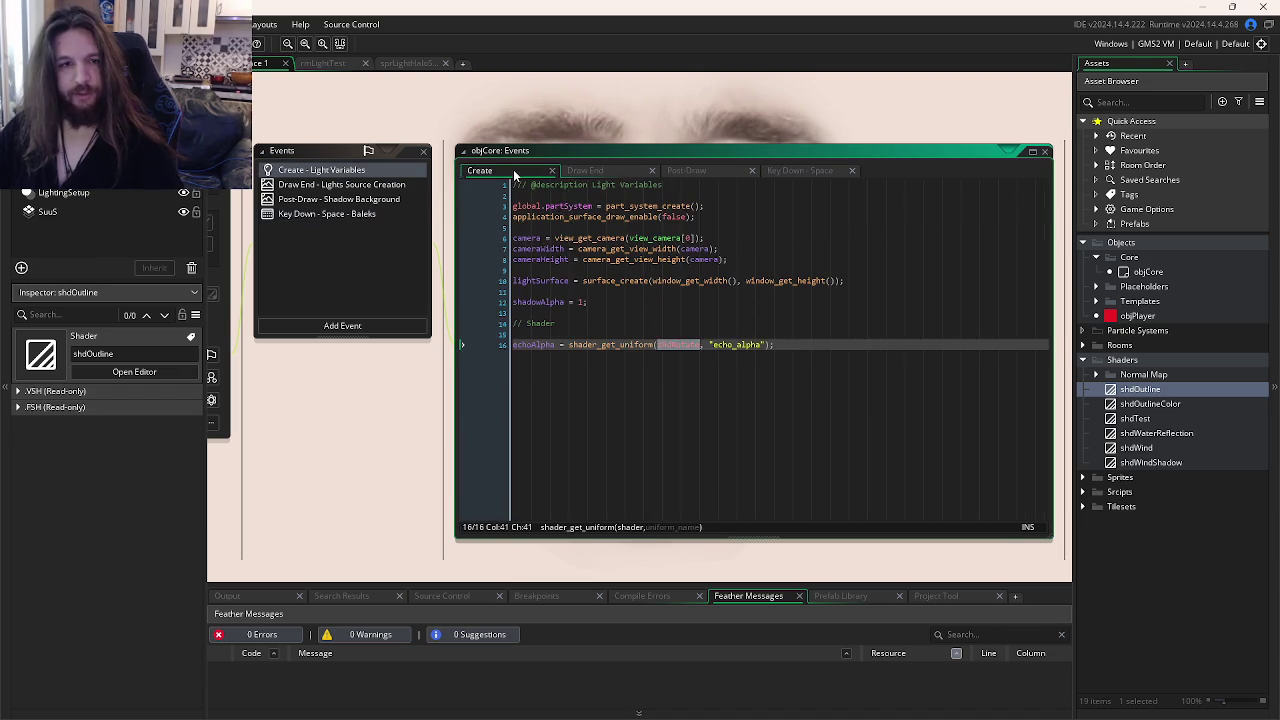
pyautogui.hotkey('ctrl', 'v')
# Step: Check echo_alpha against the shdOutline shader, then return to the Key Down - Space code
pyautogui.doubleClick(548, 346)
pyautogui.doubleClick(548, 346)
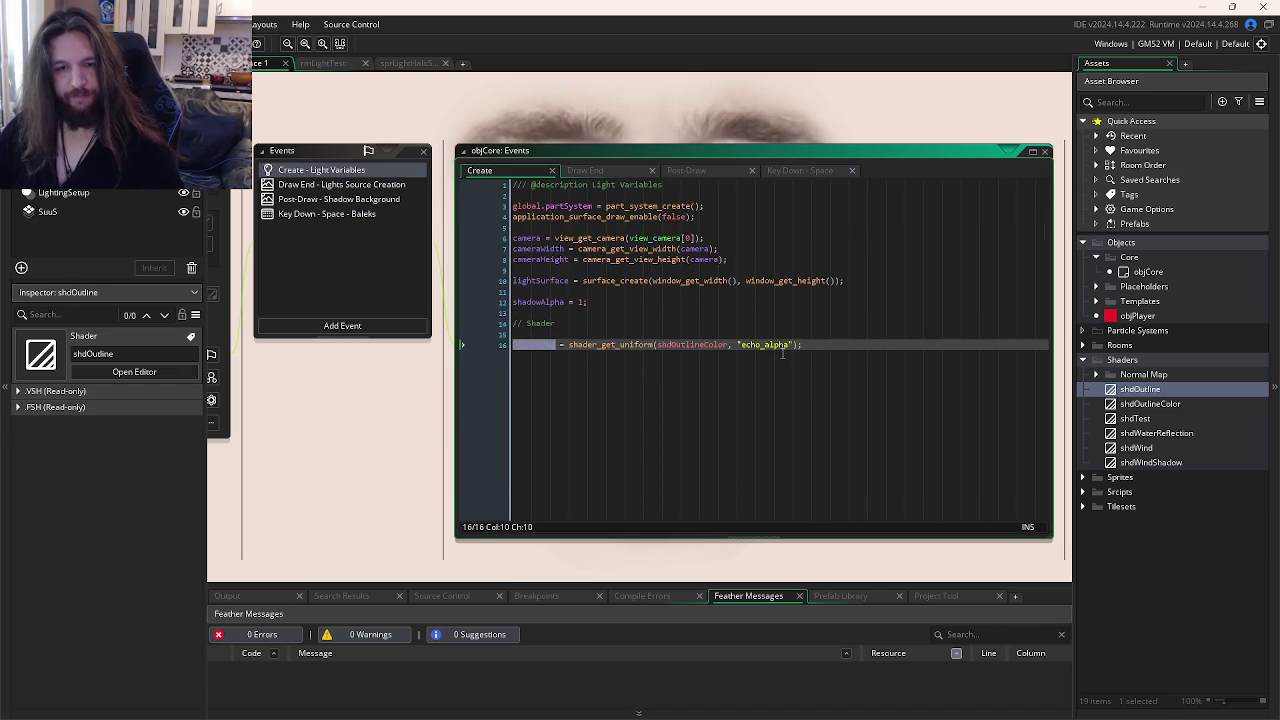
pyautogui.click(780, 345)
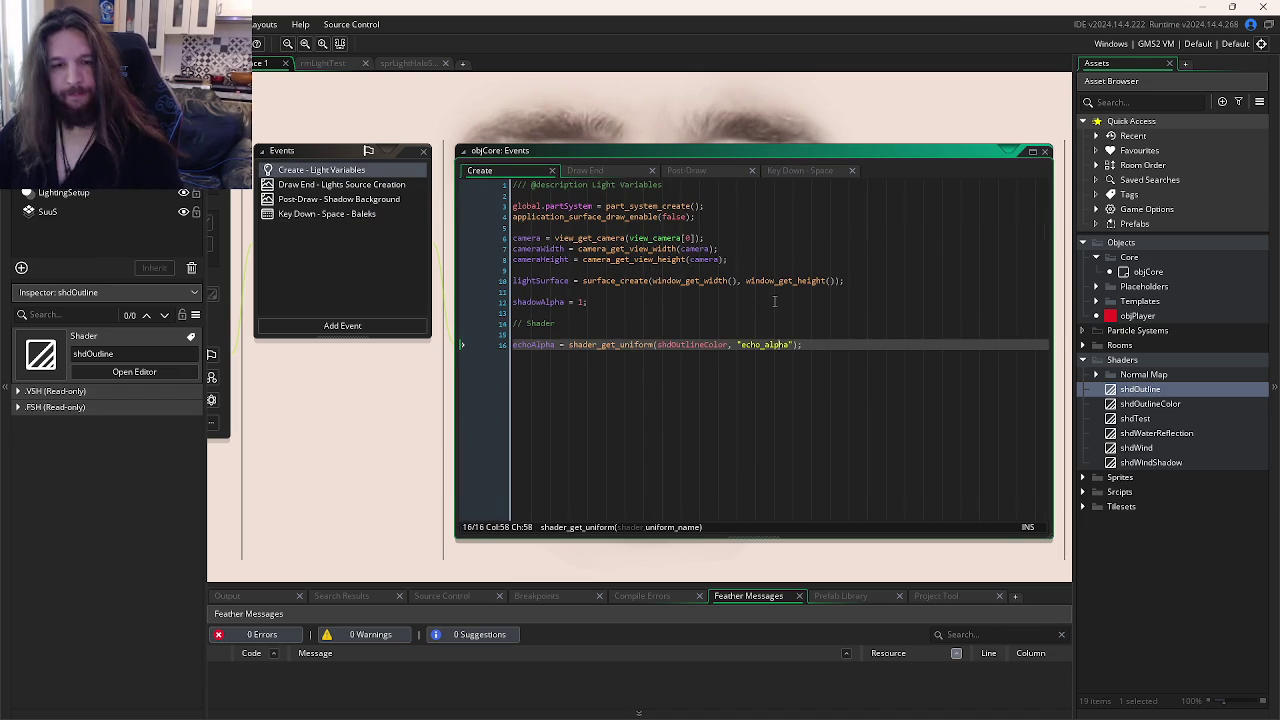
pyautogui.hotkey('ctrl', 'Tab')
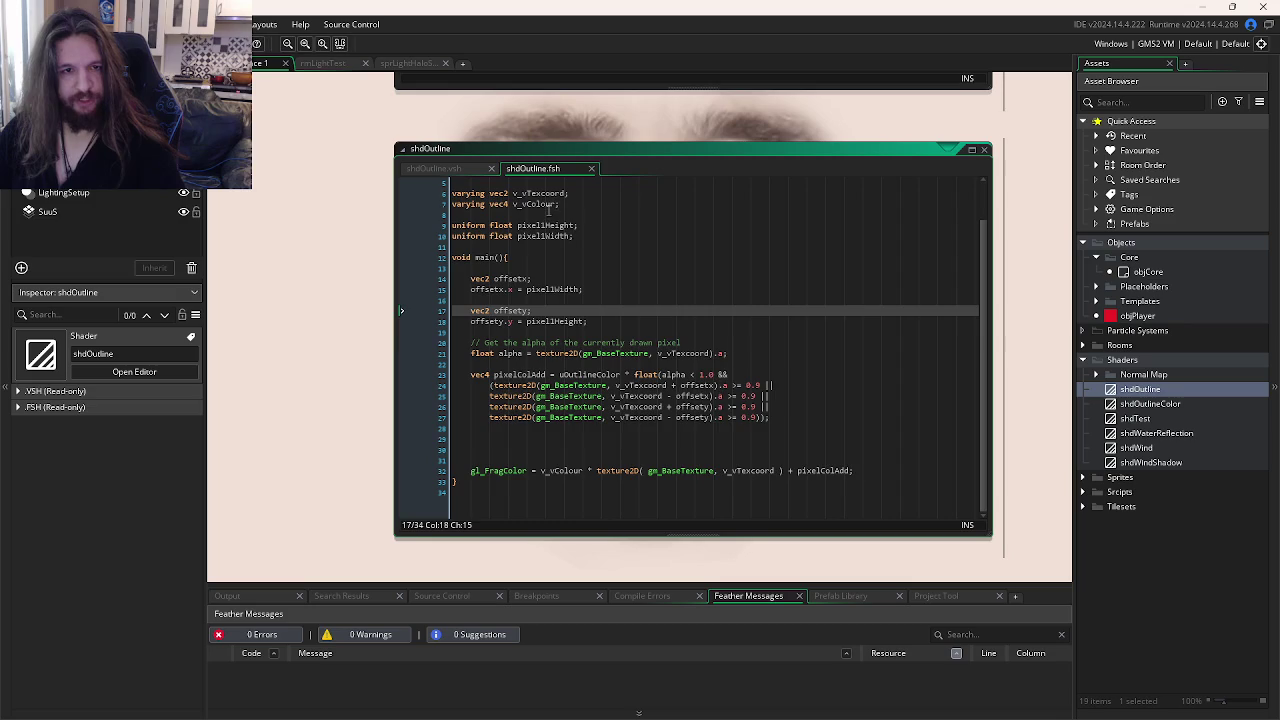
pyautogui.scroll(2, 549, 210)
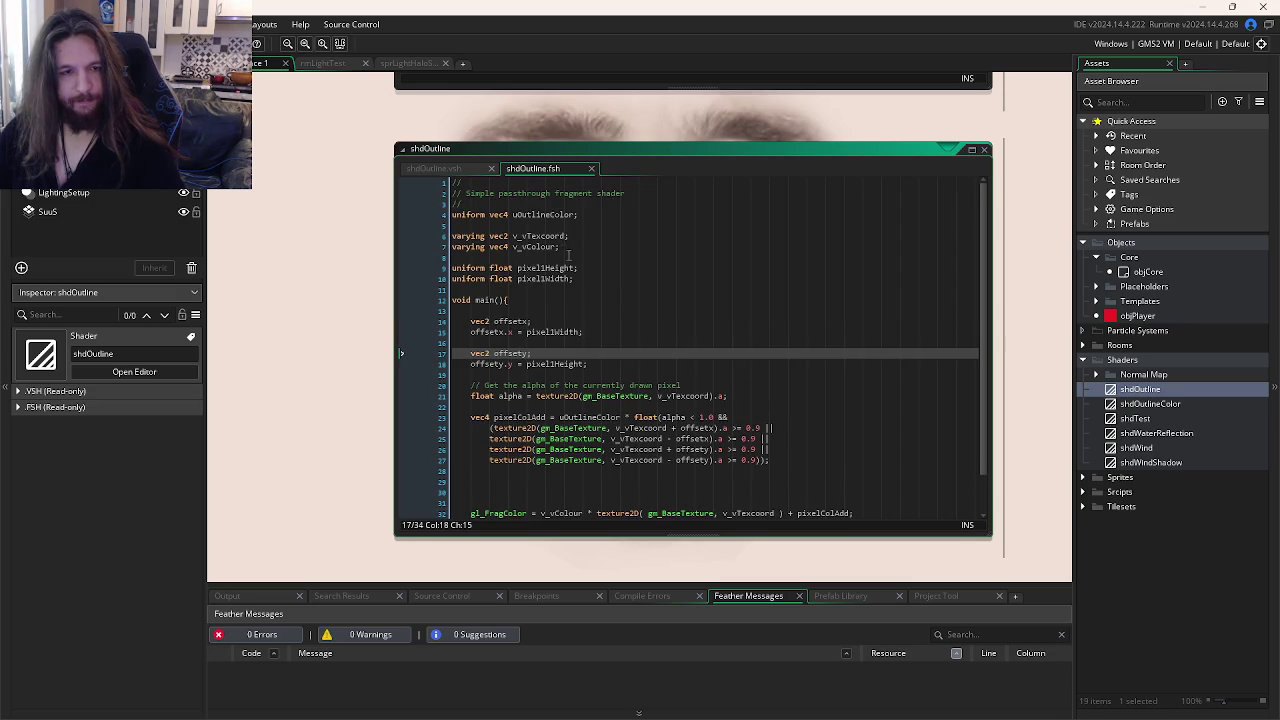
pyautogui.hotkey('ctrl', 'Tab')
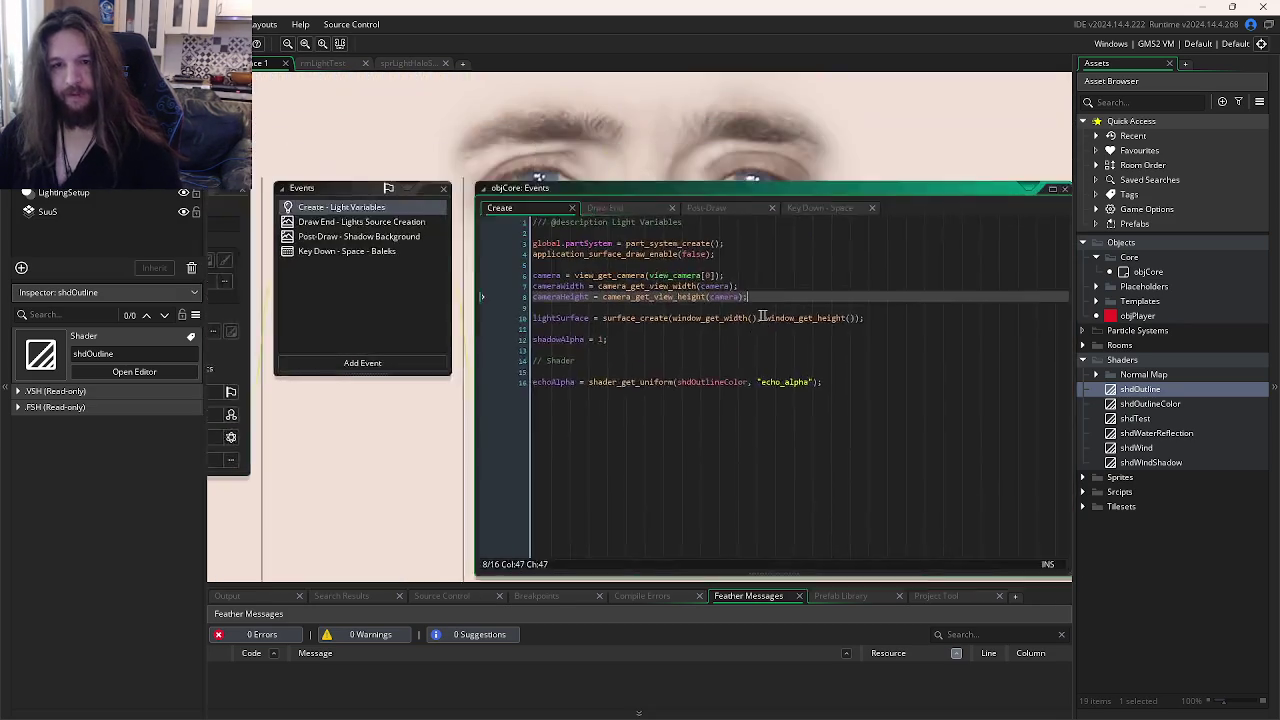
pyautogui.click(742, 224)
pyautogui.click(787, 279)
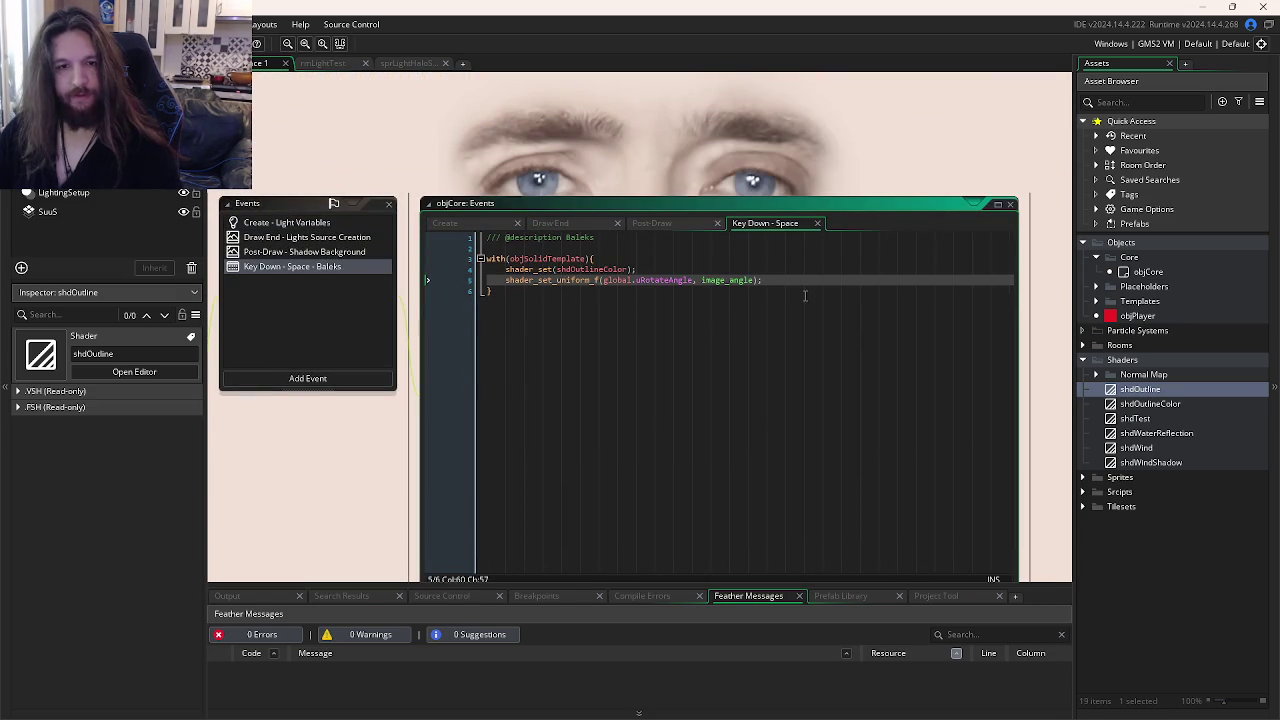
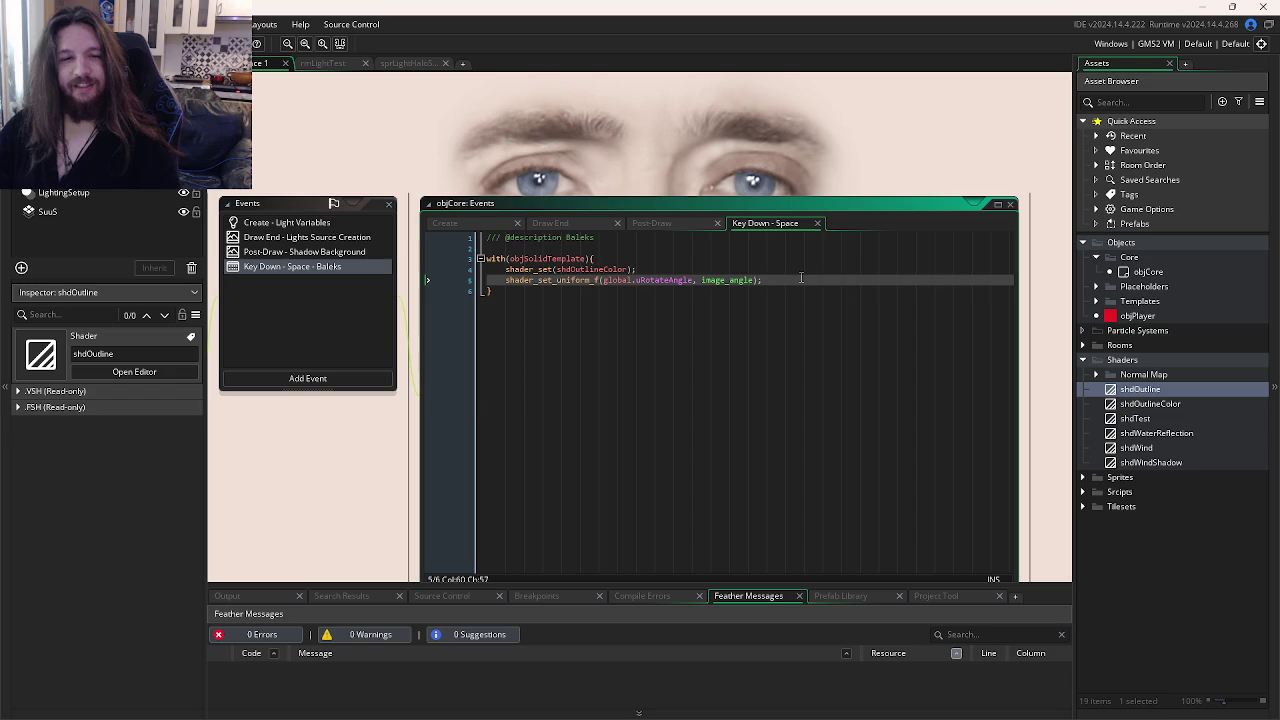
# Step: Replace the global.uRotateAngle uniform name in the Space key code with echoAlpha from the Create event
pyautogui.click(505, 225)
pyautogui.click(488, 397)
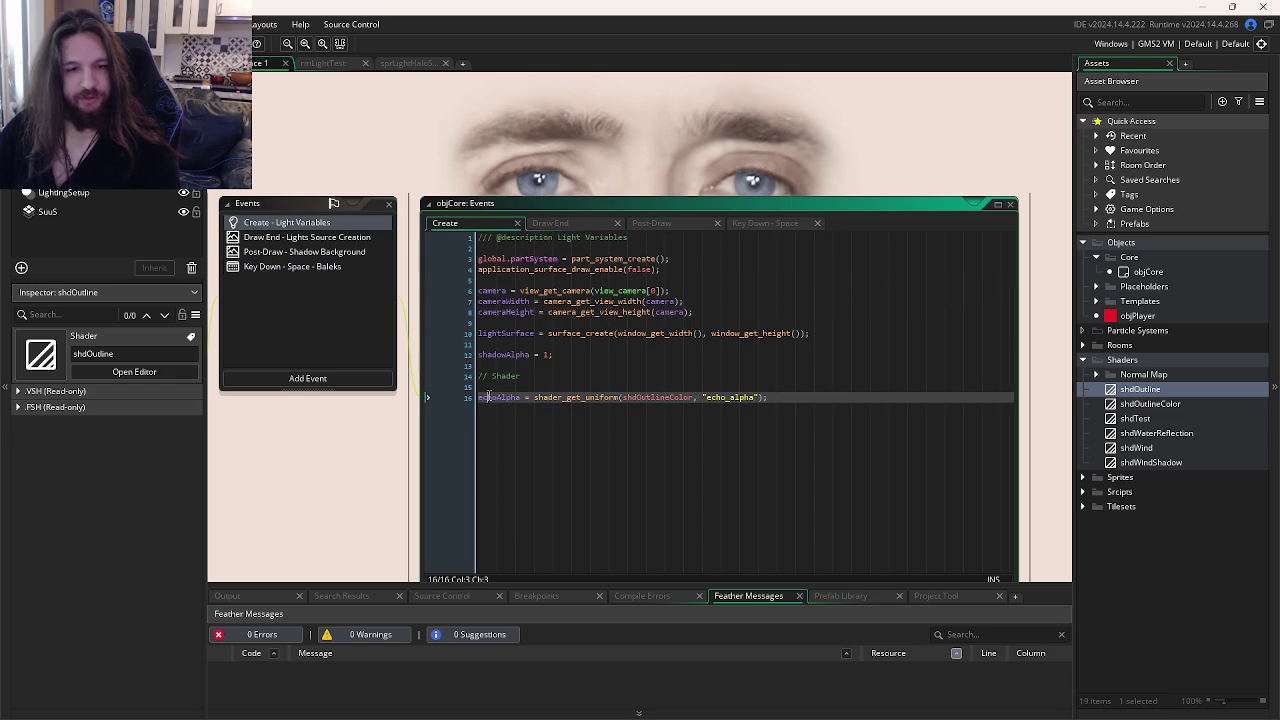
pyautogui.click(752, 223)
pyautogui.doubleClick(645, 281)
pyautogui.keyDown('shift'); pyautogui.click(603, 281); pyautogui.keyUp('shift')
pyautogui.write('echoAlpha')
# Step: Replace the image_angle value argument with 1 and recheck the echoAlpha name in Create
pyautogui.doubleClick(688, 281)
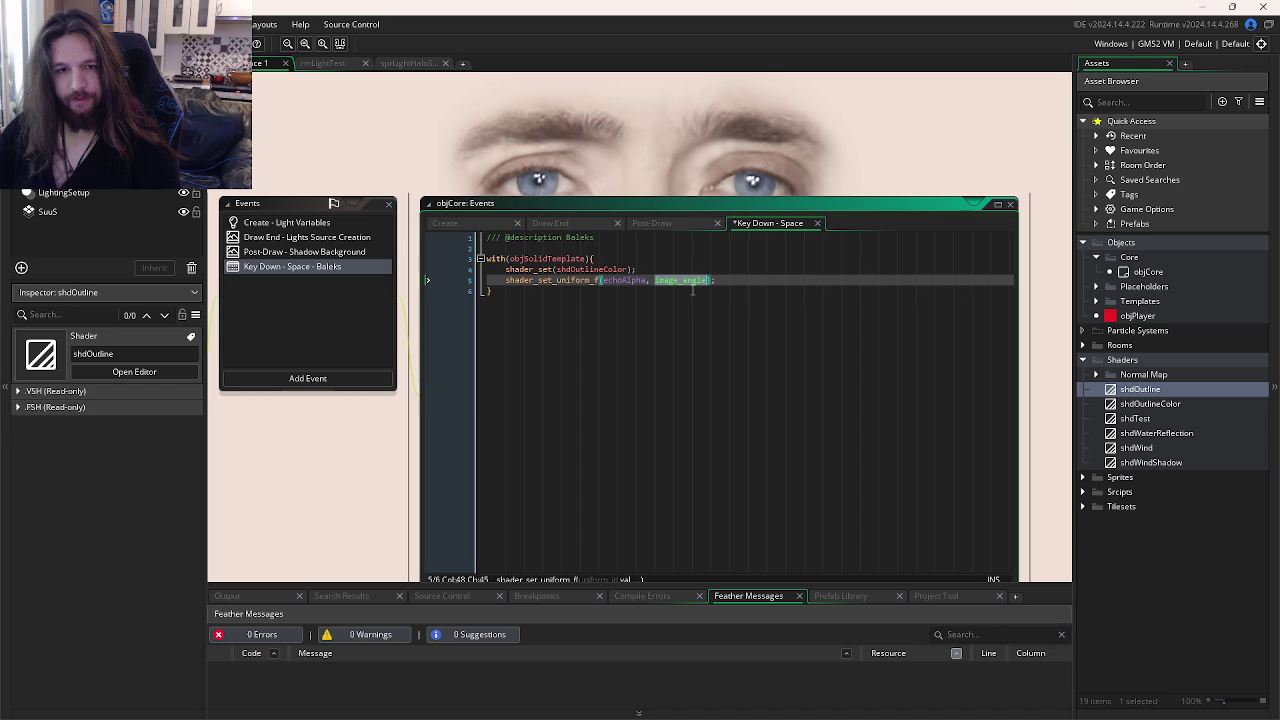
pyautogui.click(677, 287)
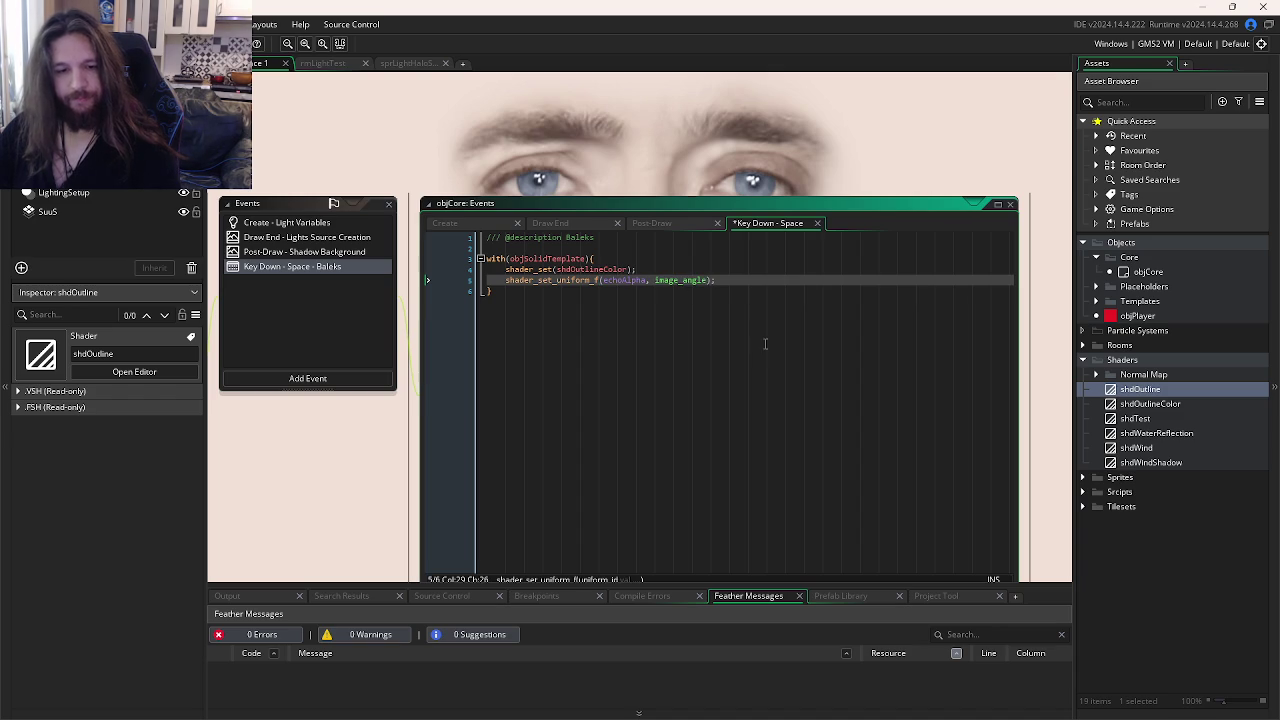
pyautogui.doubleClick(720, 207)
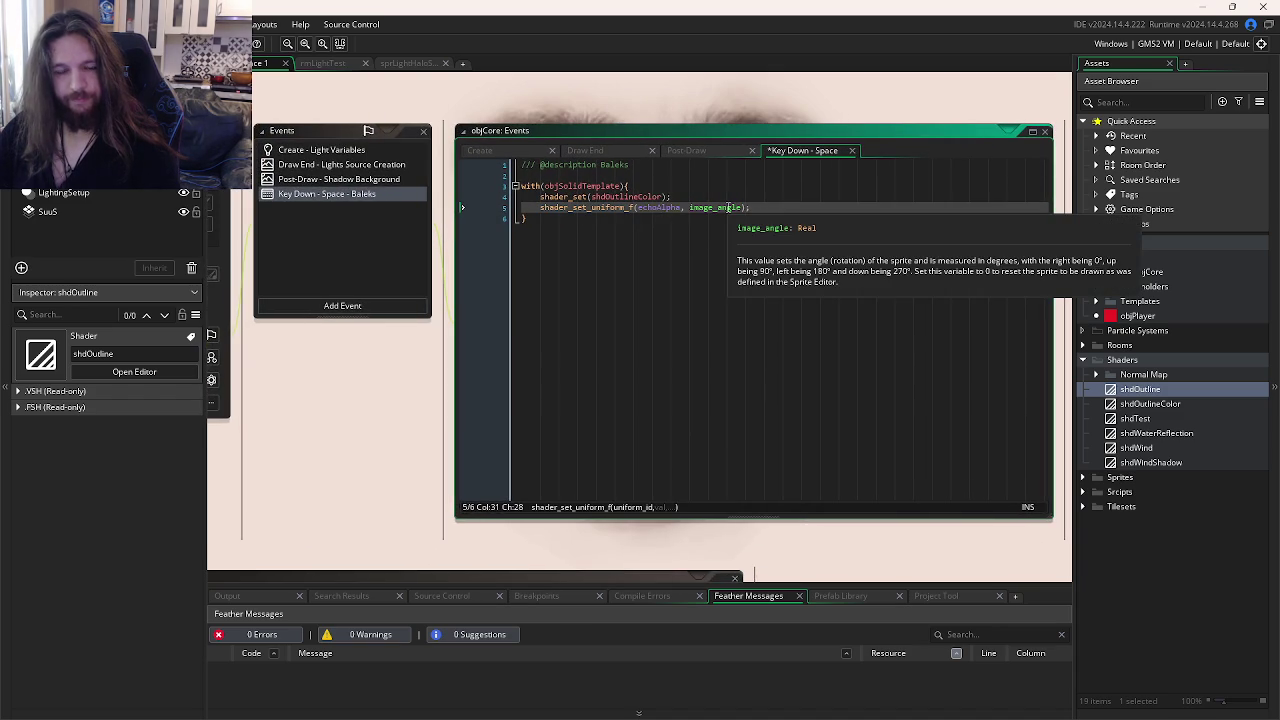
pyautogui.write('i')
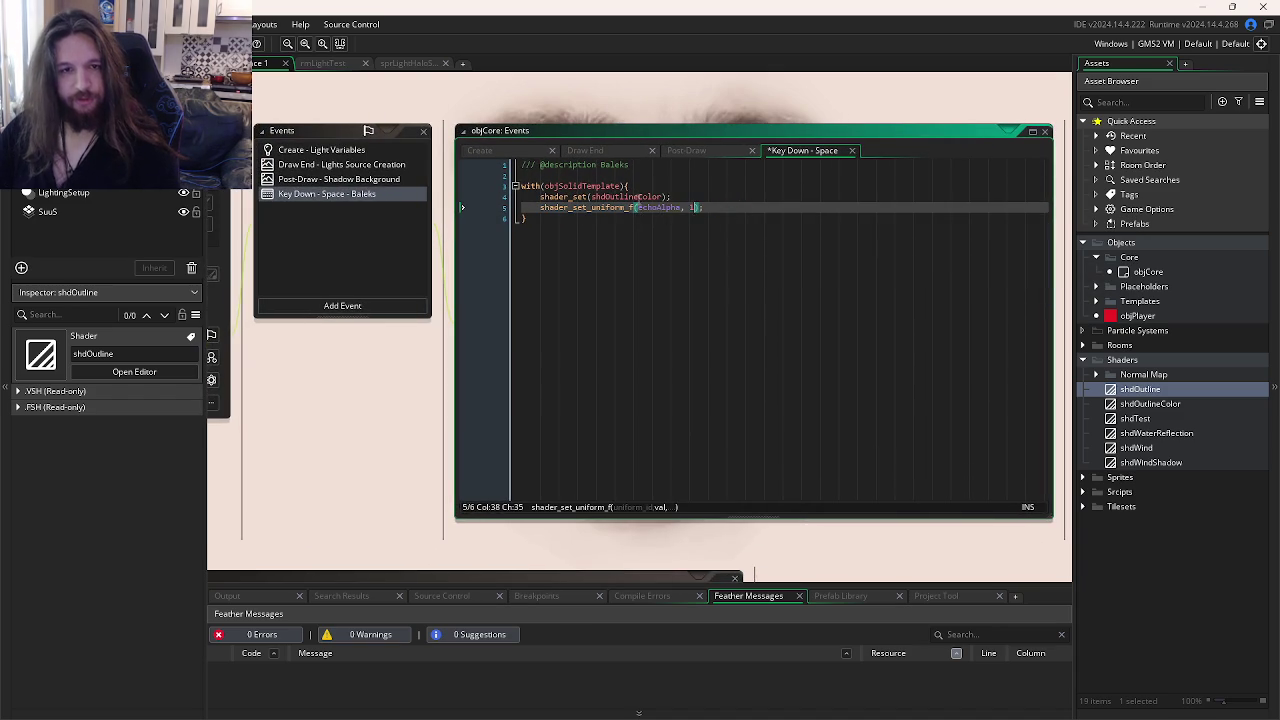
pyautogui.doubleClick(638, 197)
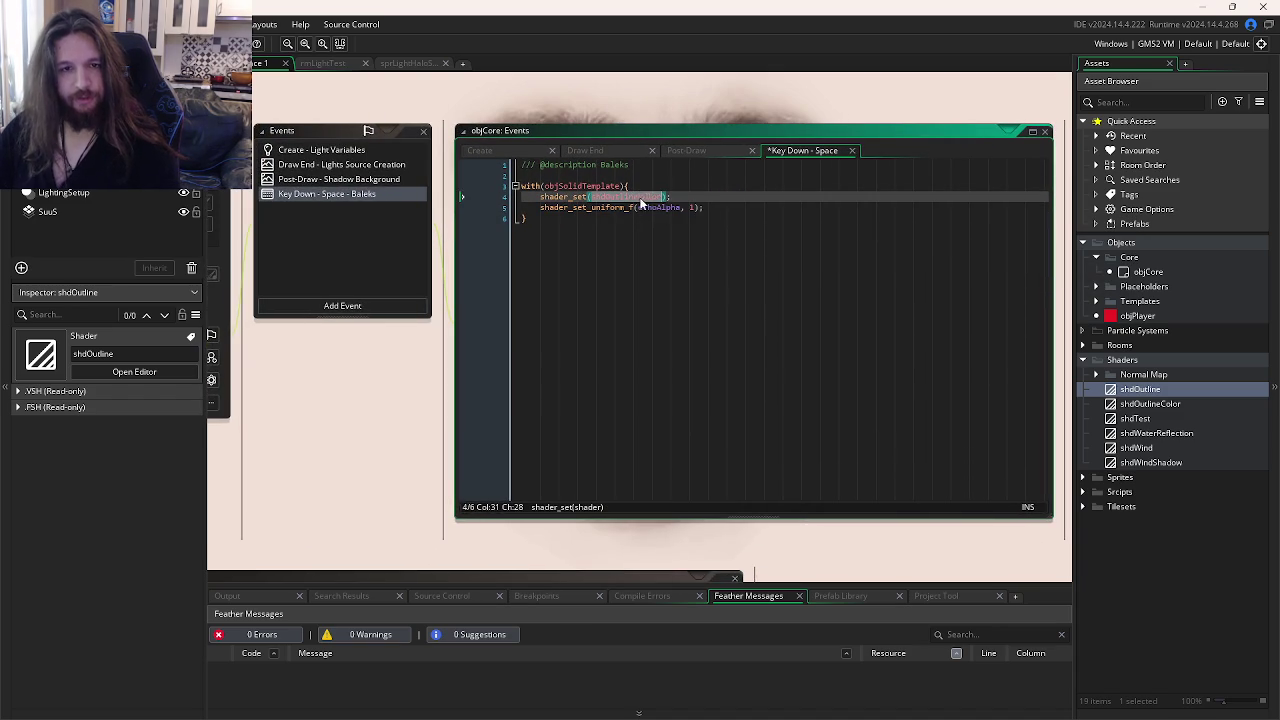
pyautogui.click(525, 151)
pyautogui.click(541, 325)
pyautogui.doubleClick(541, 325)
# Step: Review the finished echoAlpha uniform line, then save and run the game with F5
pyautogui.hotkey('ctrl', 'Tab')
pyautogui.doubleClick(693, 207)
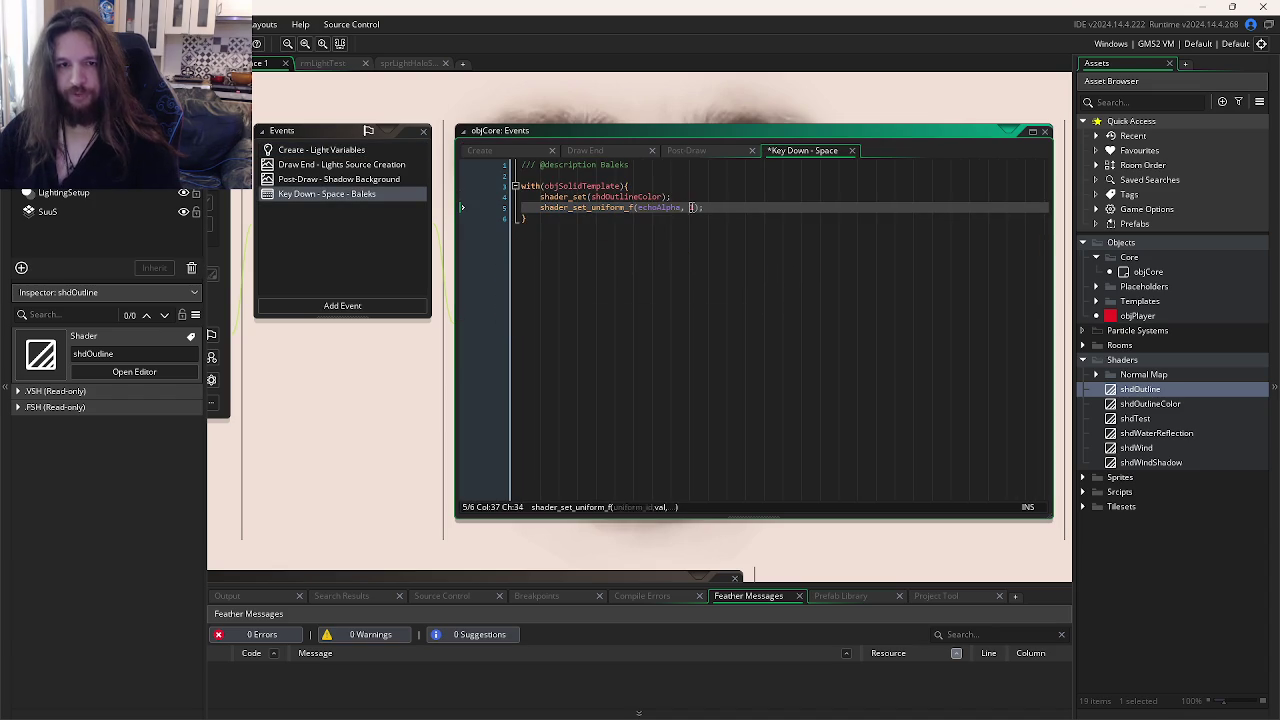
pyautogui.write('1')
pyautogui.click(672, 207)
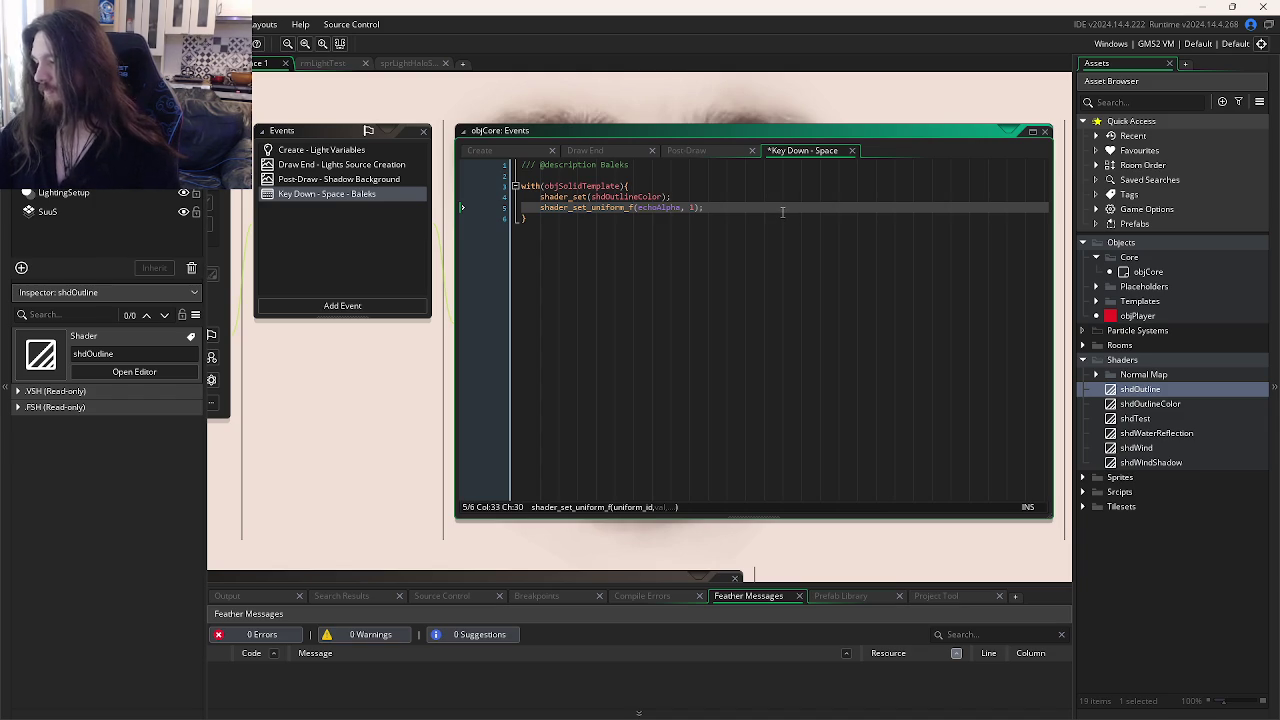
pyautogui.click(731, 207)
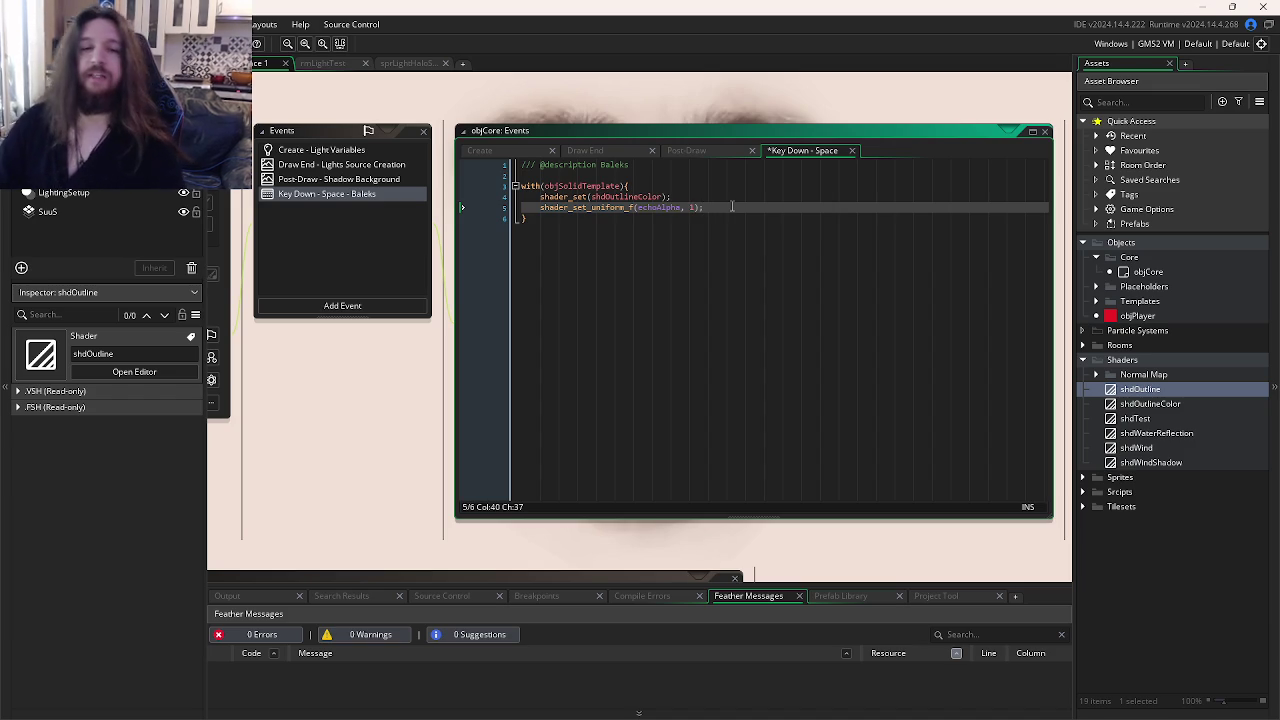
pyautogui.press('F5')
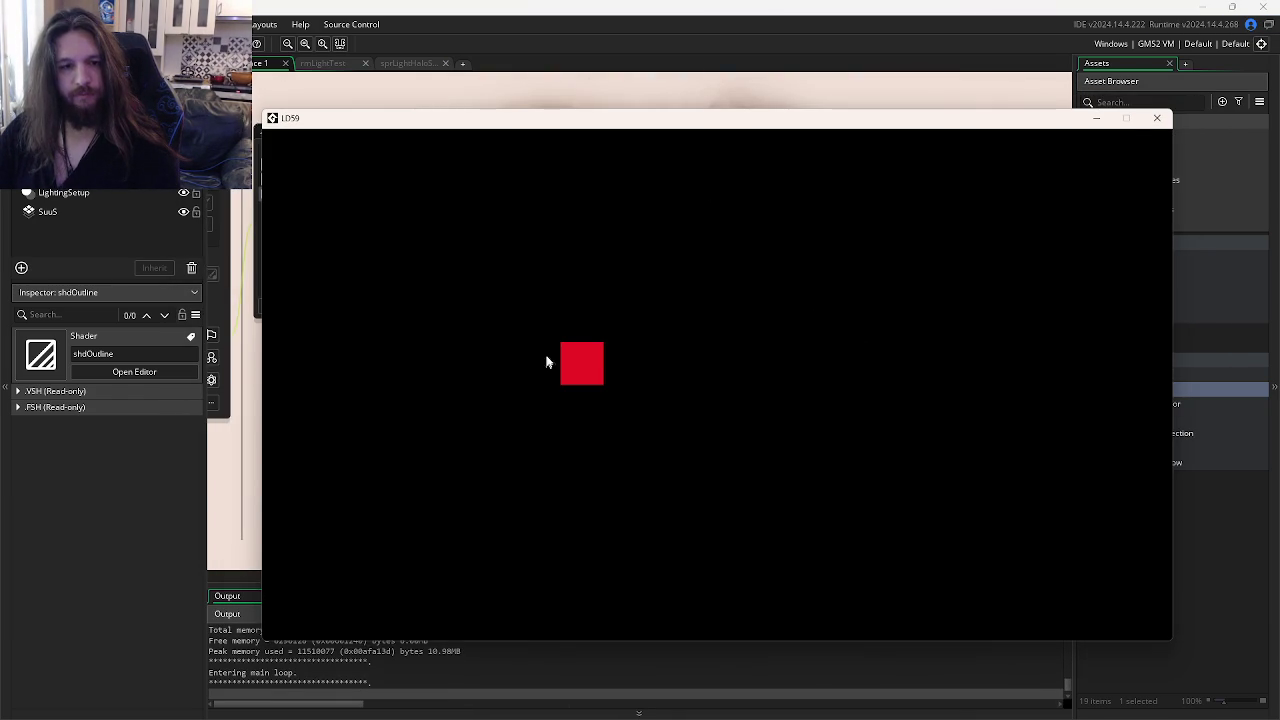
# Step: Move rmLightTest above Room1 in the room order, run, and abort after the Space-key error
pyautogui.click(1157, 120)
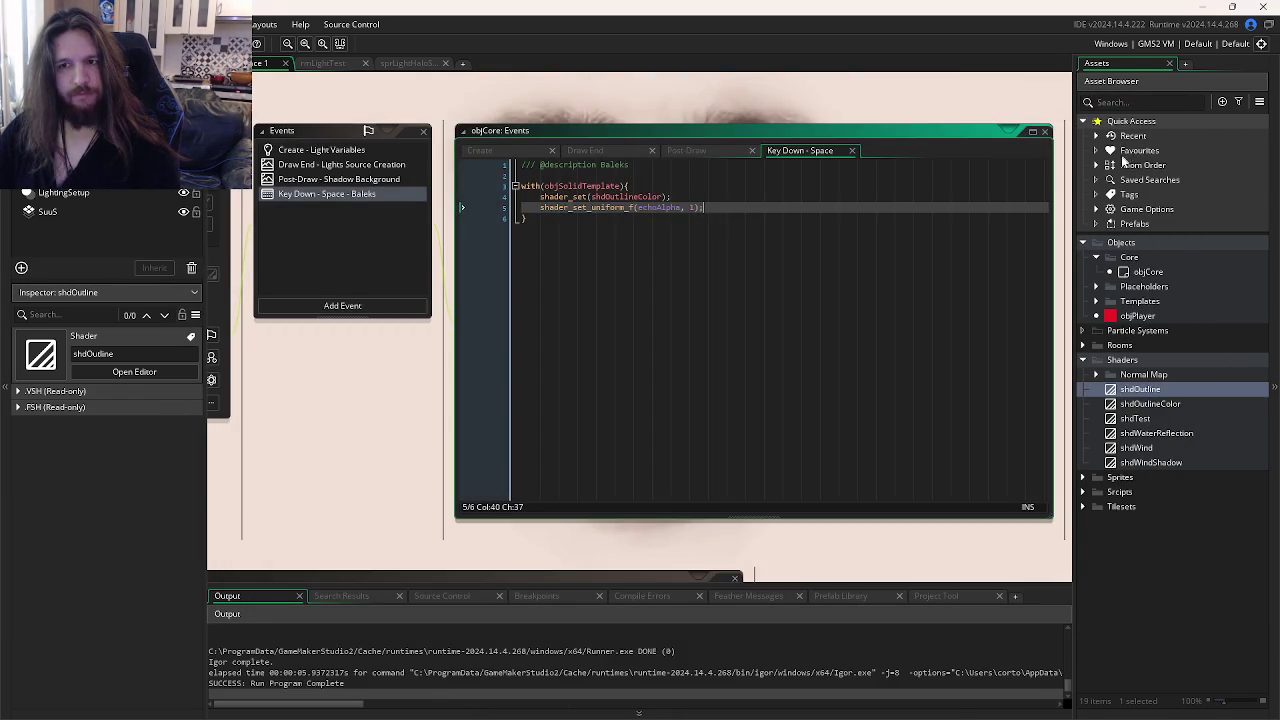
pyautogui.click(1098, 167)
pyautogui.moveTo(1147, 197); pyautogui.dragTo(1150, 178)
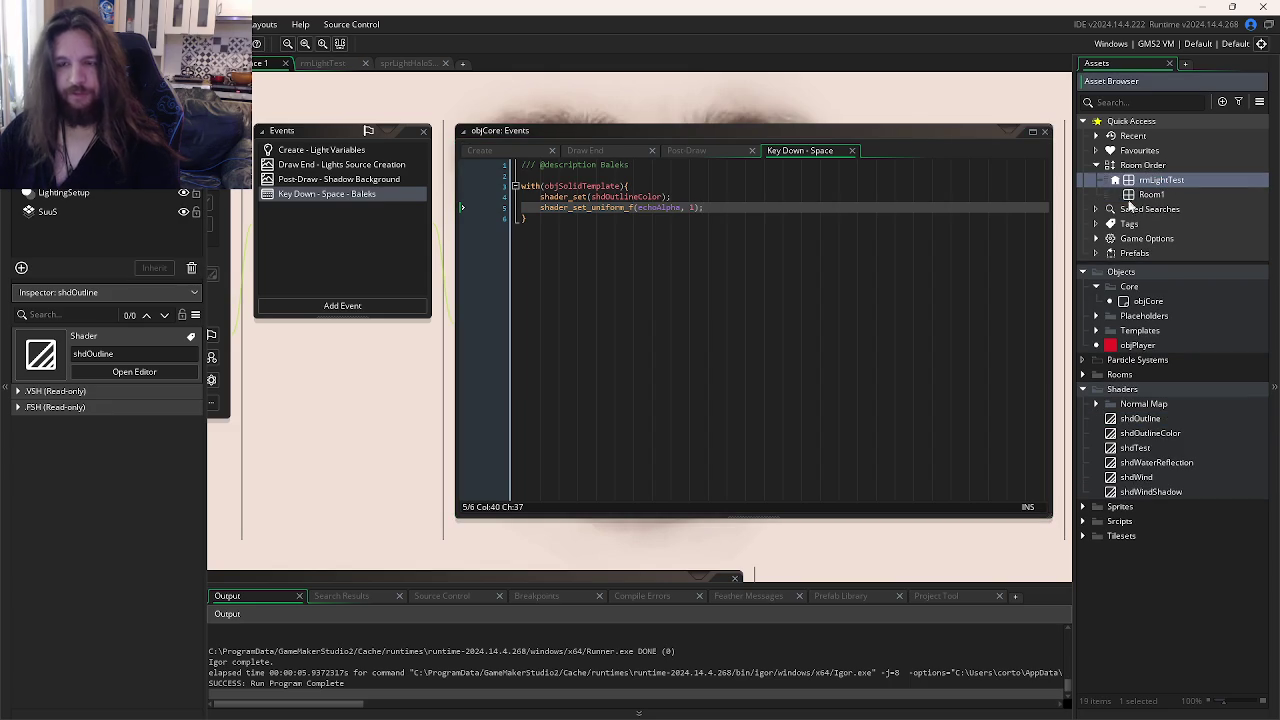
pyautogui.press('F5')
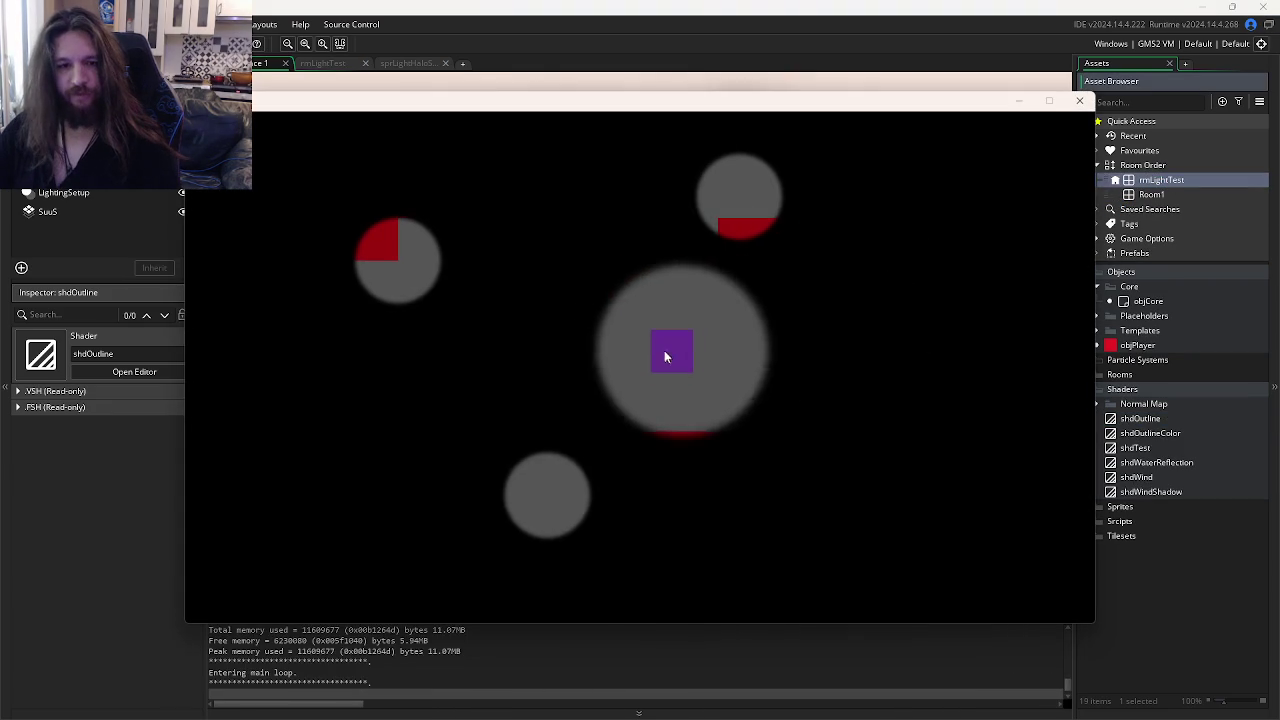
pyautogui.press('space')
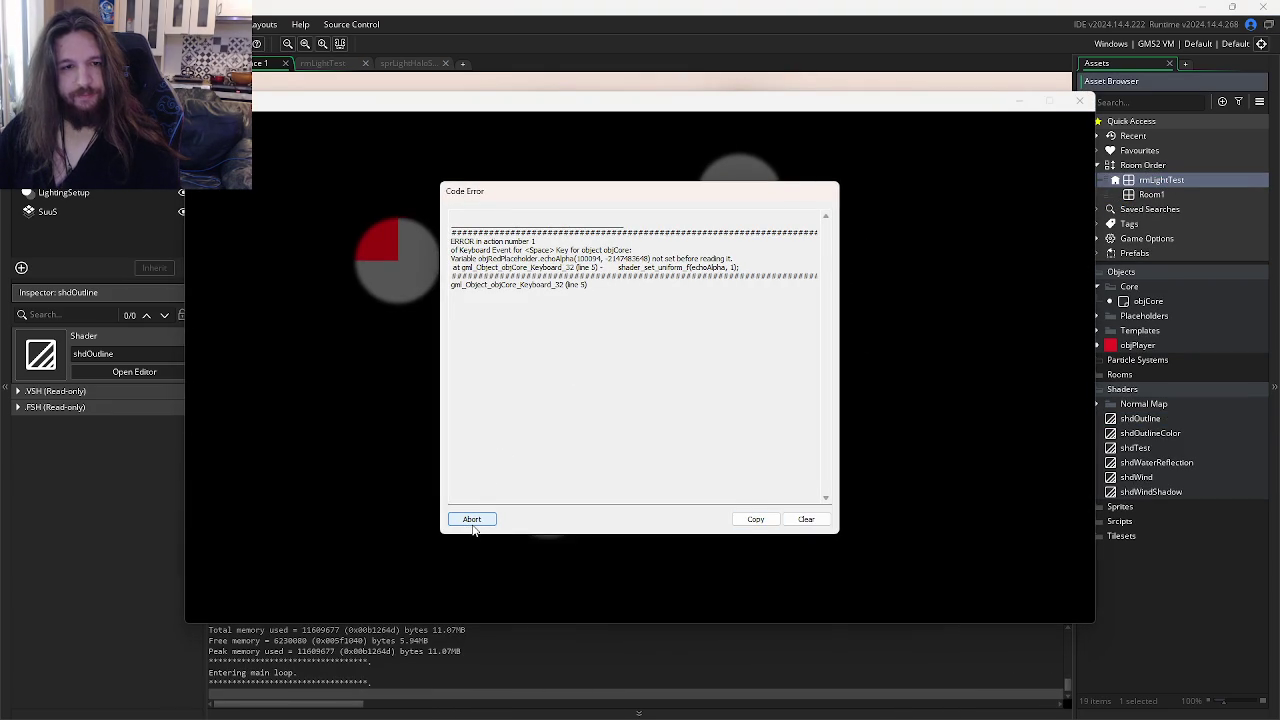
pyautogui.click(472, 519)
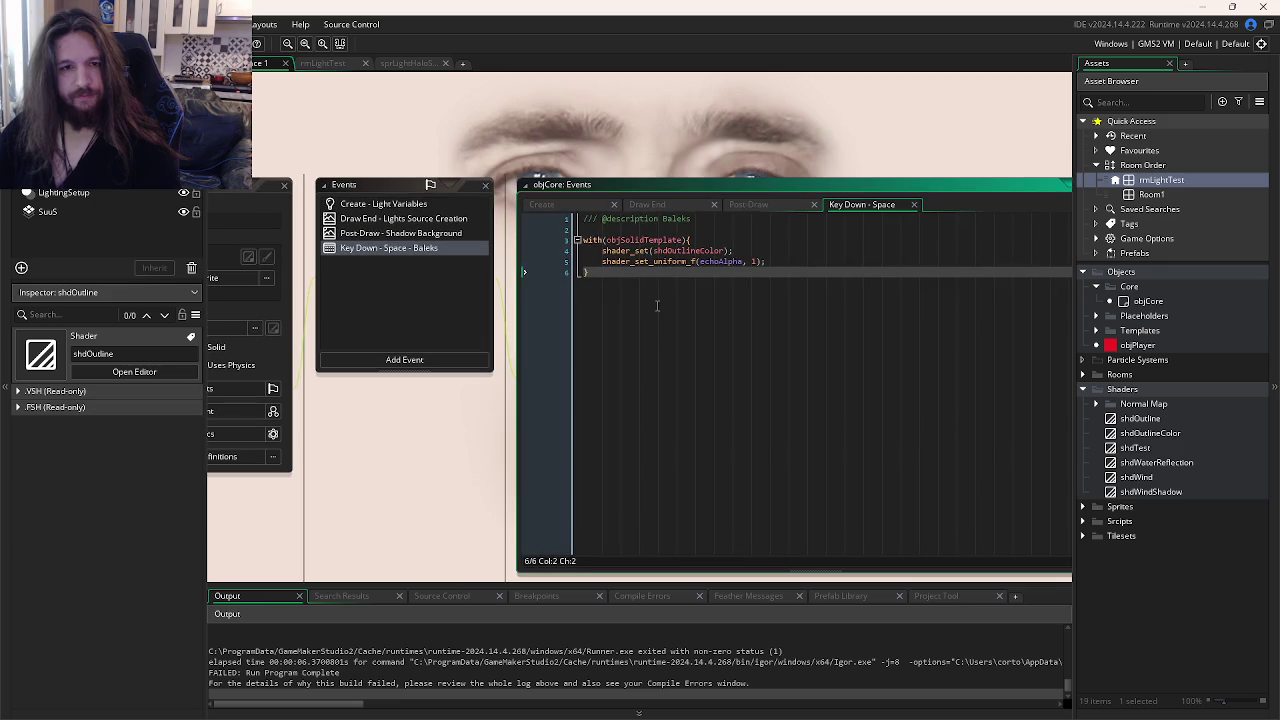
# Step: Prefix the echoAlpha argument with objCore. and rerun the game with F5
pyautogui.click(646, 251)
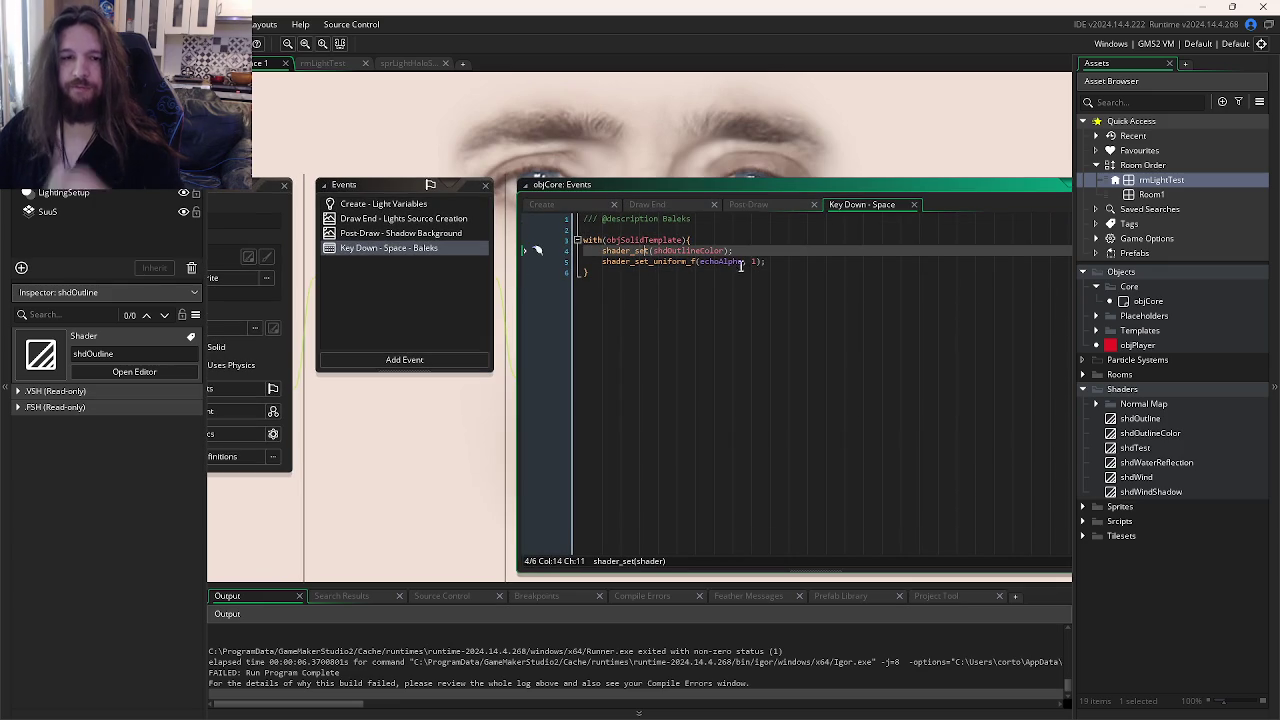
pyautogui.click(570, 206)
pyautogui.hscroll(-2, 423, 466)
pyautogui.click(420, 247)
pyautogui.click(558, 257)
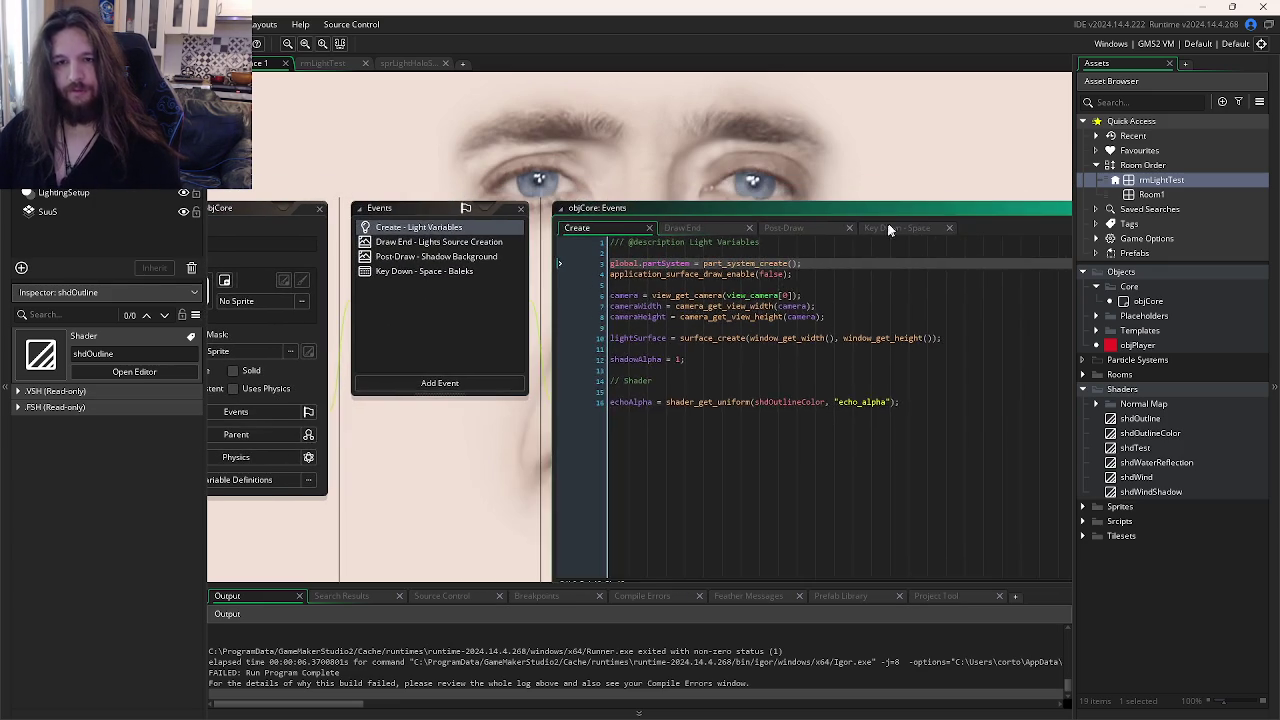
pyautogui.click(734, 286)
pyautogui.write('objCore.echoAlpha, 1);')
pyautogui.press('F5')
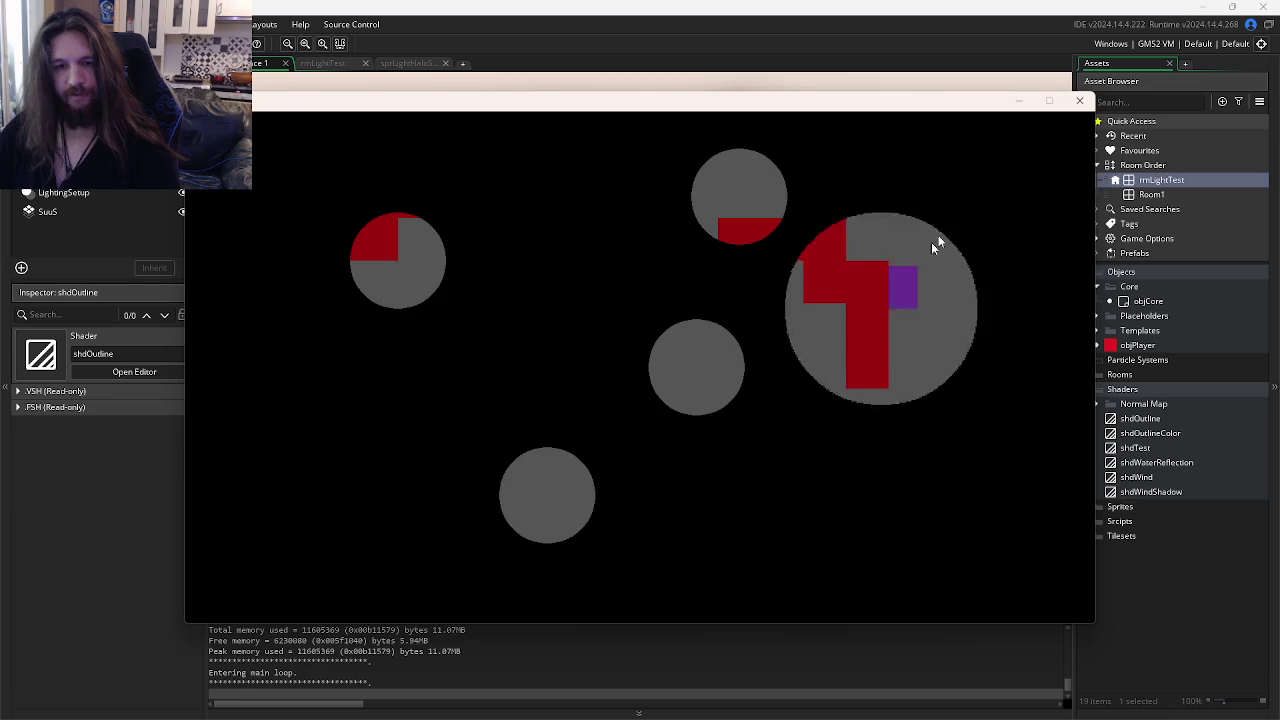
# Step: Close the running game and switch to the other GameMaker project
pyautogui.click(1079, 100)
pyautogui.click(818, 272)
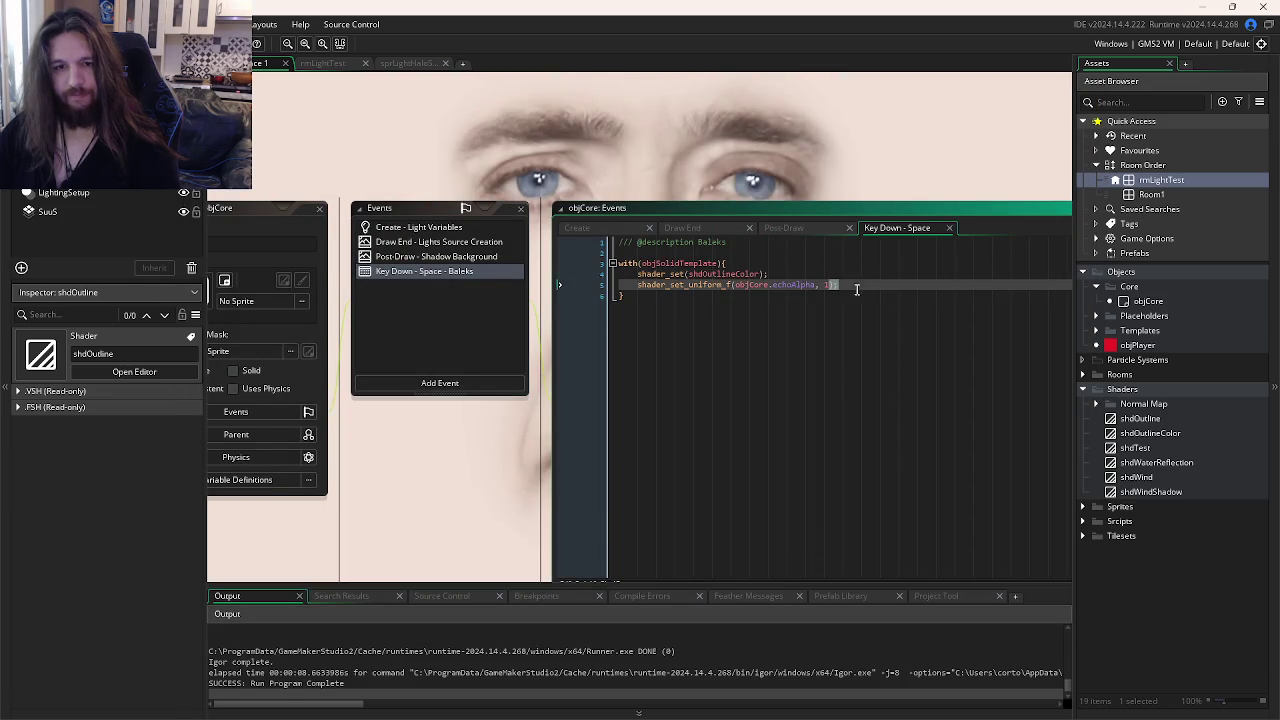
pyautogui.click(690, 272)
pyautogui.hotkey('alt', 'Tab')
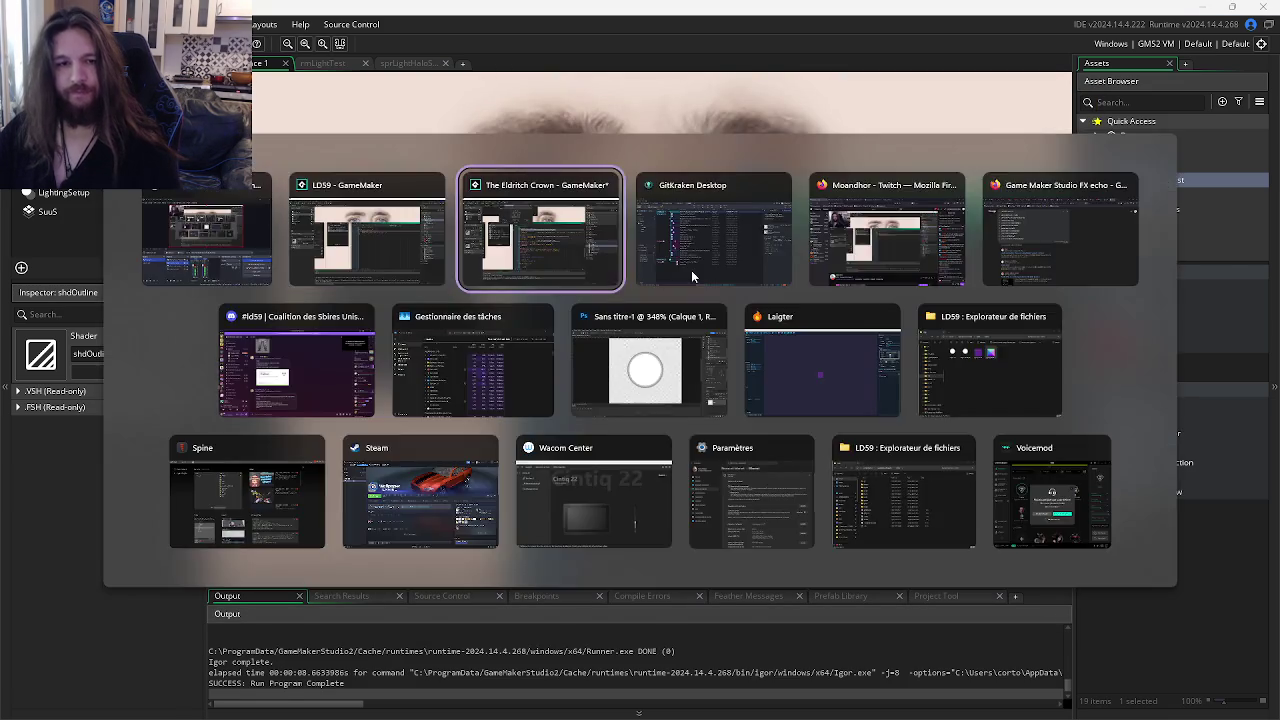
# Step: Undo a stray character and search the project for outline occurrences
pyautogui.click(645, 282)
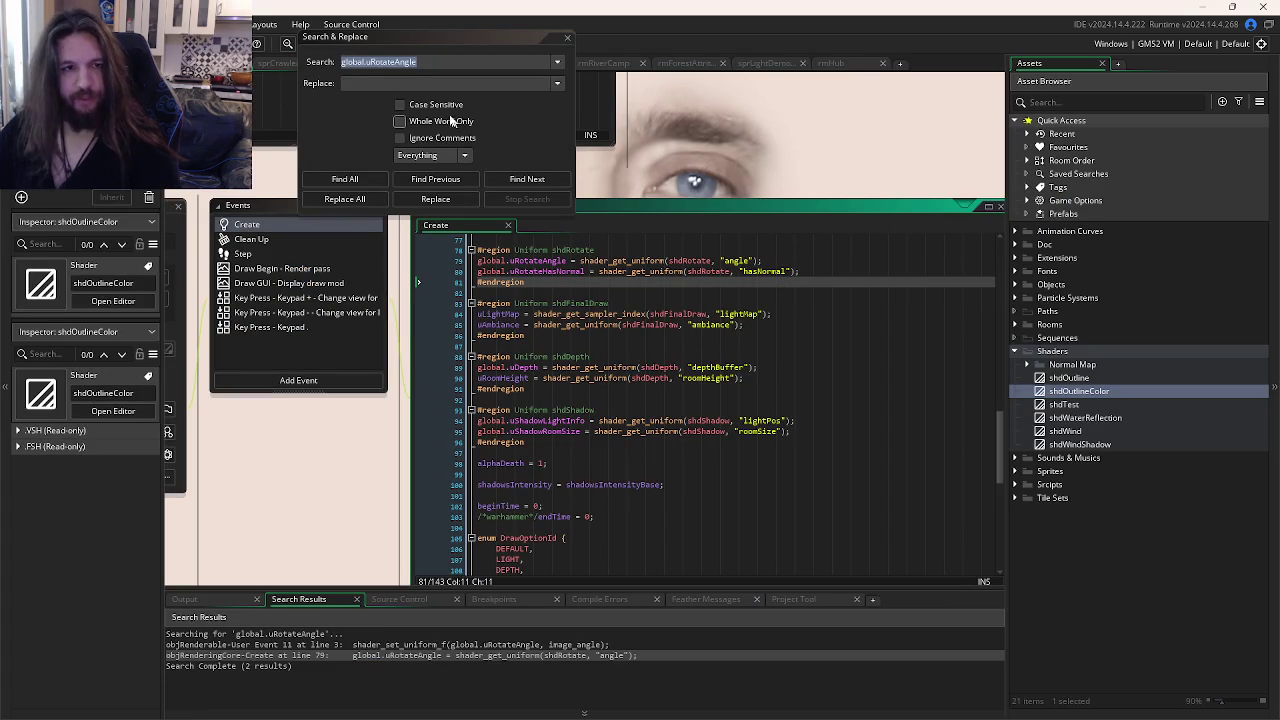
pyautogui.write('o')
pyautogui.hotkey('ctrl', 'z')
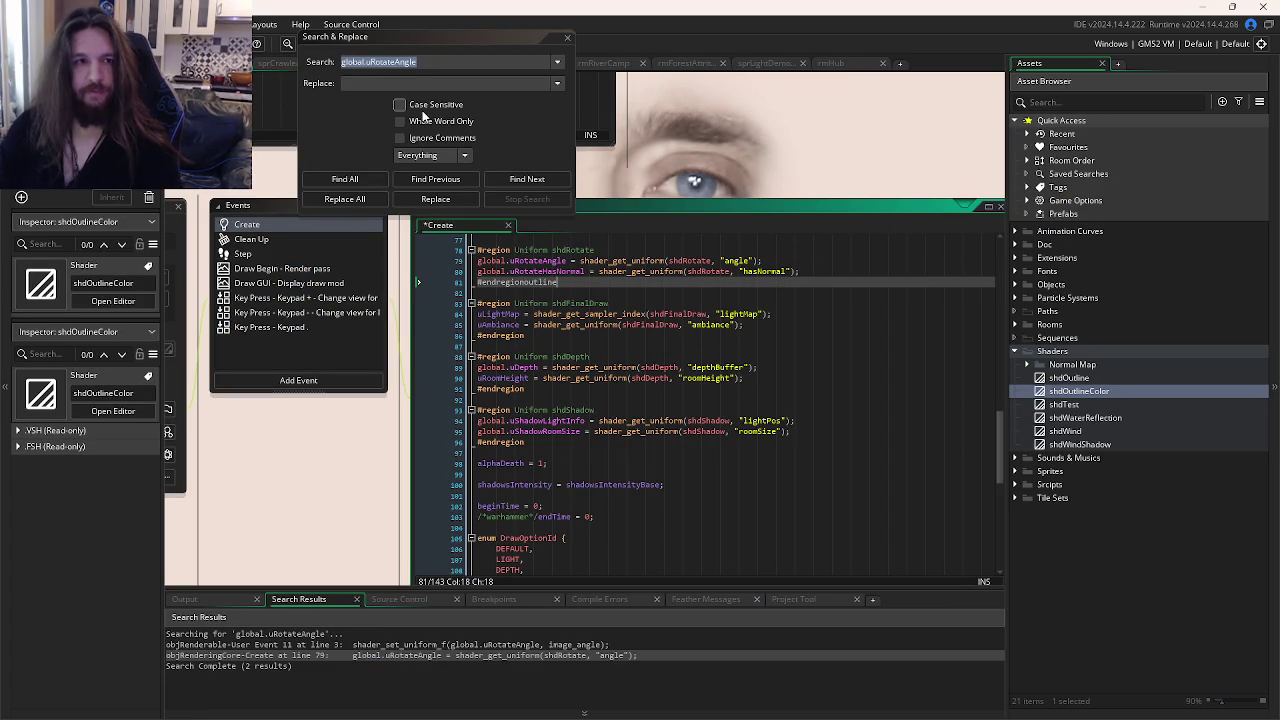
pyautogui.click(429, 64)
pyautogui.write('gui')
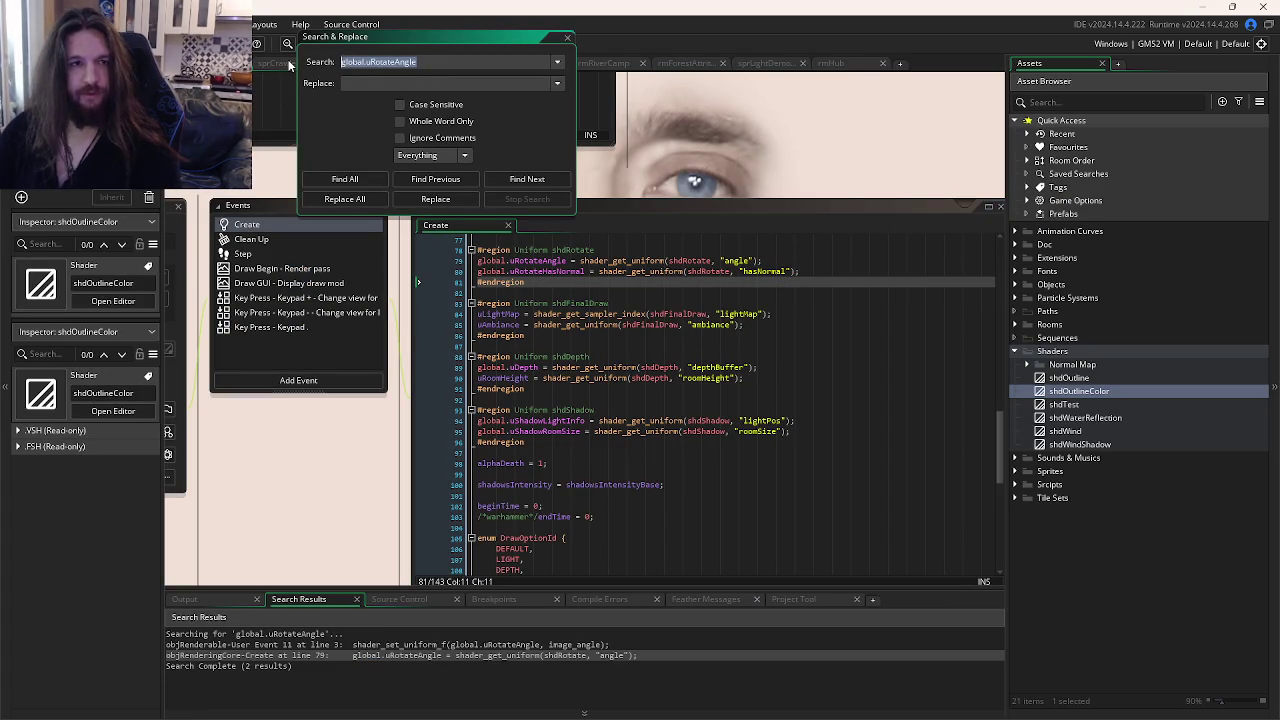
pyautogui.write('ine')
pyautogui.press('Return')
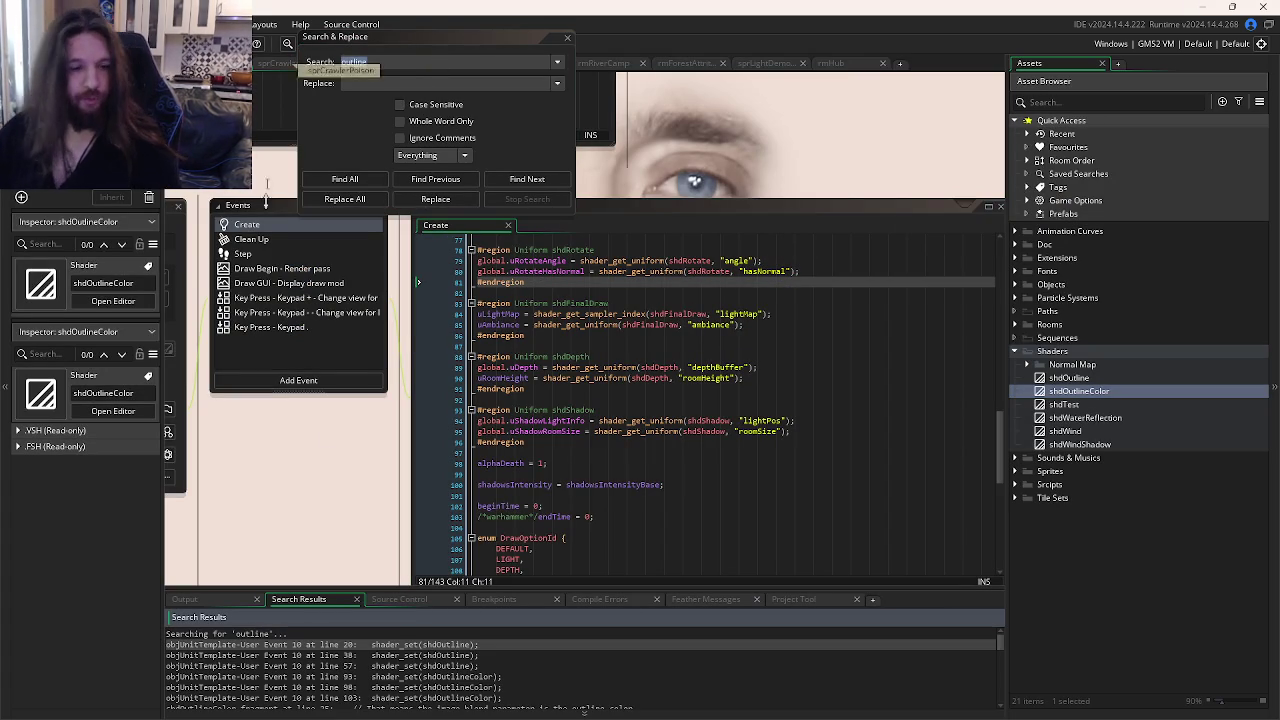
# Step: Open objUnitTemplate's outline shader code and select its two uniform lines 39–40
pyautogui.doubleClick(437, 655)
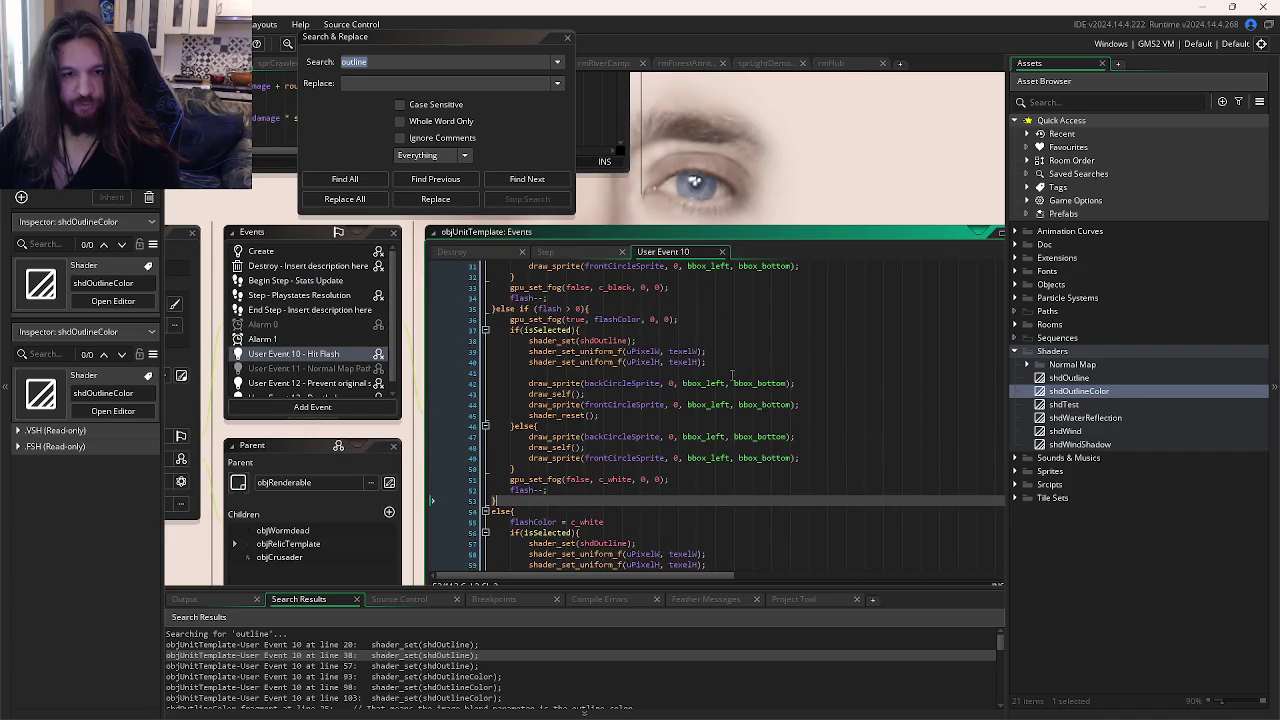
pyautogui.scroll(1, 690, 380)
pyautogui.click(692, 376)
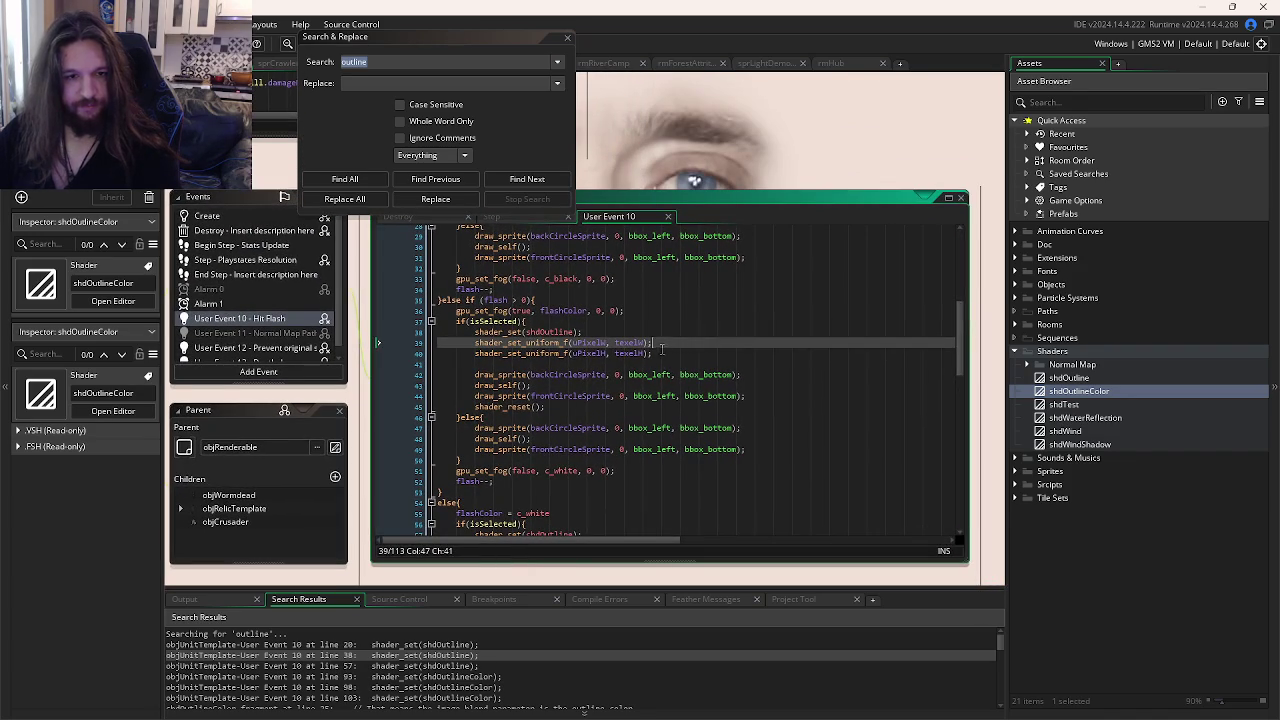
pyautogui.click(662, 352)
pyautogui.moveTo(665, 352); pyautogui.dragTo(474, 342)
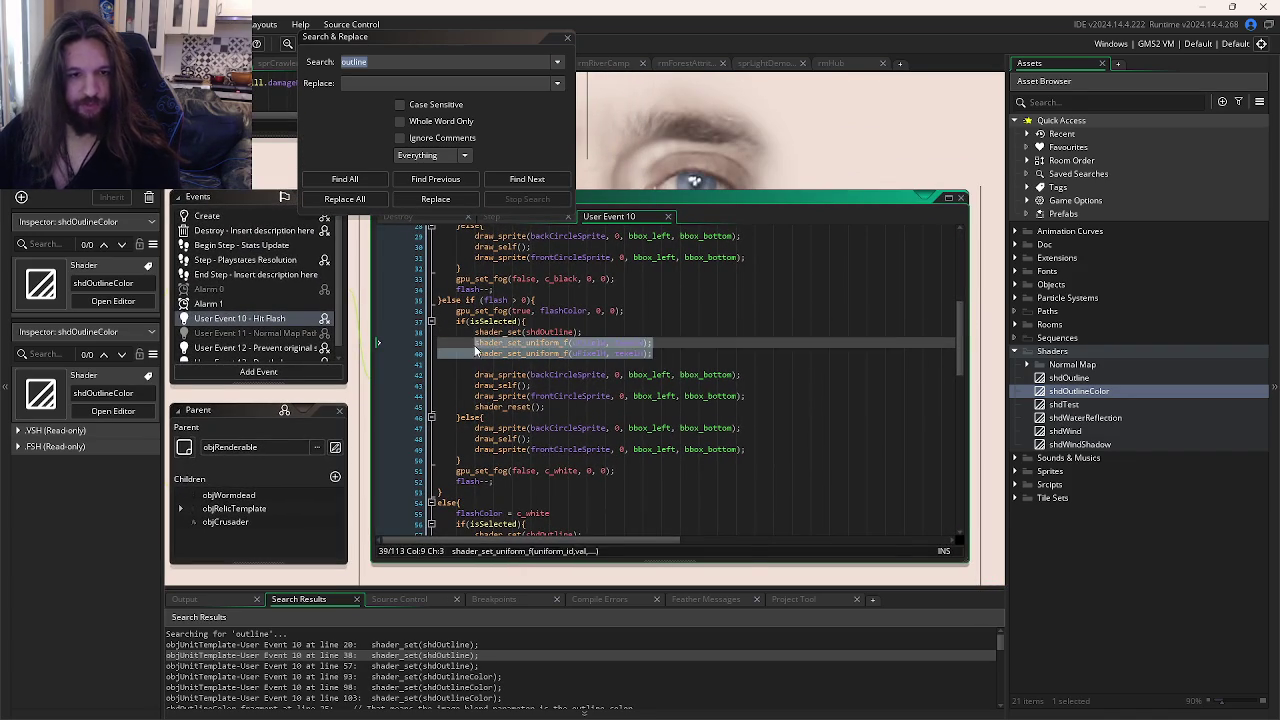
# Step: Search the project for shdOutlineColor and open the line 98 result in User Event 10
pyautogui.click(1092, 391)
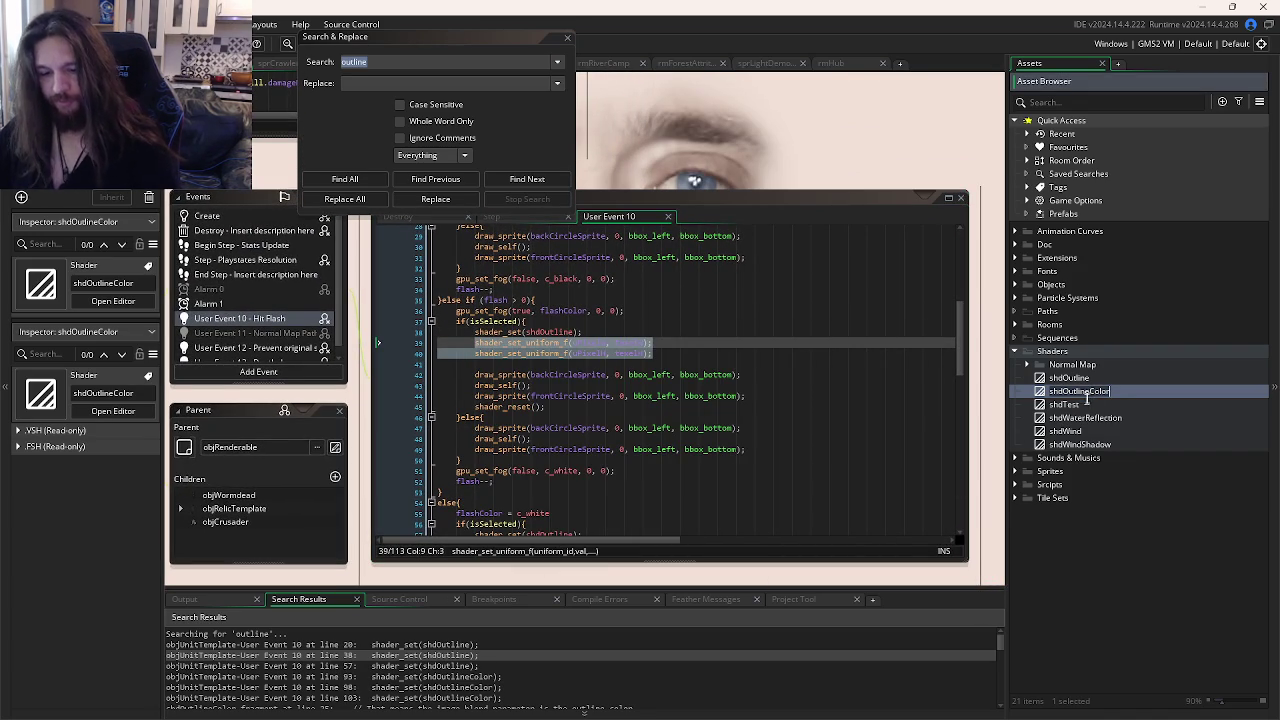
pyautogui.click(404, 62)
pyautogui.write('shdOutlineColor')
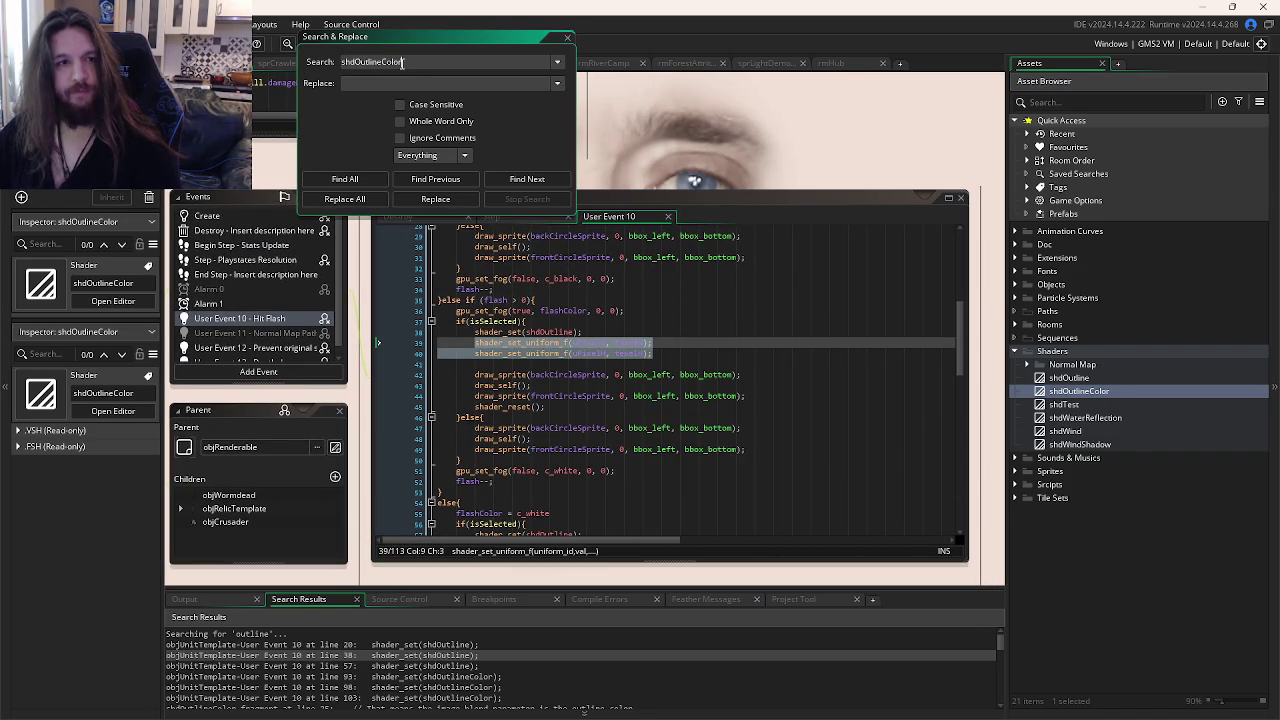
pyautogui.click(345, 179)
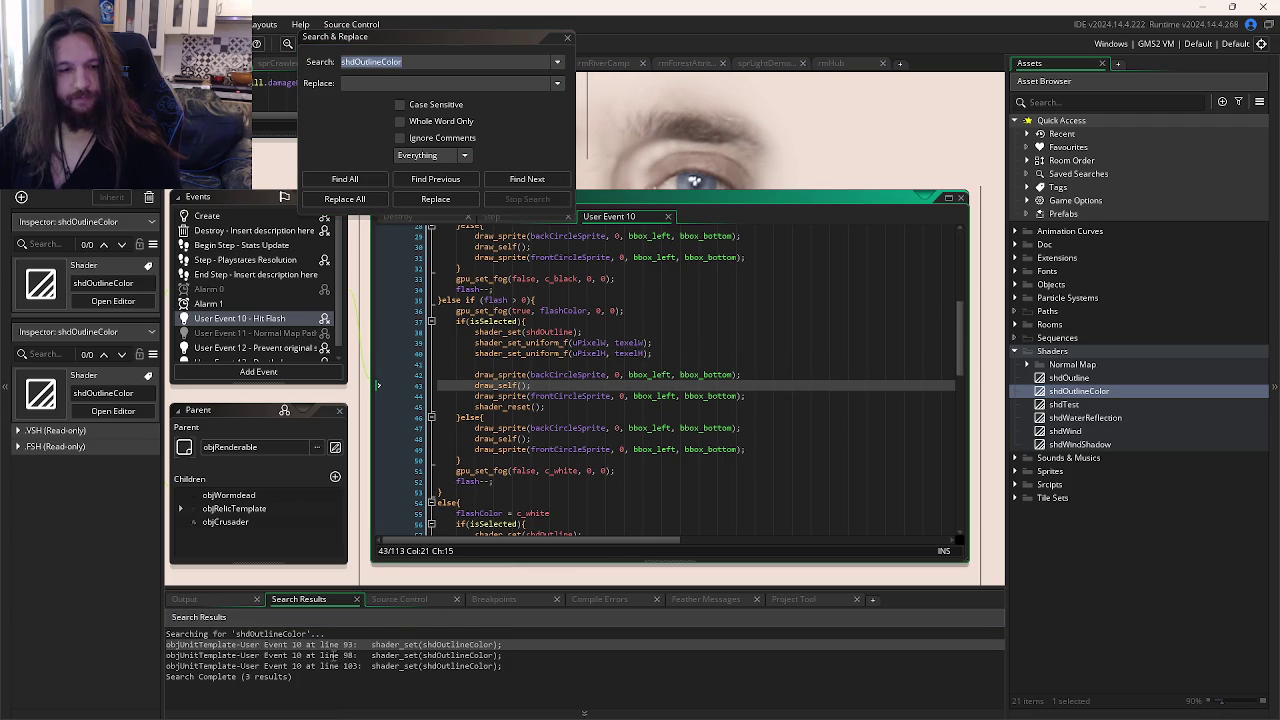
pyautogui.doubleClick(334, 655)
# Step: Select the shdOutlineColor call and pixel-size uniform lines, then inspect objRenderable's Create code
pyautogui.click(622, 396)
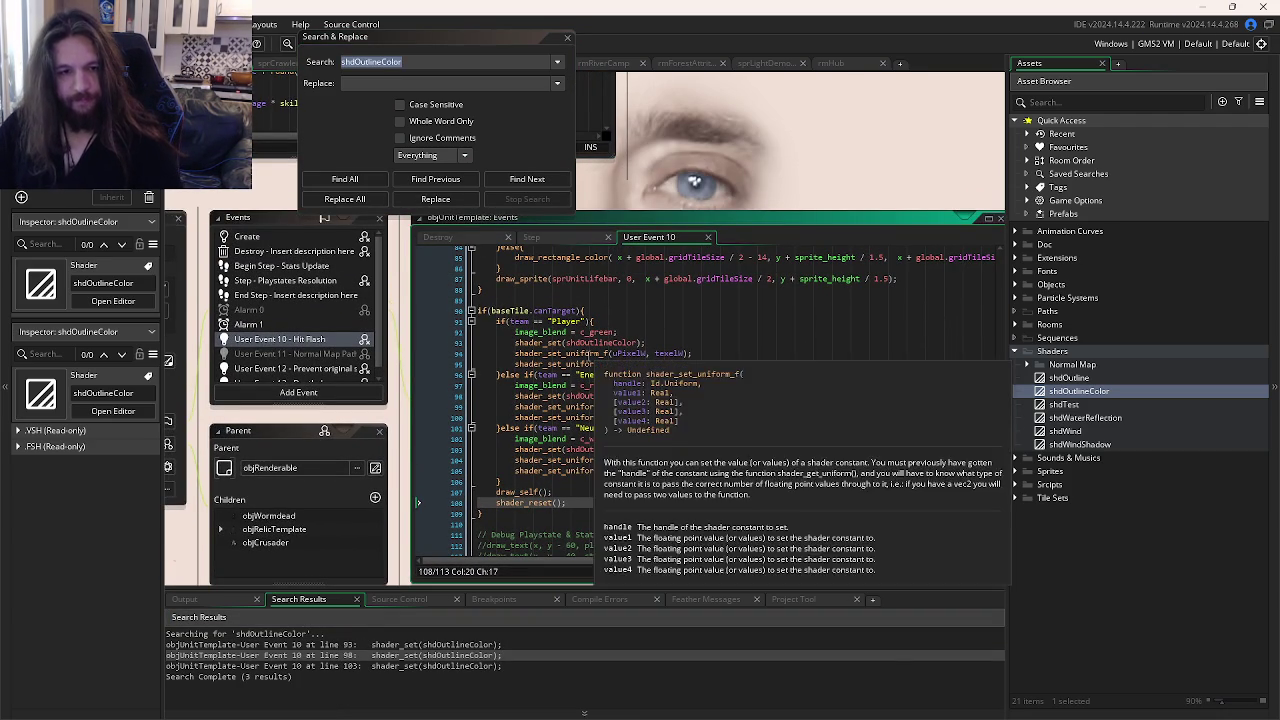
pyautogui.click(657, 344)
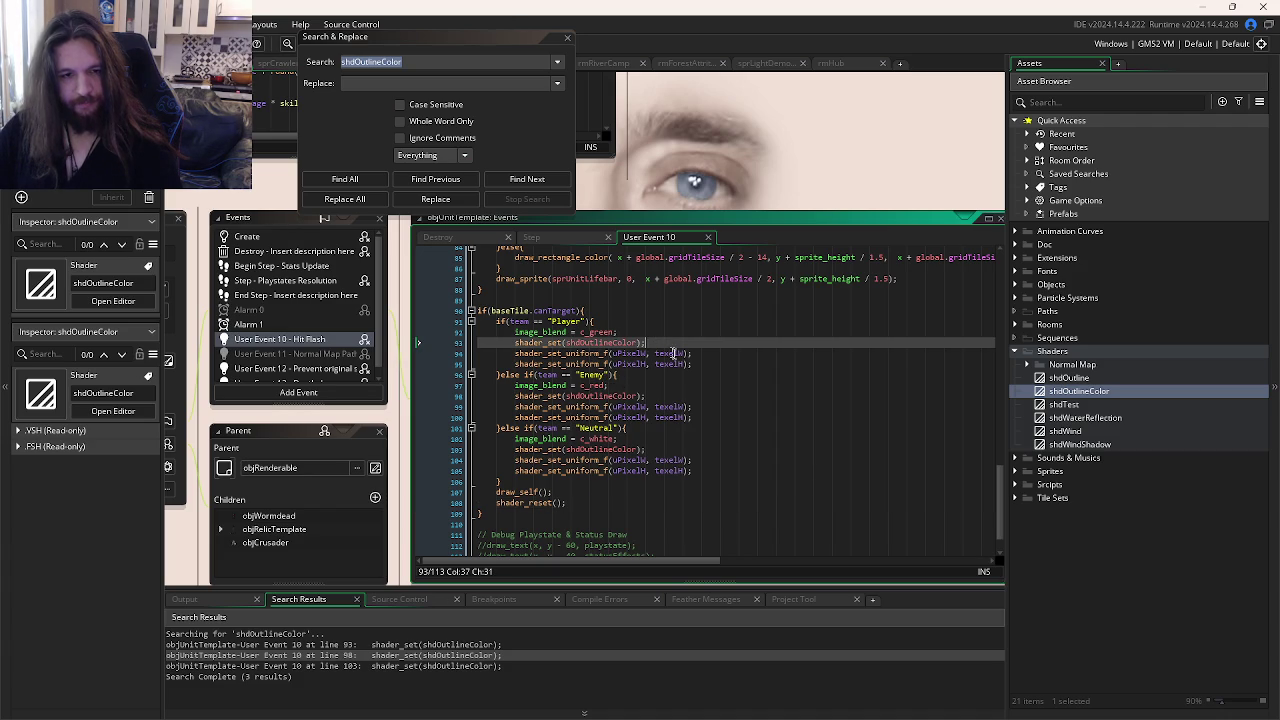
pyautogui.moveTo(694, 364)
pyautogui.mouseDown()
pyautogui.moveTo(500, 338)
pyautogui.moveTo(518, 348)
pyautogui.mouseUp()
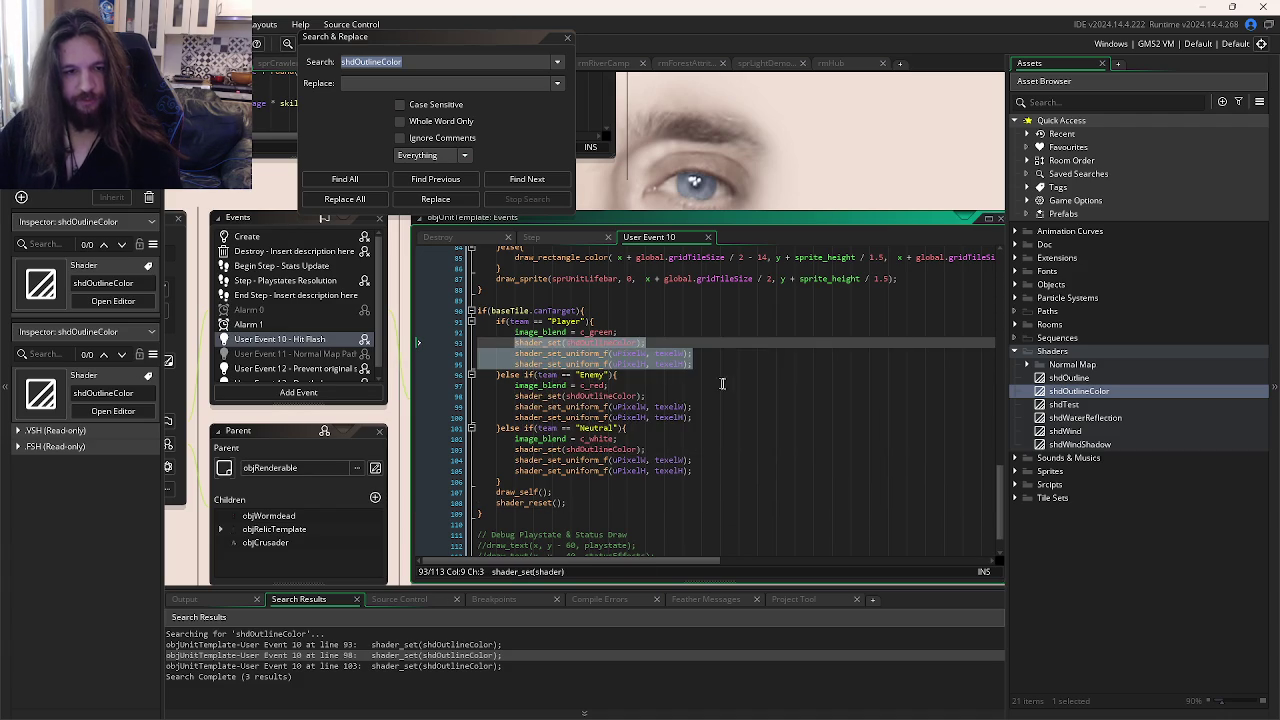
pyautogui.click(646, 374)
pyautogui.moveTo(646, 372)
pyautogui.mouseDown()
pyautogui.moveTo(836, 298)
pyautogui.moveTo(828, 373)
pyautogui.mouseUp()
pyautogui.click(584, 458)
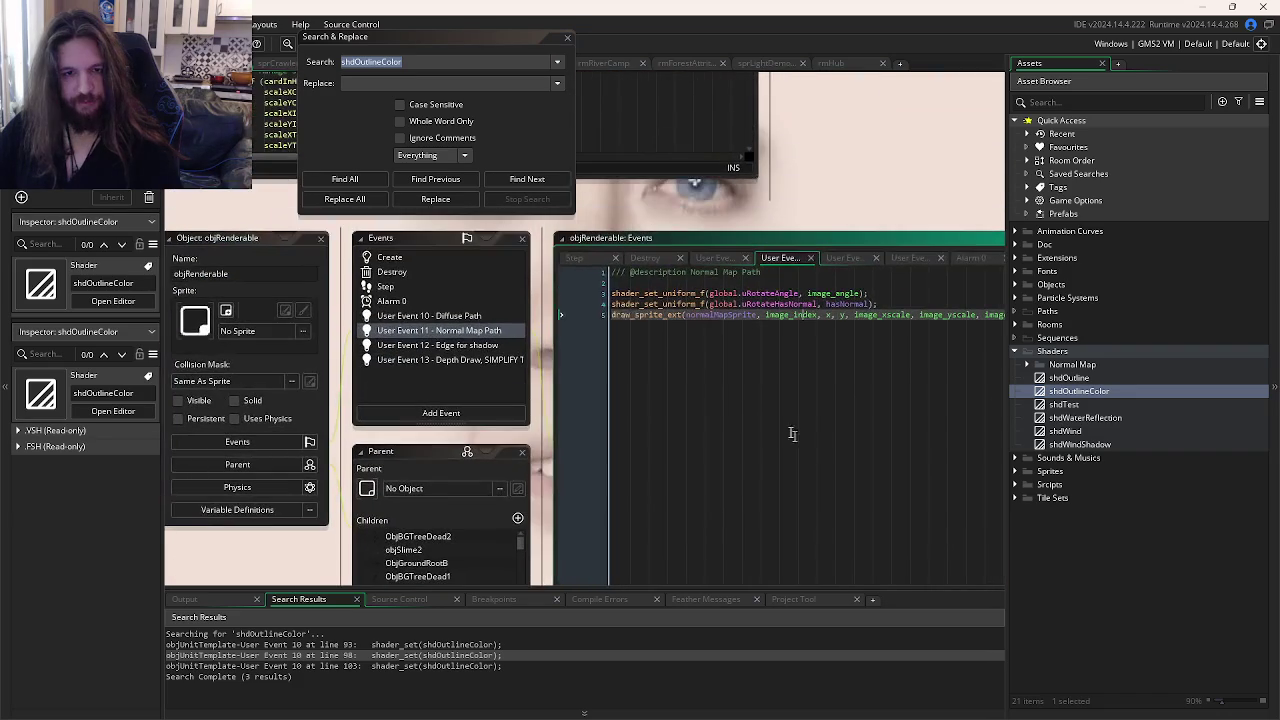
pyautogui.click(838, 306)
pyautogui.click(806, 274)
pyautogui.moveTo(777, 286)
pyautogui.mouseDown()
pyautogui.moveTo(657, 414)
pyautogui.moveTo(777, 286)
pyautogui.moveTo(743, 418)
pyautogui.mouseUp()
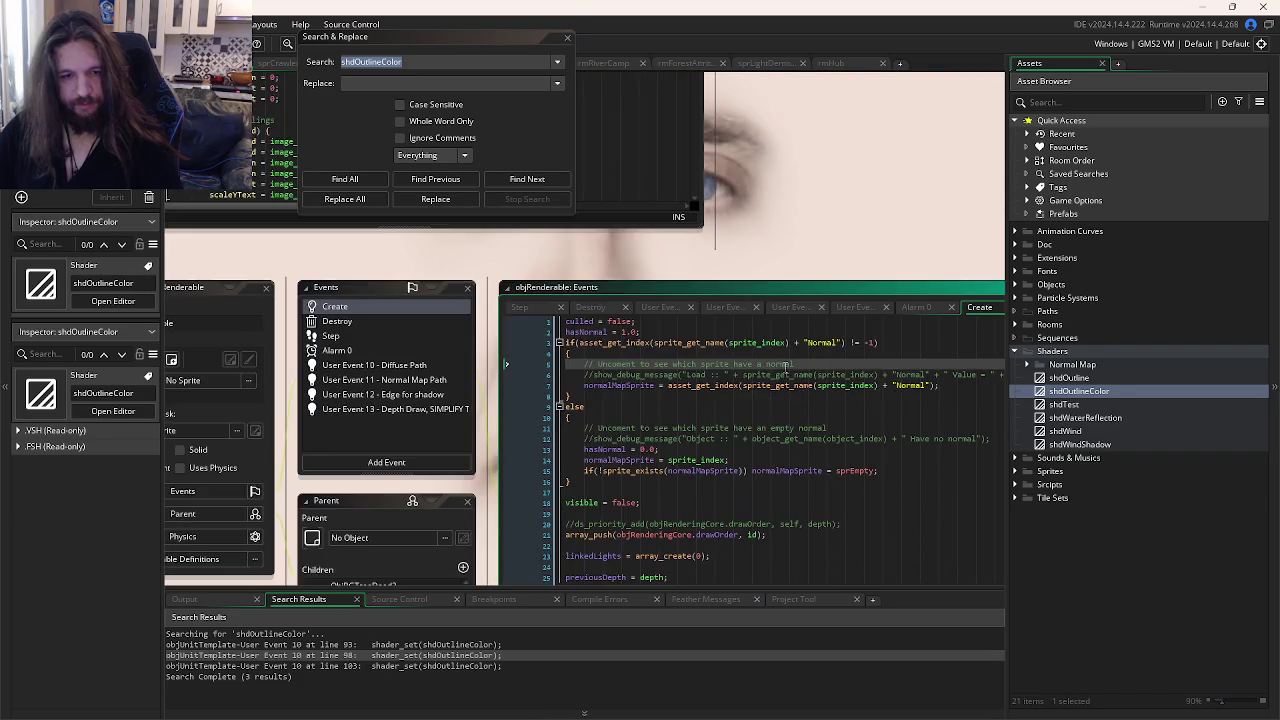
# Step: Return to objCore's Space key code and open a new line below shader_set
pyautogui.hotkey('ctrl', 'Tab')
pyautogui.moveTo(646, 301)
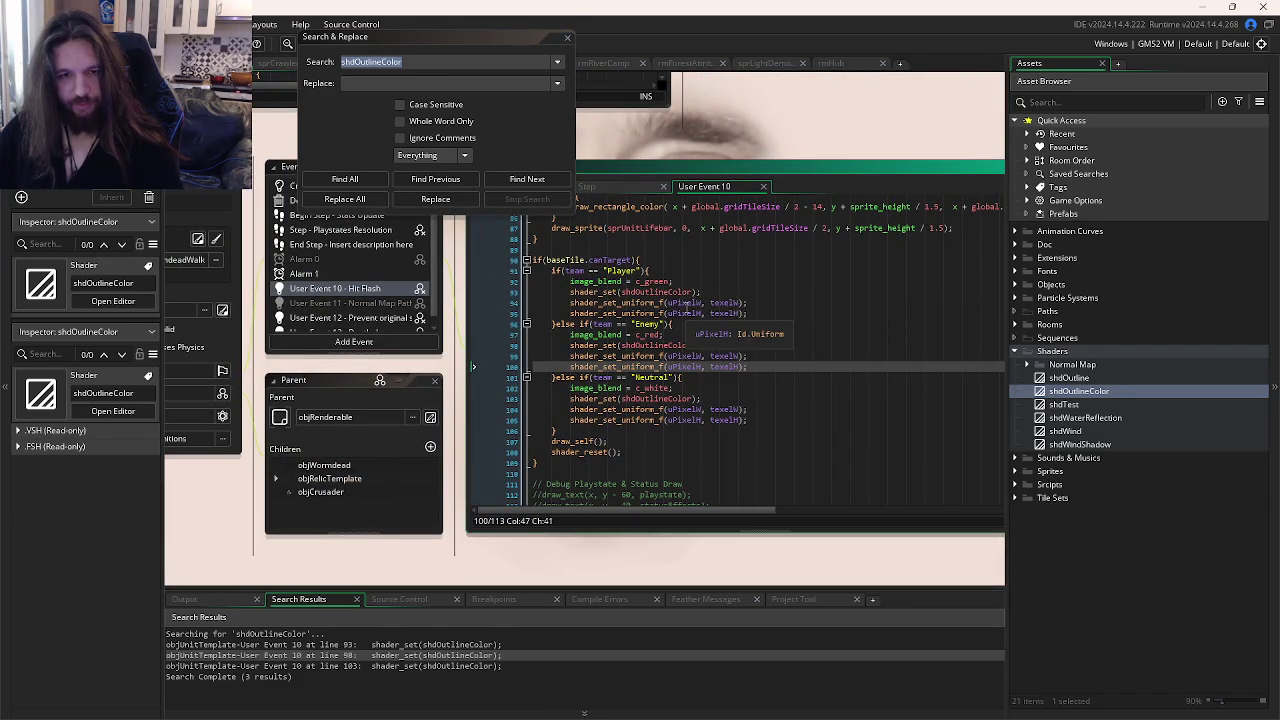
pyautogui.hotkey('ctrl', 'Tab')
pyautogui.hotkey('ctrl', 'Tab')
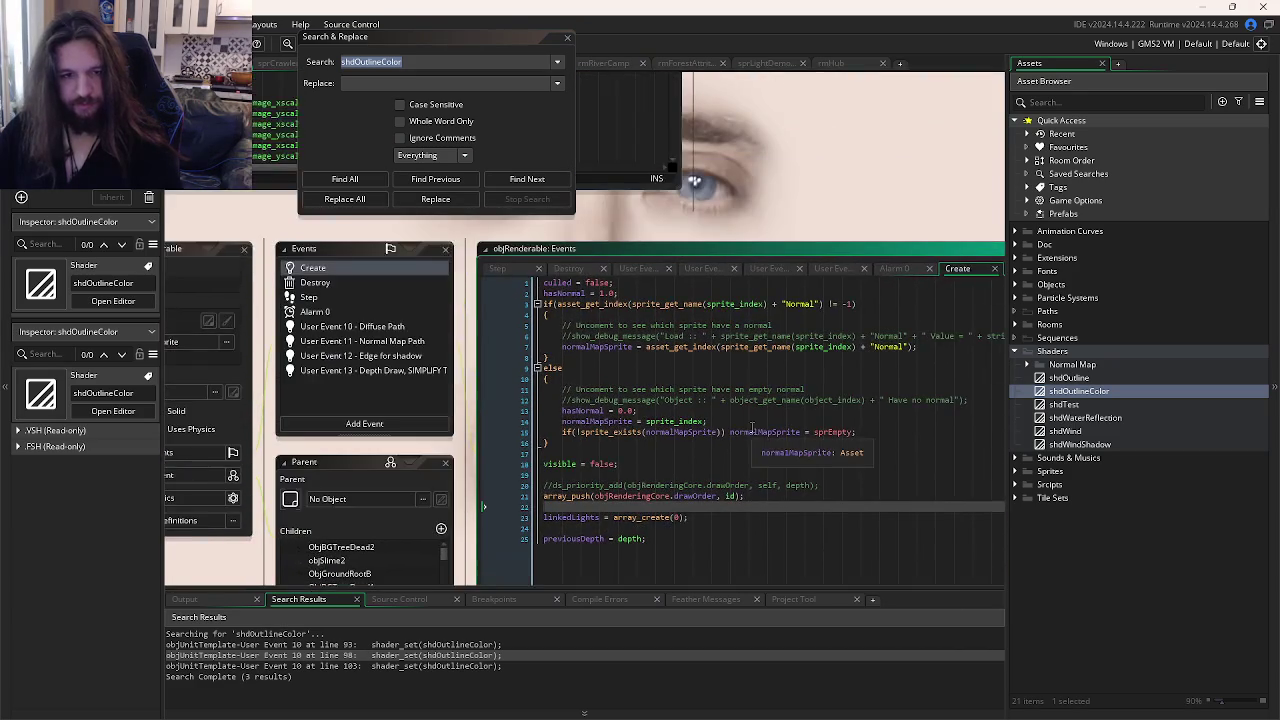
pyautogui.hotkey('ctrl', 'Tab')
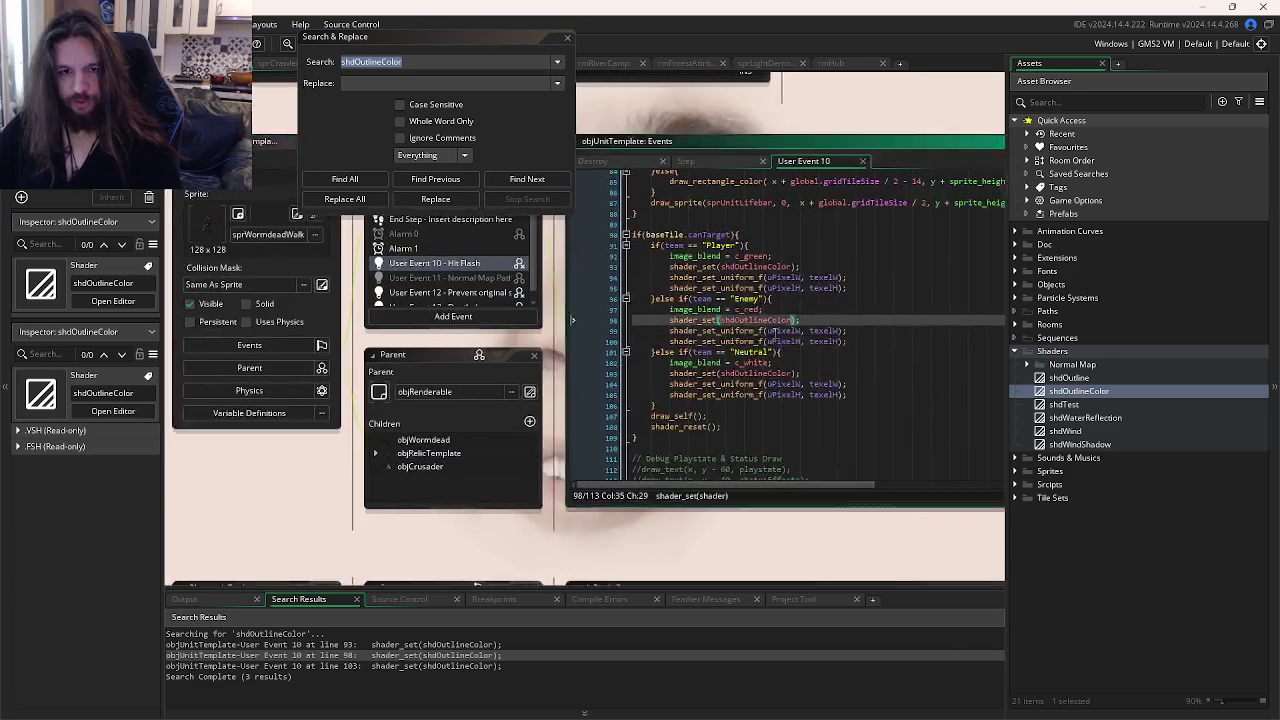
pyautogui.click(621, 223)
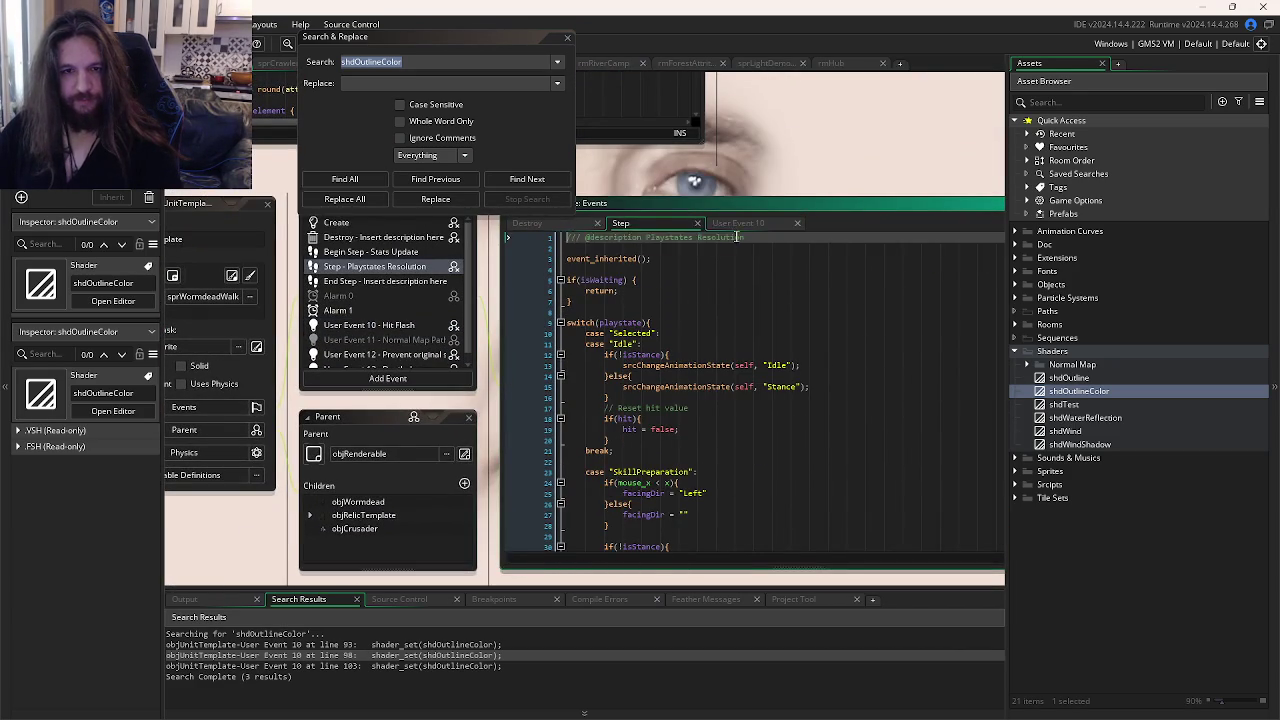
pyautogui.click(729, 225)
pyautogui.hotkey('ctrl', 'Tab')
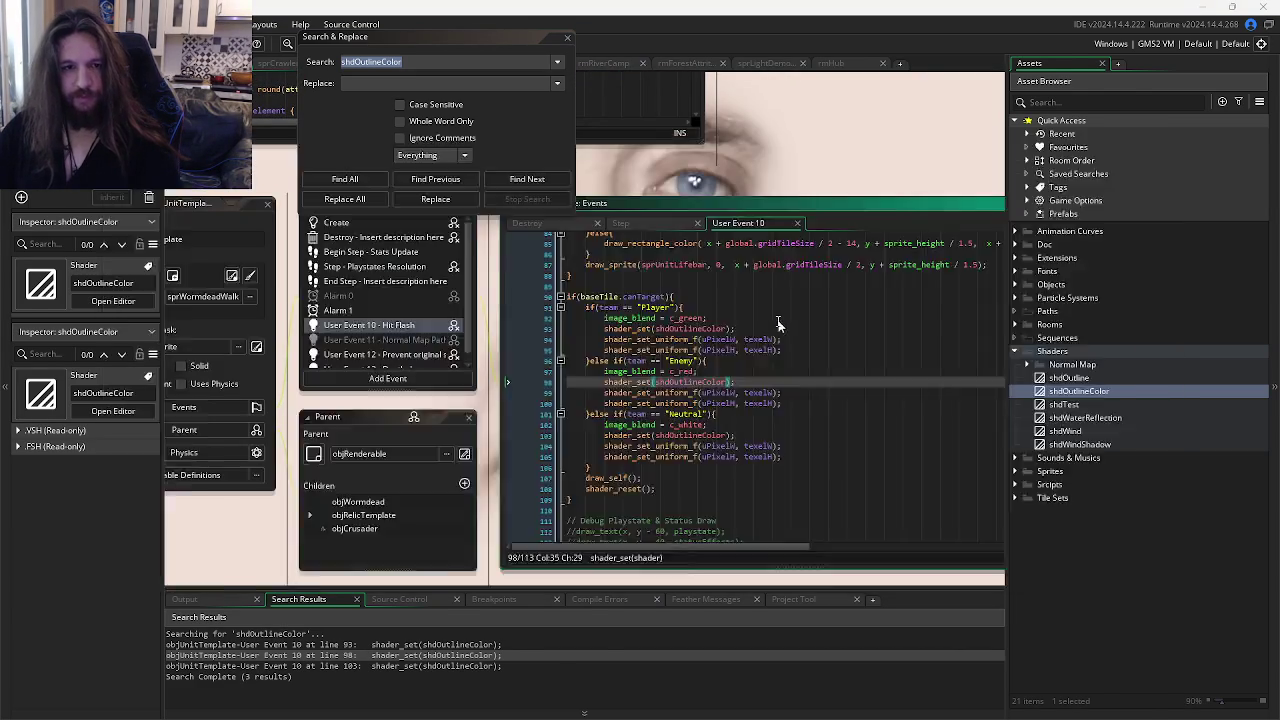
pyautogui.press('End')
pyautogui.press('Return')
# Step: Paste the uPixelW and uPixelH uniform lines under shader_set and unindent them
pyautogui.hotkey('ctrl', 'v')
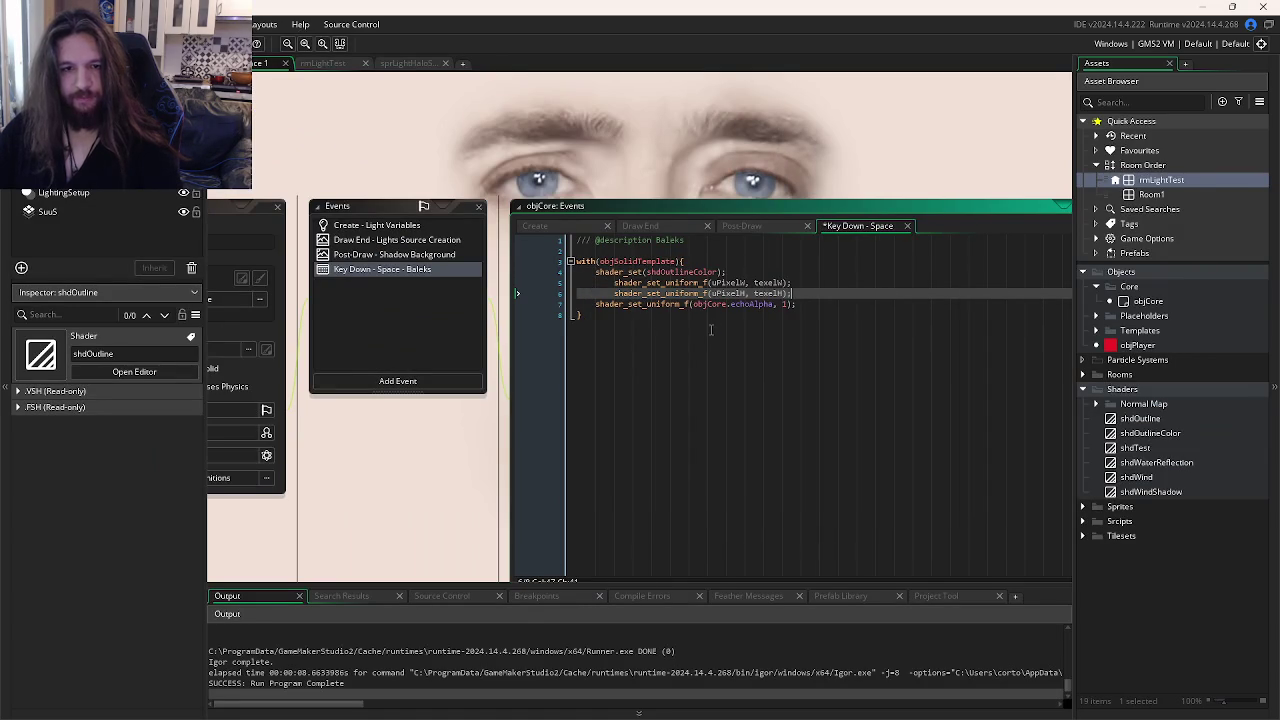
pyautogui.moveTo(580, 282); pyautogui.dragTo(772, 293)
pyautogui.hotkey('shift', 'Tab')
pyautogui.click(750, 324)
# Step: In the reference project, search all code for uPixelW
pyautogui.hotkey('alt', 'Tab')
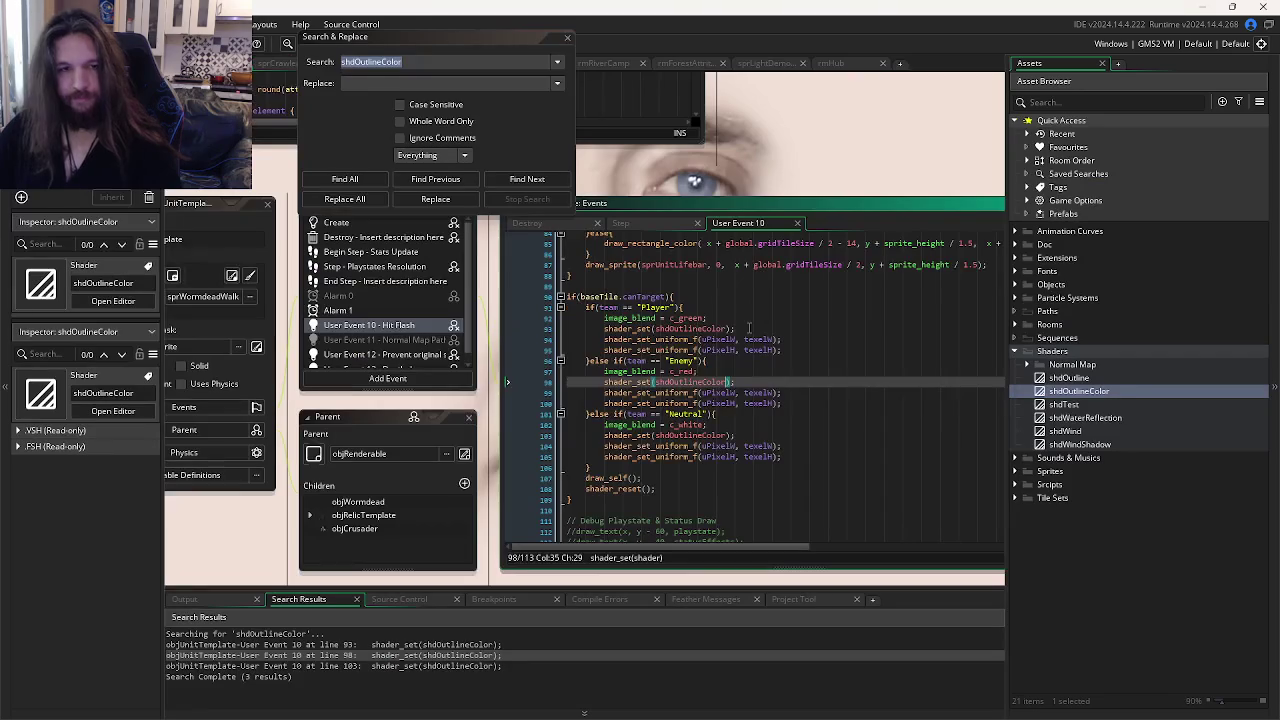
pyautogui.scroll(-5, 760, 335)
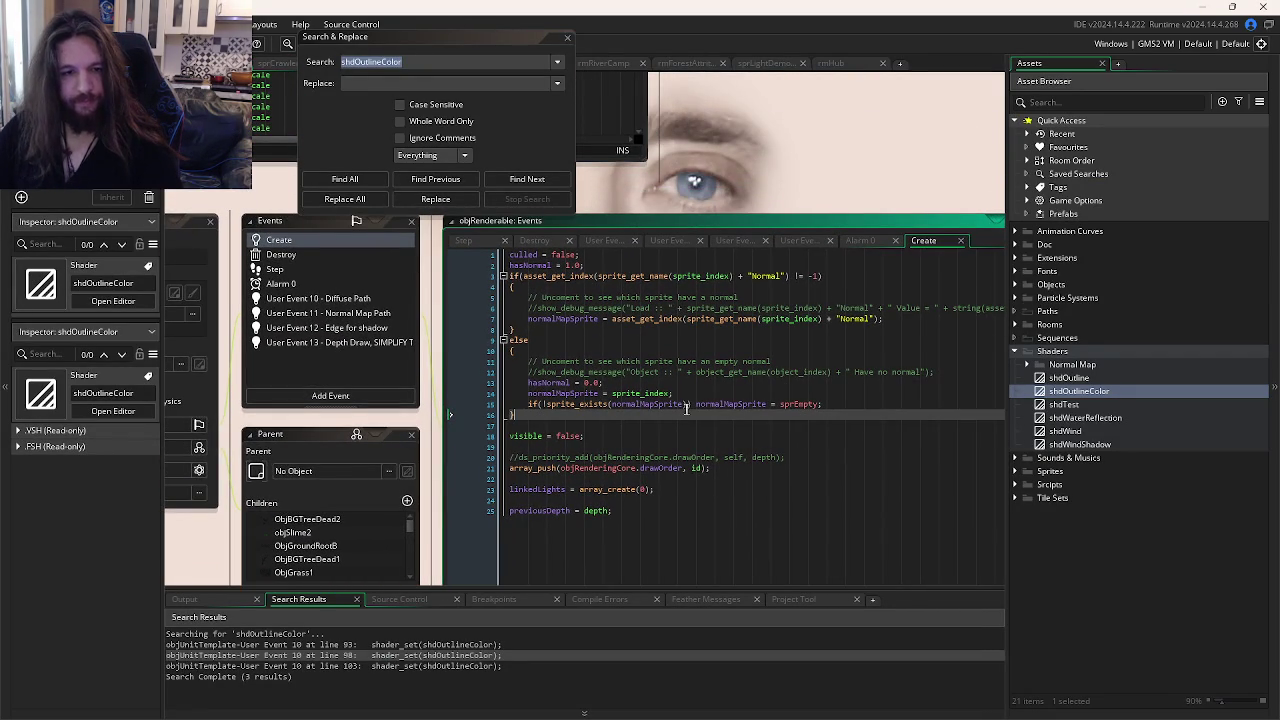
pyautogui.hotkey('ctrl', 'Tab')
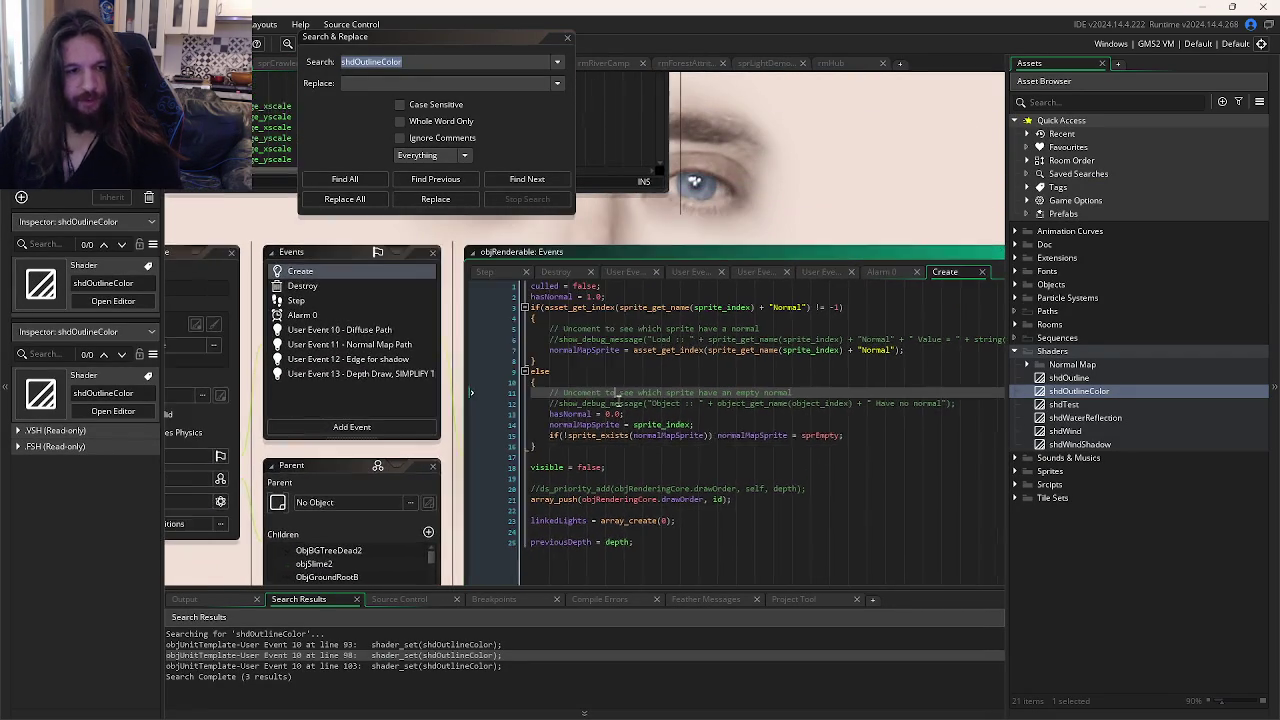
pyautogui.doubleClick(695, 303)
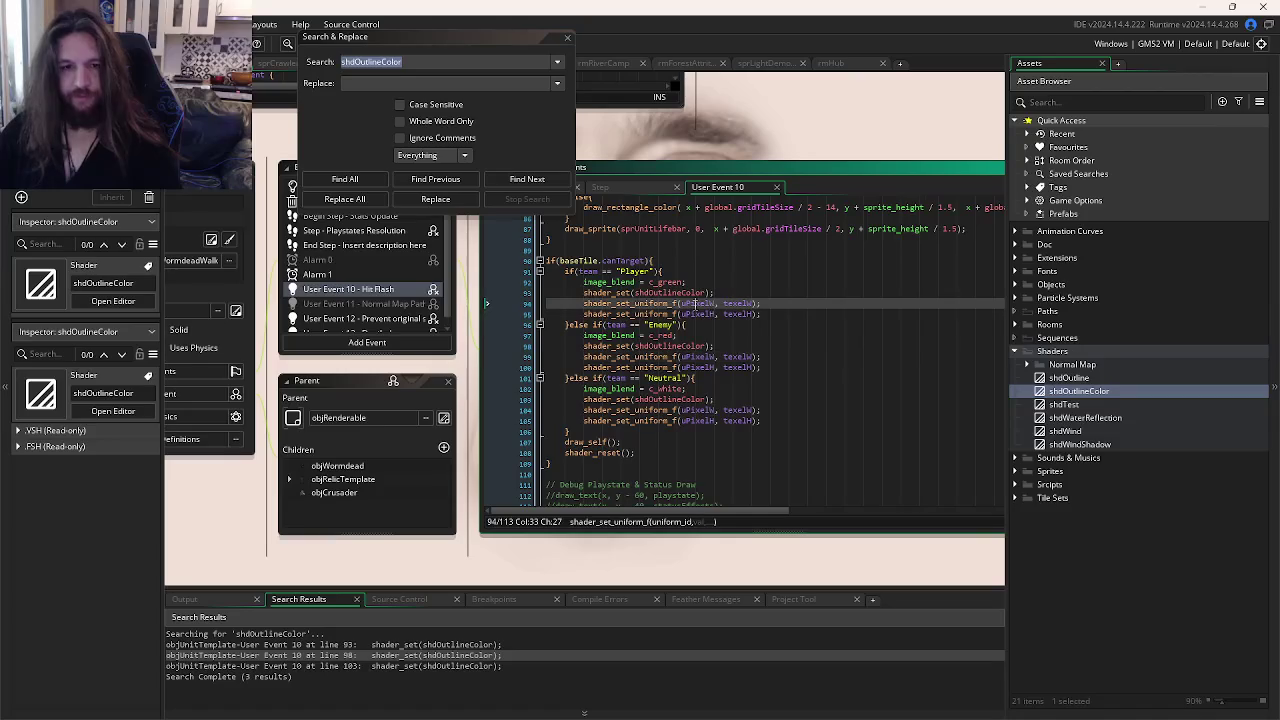
pyautogui.hotkey('ctrl', 'shift', 'f')
pyautogui.press('Return')
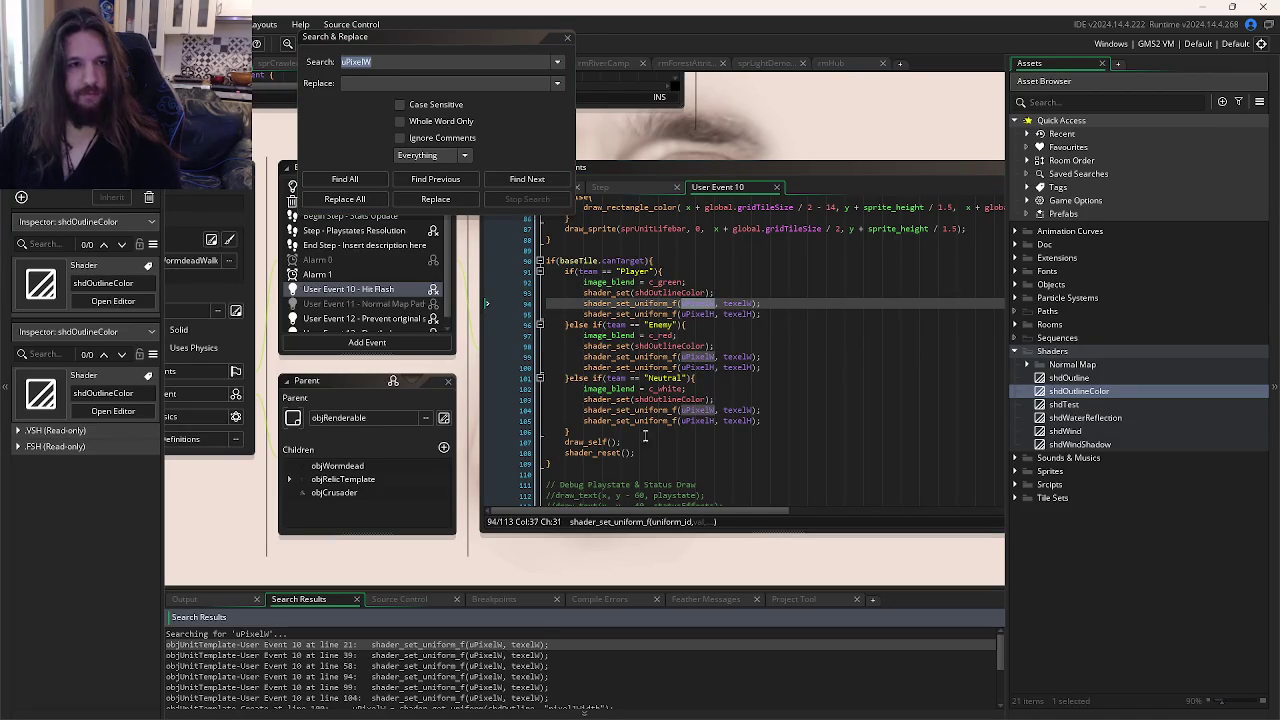
# Step: Open objInteractibleHubTemplate's Create code, where uPixelW and uPixelH come from shdOutline
pyautogui.doubleClick(465, 666)
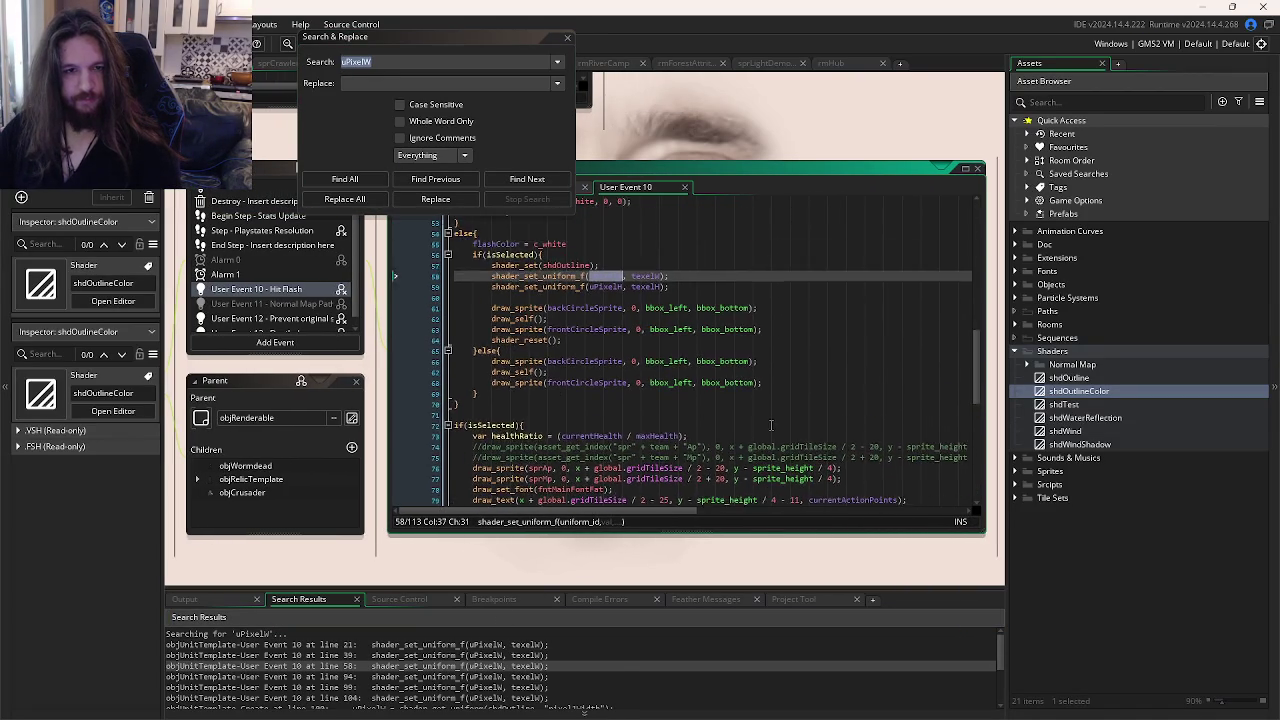
pyautogui.scroll(-2, 487, 640)
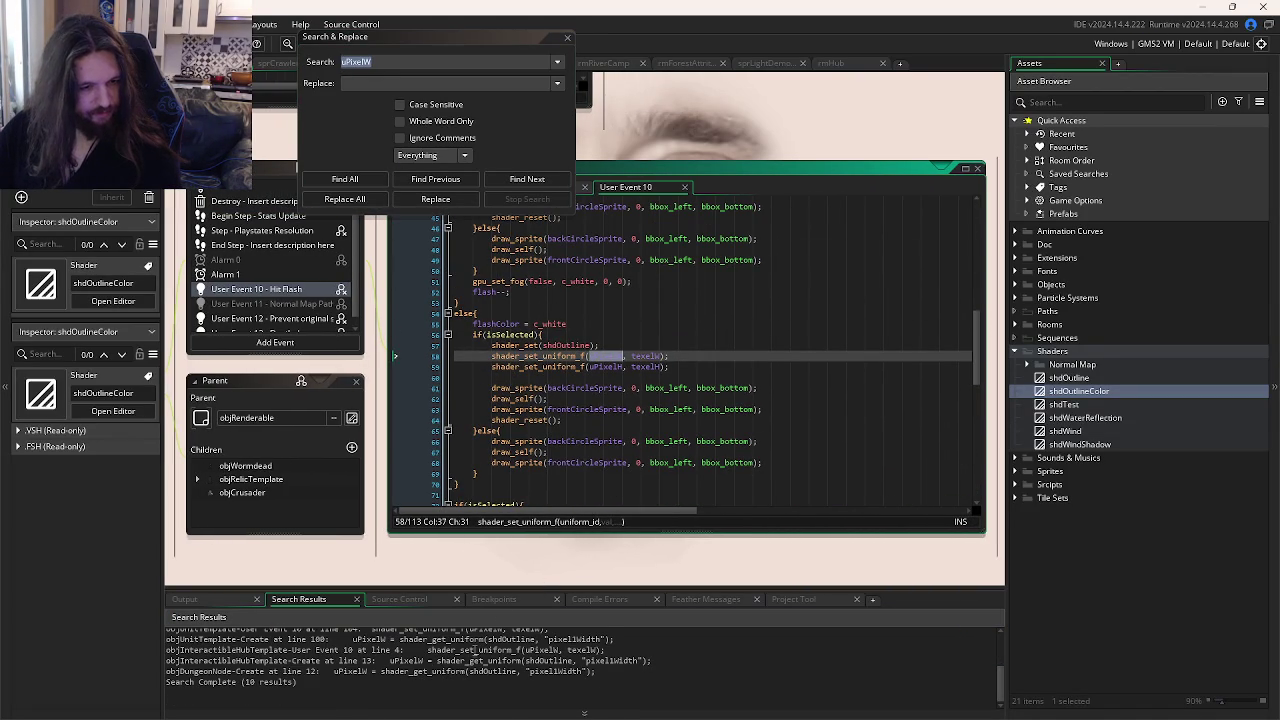
pyautogui.doubleClick(476, 661)
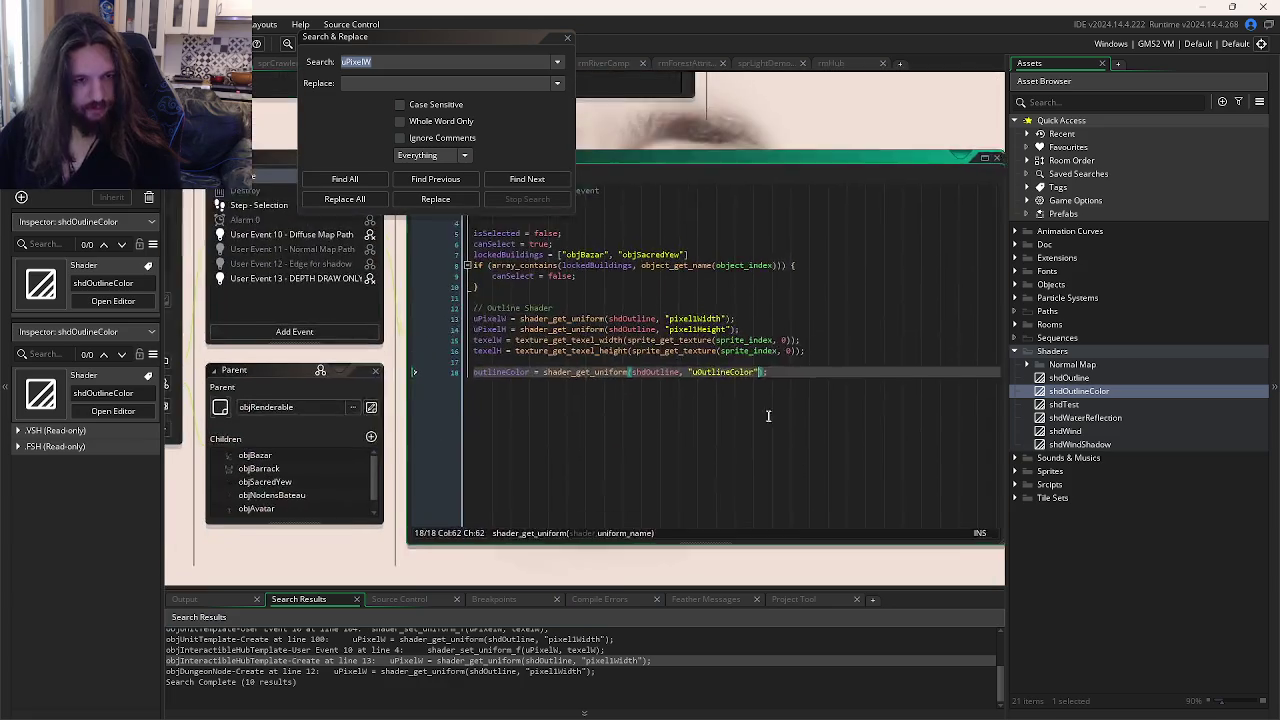
pyautogui.click(670, 362)
pyautogui.moveTo(789, 352)
pyautogui.mouseDown()
pyautogui.moveTo(423, 352)
pyautogui.moveTo(413, 340)
pyautogui.mouseUp()
pyautogui.click(813, 395)
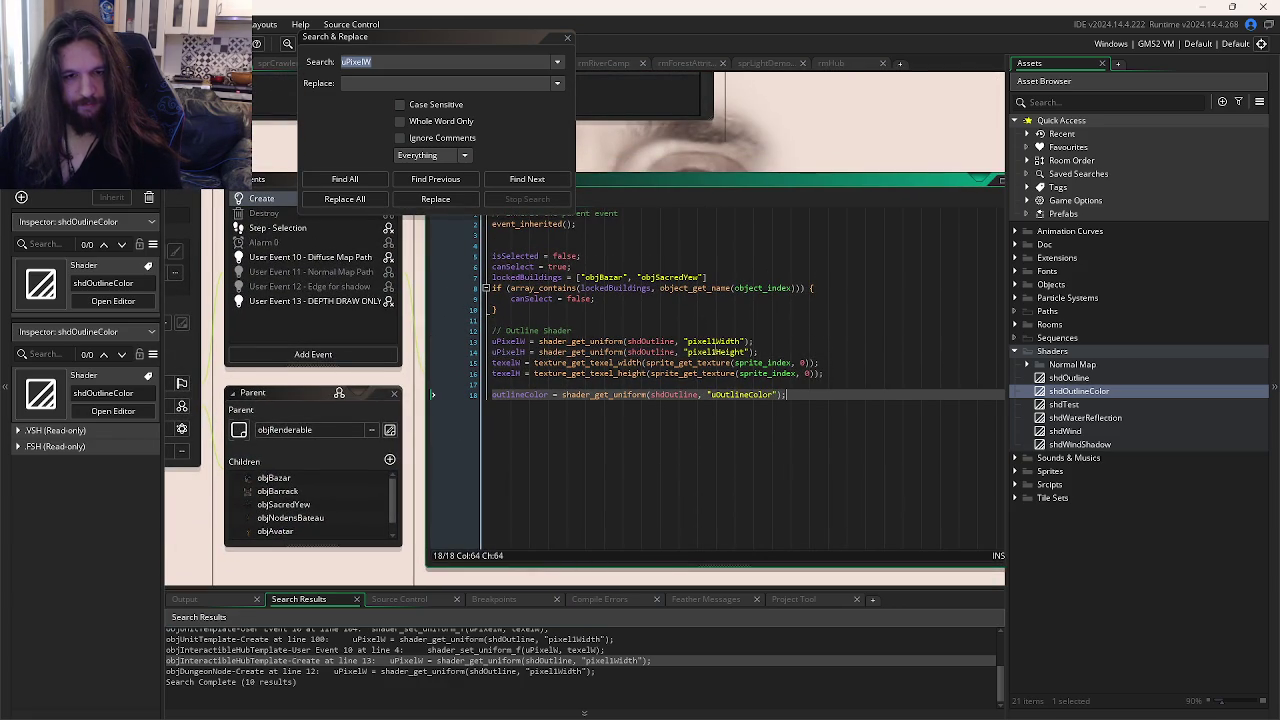
pyautogui.click(713, 341)
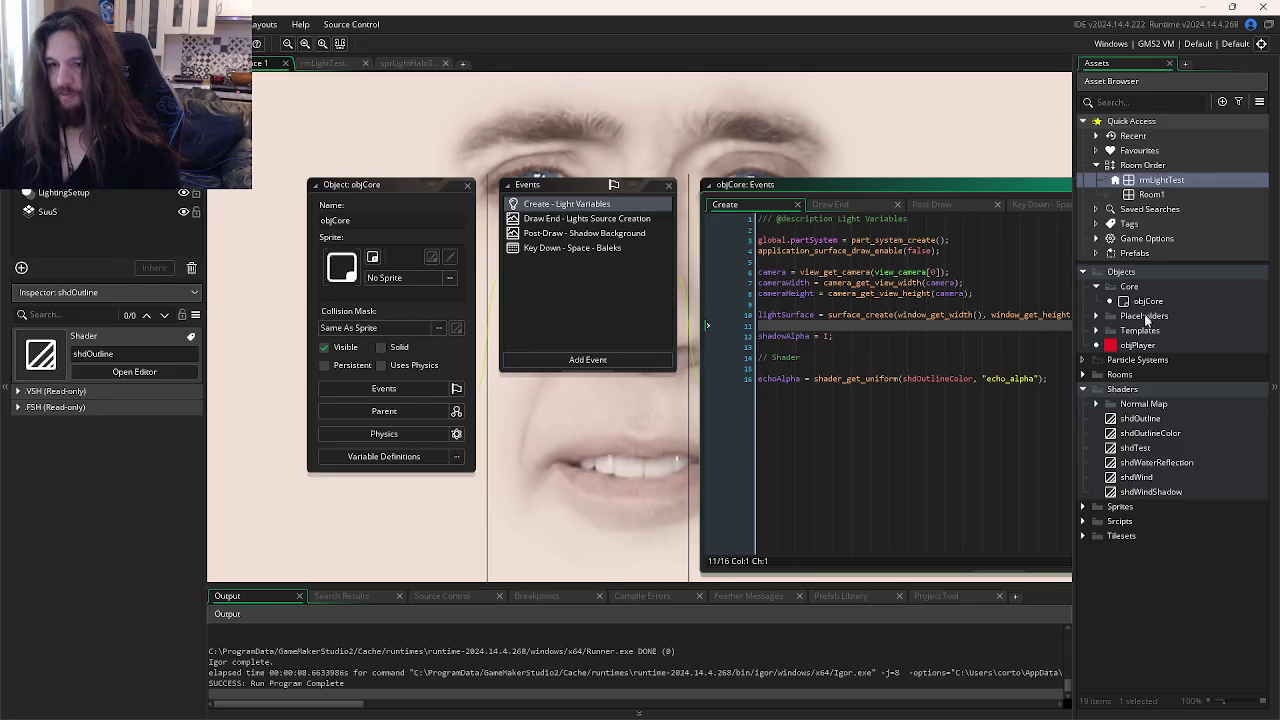
# Step: Open objSolidTemplate from the Templates folder and add a Create event to it
pyautogui.doubleClick(1145, 302)
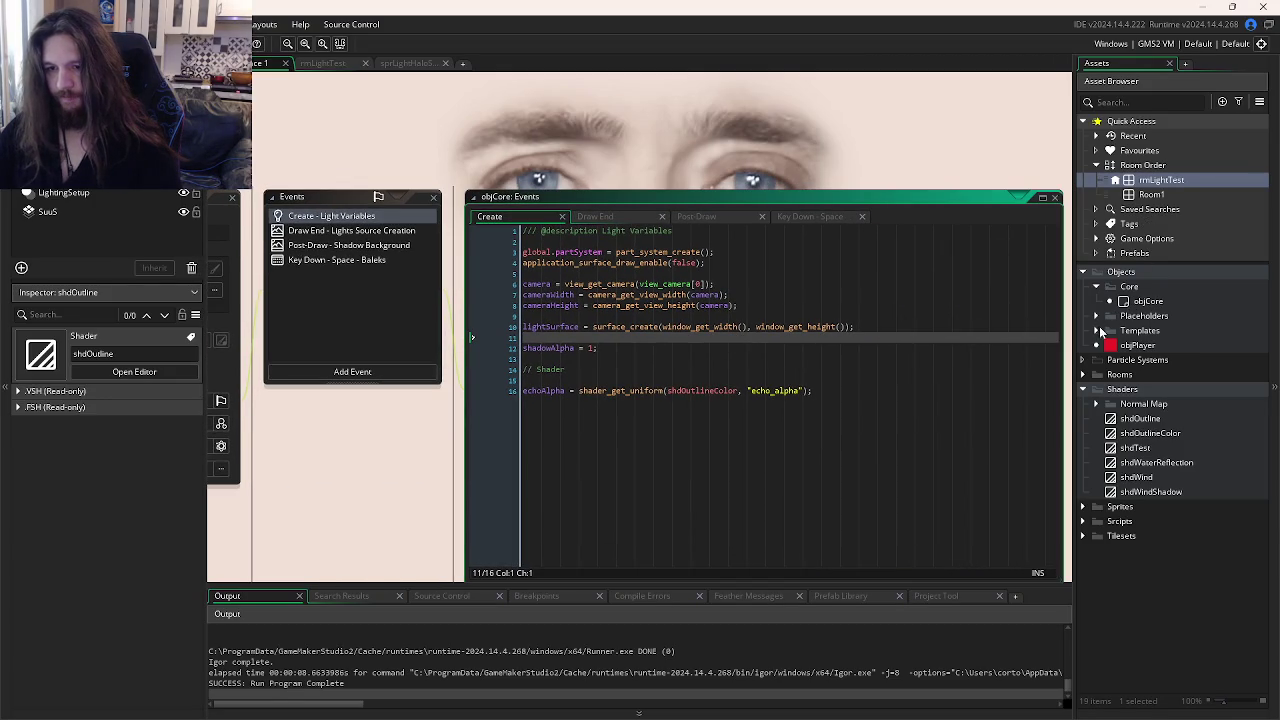
pyautogui.click(1097, 330)
pyautogui.doubleClick(1163, 360)
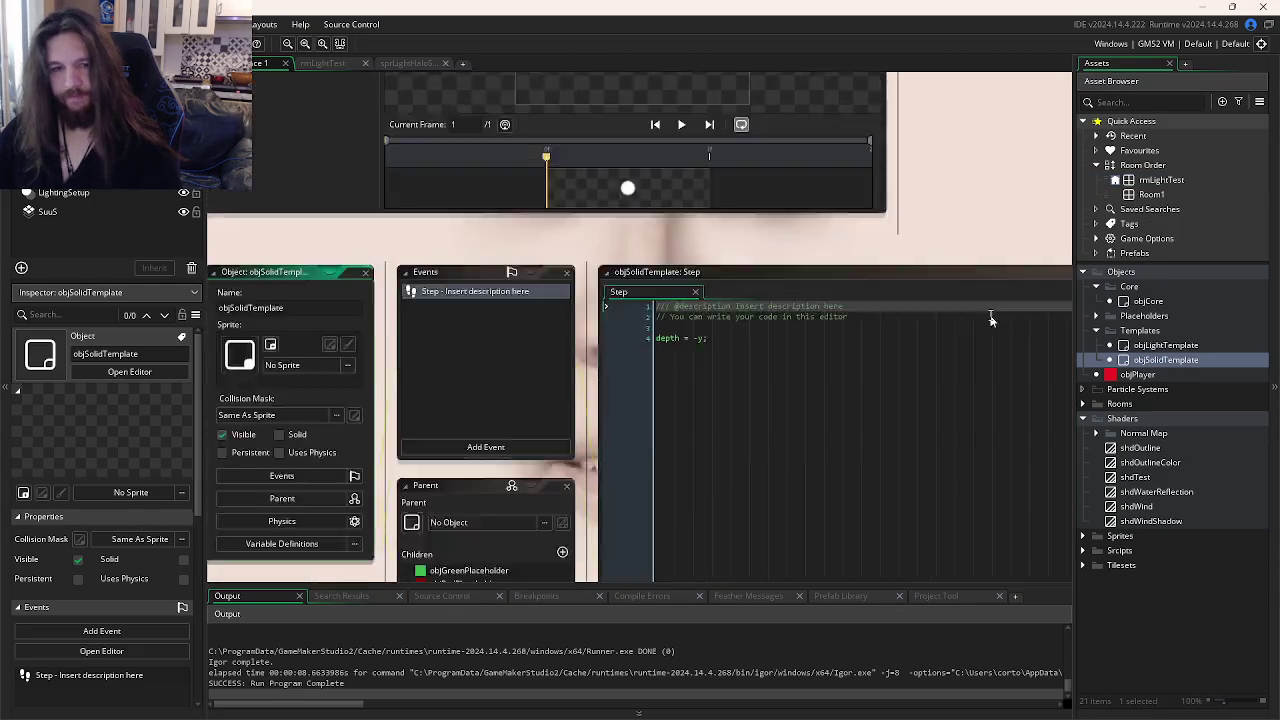
pyautogui.click(498, 303)
pyautogui.click(470, 312)
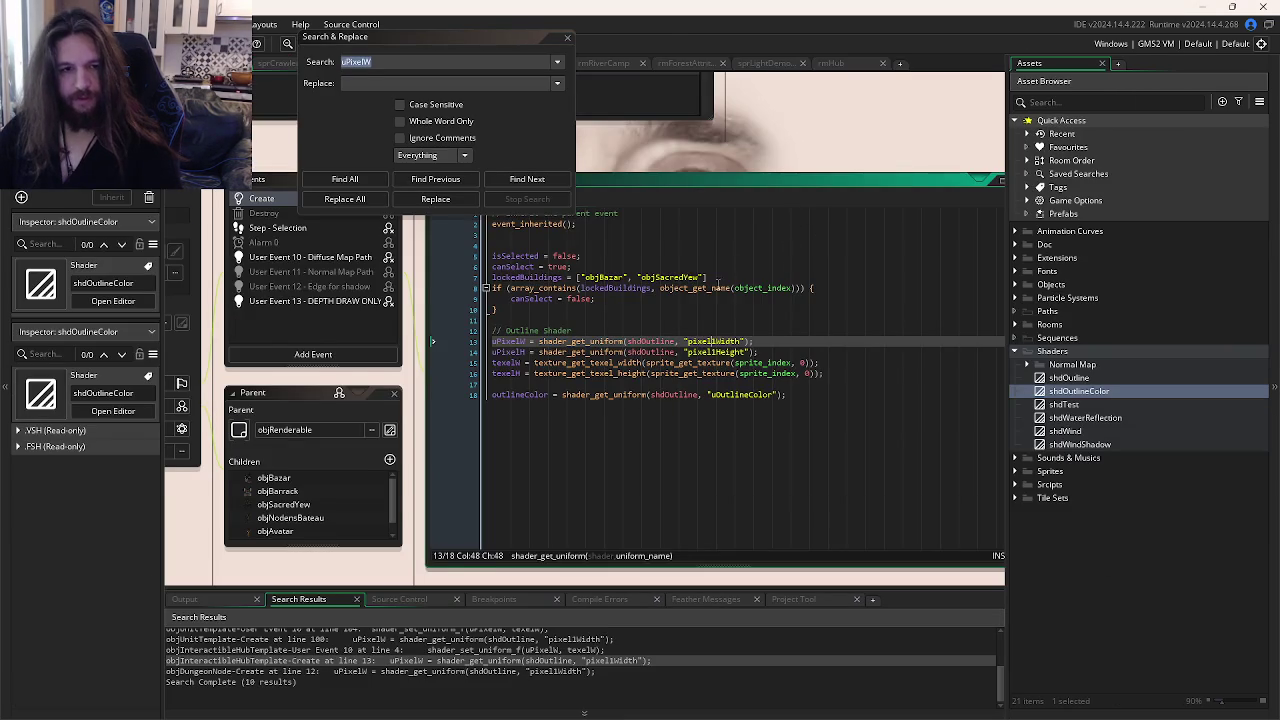
# Step: Review the reference texelW/texelH definitions and the User Event 10 shader uniform code
pyautogui.click(732, 298)
pyautogui.moveTo(842, 381); pyautogui.dragTo(511, 372)
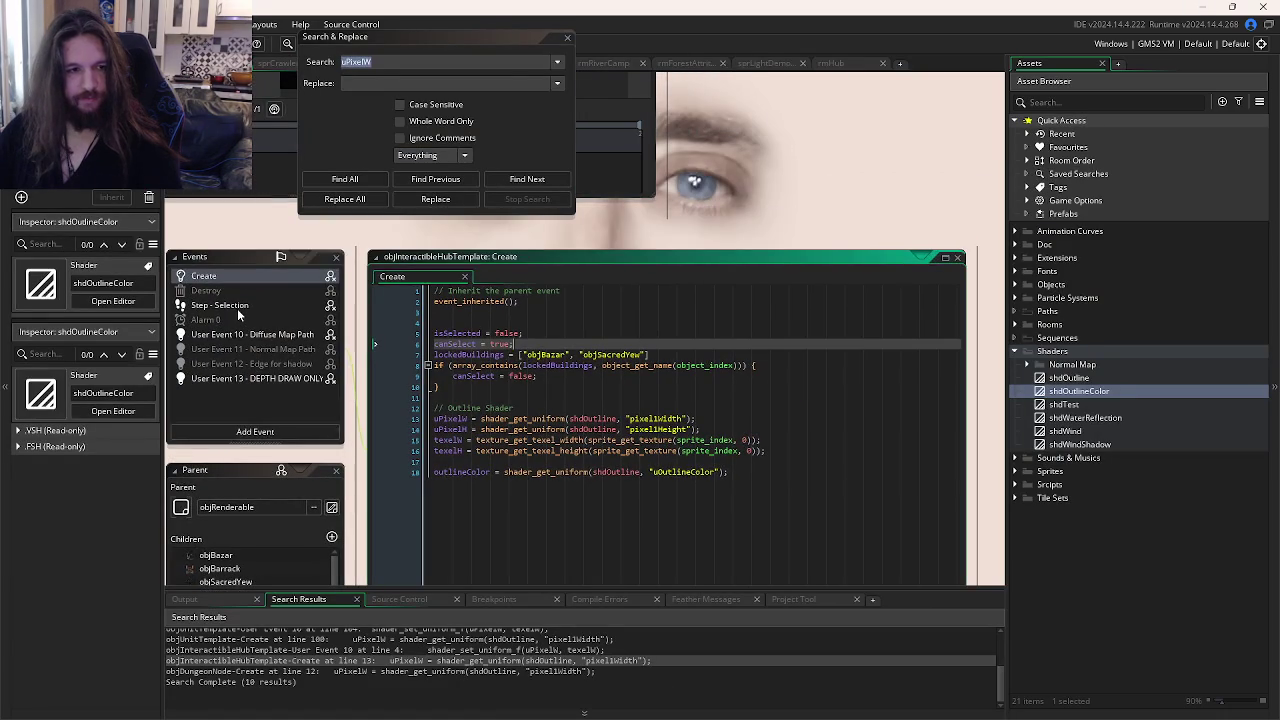
pyautogui.click(249, 307)
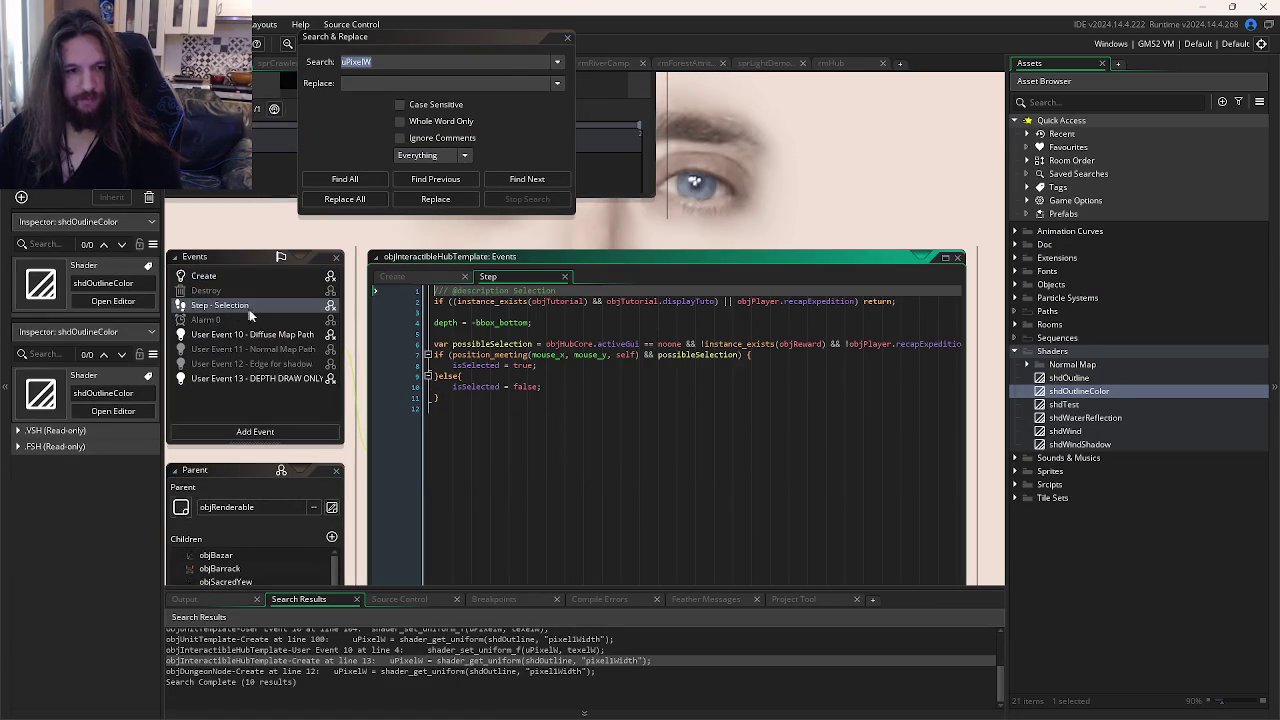
pyautogui.click(253, 336)
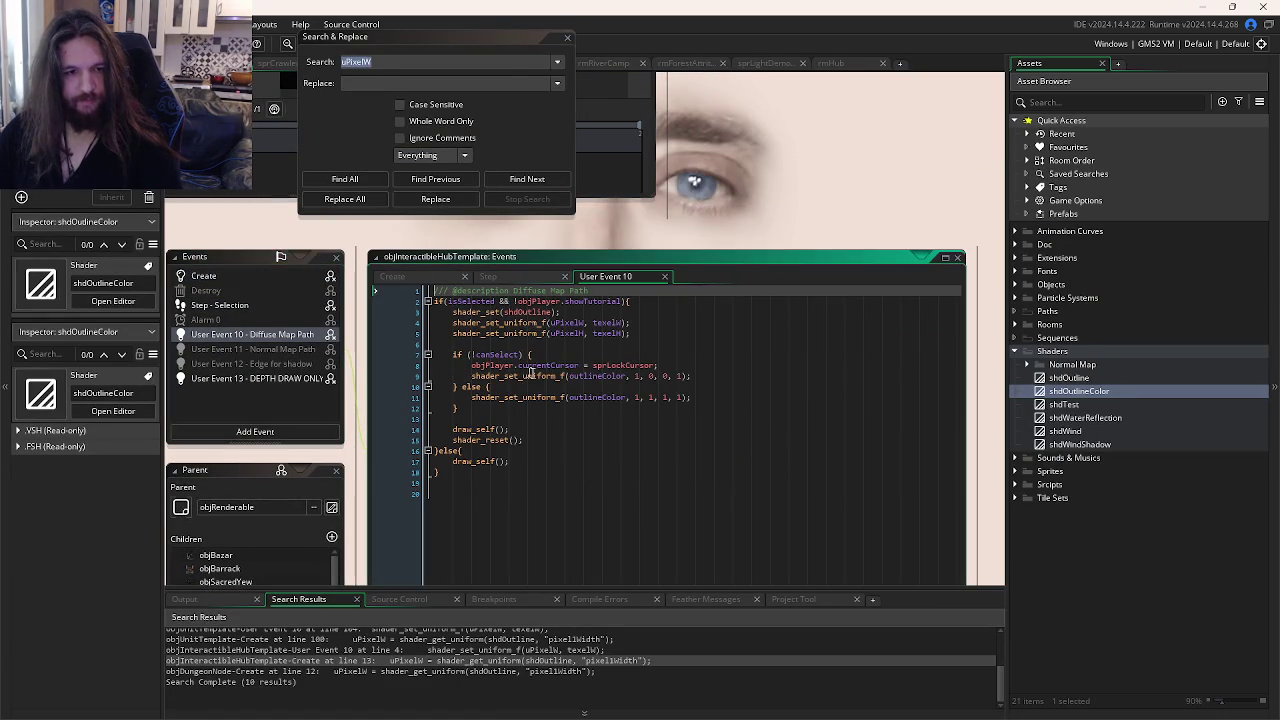
pyautogui.click(600, 312)
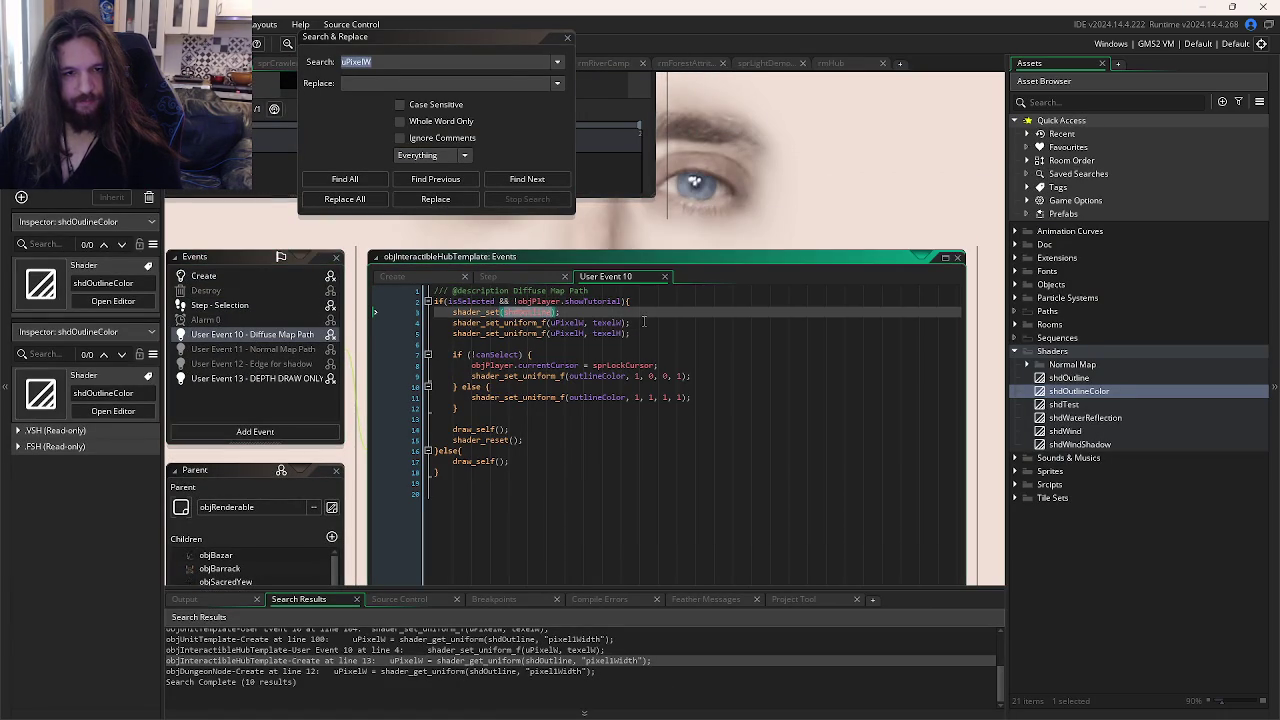
pyautogui.click(657, 336)
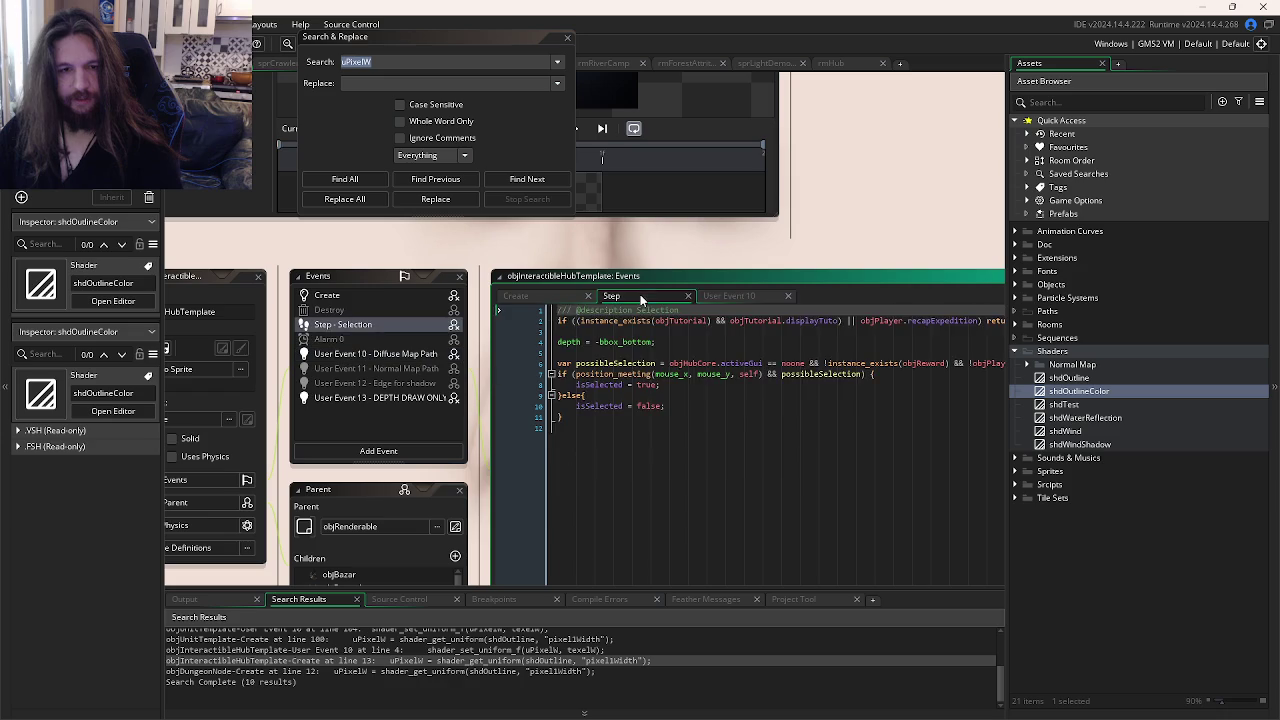
pyautogui.click(556, 302)
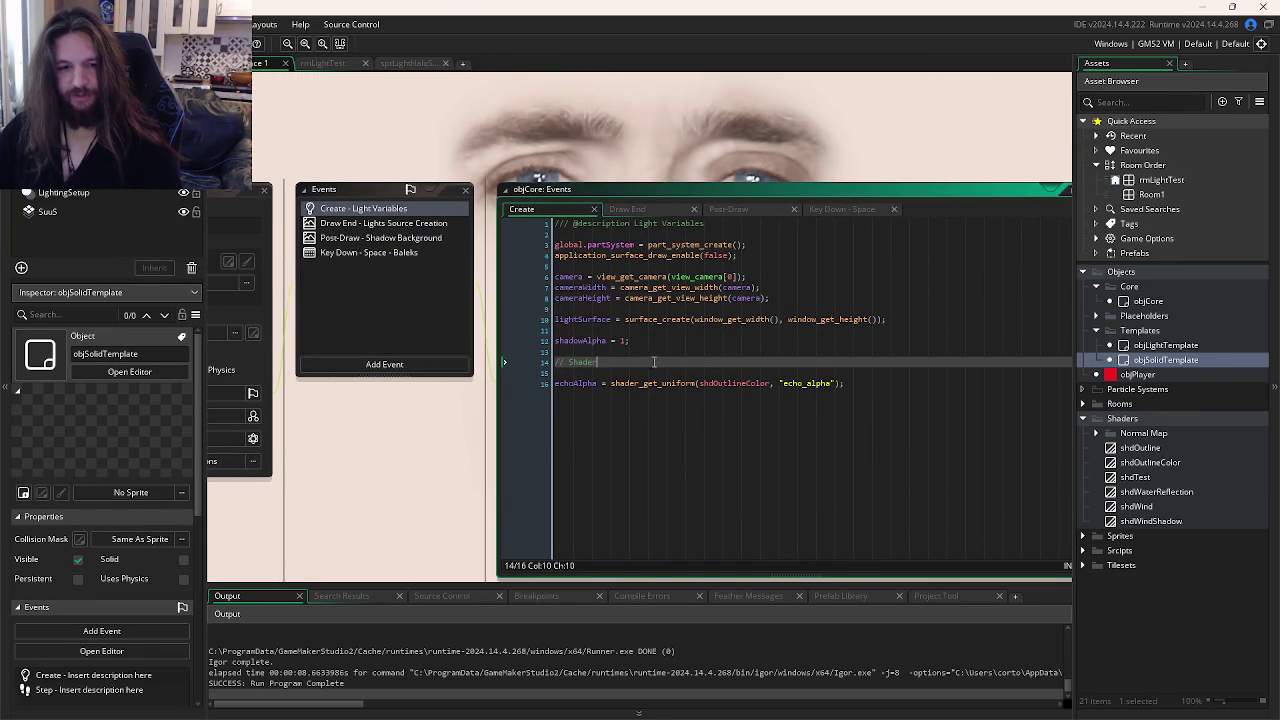
# Step: Browse objCore's Create, Post-Draw and Draw End code, then select Space key lines 4–7
pyautogui.click(616, 350)
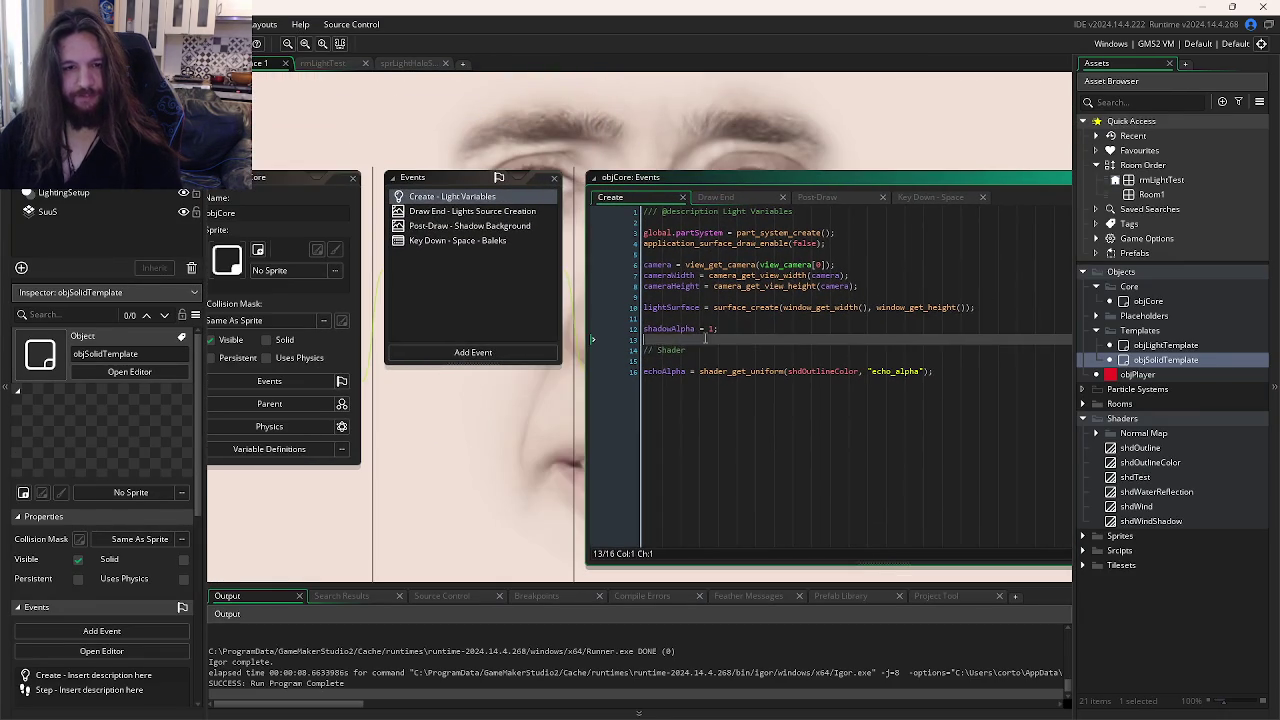
pyautogui.click(708, 357)
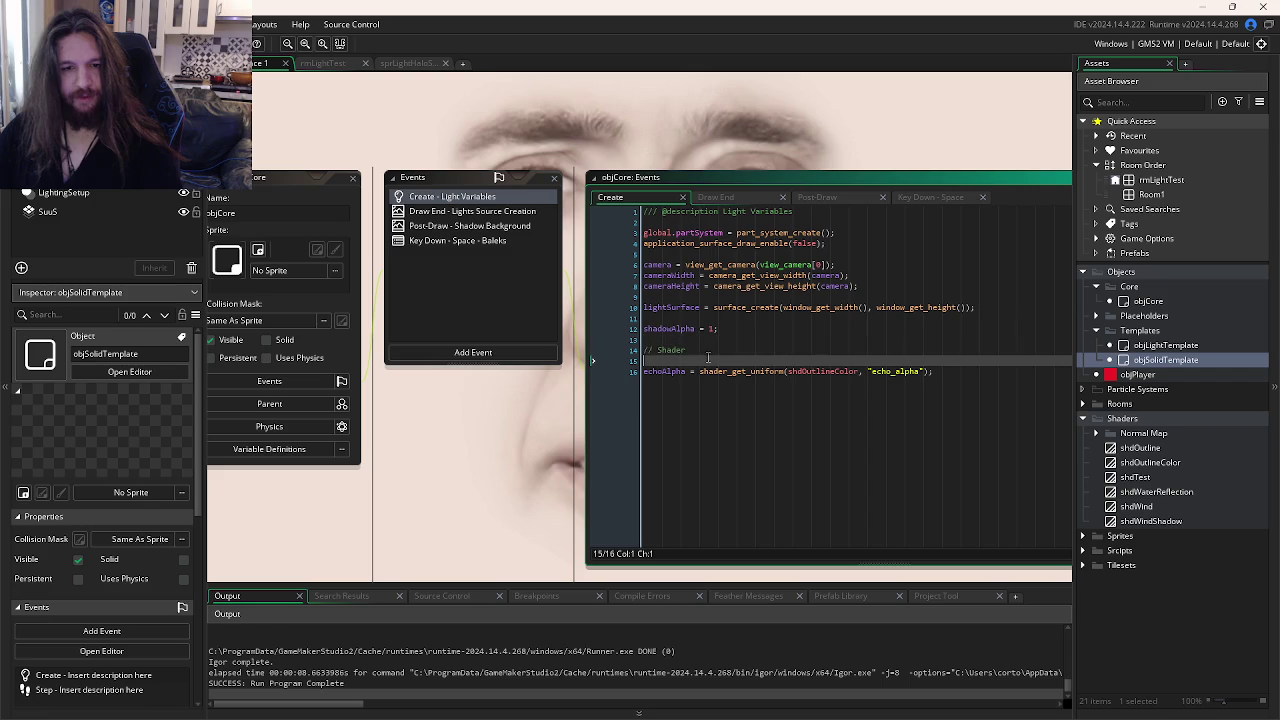
pyautogui.click(945, 372)
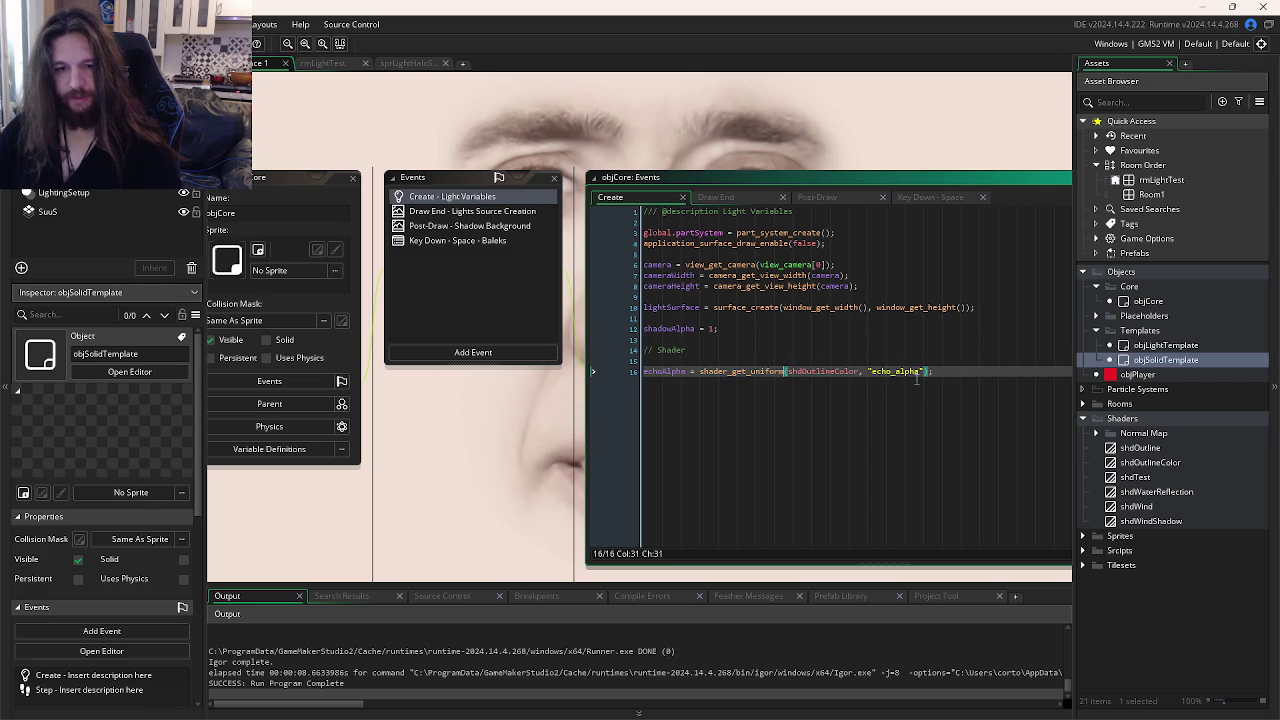
pyautogui.click(926, 198)
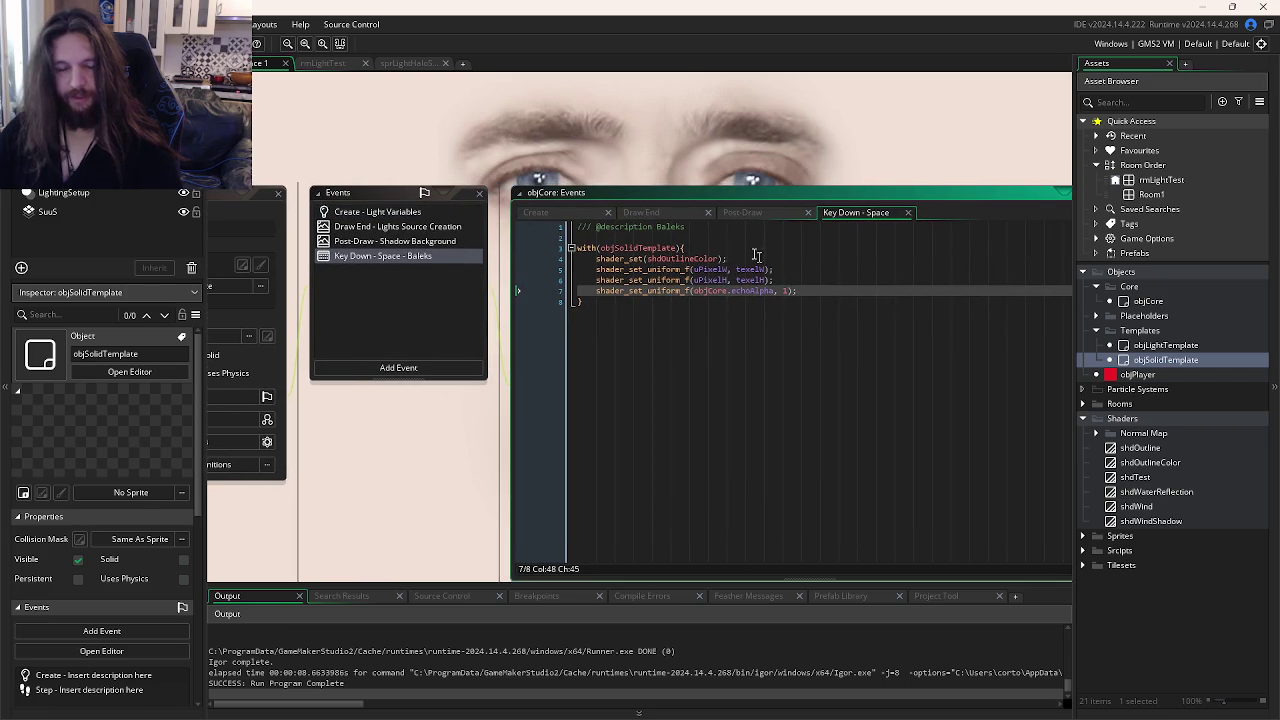
pyautogui.click(735, 218)
pyautogui.click(669, 208)
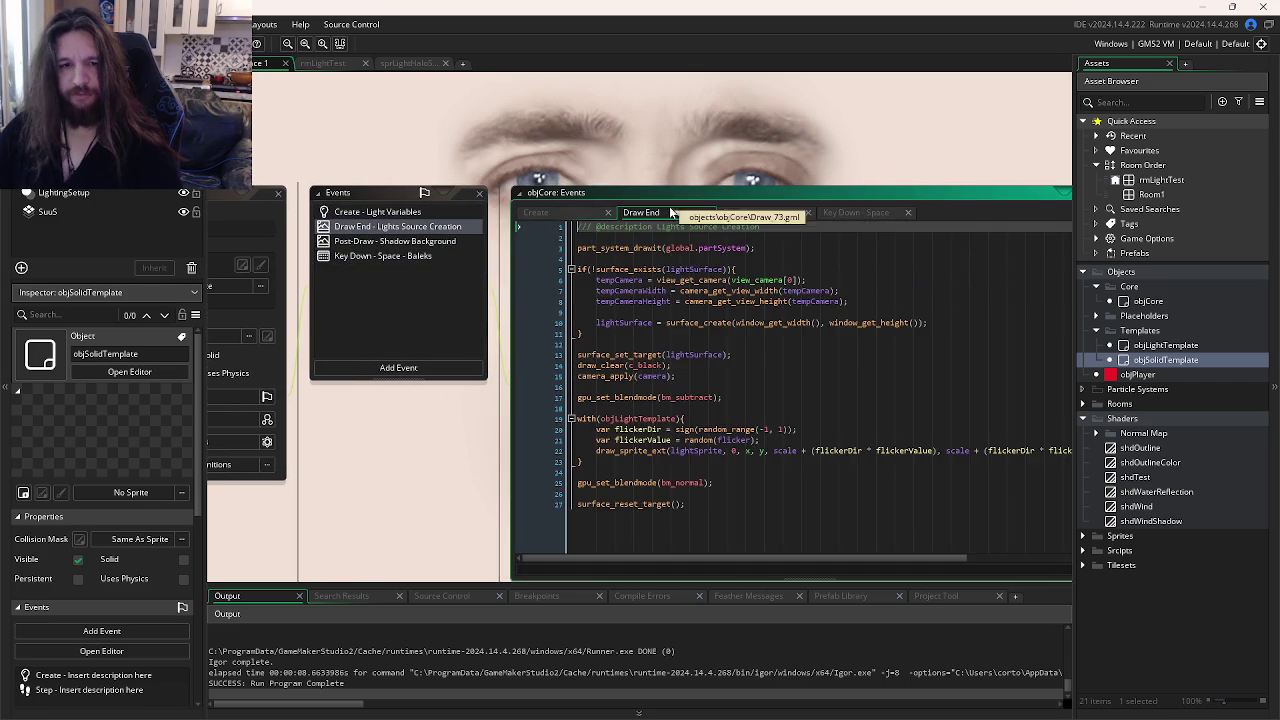
pyautogui.click(863, 214)
pyautogui.click(726, 216)
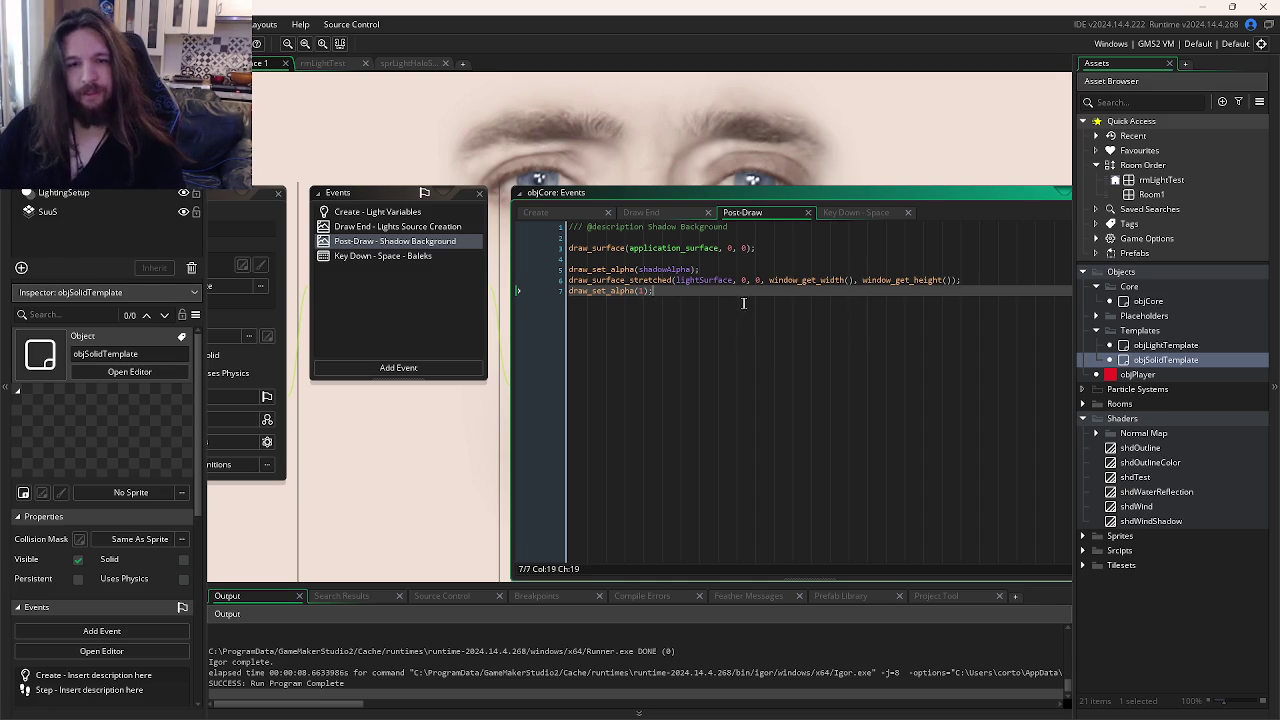
pyautogui.click(855, 214)
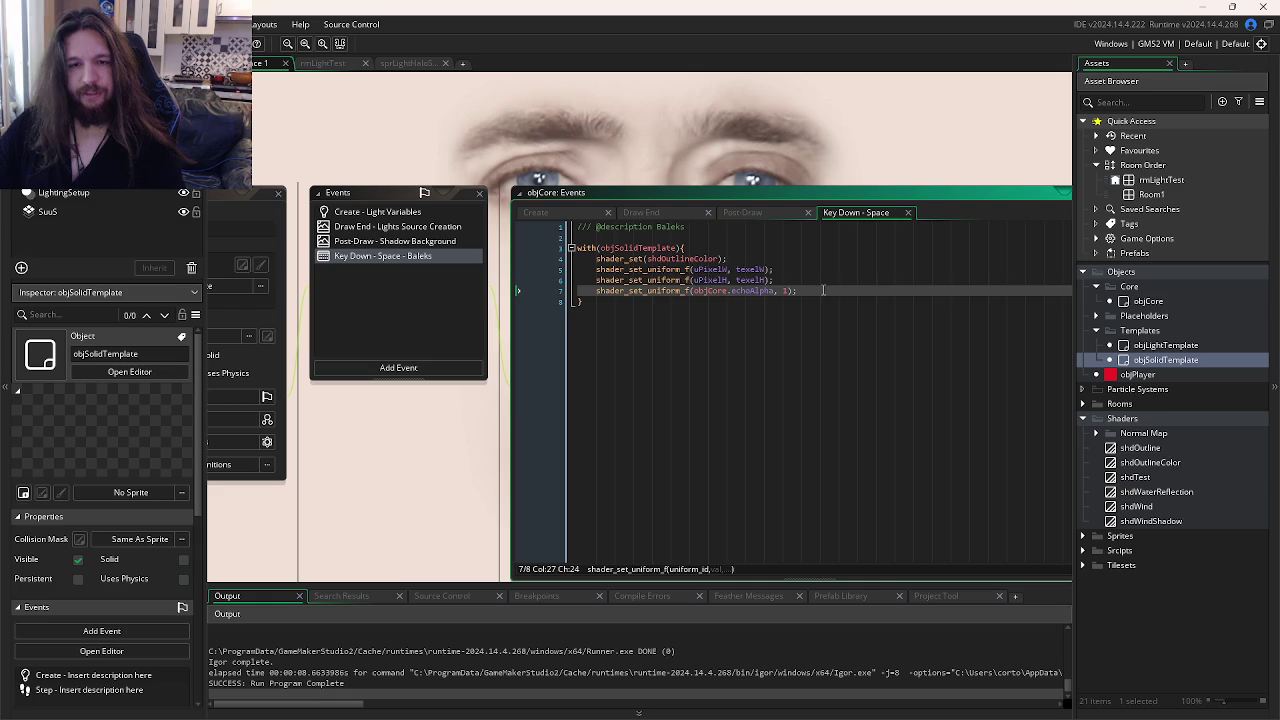
pyautogui.moveTo(823, 290); pyautogui.dragTo(517, 265)
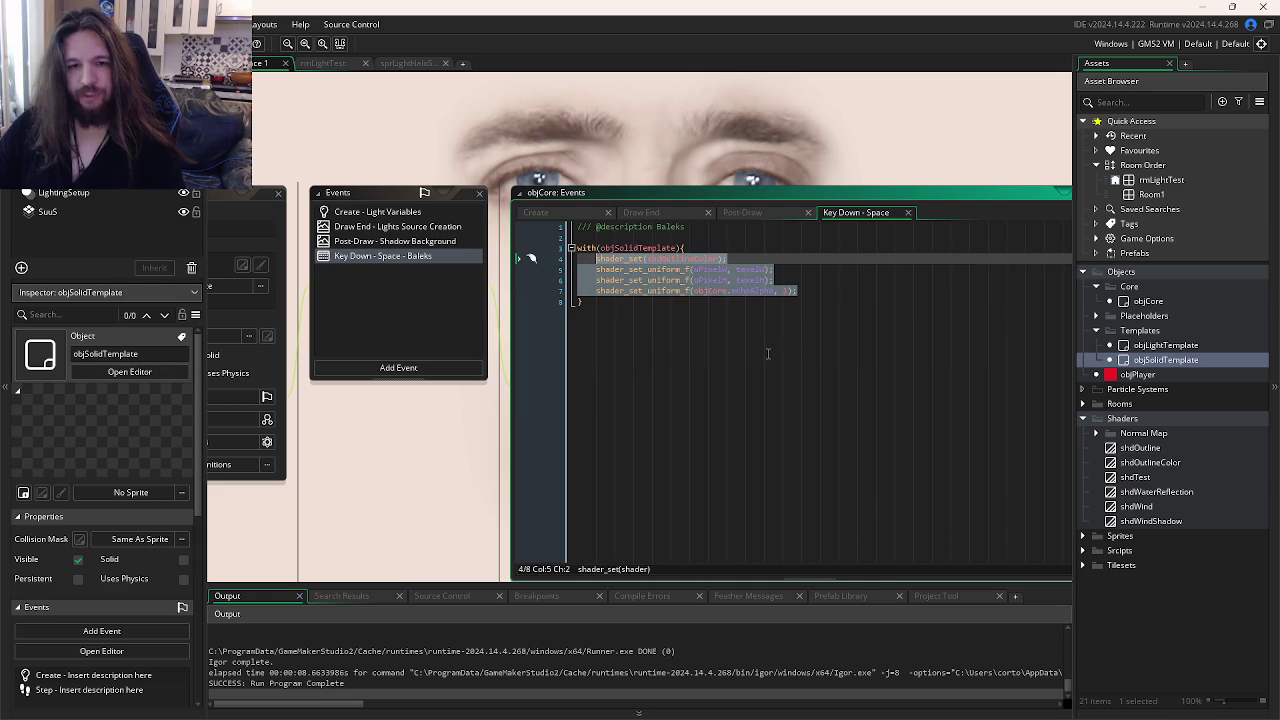
# Step: Replace the shader-setting lines in the with(objSolidTemplate) block with setOutline = true; and save
pyautogui.press('Delete')
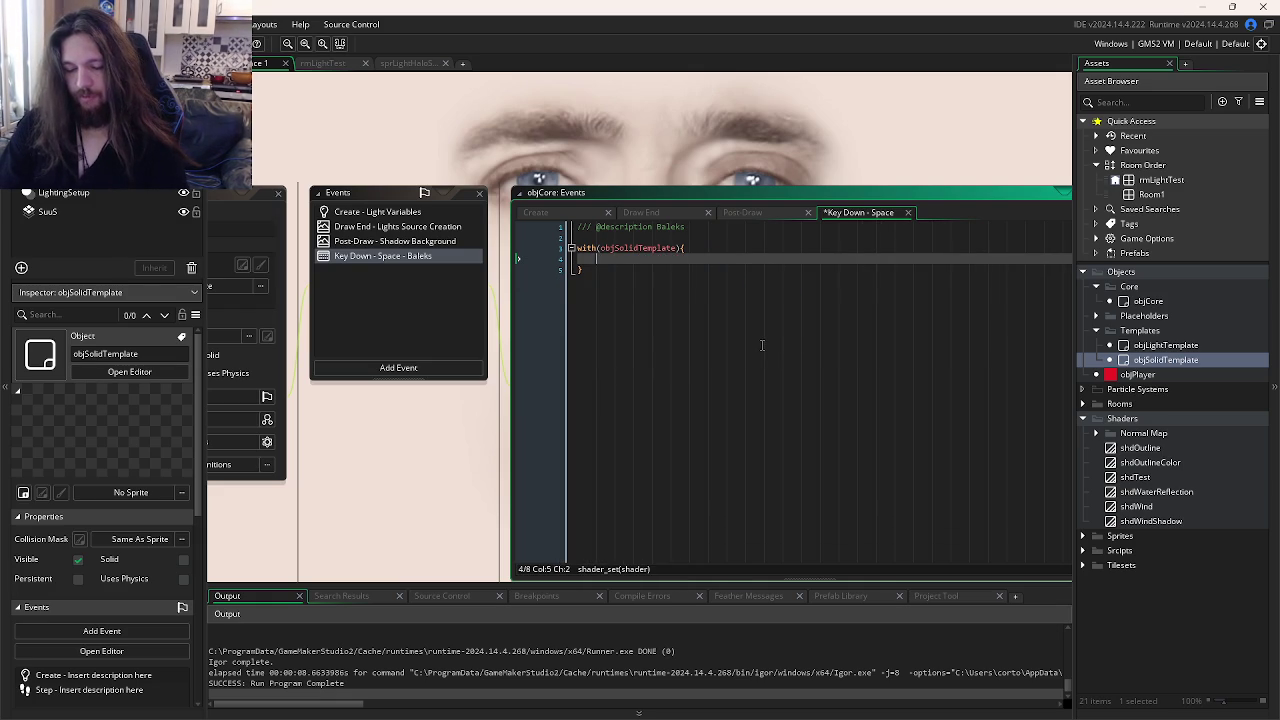
pyautogui.write('setO')
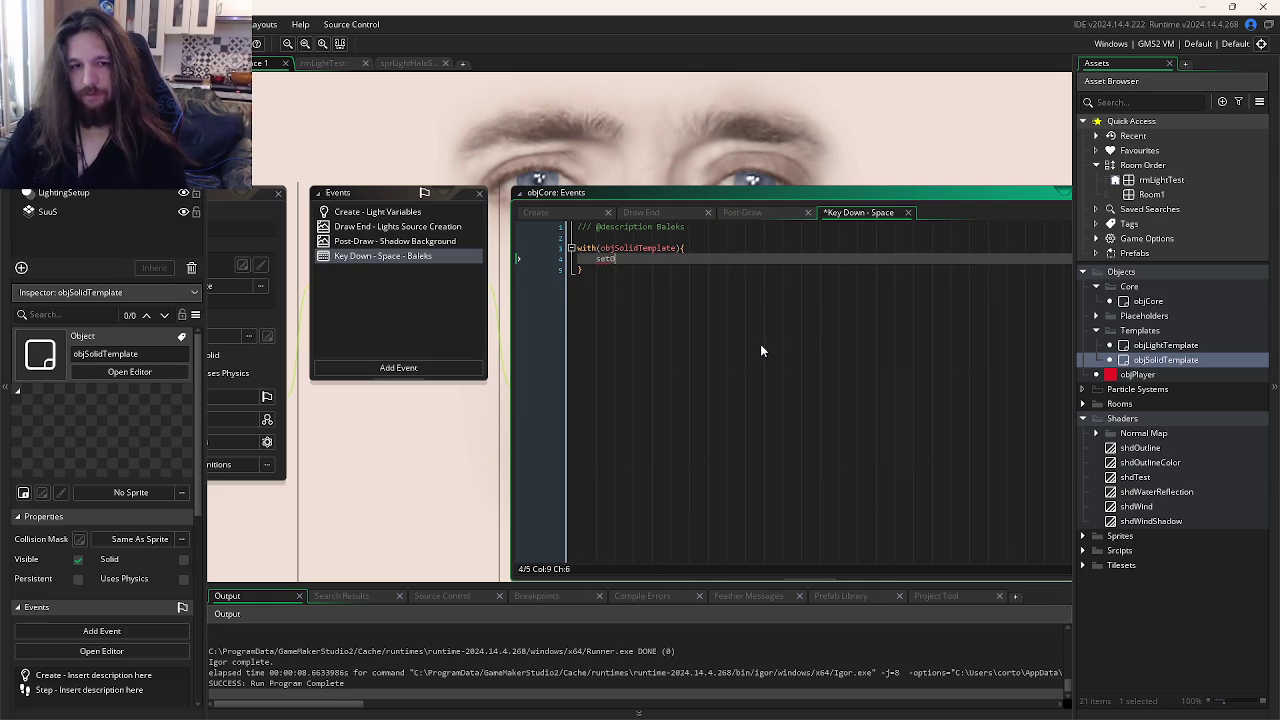
pyautogui.write('utline = true;')
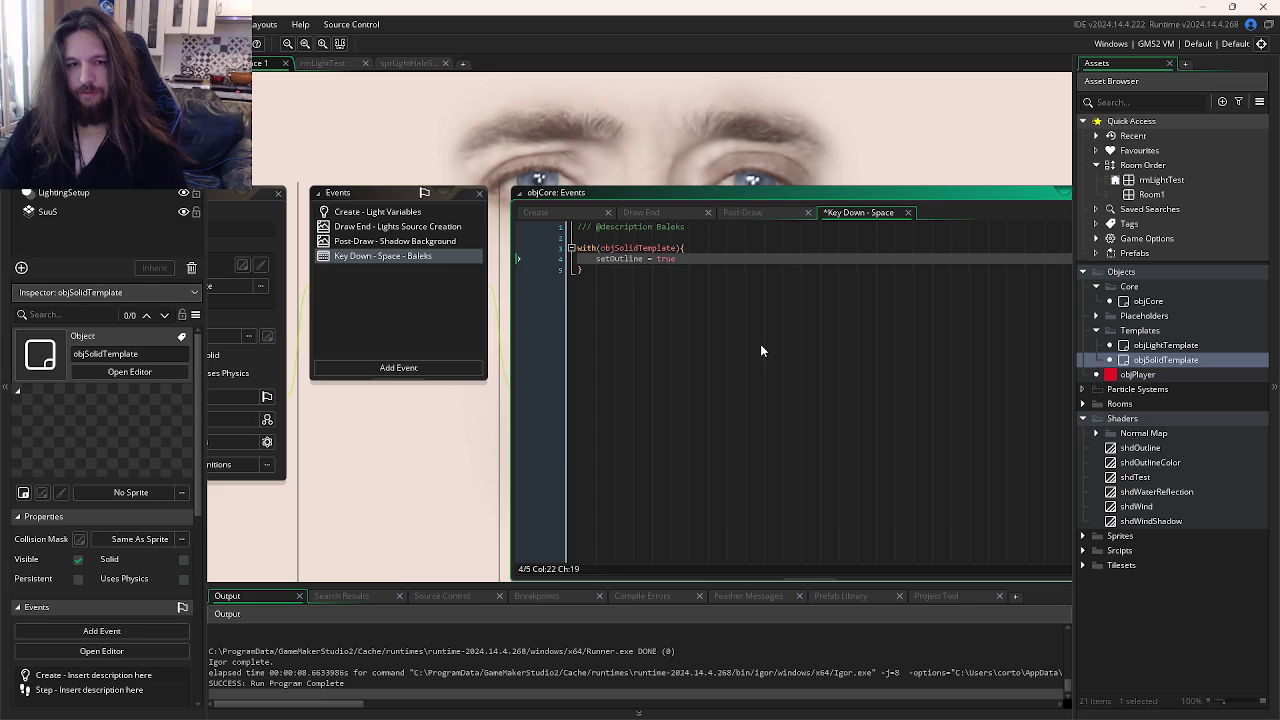
pyautogui.press('Return')
pyautogui.write('outline')
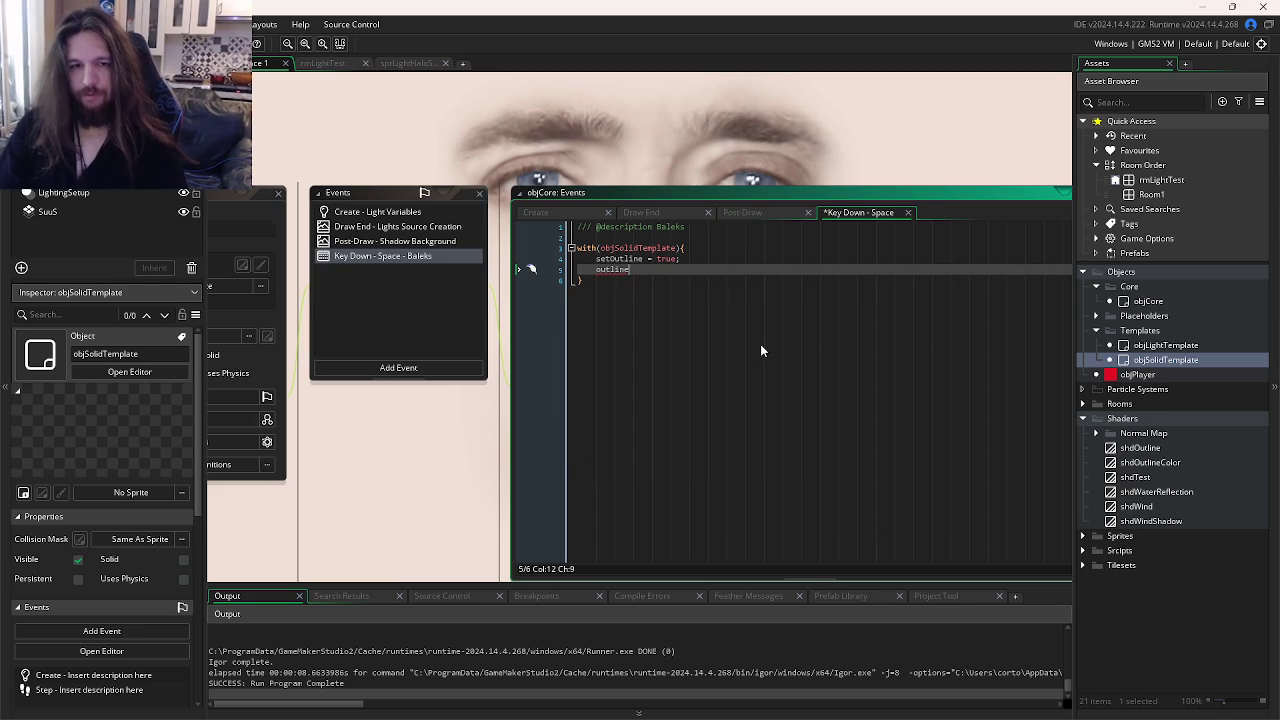
pyautogui.write('Alpha = 0')
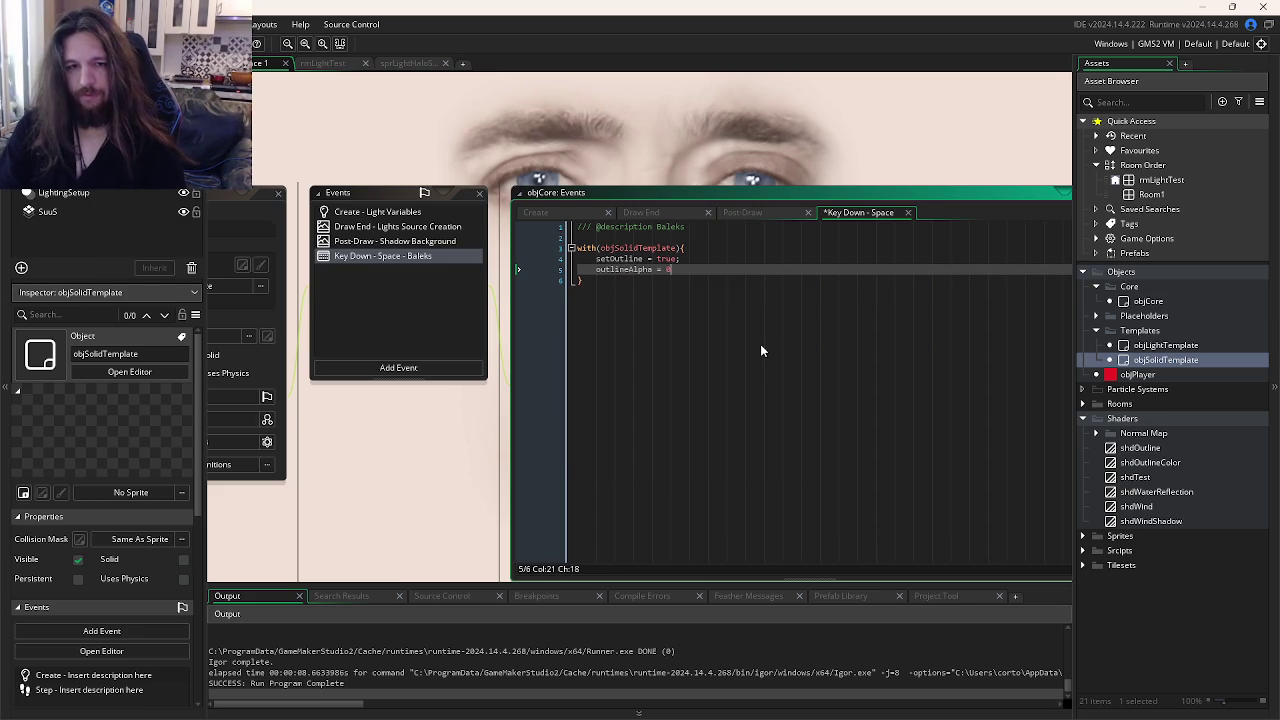
pyautogui.write(';')
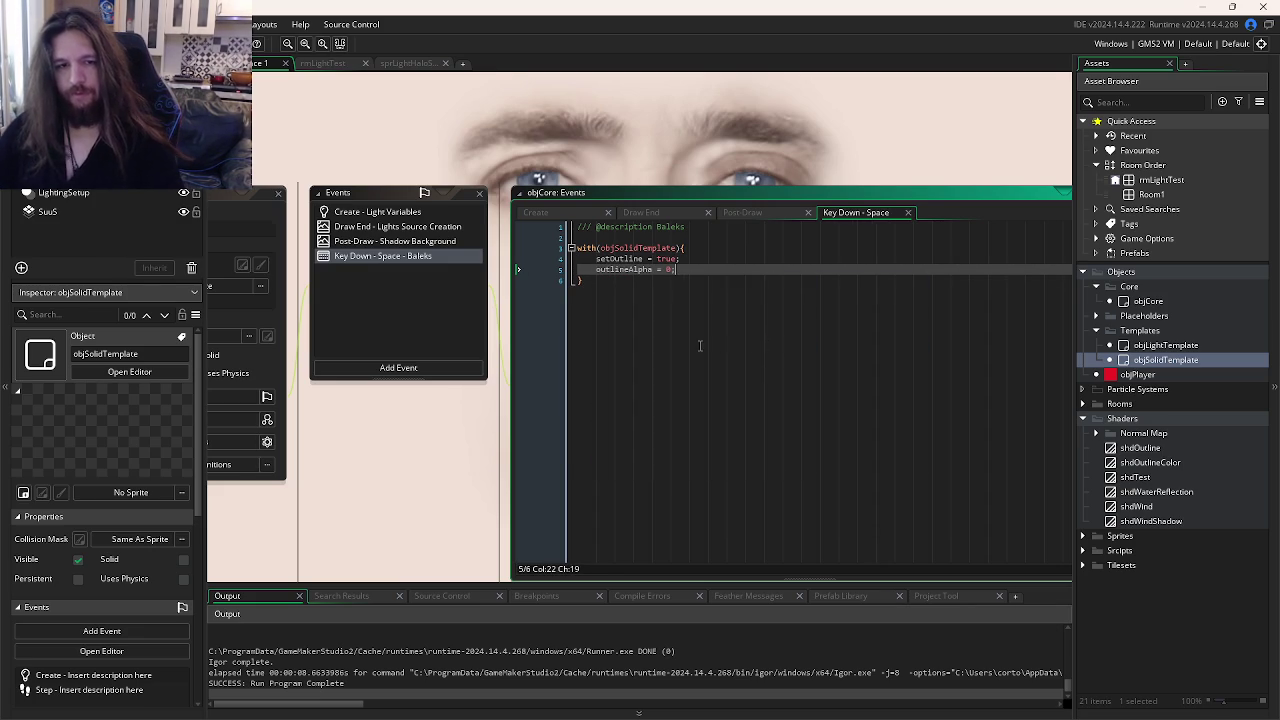
pyautogui.scroll(-5, 760, 344)
pyautogui.scroll(5, 740, 126)
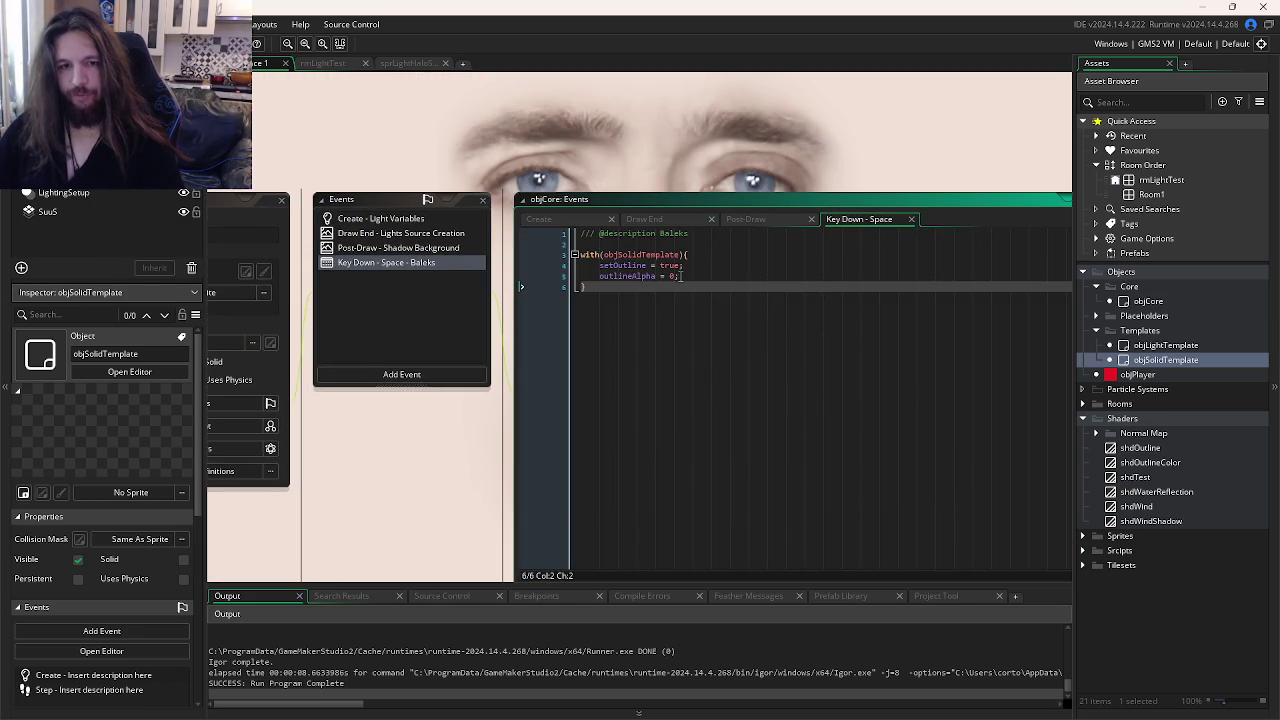
pyautogui.moveTo(681, 277); pyautogui.dragTo(527, 279)
pyautogui.press('BackSpace')
pyautogui.press('BackSpace')
pyautogui.hotkey('ctrl', 's')
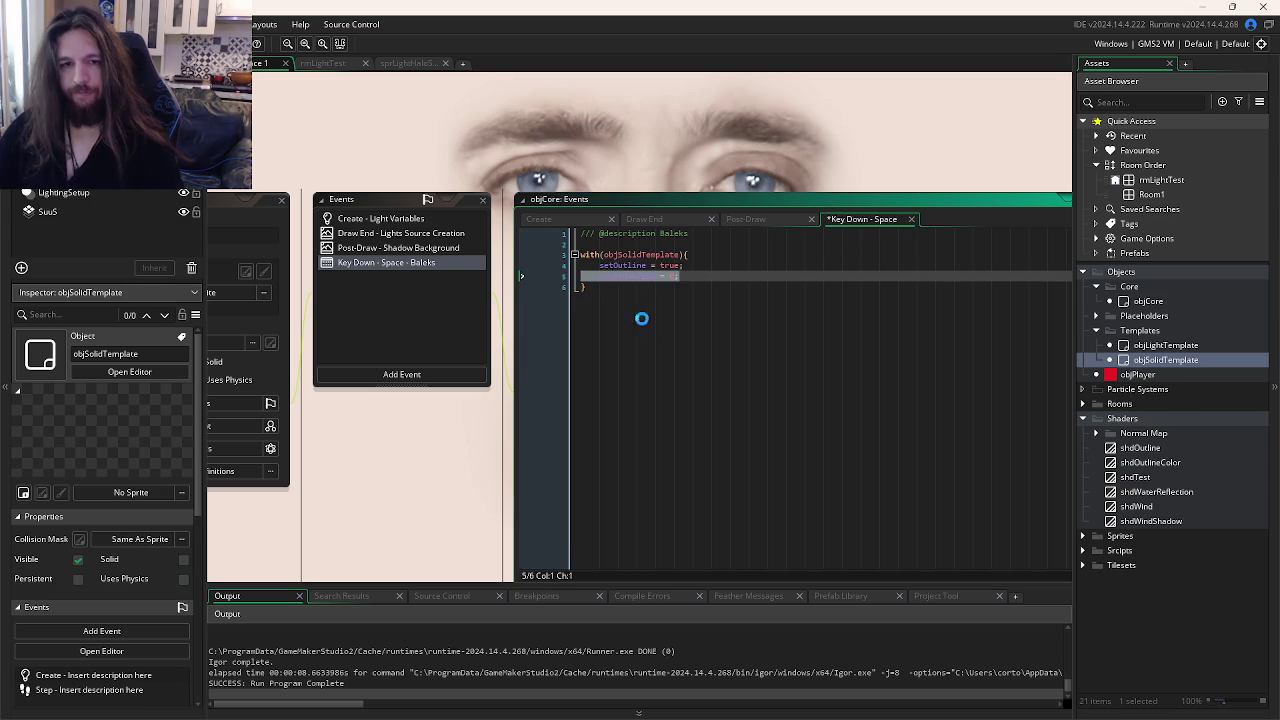
pyautogui.scroll(-5, 700, 340)
pyautogui.scroll(5, 765, 368)
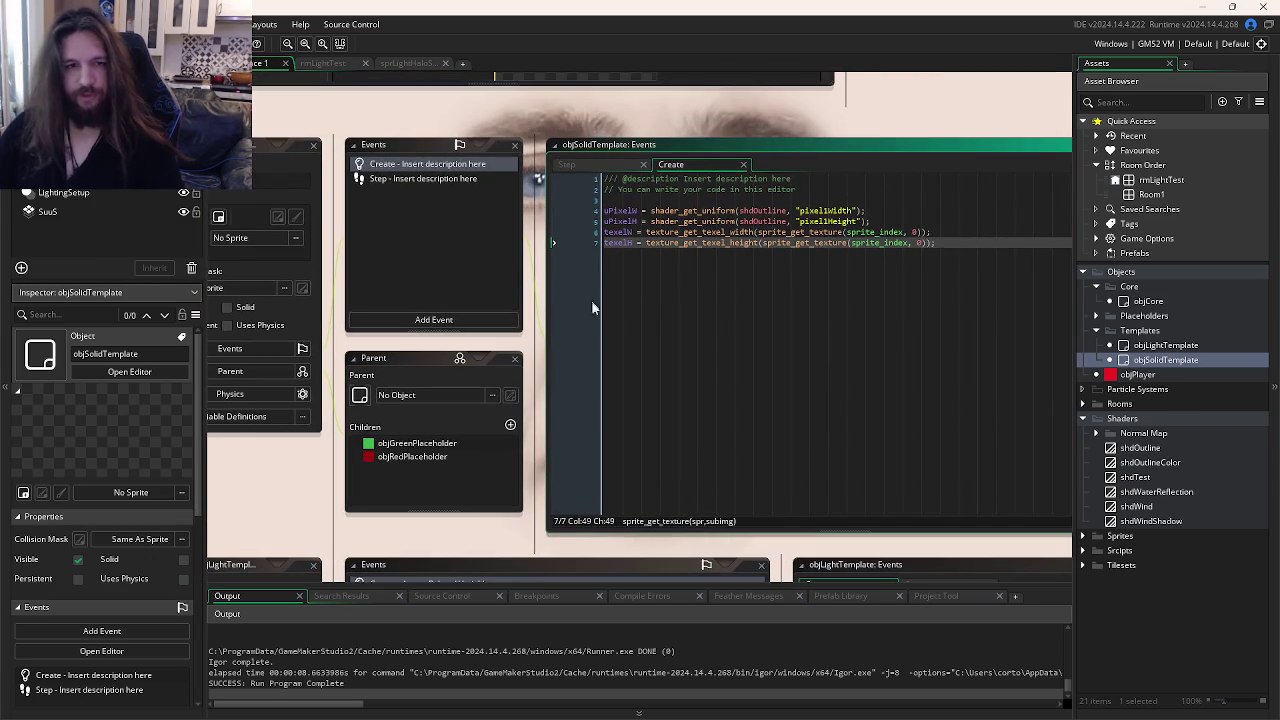
# Step: Append outlineAlpha = 0; and setOutline = false; below the texel lines in Create and save
pyautogui.click(435, 320)
pyautogui.click(840, 288)
pyautogui.click(1038, 236)
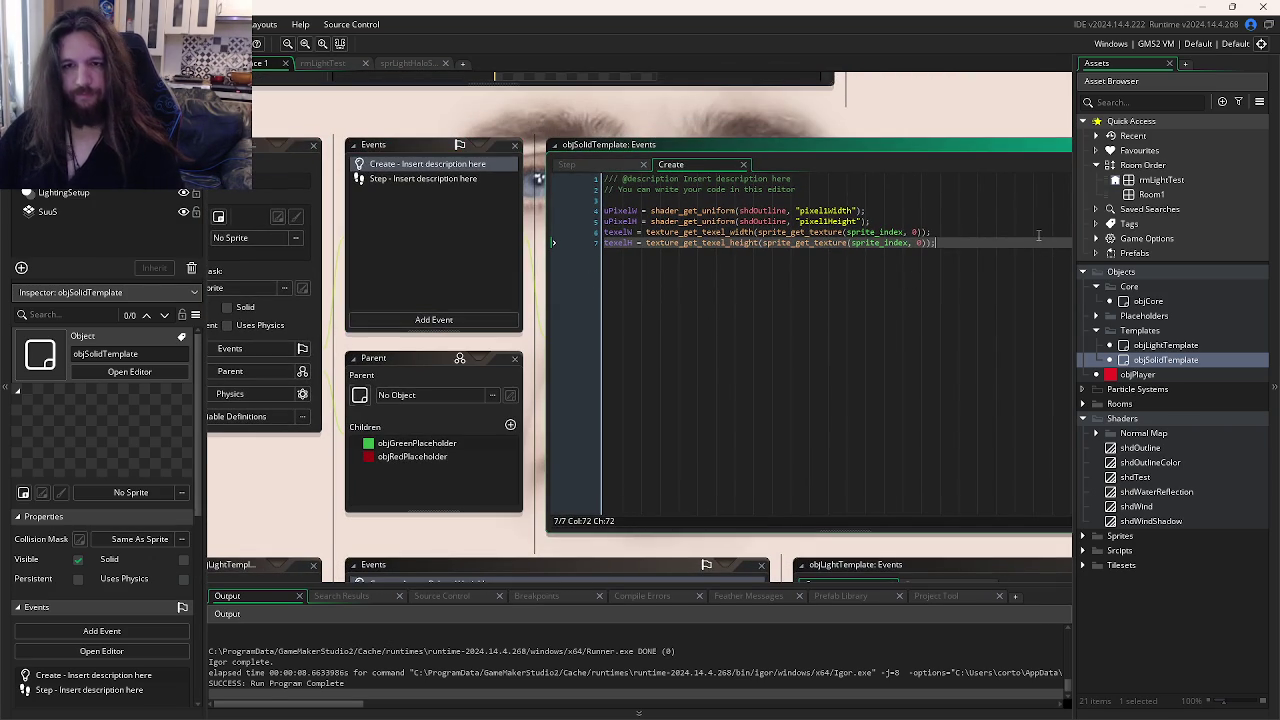
pyautogui.press('Return')
pyautogui.press('Return')
pyautogui.write('outline')
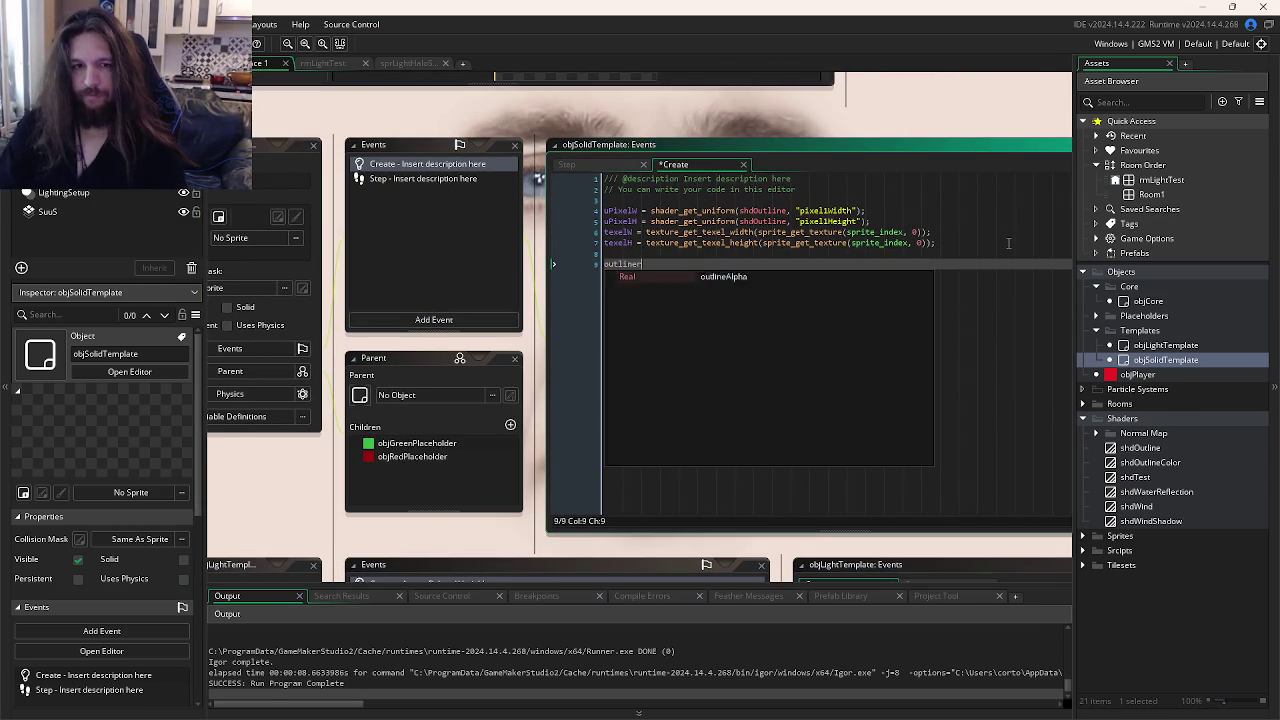
pyautogui.write('Alpha = 0;')
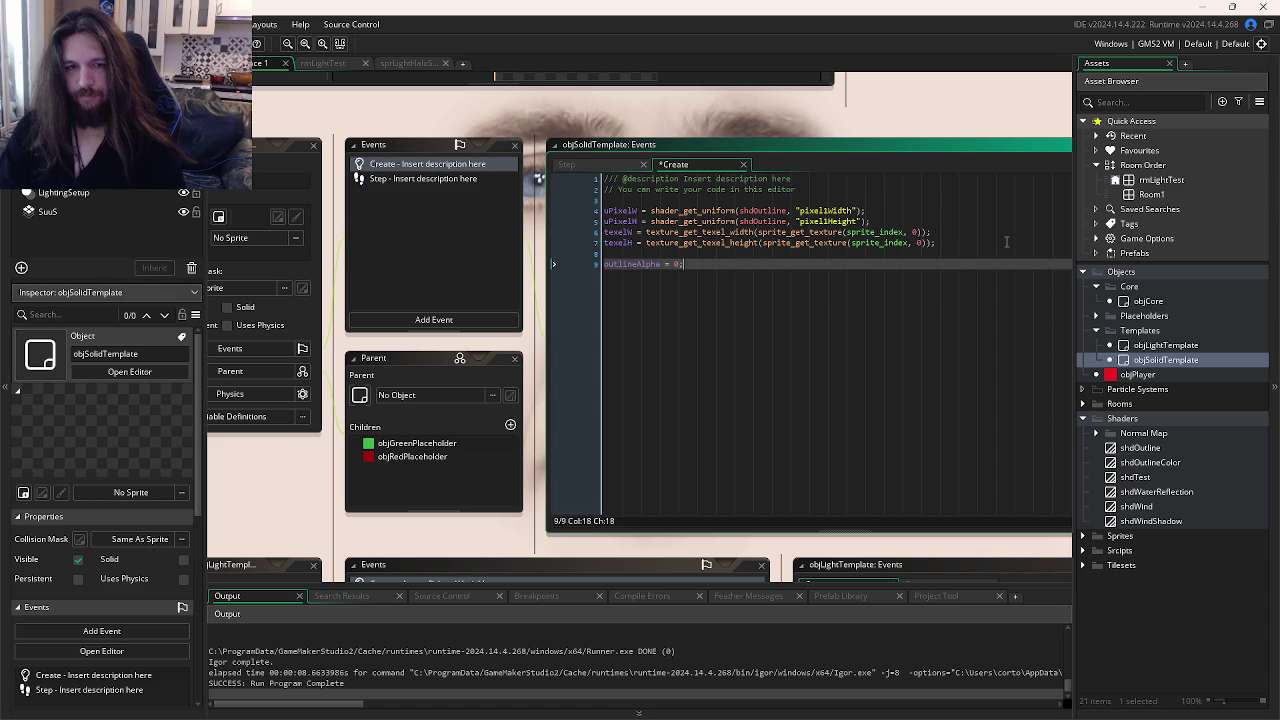
pyautogui.press('Return')
pyautogui.write('setOutline ')
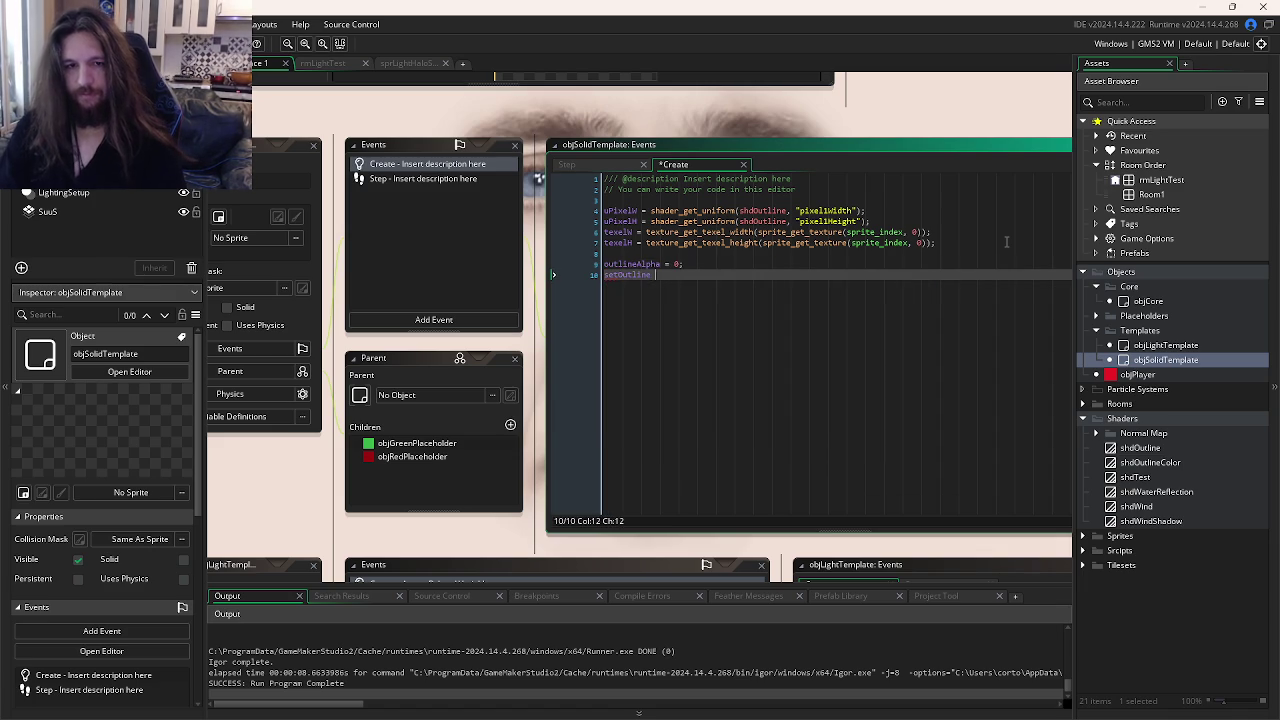
pyautogui.write('= false;')
pyautogui.hotkey('ctrl', 's')
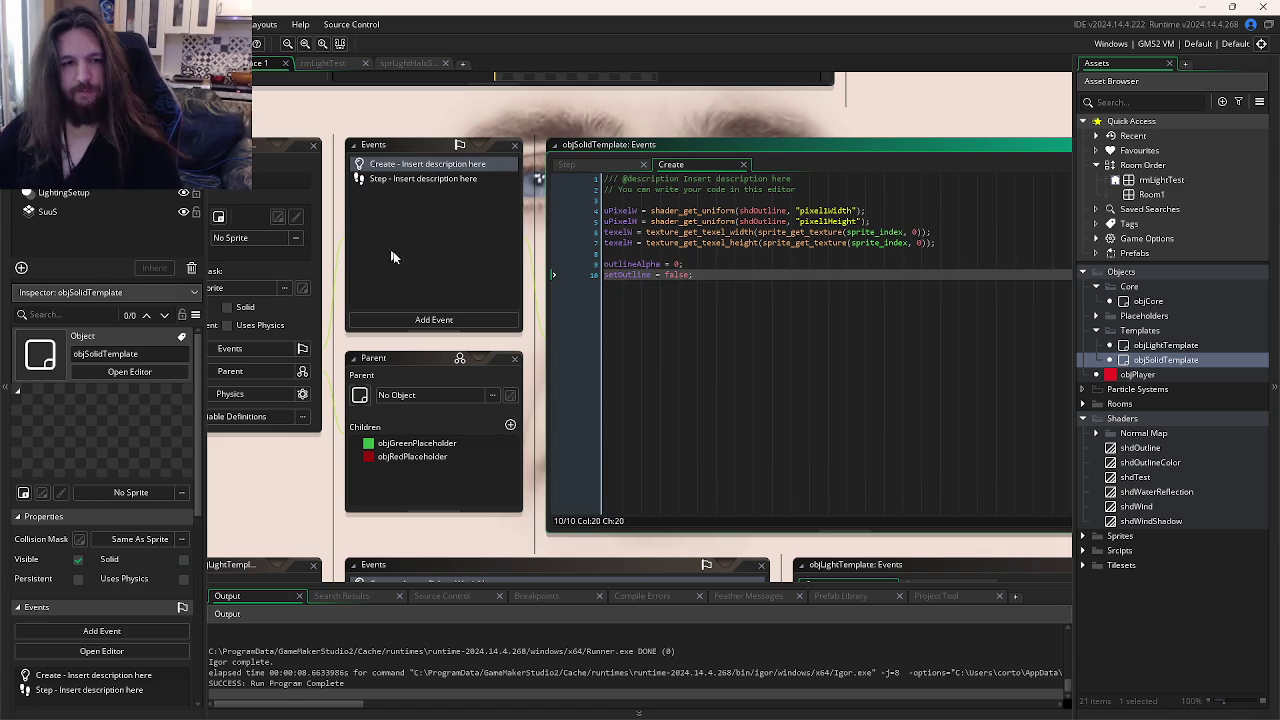
pyautogui.click(432, 321)
# Step: Add a Draw event to objSolidTemplate and begin an if(setOutline){ block
pyautogui.moveTo(458, 409)
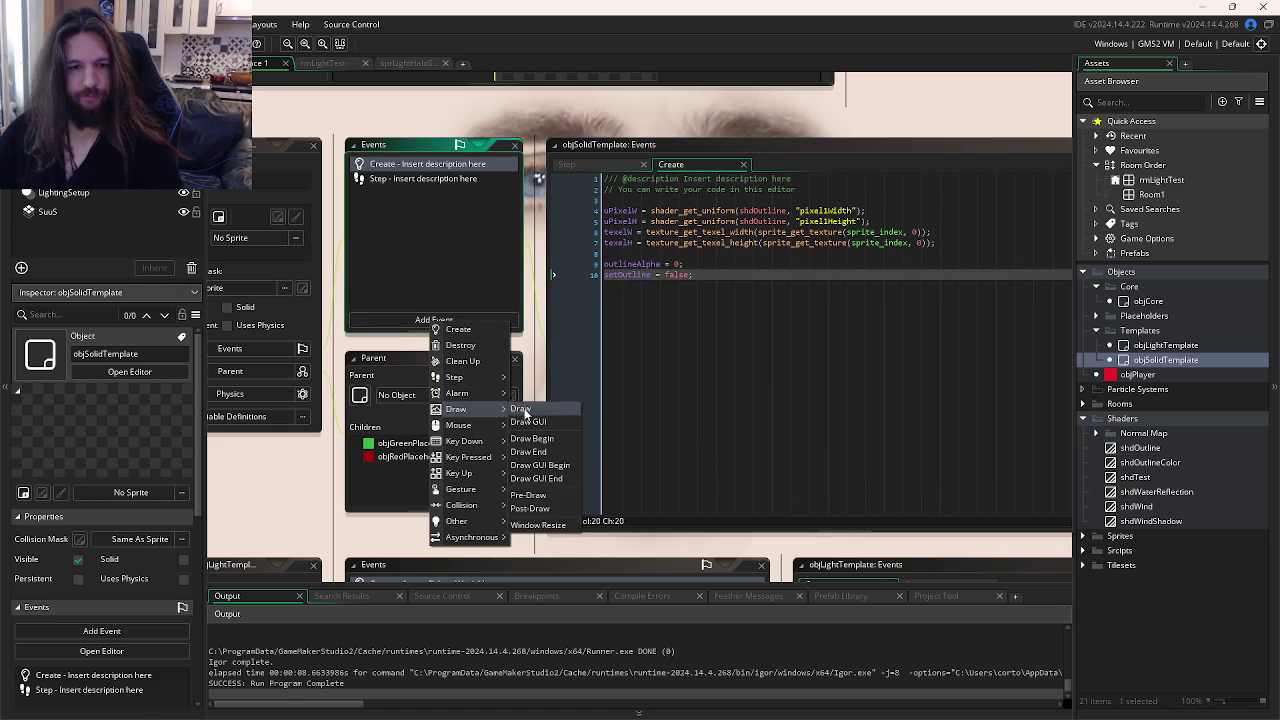
pyautogui.click(525, 409)
pyautogui.press('Return')
pyautogui.write('i')
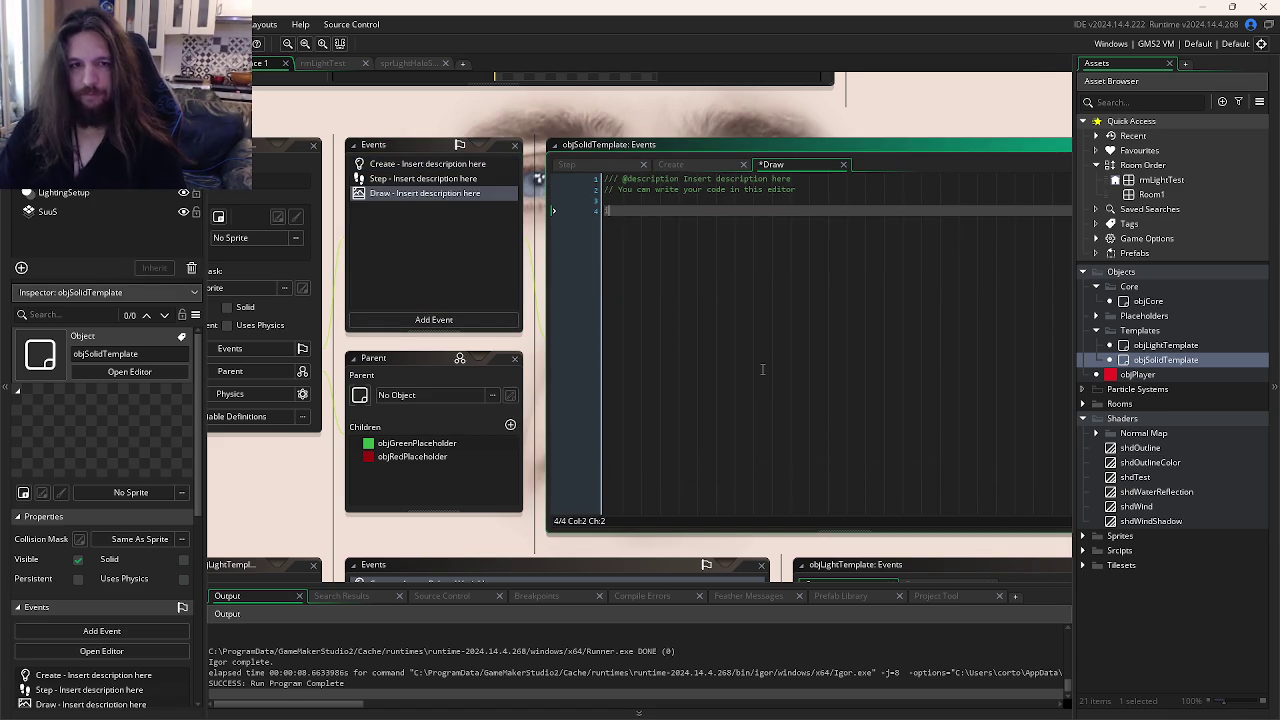
pyautogui.write('f(setOutline){')
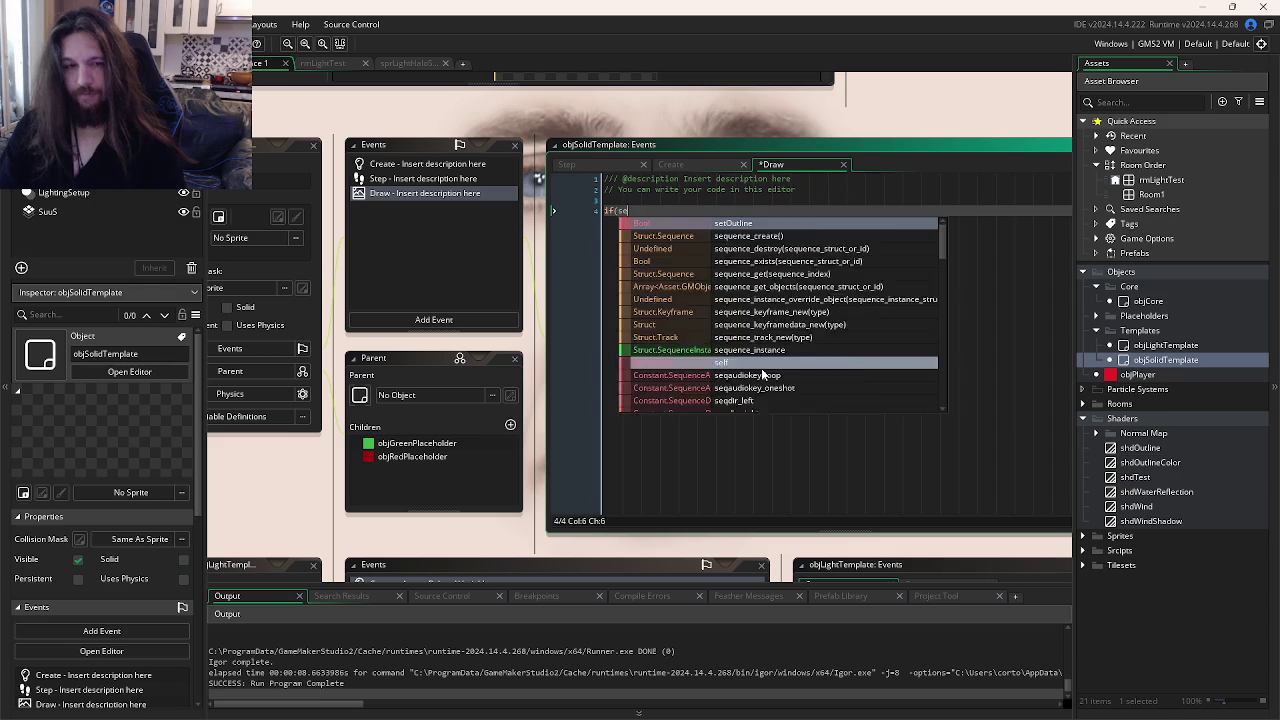
pyautogui.press('Return')
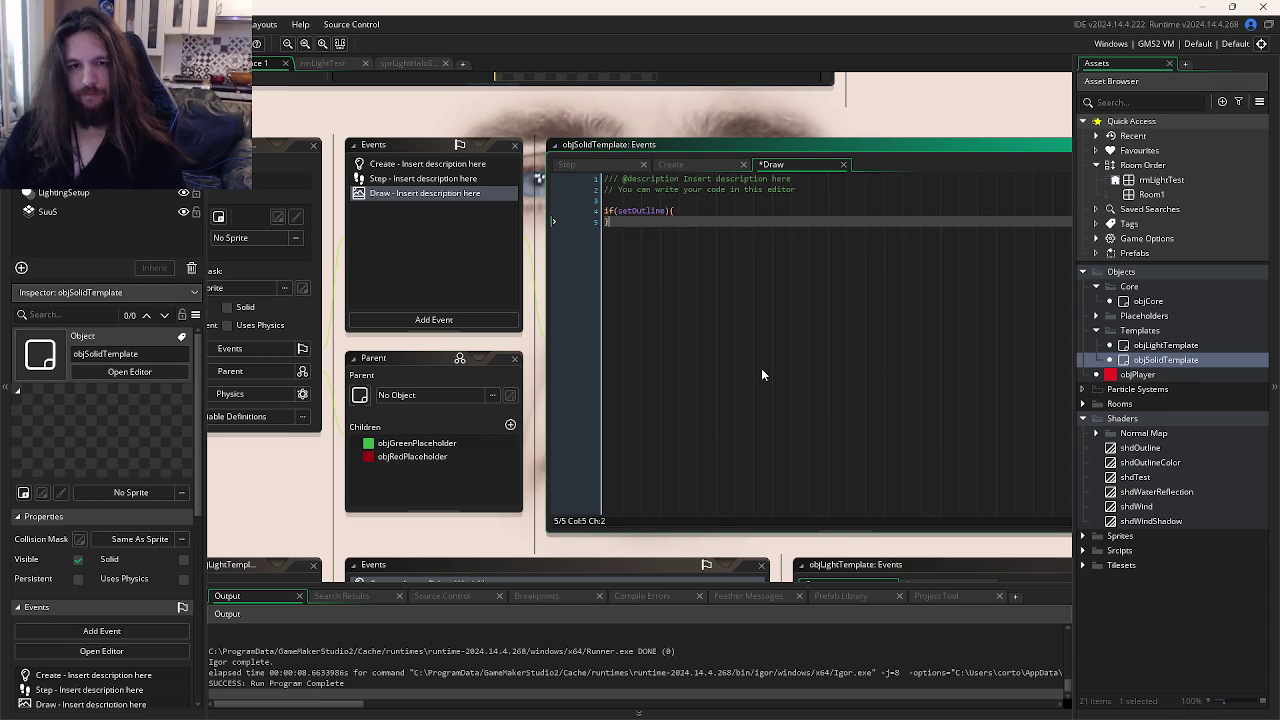
# Step: Set outlineAlpha to 1 in objCore's Key Down - Space code, then paste code into the Draw event
pyautogui.hotkey('ctrl', 'Tab')
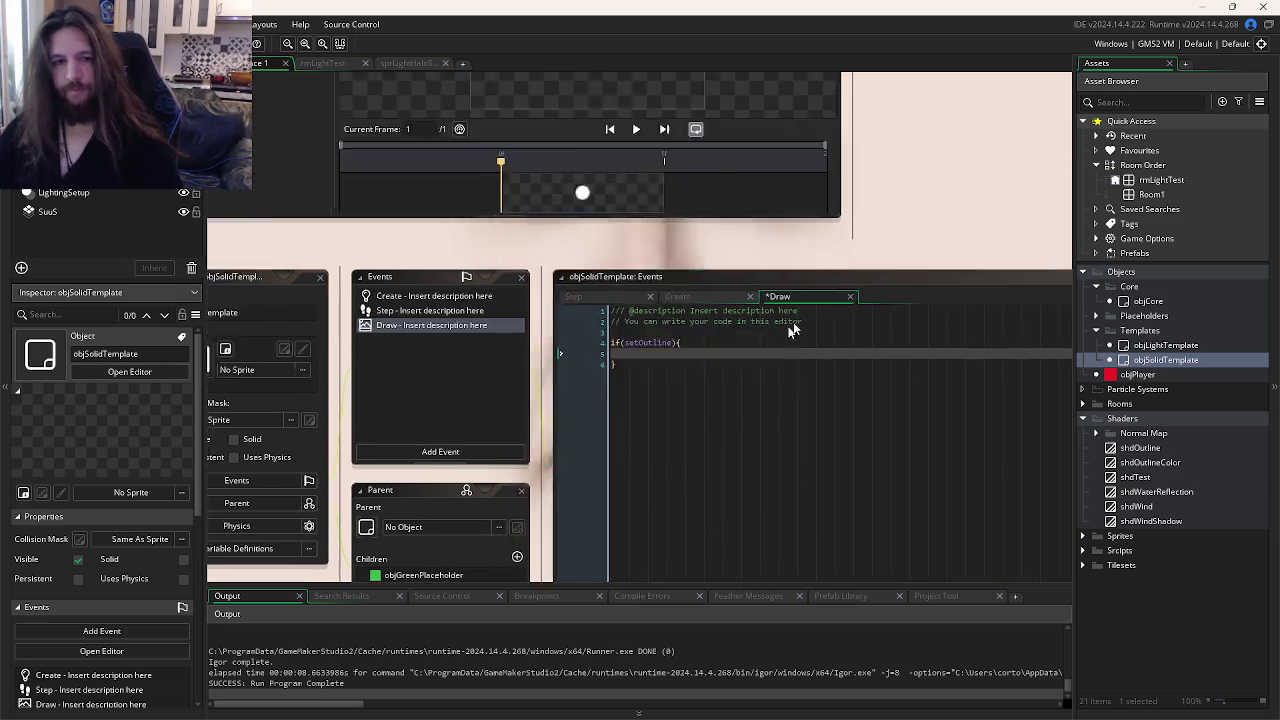
pyautogui.click(727, 224)
pyautogui.write('1;')
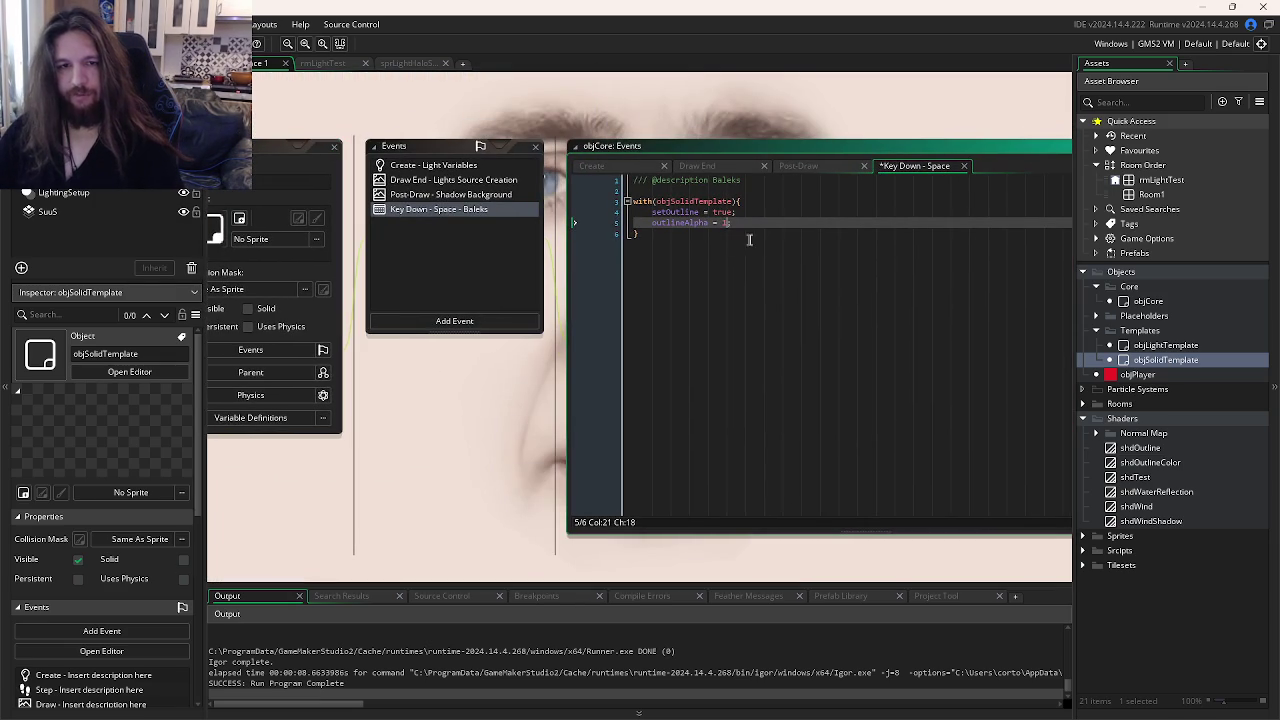
pyautogui.hotkey('ctrl', 'Tab')
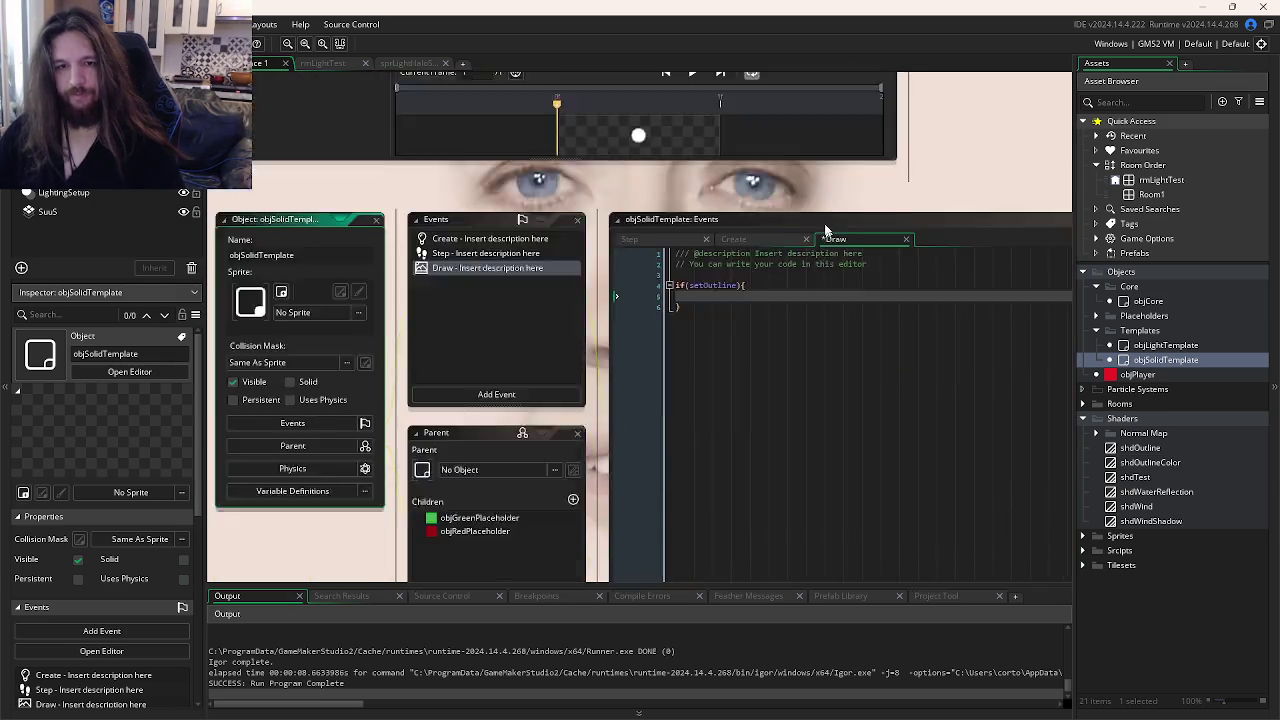
pyautogui.hotkey('ctrl', 'v')
# Step: In objSolidTemplate's Create event, move the setOutline line above outlineAlpha
pyautogui.click(736, 147)
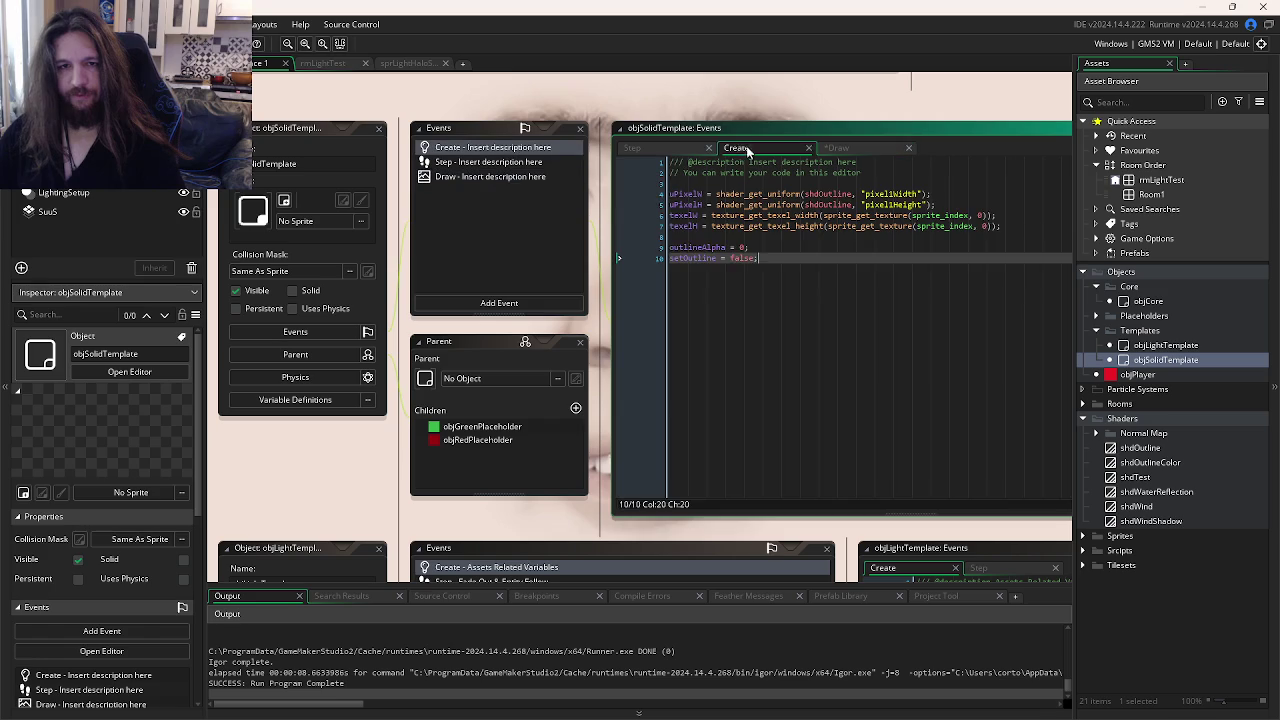
pyautogui.hotkey('ctrl', 'x')
pyautogui.press('Up')
pyautogui.hotkey('ctrl', 'v')
pyautogui.press('End')
# Step: Review objSolidTemplate's Draw, Step and Create code, then bring objCore's Key Down - Space code into view
pyautogui.click(836, 147)
pyautogui.click(918, 236)
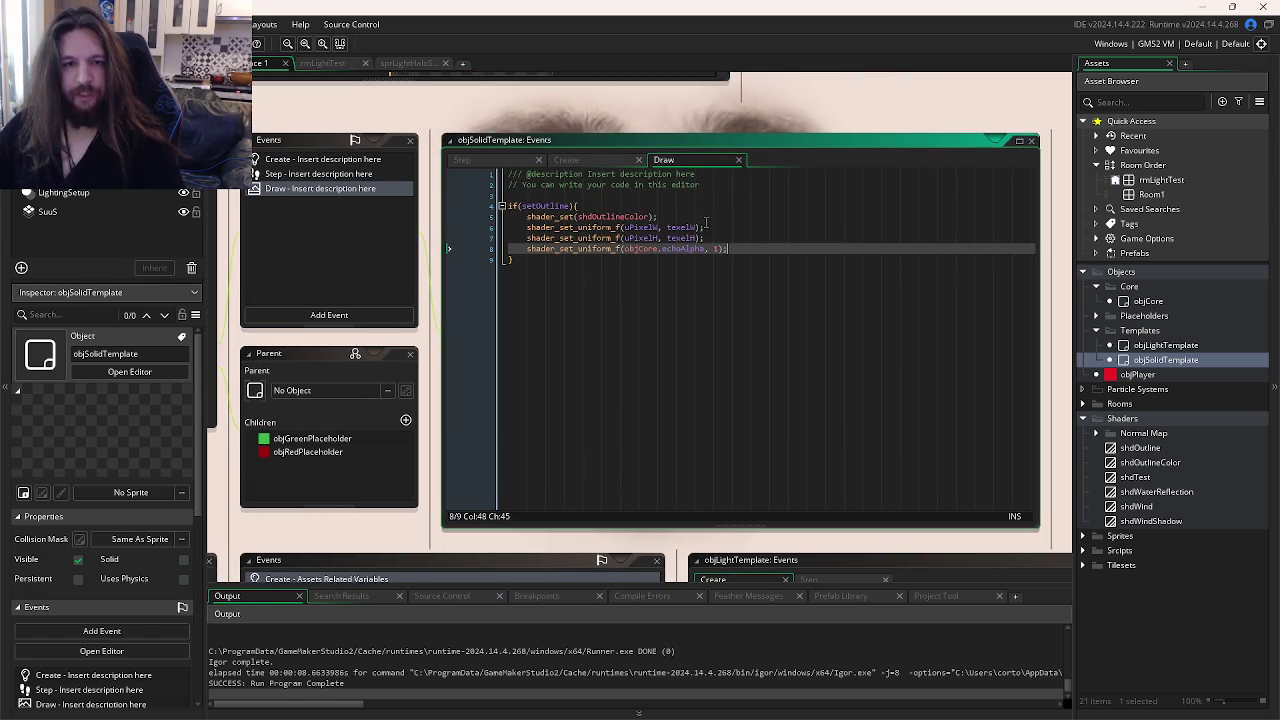
pyautogui.click(578, 160)
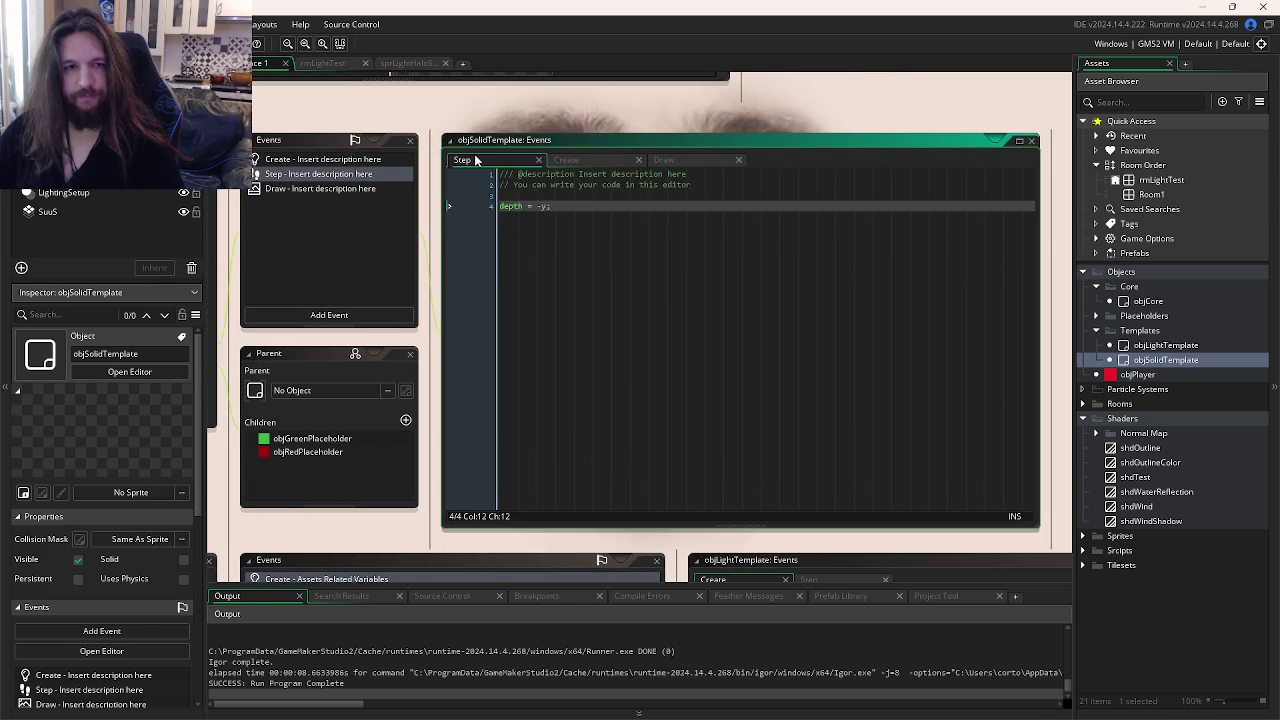
pyautogui.click(693, 228)
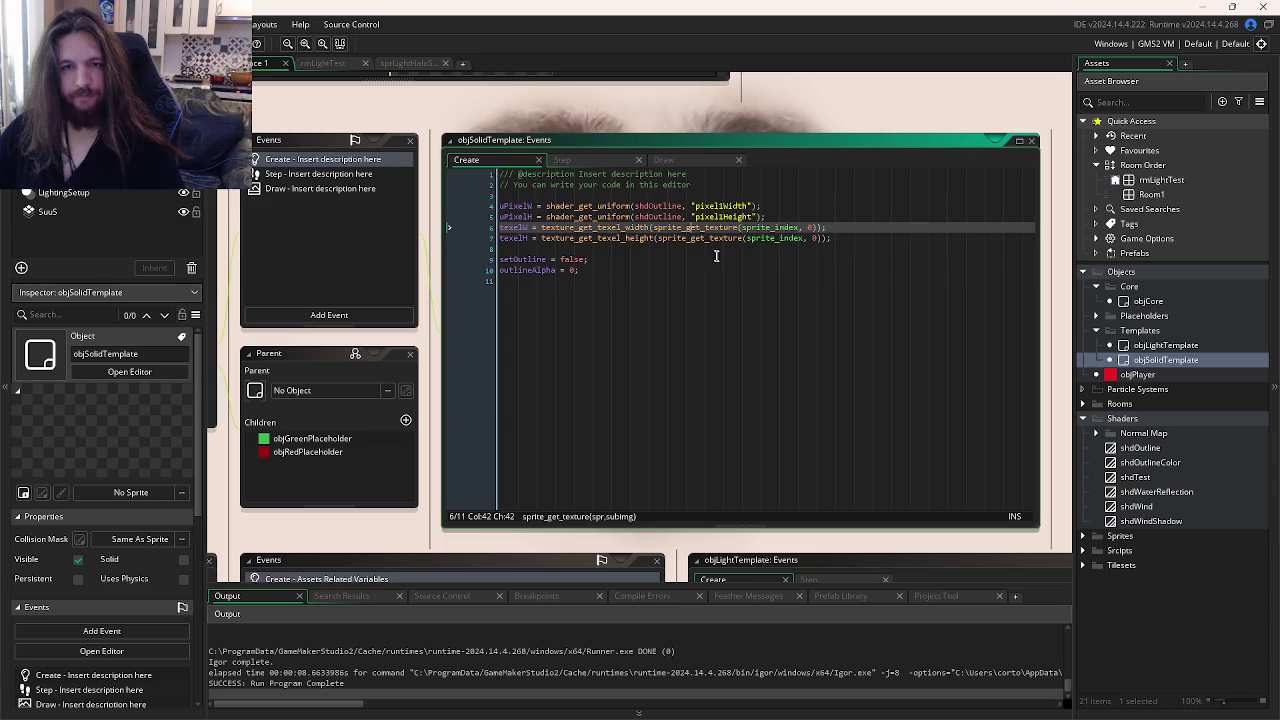
pyautogui.click(726, 281)
pyautogui.moveTo(725, 278); pyautogui.dragTo(816, 411)
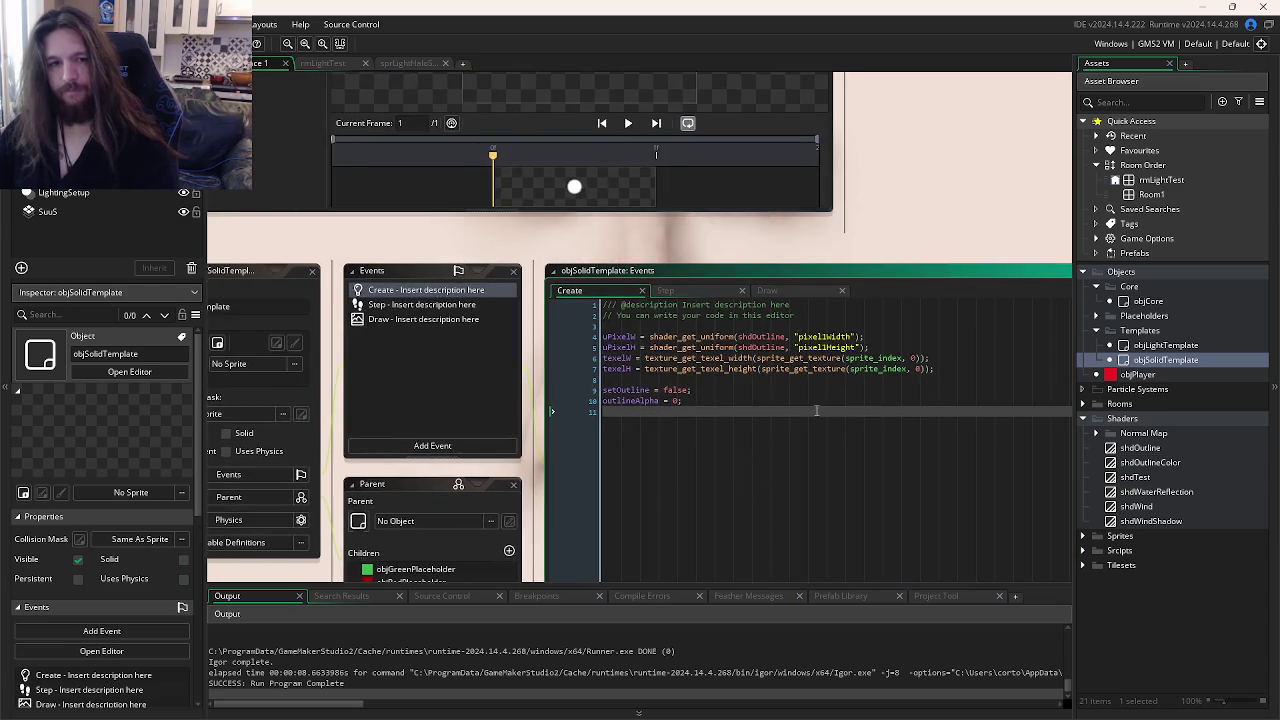
pyautogui.moveTo(845, 221); pyautogui.dragTo(737, 523)
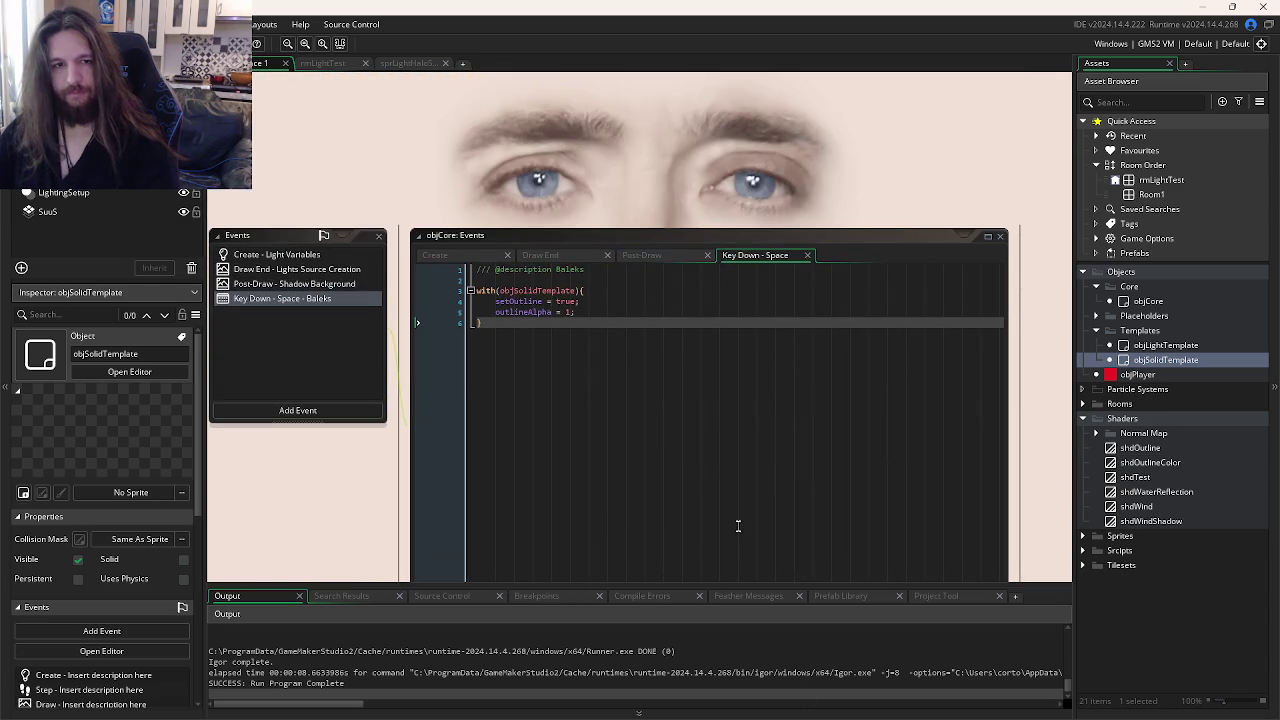
# Step: Run the game, turn on circle outlines with Space, move the player, then close it and return to objSolidTemplate
pyautogui.press('F5')
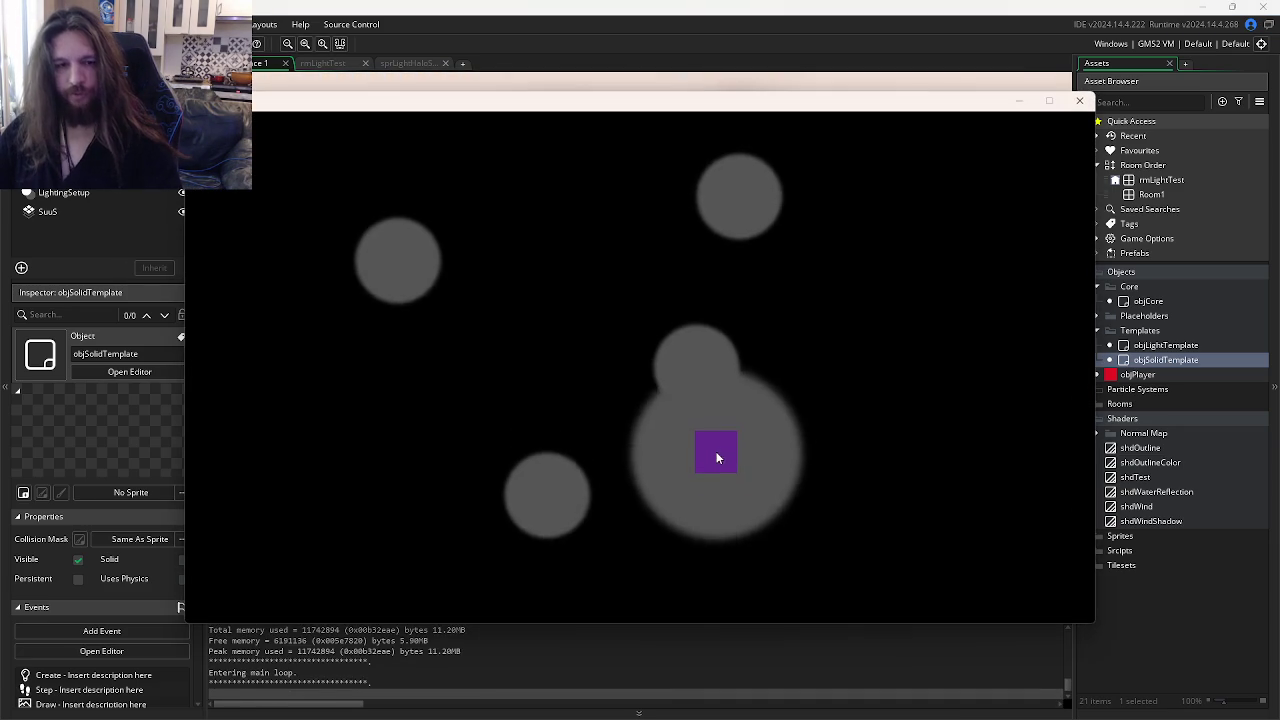
pyautogui.press('space')
pyautogui.moveTo(716, 447)
pyautogui.mouseDown()
pyautogui.moveTo(516, 360)
pyautogui.moveTo(414, 414)
pyautogui.moveTo(506, 311)
pyautogui.moveTo(657, 290)
pyautogui.mouseUp()
pyautogui.click(1079, 100)
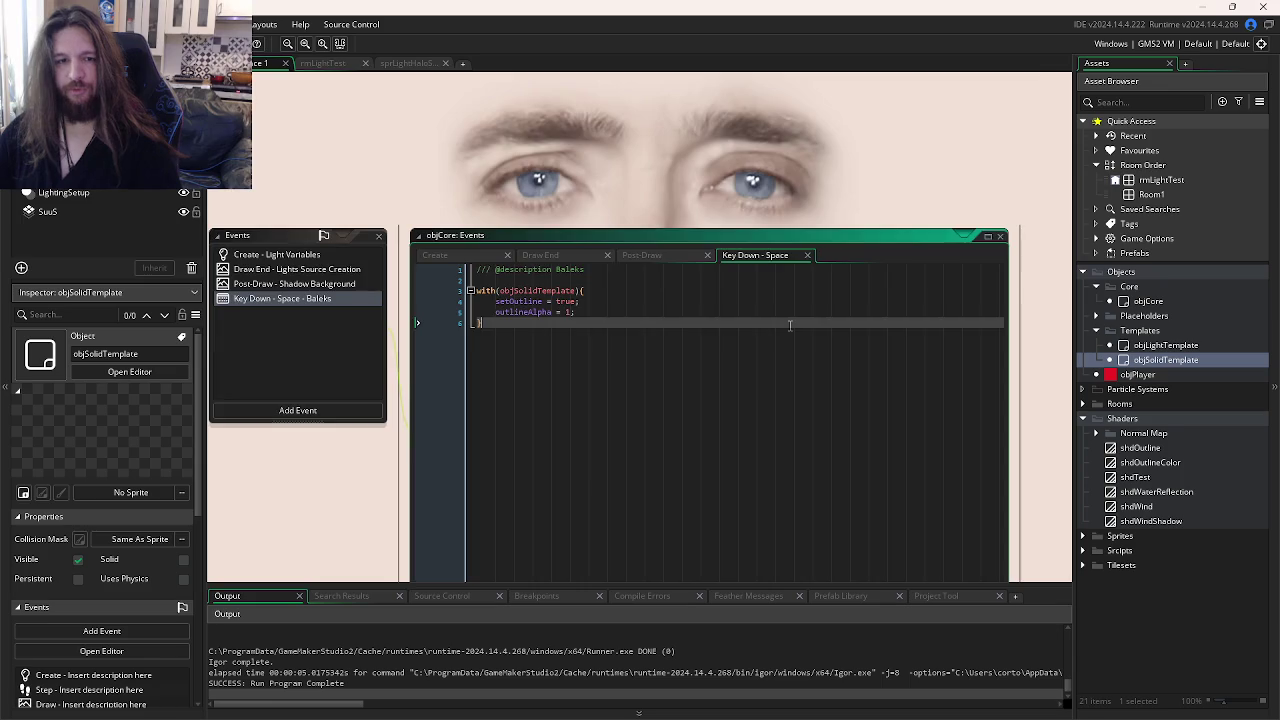
pyautogui.scroll(-5, 785, 350)
pyautogui.scroll(-3, 785, 350)
pyautogui.hotkey('ctrl', 'Tab')
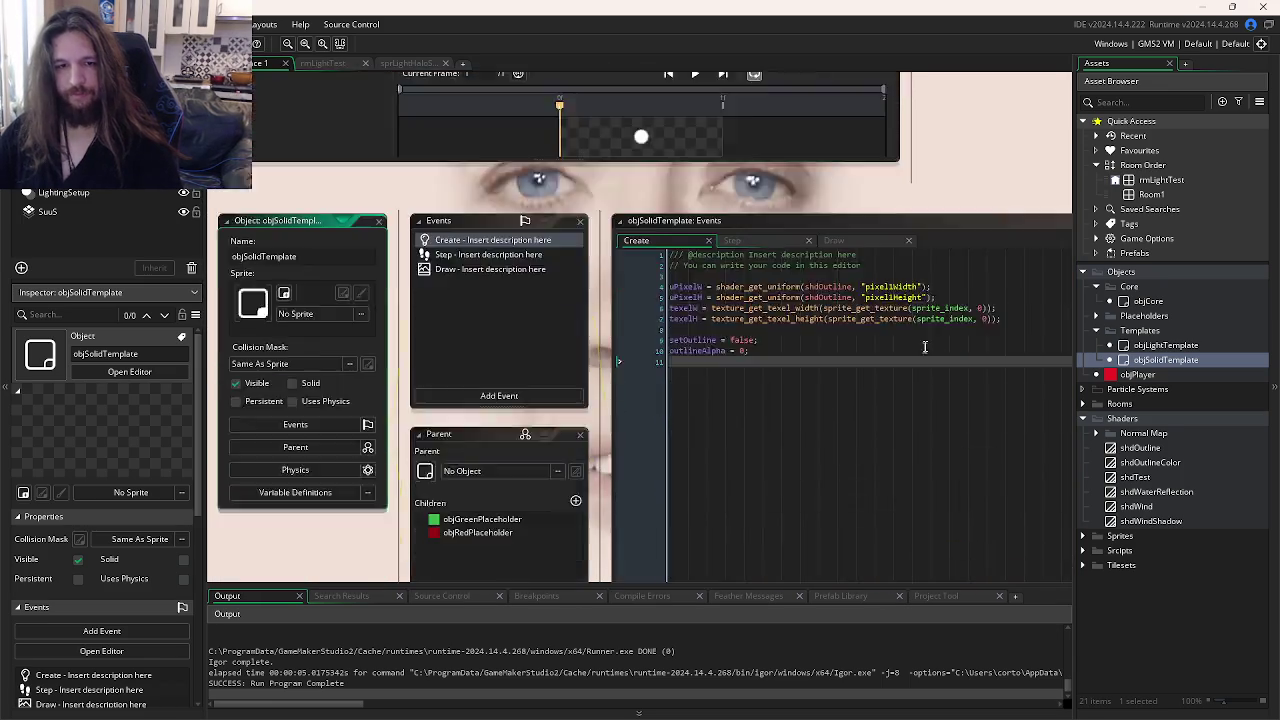
# Step: Add draw_self(); at the top of objSolidTemplate's Draw code and test-run the game
pyautogui.click(722, 191)
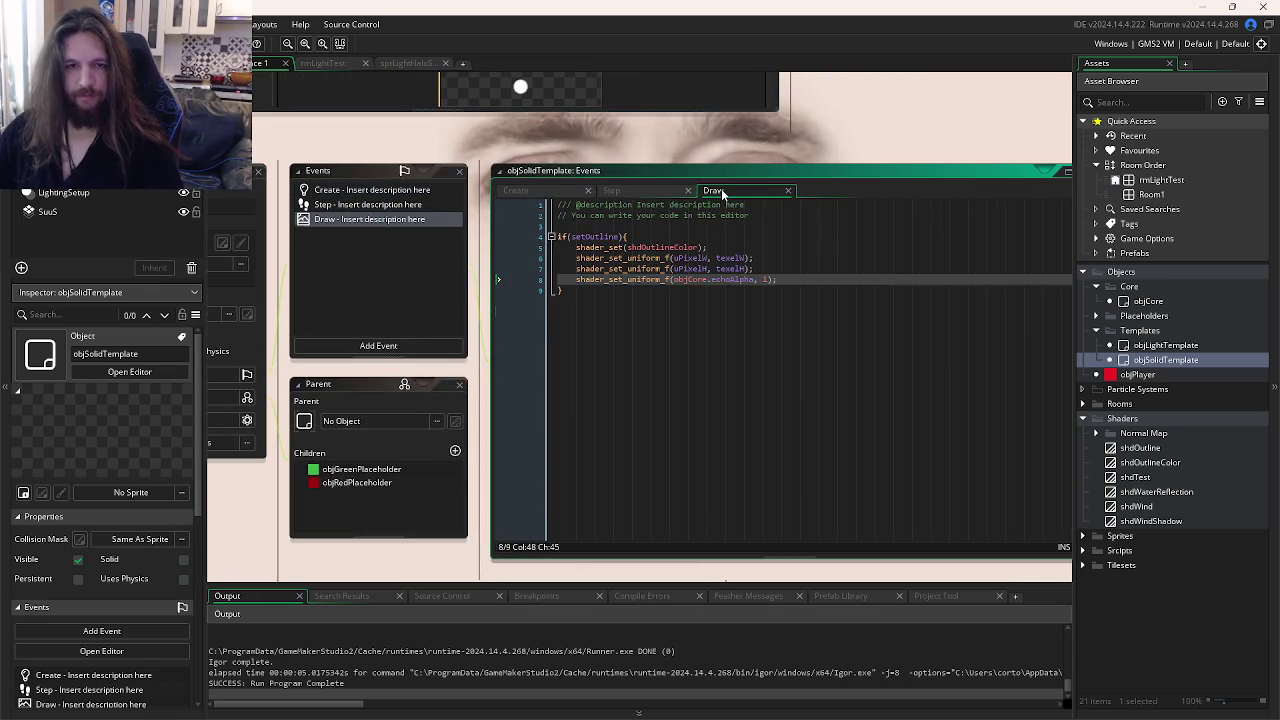
pyautogui.click(640, 230)
pyautogui.press('Return')
pyautogui.press('Return')
pyautogui.write('draw_')
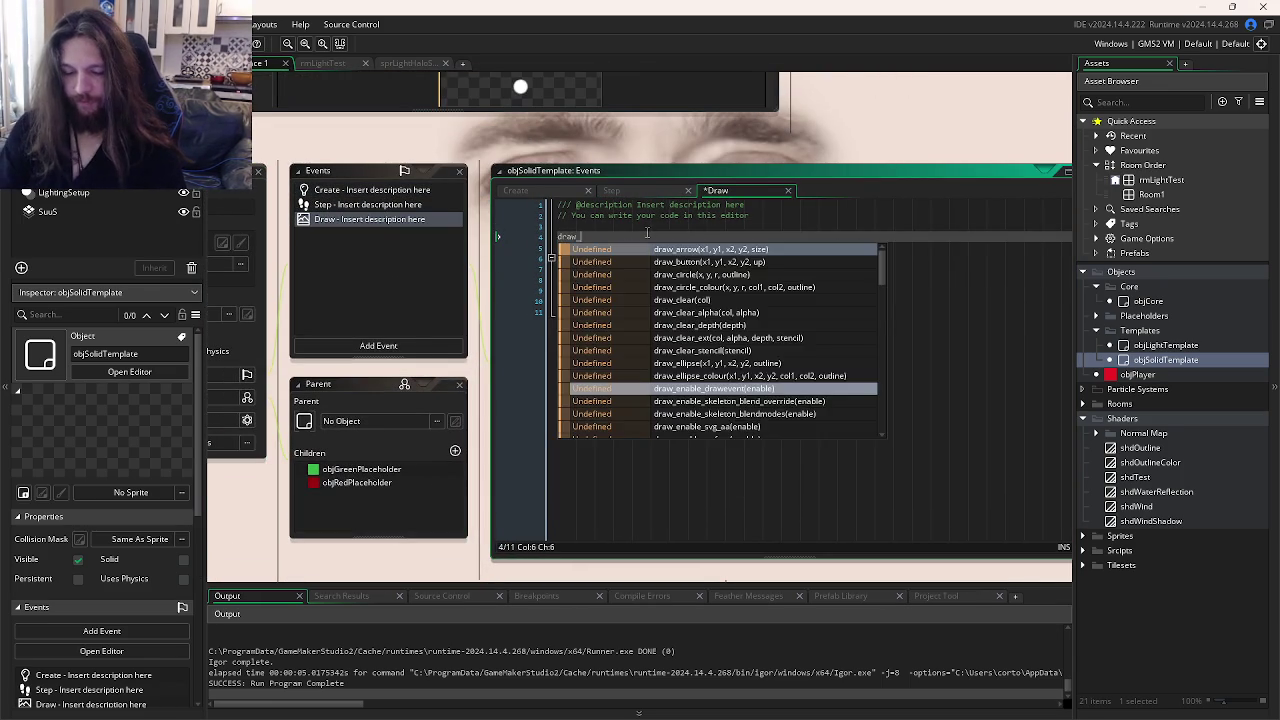
pyautogui.write('self();')
pyautogui.press('F5')
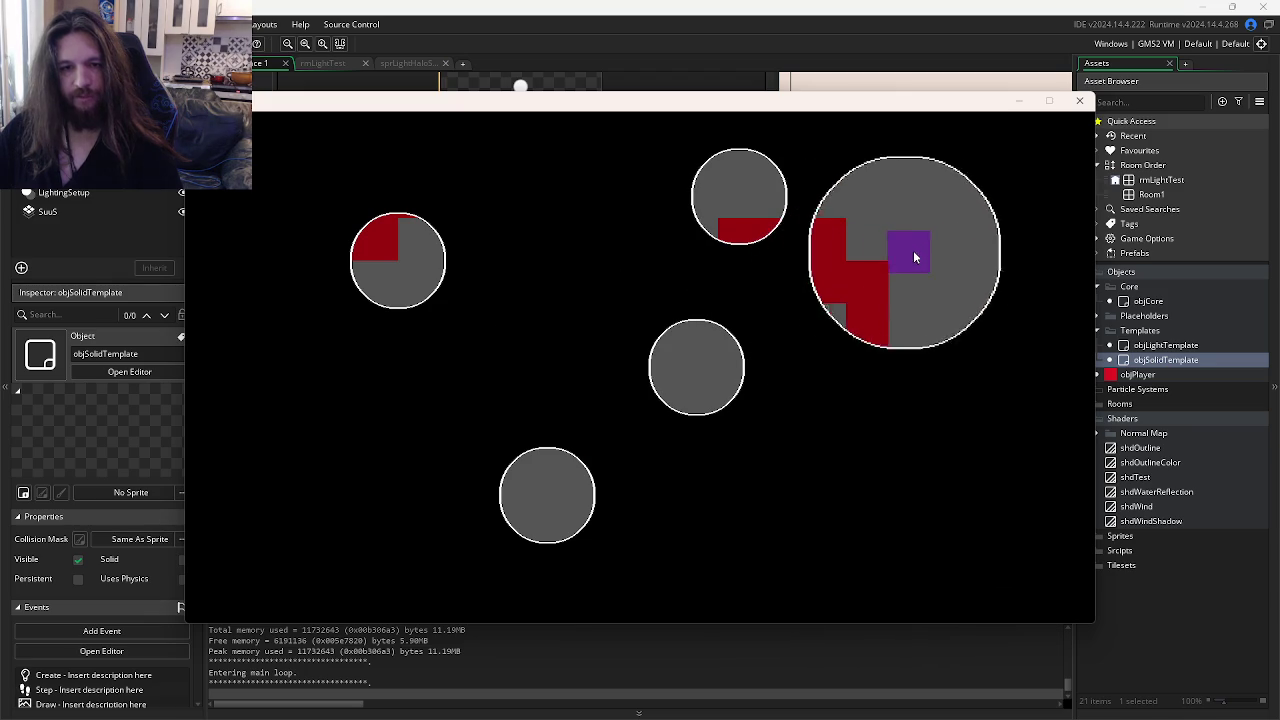
pyautogui.click(1079, 102)
# Step: Bring the Draw code editor fully into view and run the game again to check the outlines
pyautogui.moveTo(880, 322); pyautogui.dragTo(778, 320)
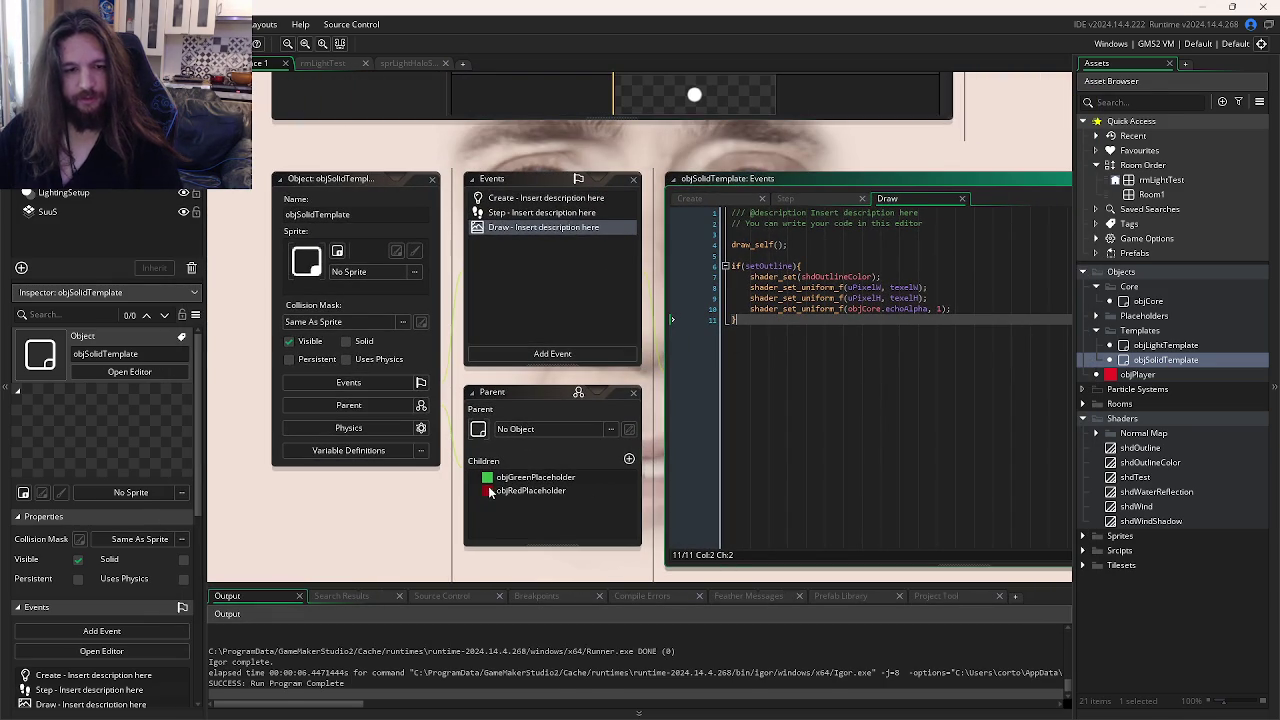
pyautogui.moveTo(906, 333); pyautogui.dragTo(797, 337)
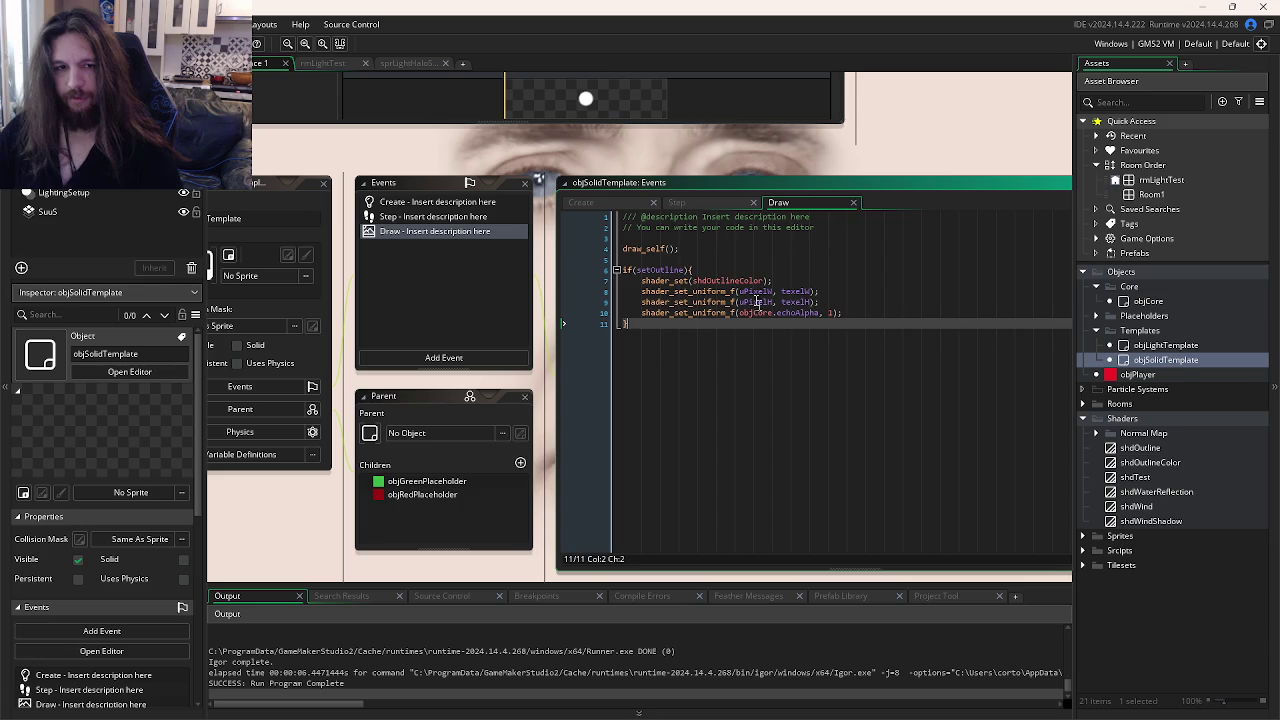
pyautogui.press('F5')
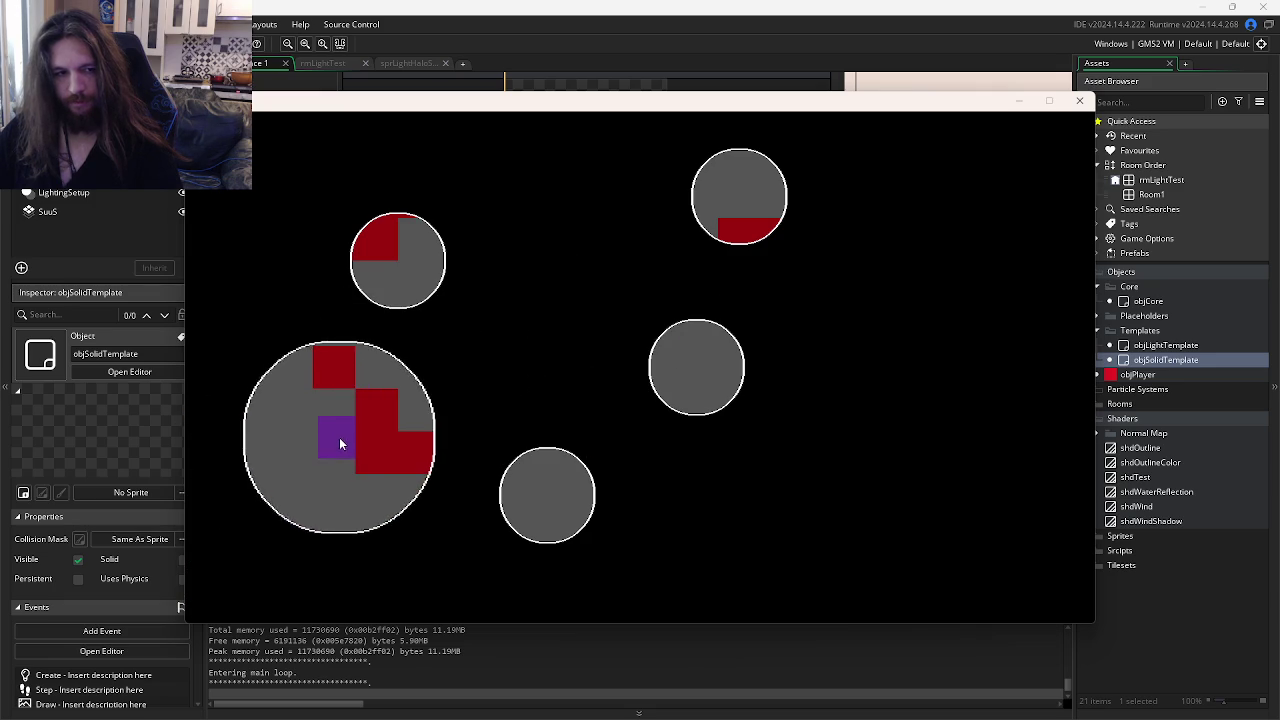
pyautogui.click(1080, 101)
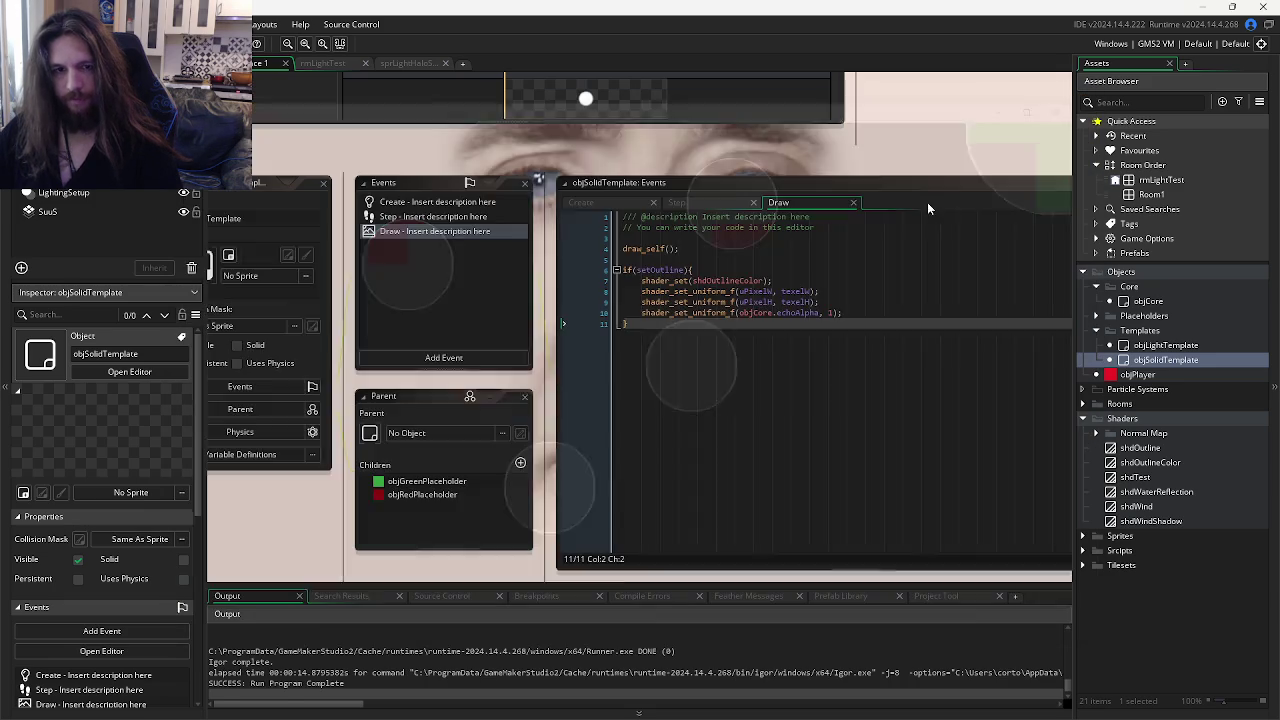
# Step: Open the shdOutlineColor fragment shader code from the open editors list
pyautogui.hotkey('ctrl', 'Tab')
pyautogui.hotkey('ctrl', 'Tab')
pyautogui.hotkey('ctrl', 'Tab')
pyautogui.hotkey('ctrl', 'Tab')
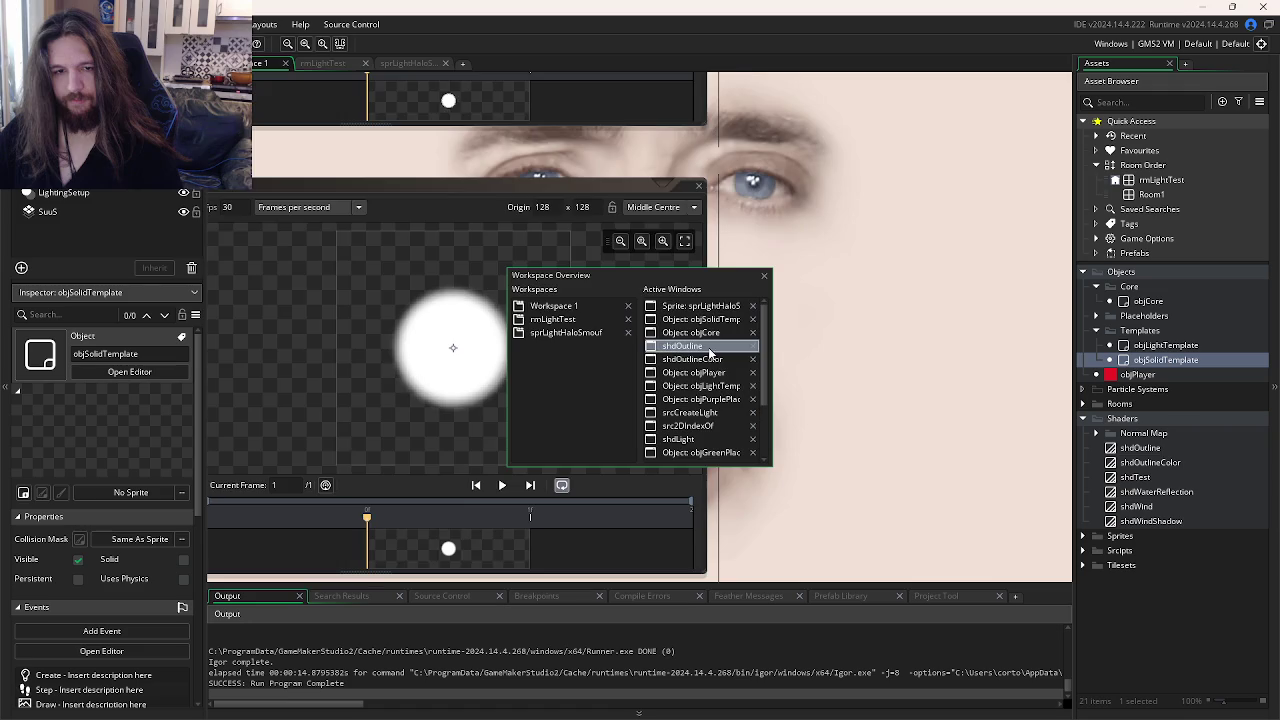
pyautogui.hotkey('ctrl', 'Tab')
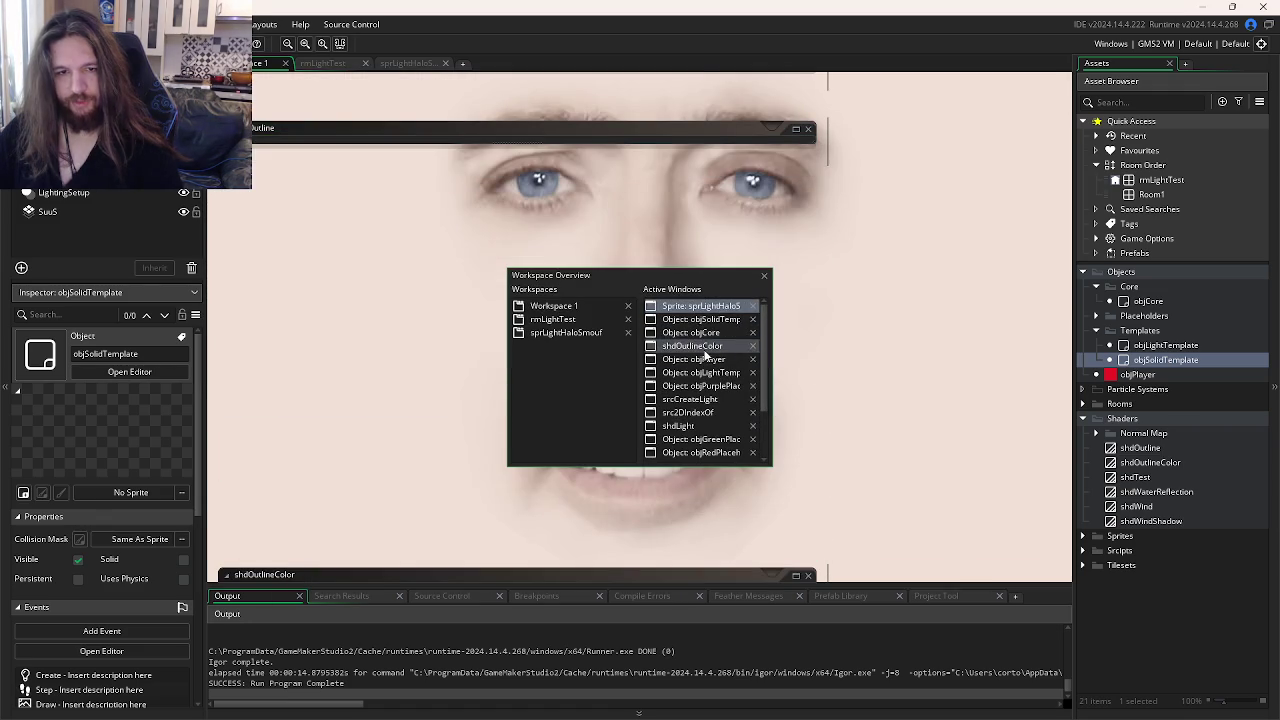
pyautogui.click(695, 345)
pyautogui.scroll(-1, 694, 291)
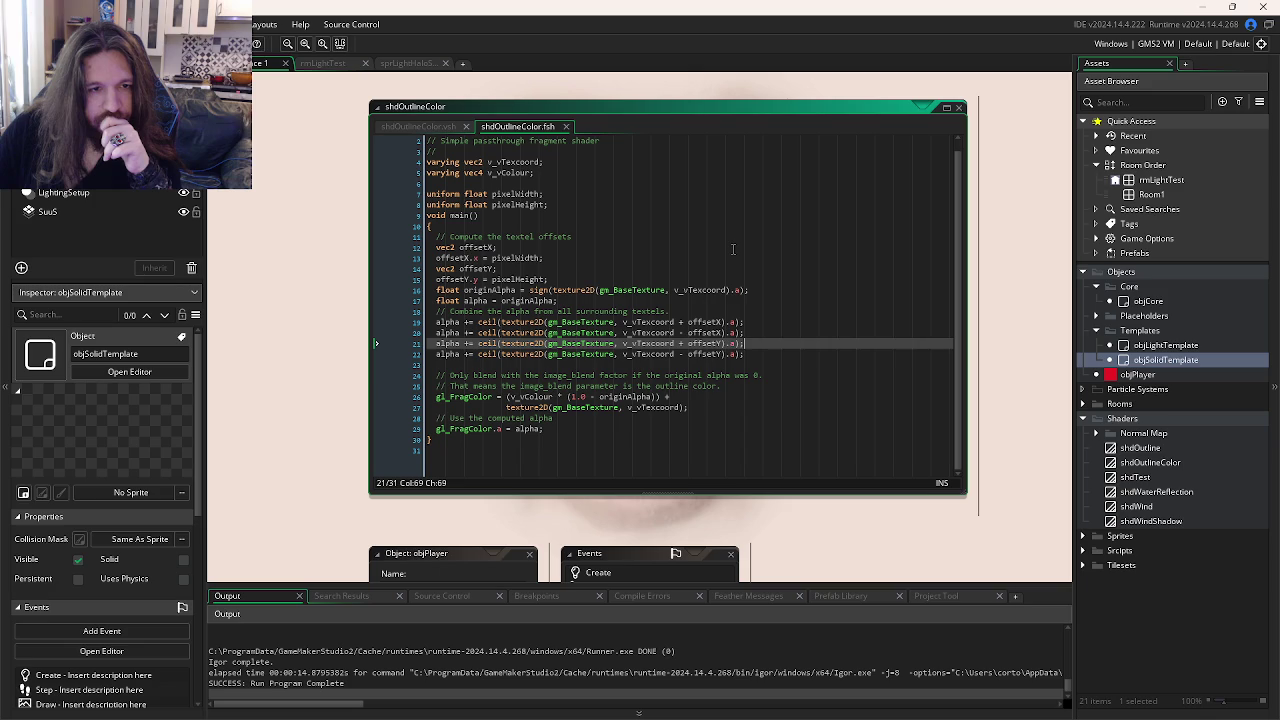
# Step: Read through the shader's offsetX declaration, alpha sampling and outline colour blend lines
pyautogui.click(733, 249)
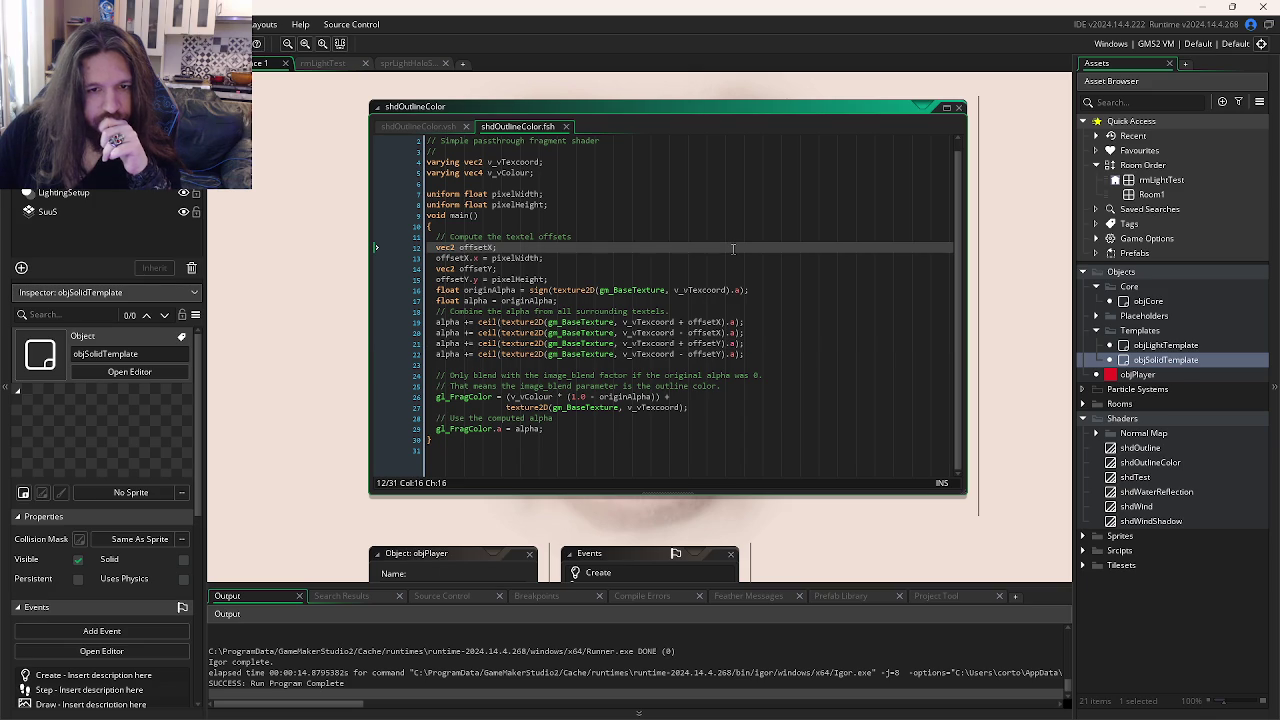
pyautogui.click(790, 335)
pyautogui.click(796, 355)
pyautogui.click(800, 386)
pyautogui.click(803, 407)
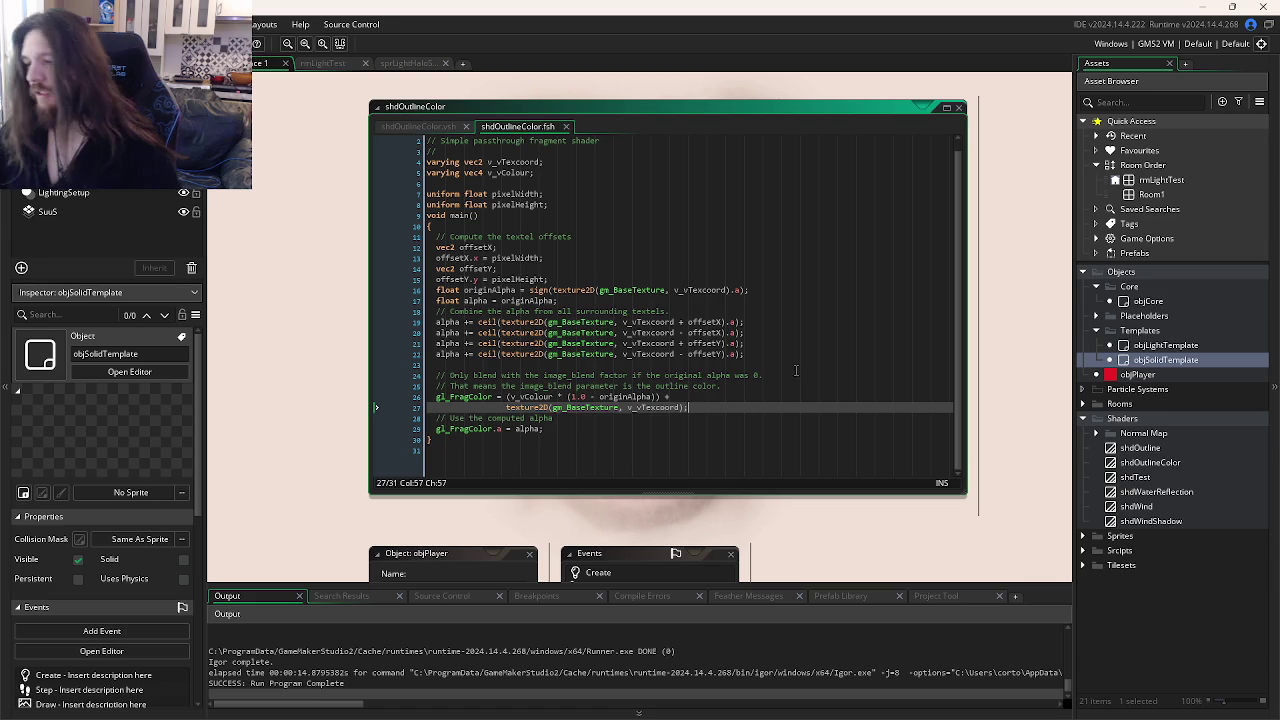
pyautogui.hotkey('ctrl', 'Tab')
pyautogui.hotkey('ctrl', 'Tab')
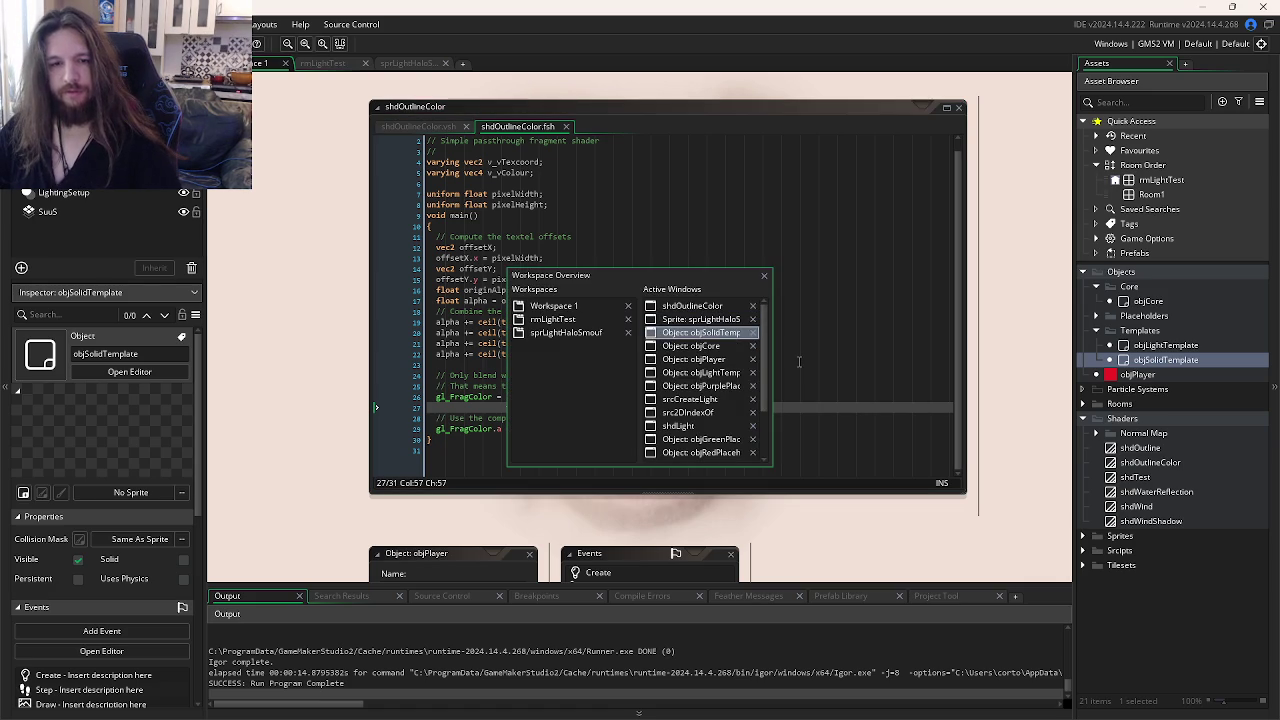
# Step: Switch back to objSolidTemplate's Draw code, glancing at objCore's Key Down - Space code on the way
pyautogui.click(702, 359)
pyautogui.hotkey('ctrl', 'Tab')
pyautogui.click(703, 346)
pyautogui.hotkey('ctrl', 'Tab')
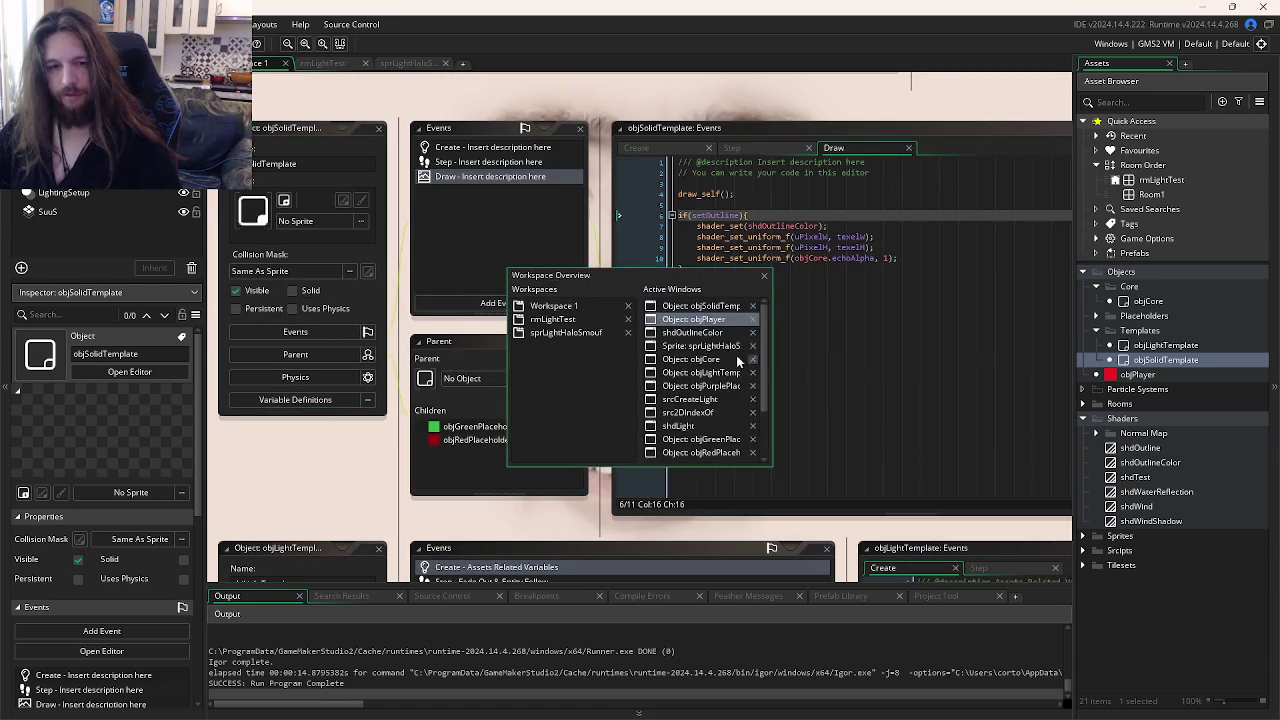
pyautogui.click(738, 340)
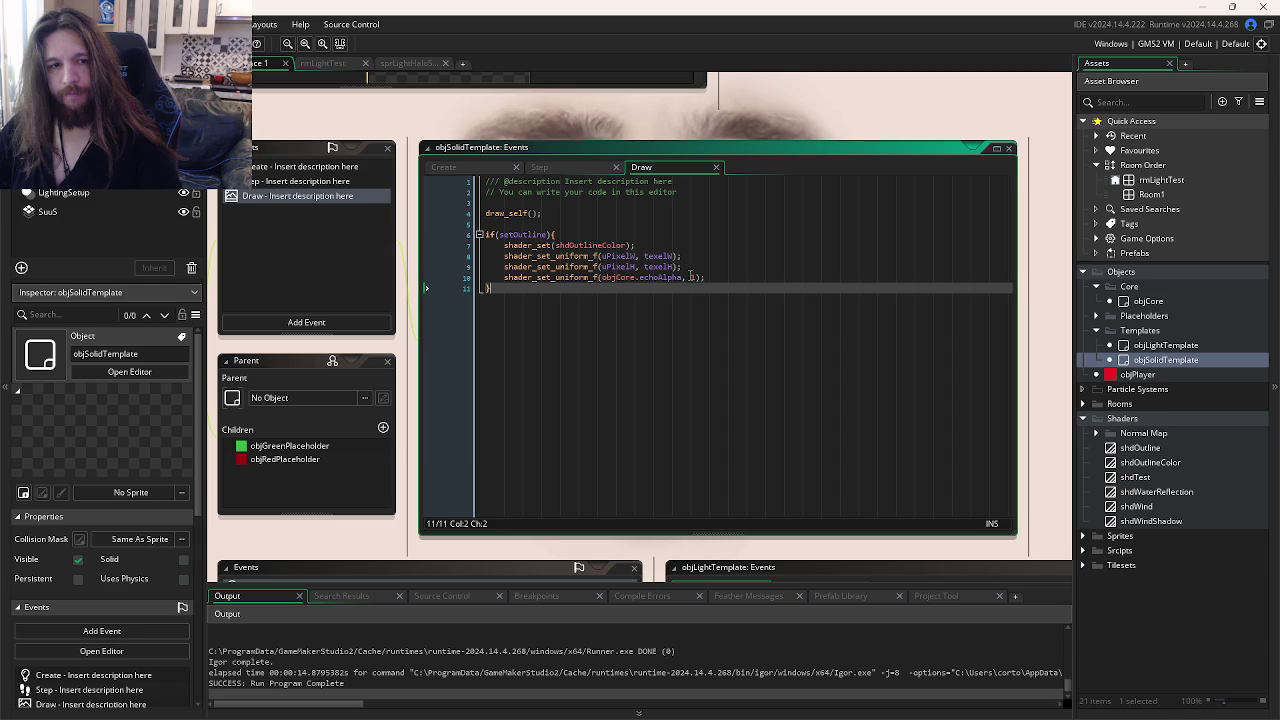
pyautogui.hotkey('ctrl', 'Tab')
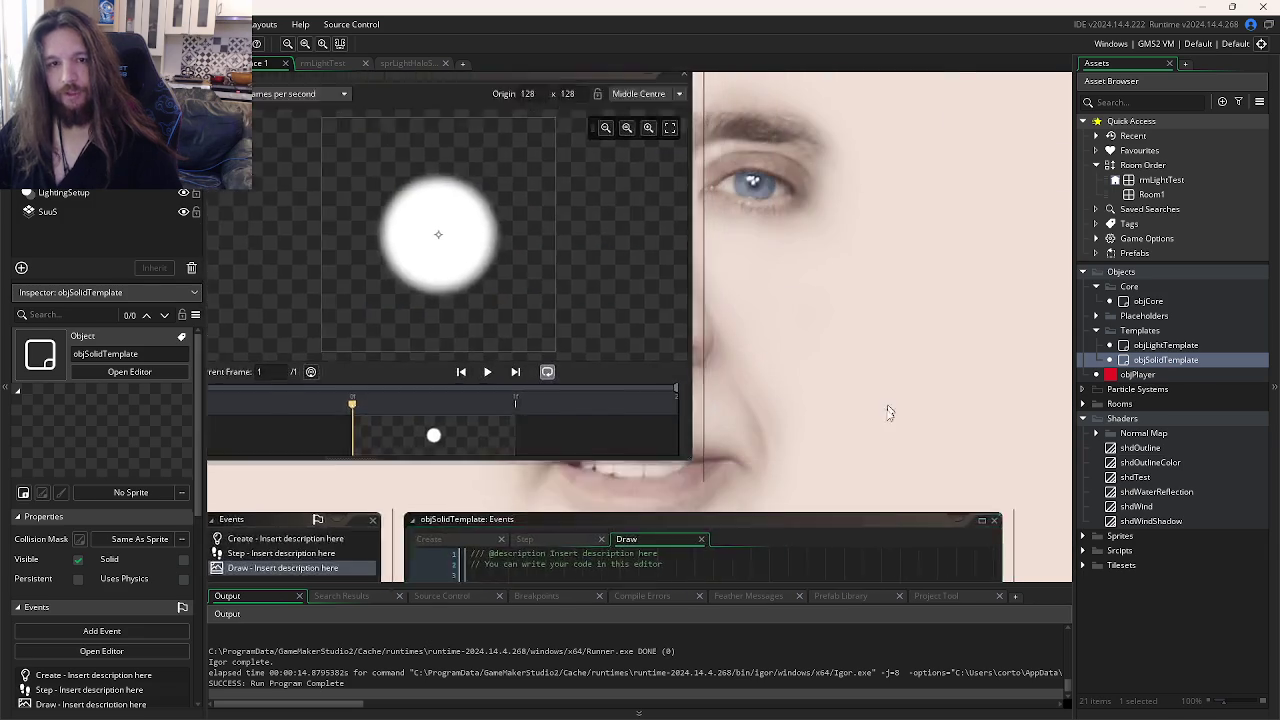
pyautogui.hotkey('ctrl', 'Tab')
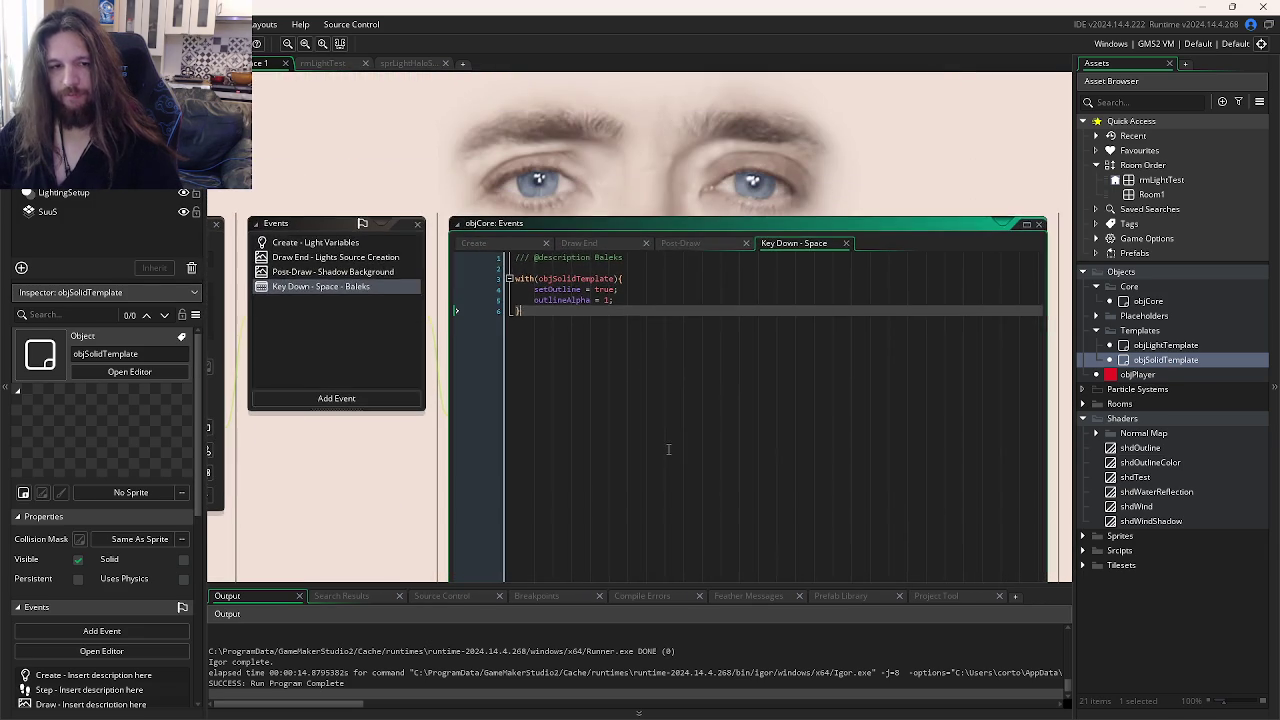
pyautogui.hotkey('ctrl', 'Tab')
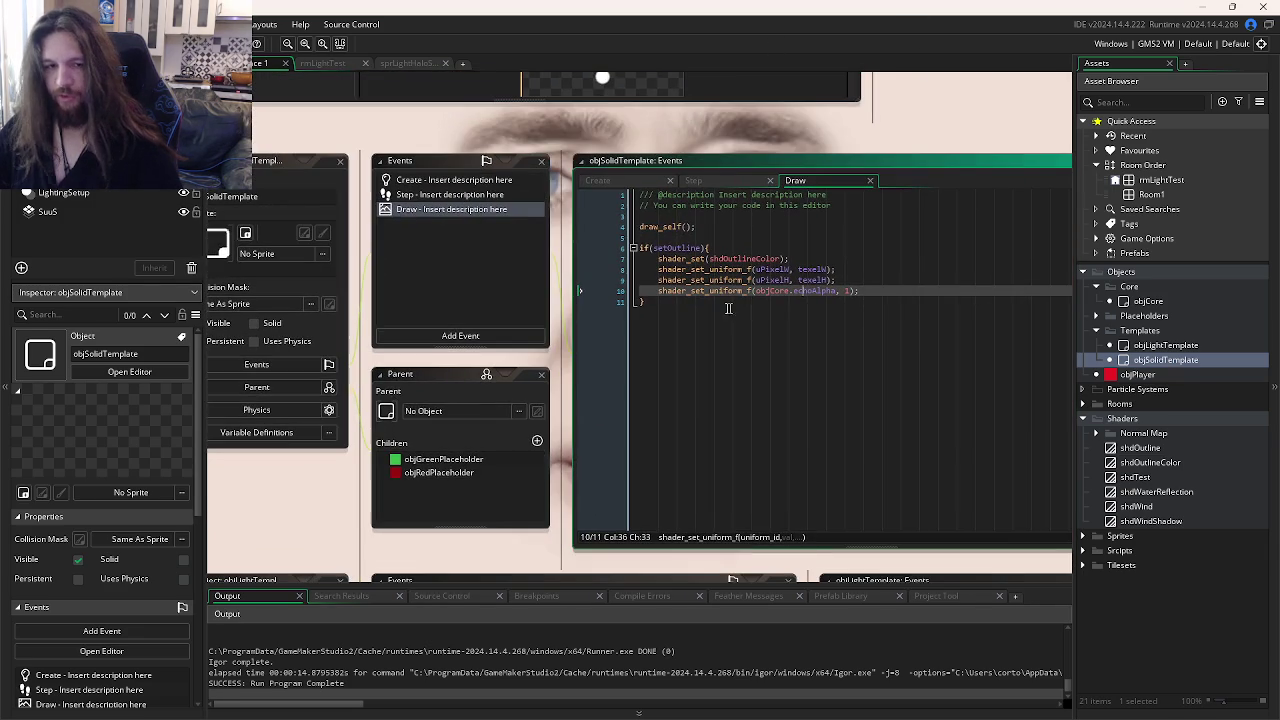
# Step: Run the game to check the white outlines, then close it
pyautogui.press('F5')
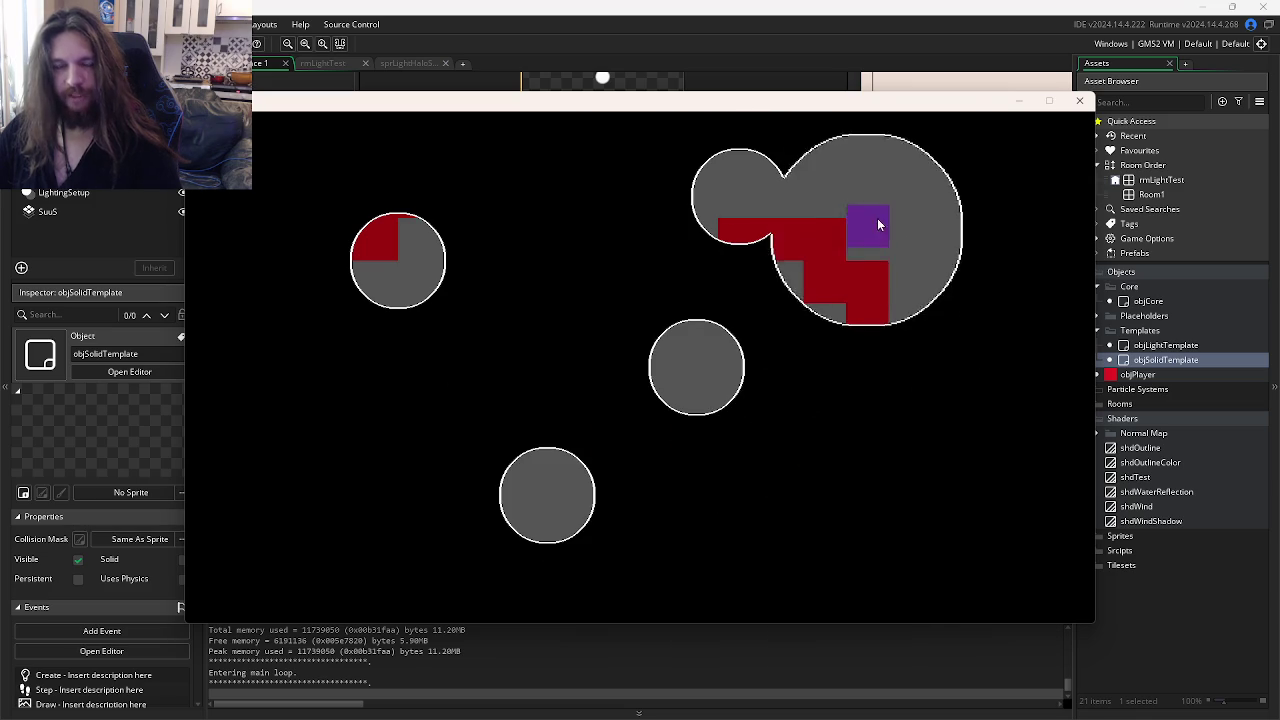
pyautogui.click(1080, 100)
pyautogui.hotkey('ctrl', 'Tab')
pyautogui.hotkey('ctrl', 'Tab')
pyautogui.hotkey('ctrl', 'Tab')
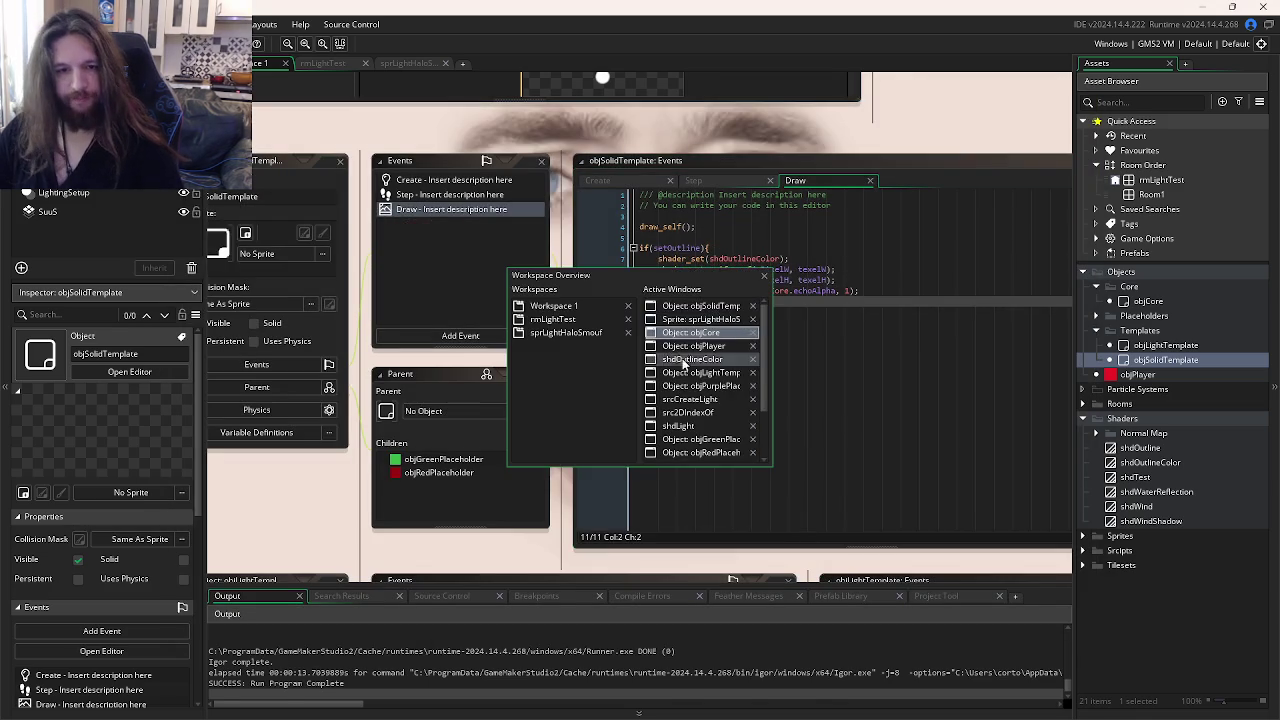
# Step: Inspect the light-drawing loop and draw_sprite_ext arguments in objCore's Draw End code
pyautogui.click(655, 198)
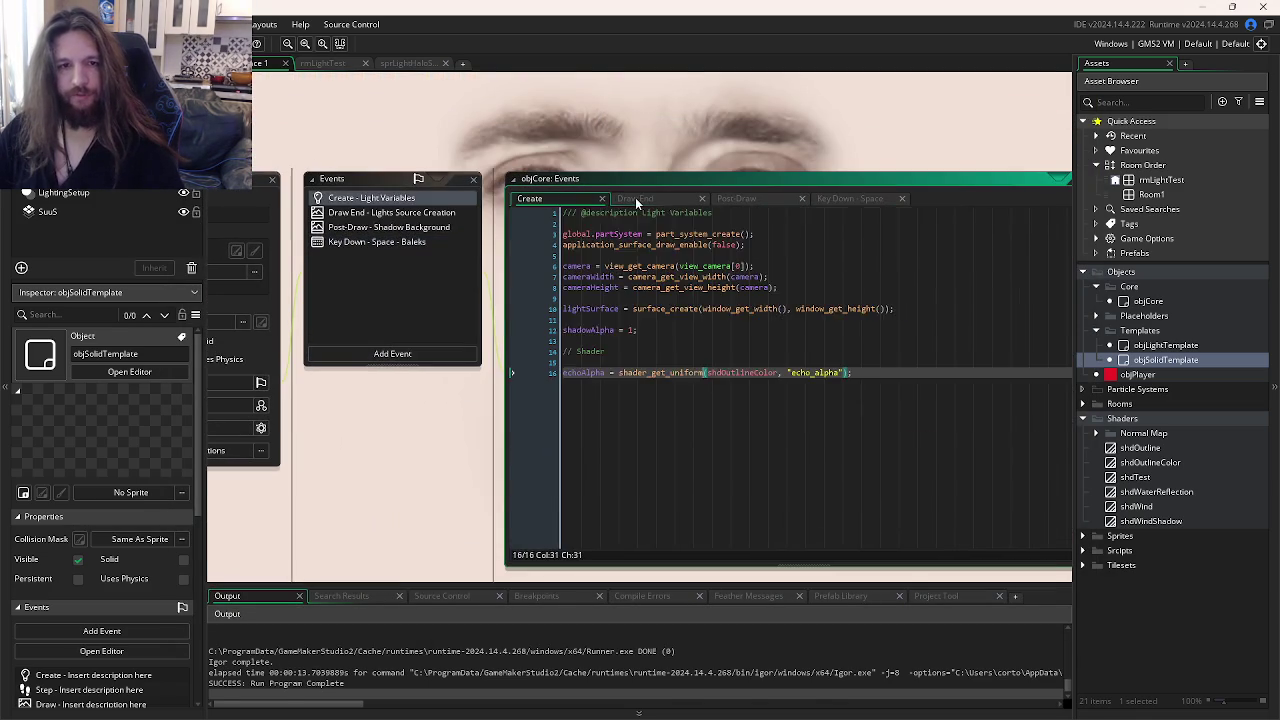
pyautogui.click(720, 479)
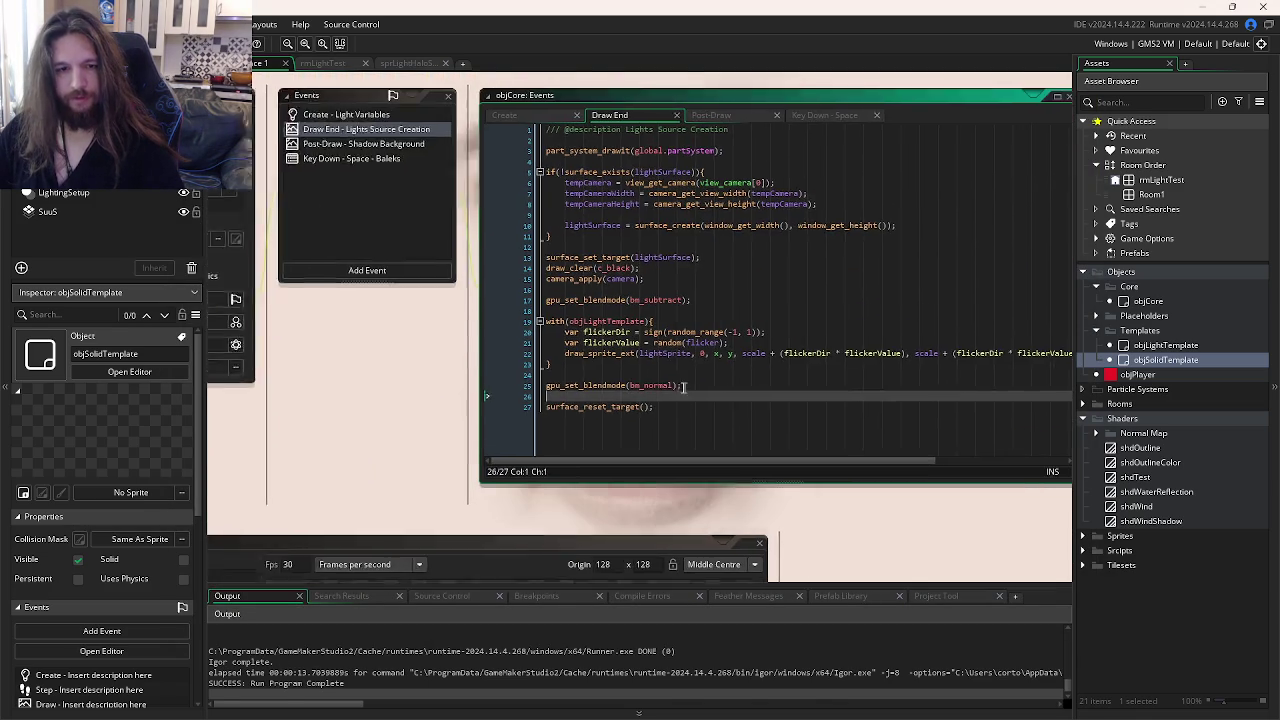
pyautogui.moveTo(433, 318)
pyautogui.mouseDown()
pyautogui.moveTo(958, 349)
pyautogui.moveTo(914, 349)
pyautogui.mouseUp()
pyautogui.click(914, 349)
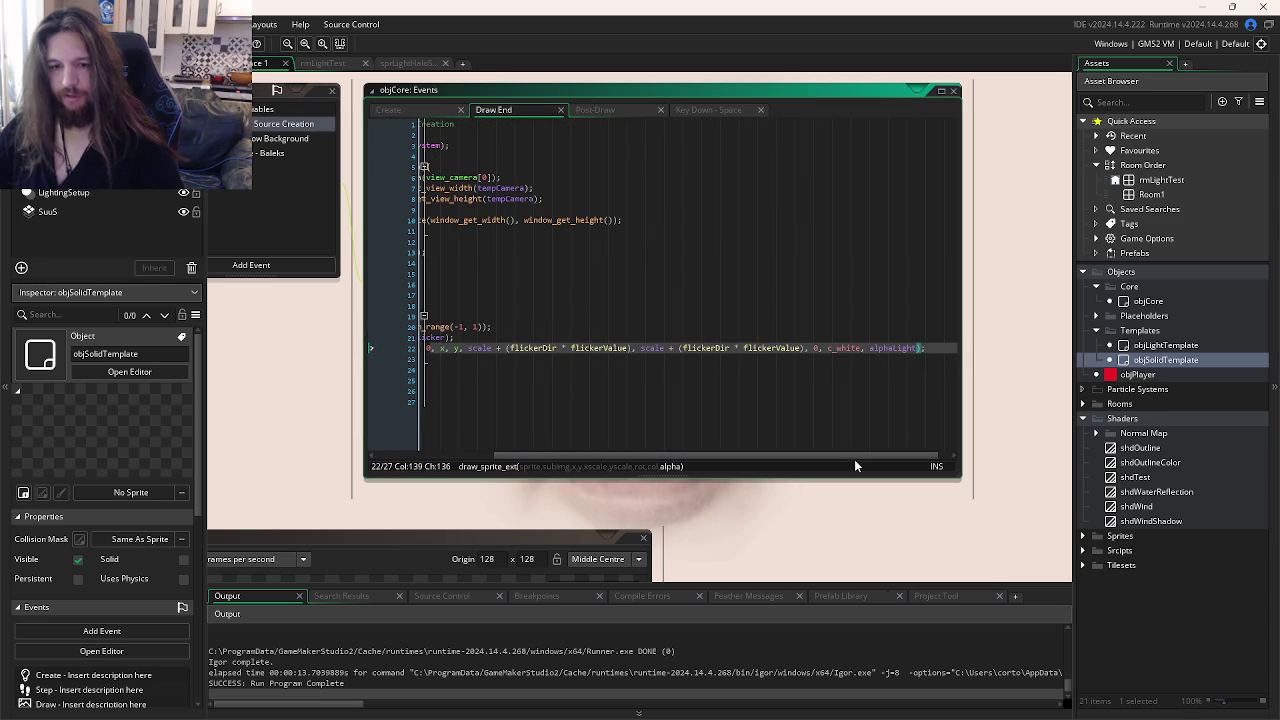
pyautogui.moveTo(854, 459); pyautogui.dragTo(635, 461)
pyautogui.click(646, 378)
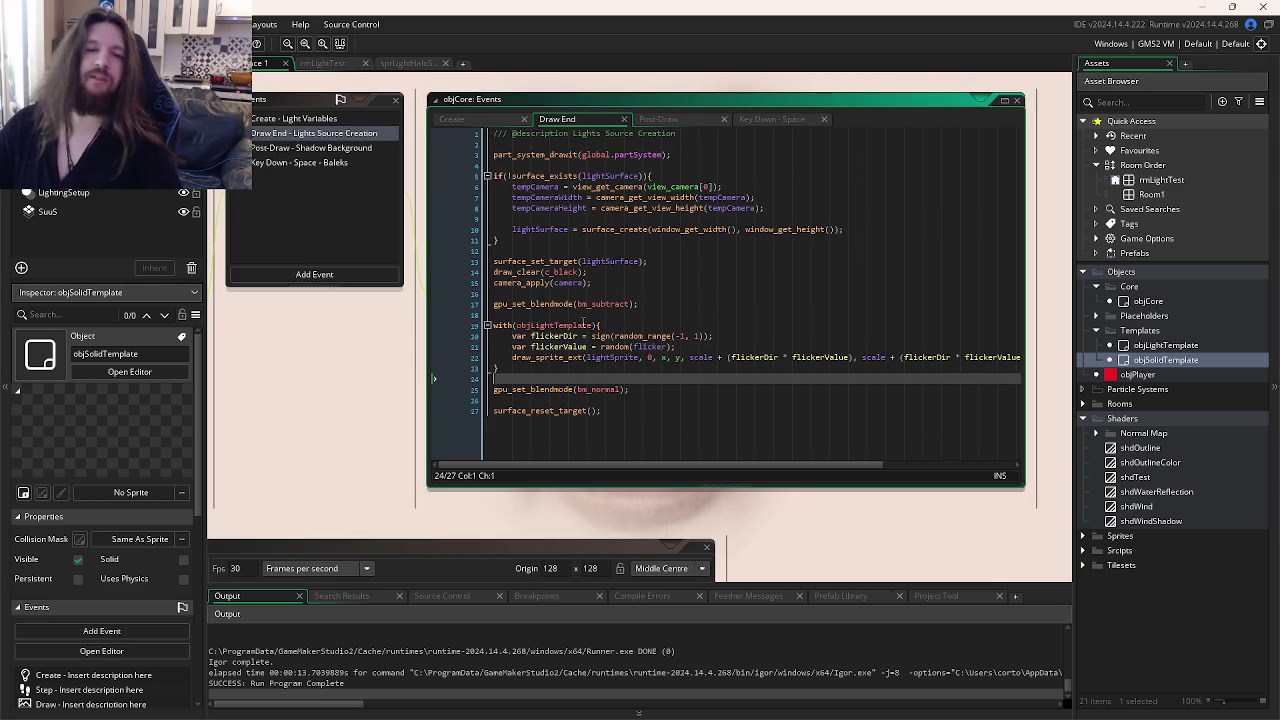
# Step: Open objLightTemplate and check its parent and children objects
pyautogui.doubleClick(1165, 345)
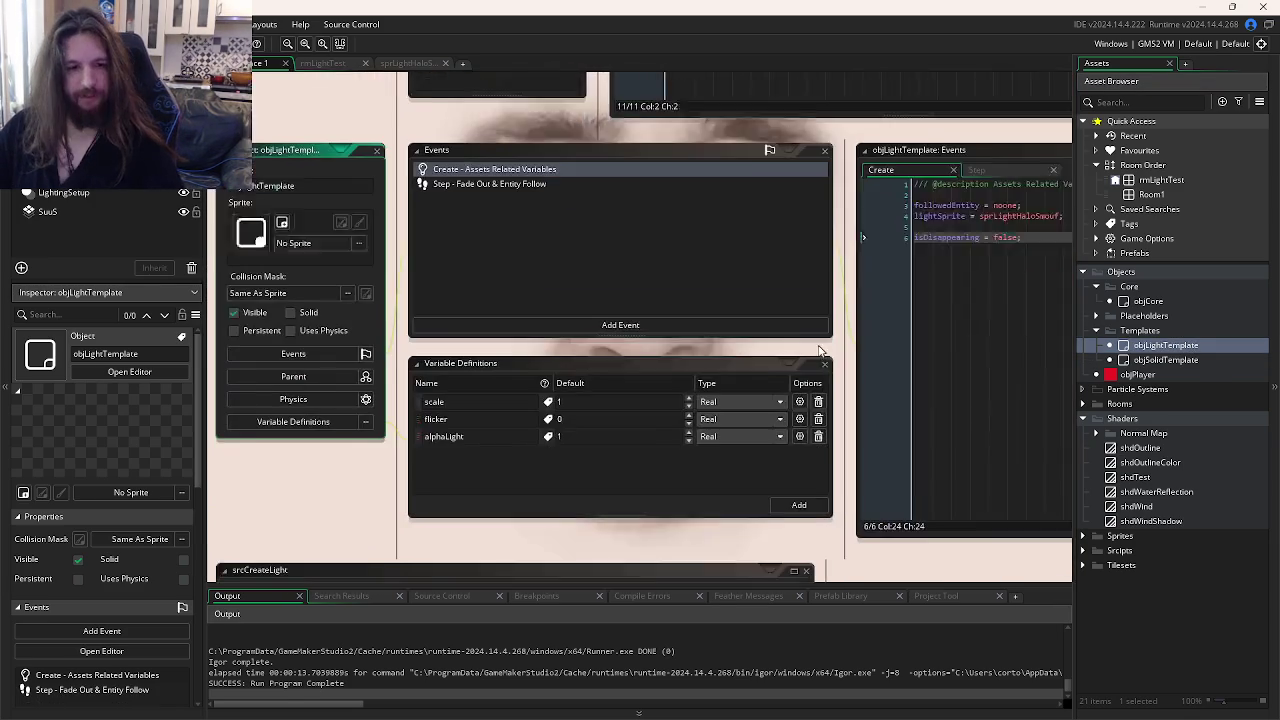
pyautogui.click(295, 354)
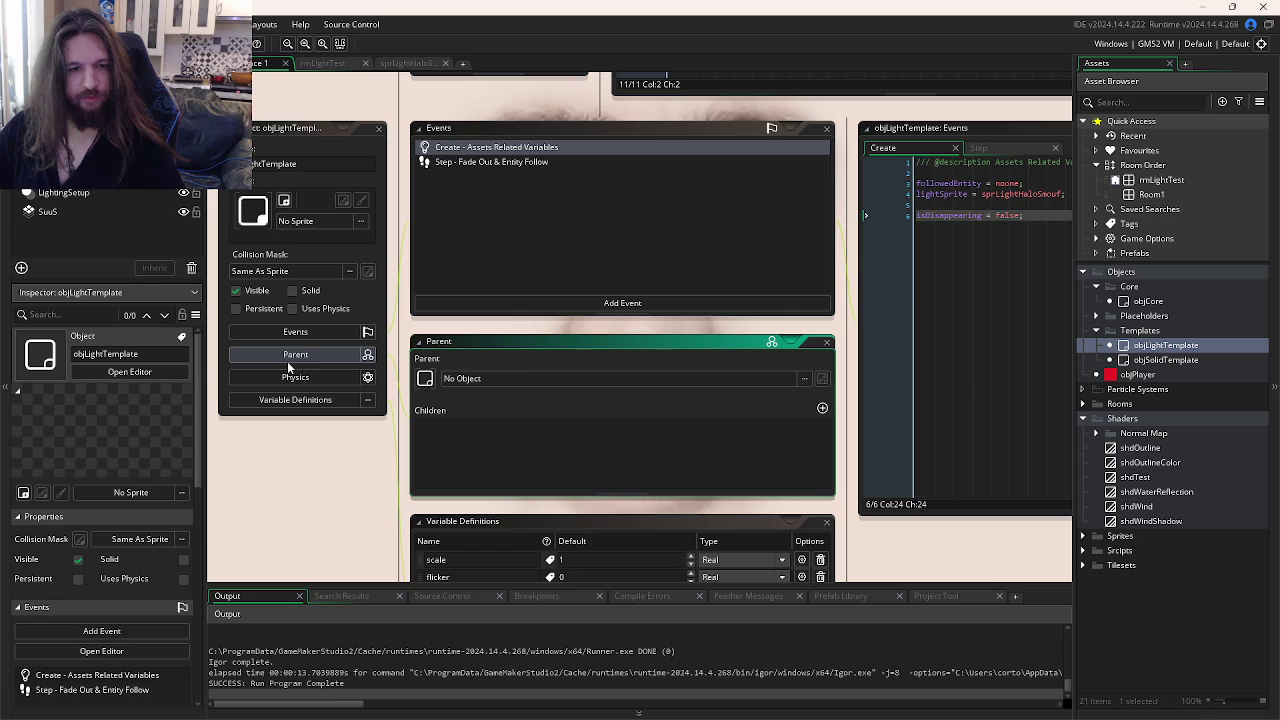
pyautogui.click(999, 215)
# Step: Cycle through the open editors, checking the subtract blend line, and land on objSolidTemplate's Draw code
pyautogui.hotkey('ctrl', 'Tab')
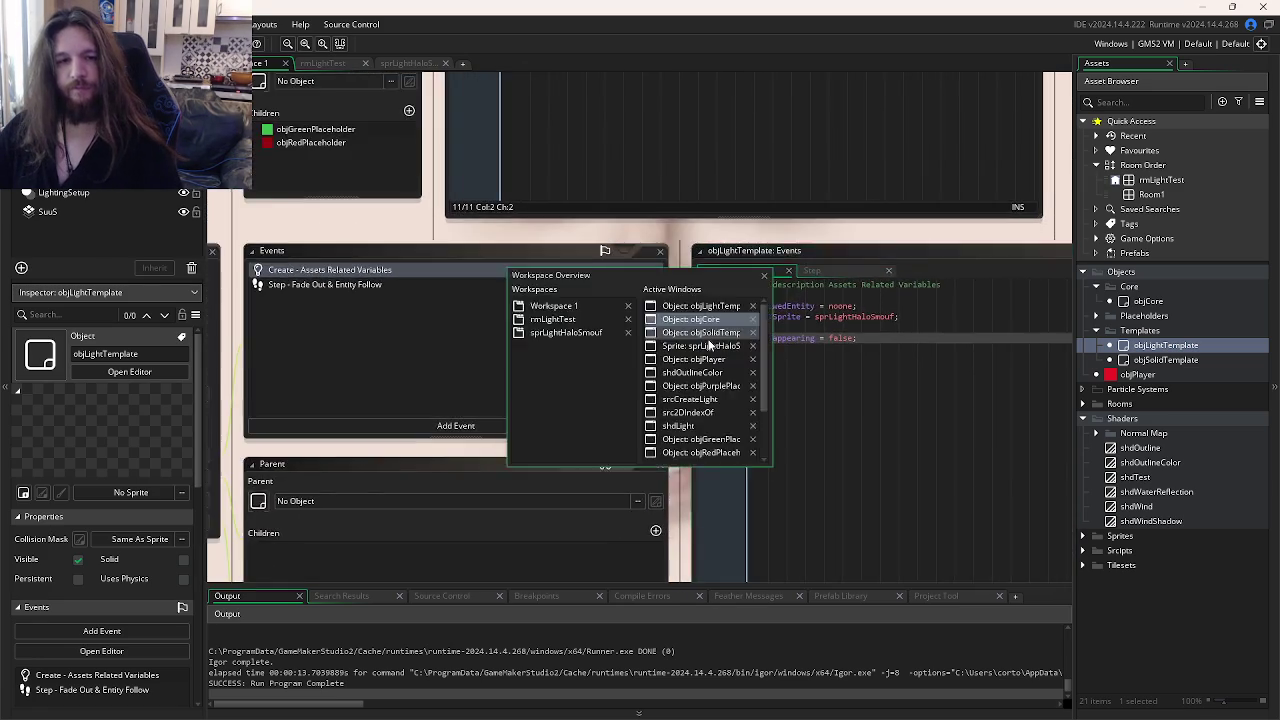
pyautogui.hotkey('ctrl', 'Tab')
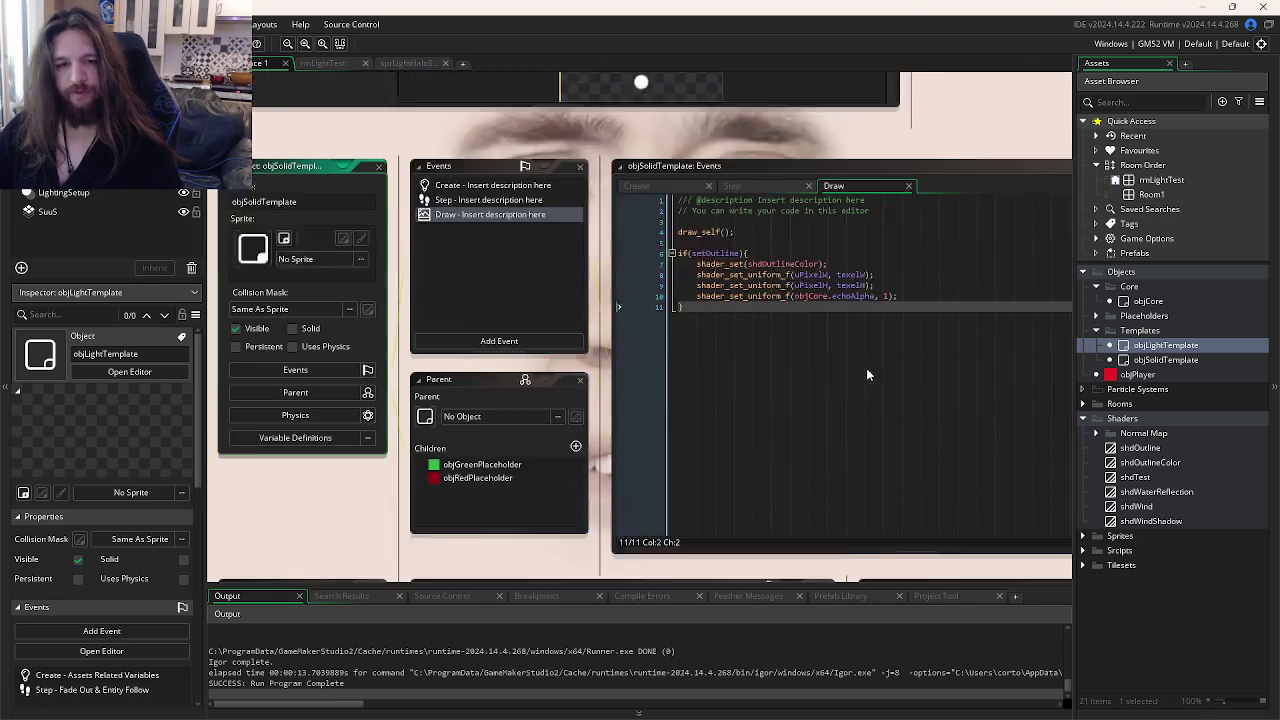
pyautogui.hotkey('ctrl', 'Tab')
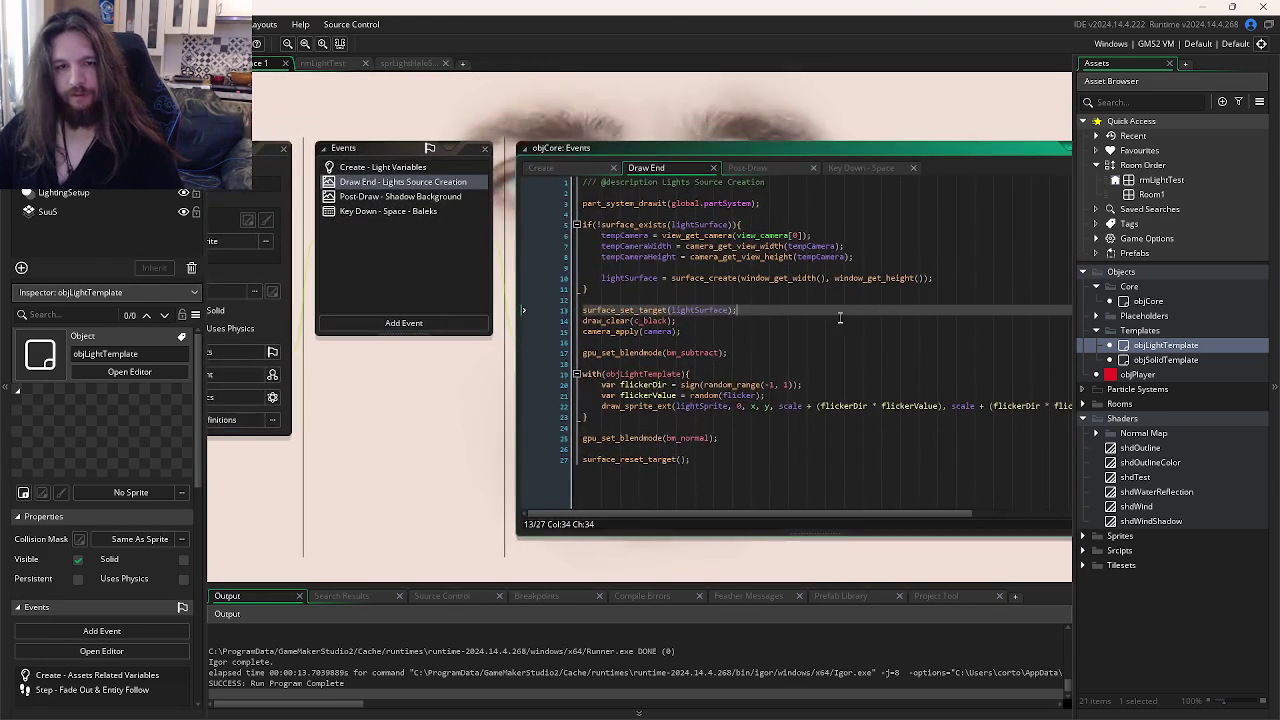
pyautogui.click(748, 351)
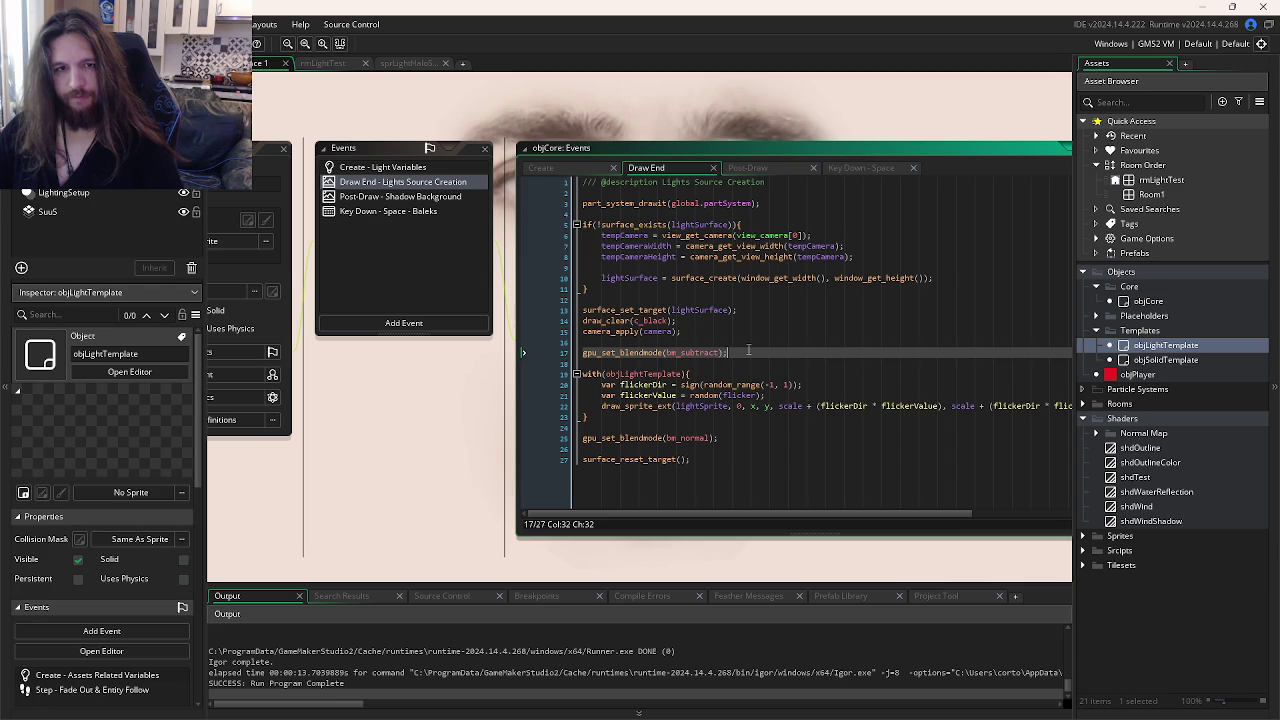
pyautogui.hotkey('ctrl', 'Tab')
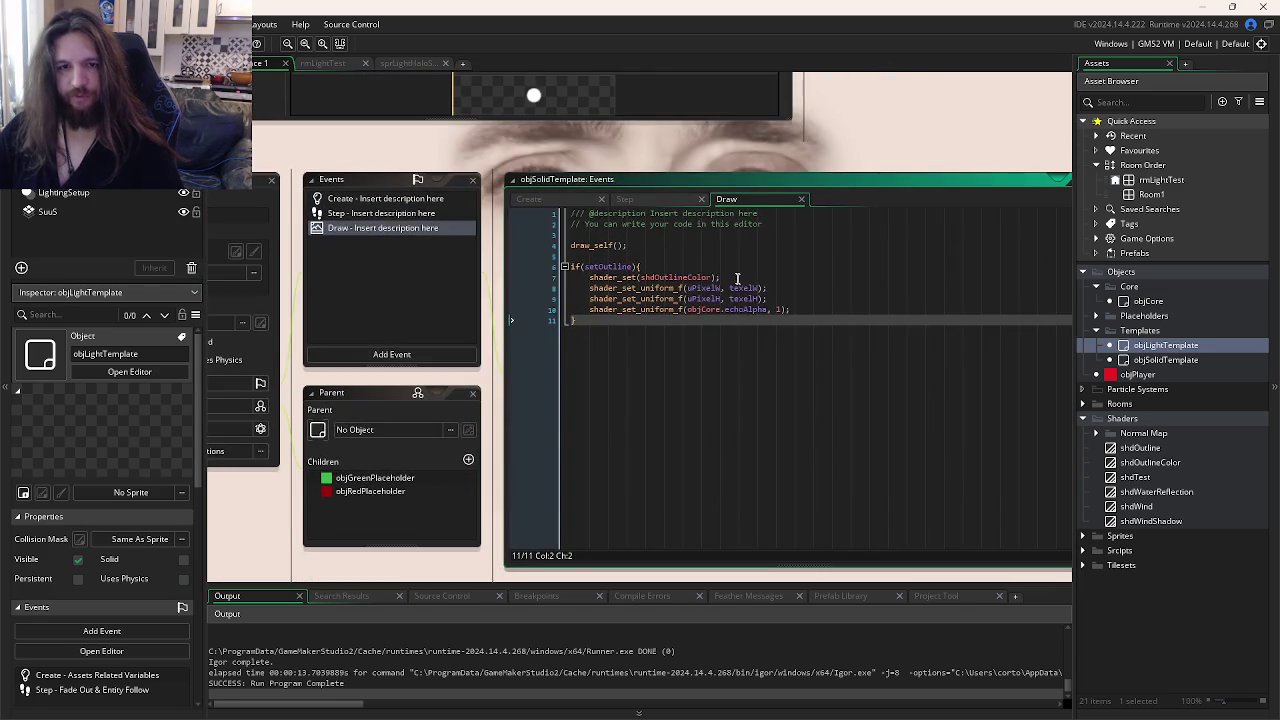
# Step: Remove the if(setOutline) outline block from objSolidTemplate's Draw event
pyautogui.moveTo(620, 342)
pyautogui.mouseDown()
pyautogui.moveTo(640, 322)
pyautogui.moveTo(603, 272)
pyautogui.mouseUp()
pyautogui.hotkey('ctrl', 'c')
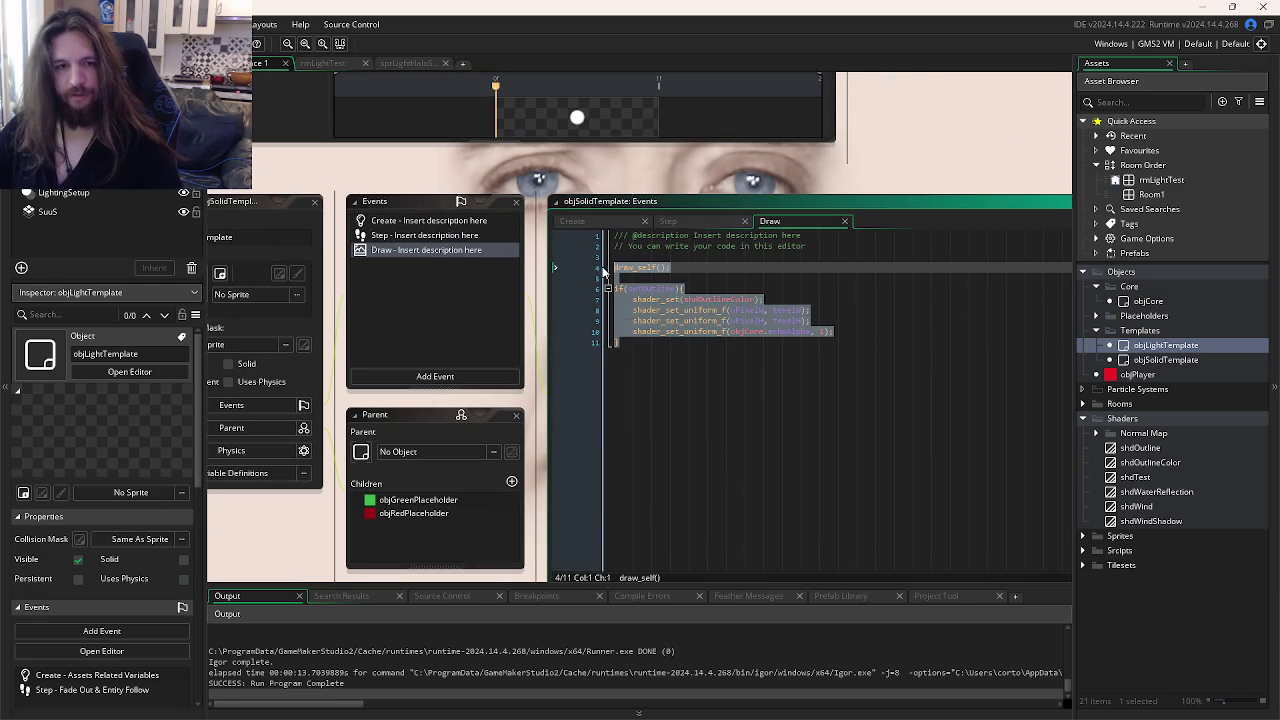
pyautogui.click(676, 344)
pyautogui.moveTo(676, 344); pyautogui.dragTo(605, 287)
pyautogui.press('Delete')
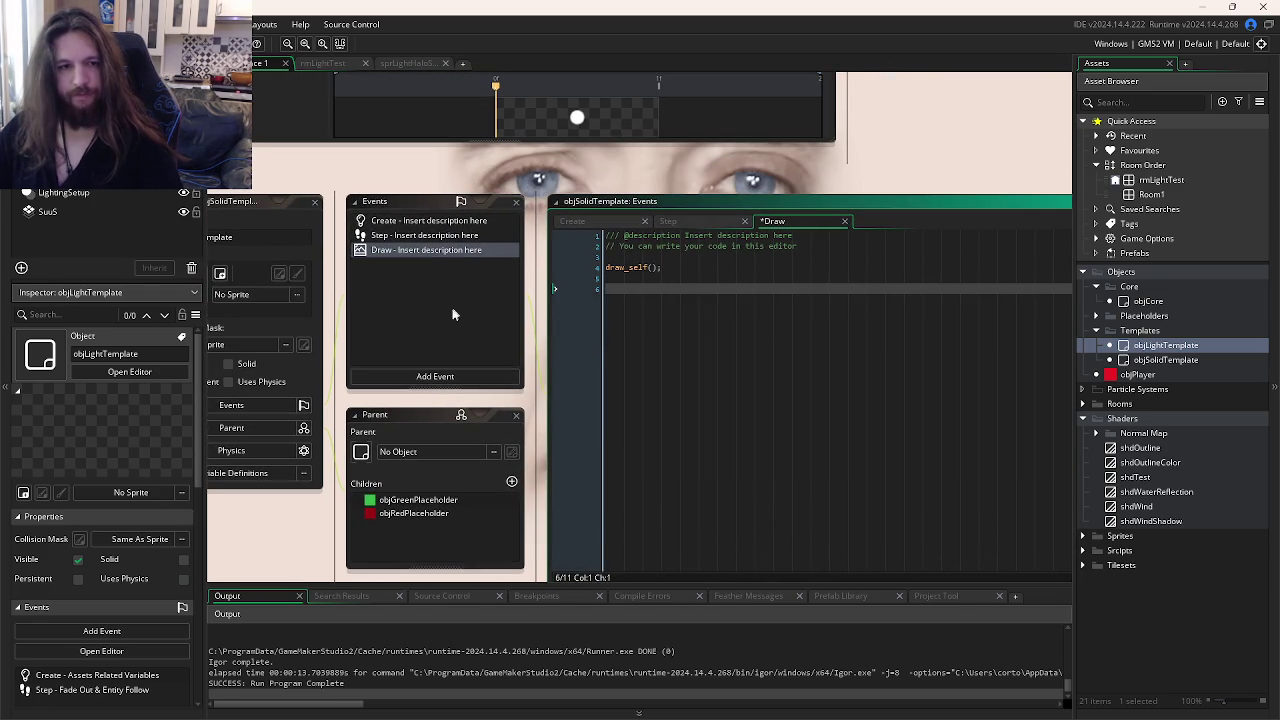
# Step: Add a Draw End event, paste the outline block into it, and test-run the game
pyautogui.click(435, 376)
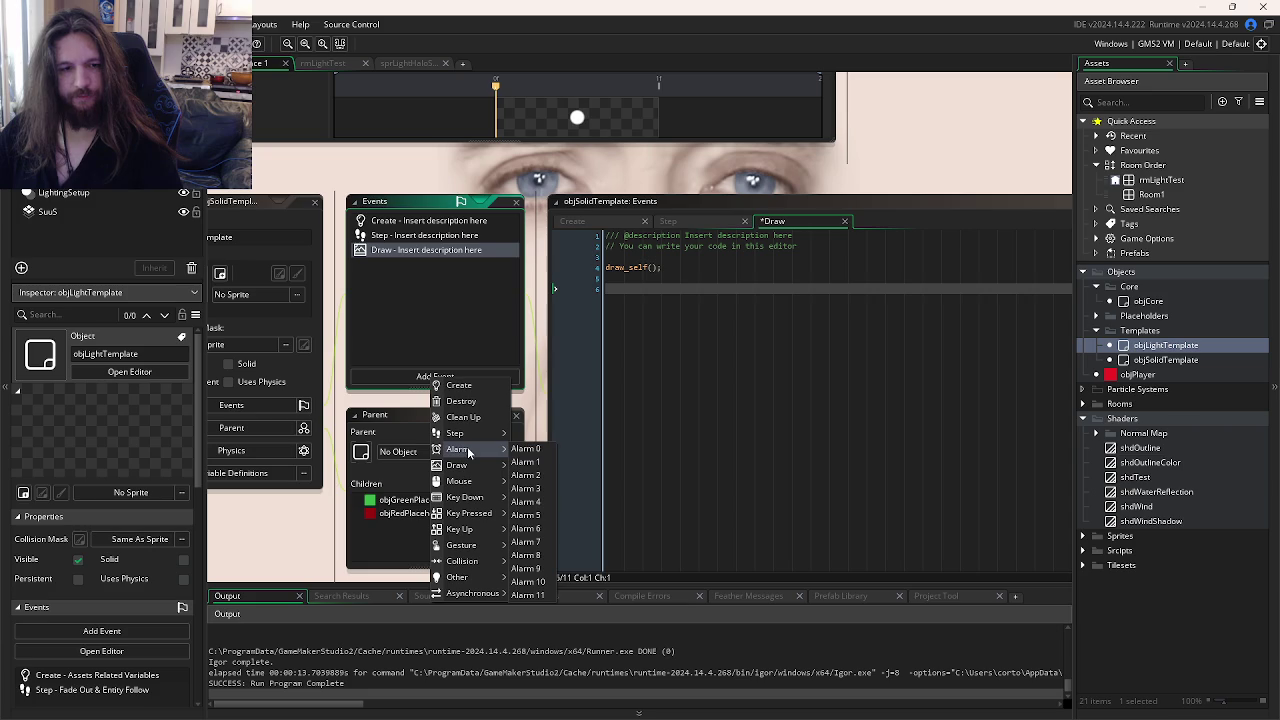
pyautogui.moveTo(464, 466)
pyautogui.click(543, 513)
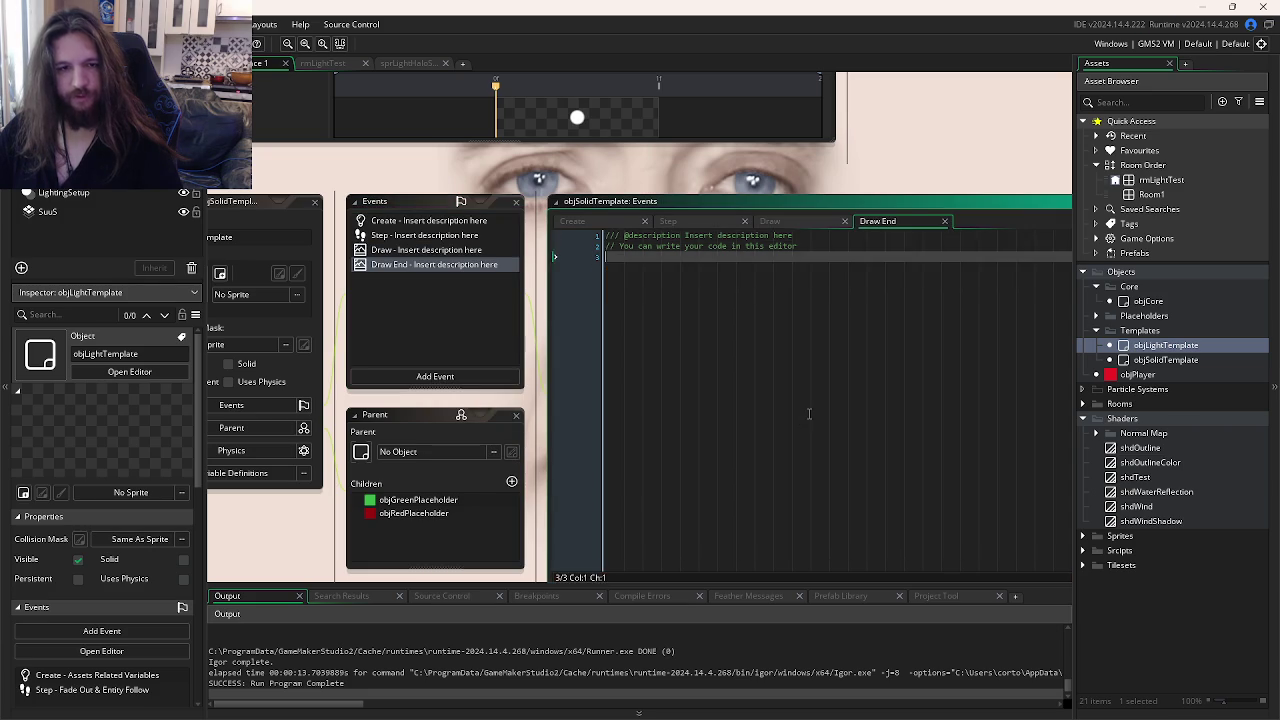
pyautogui.hotkey('ctrl', 'v')
pyautogui.press('F5')
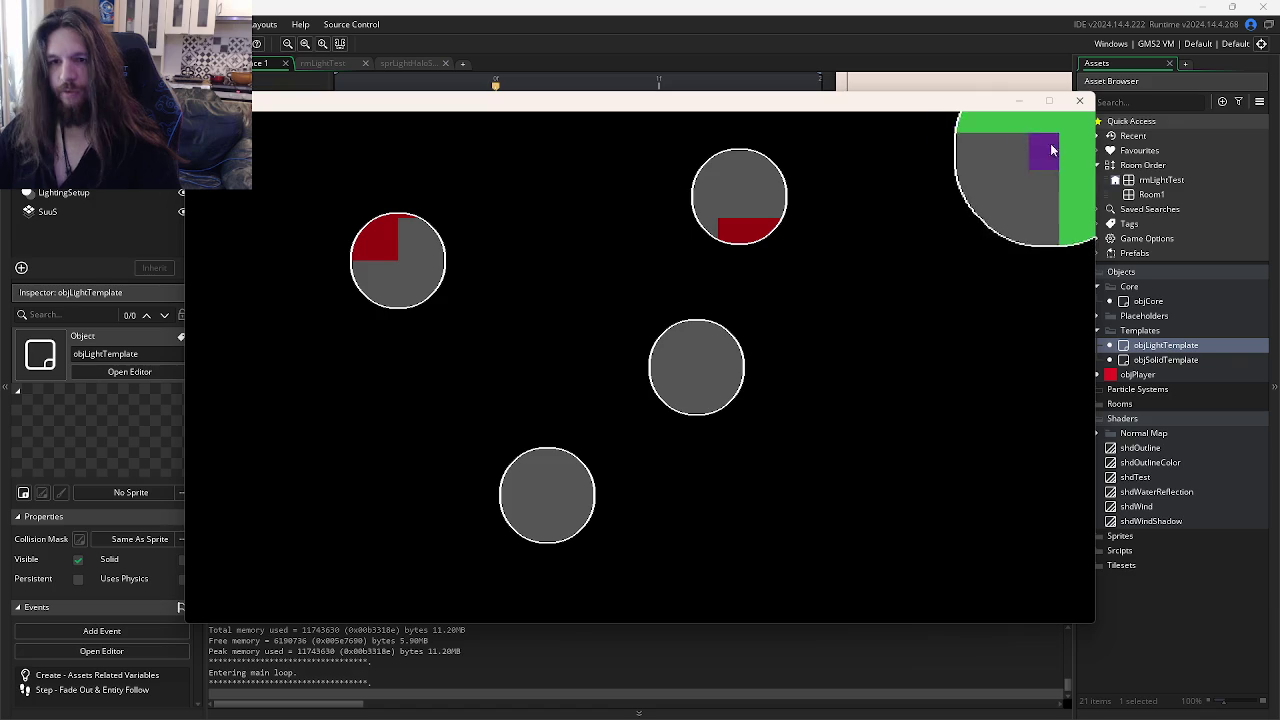
pyautogui.click(1080, 101)
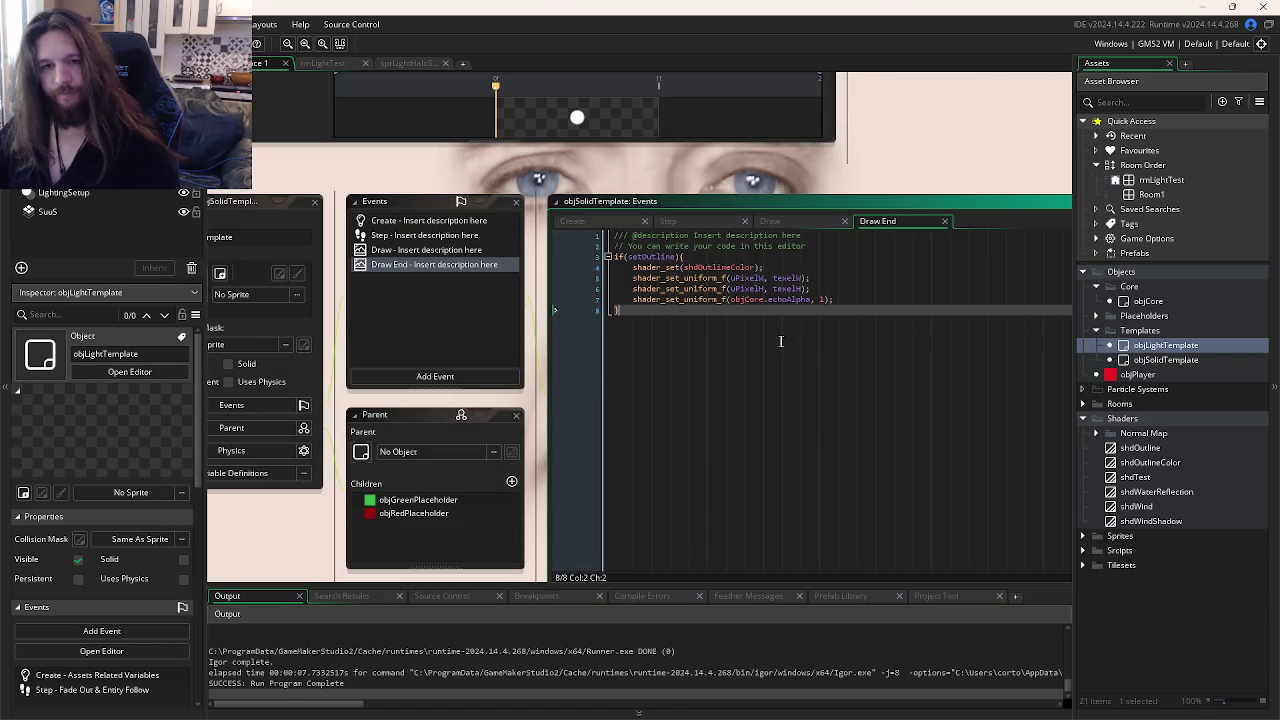
# Step: Copy the outline if-block from Draw End into the Draw event below draw_self()
pyautogui.moveTo(729, 306); pyautogui.dragTo(709, 354)
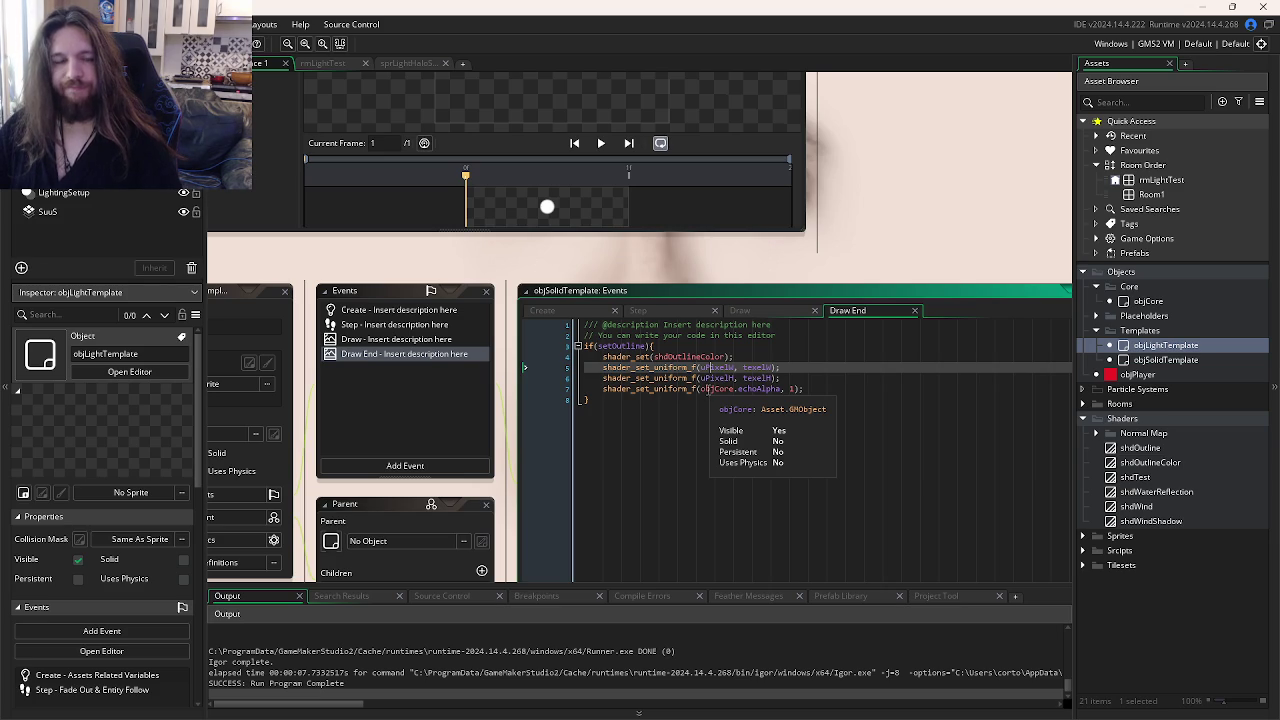
pyautogui.click(646, 432)
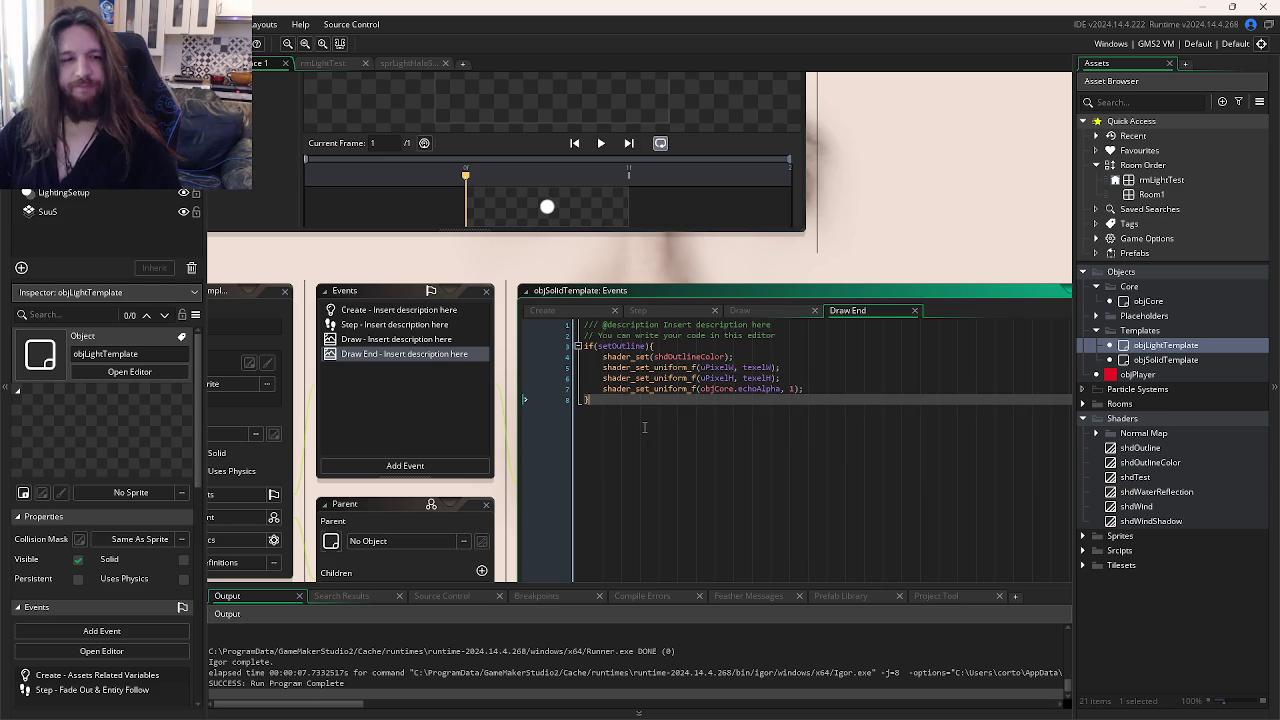
pyautogui.moveTo(644, 426); pyautogui.dragTo(540, 342)
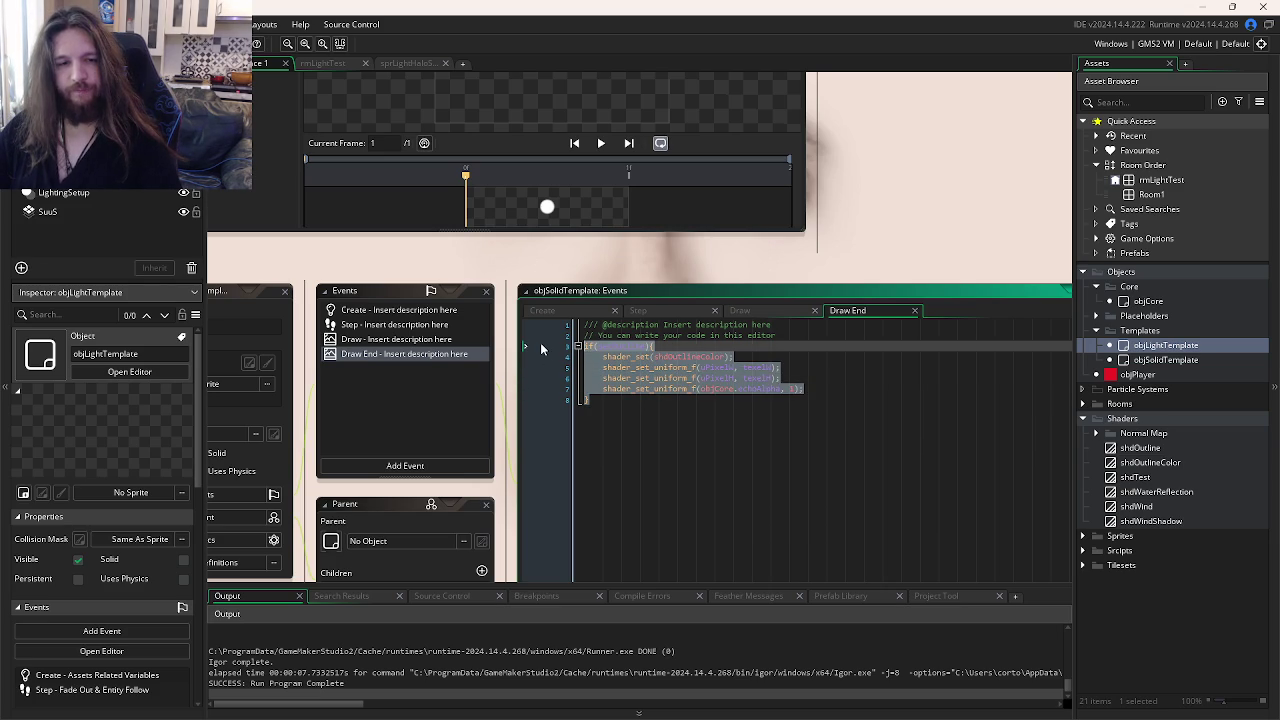
pyautogui.click(381, 341)
pyautogui.click(686, 440)
pyautogui.hotkey('ctrl', 'v')
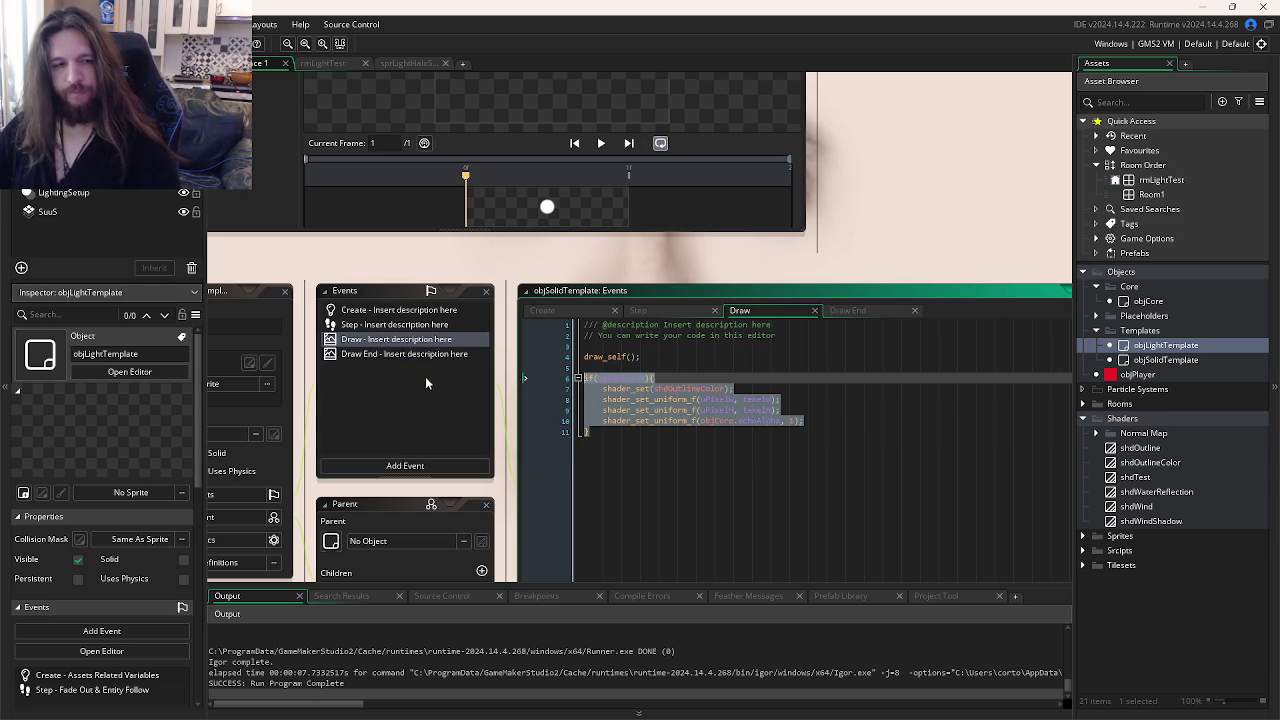
# Step: Delete objSolidTemplate's Draw End event
pyautogui.rightClick(402, 365)
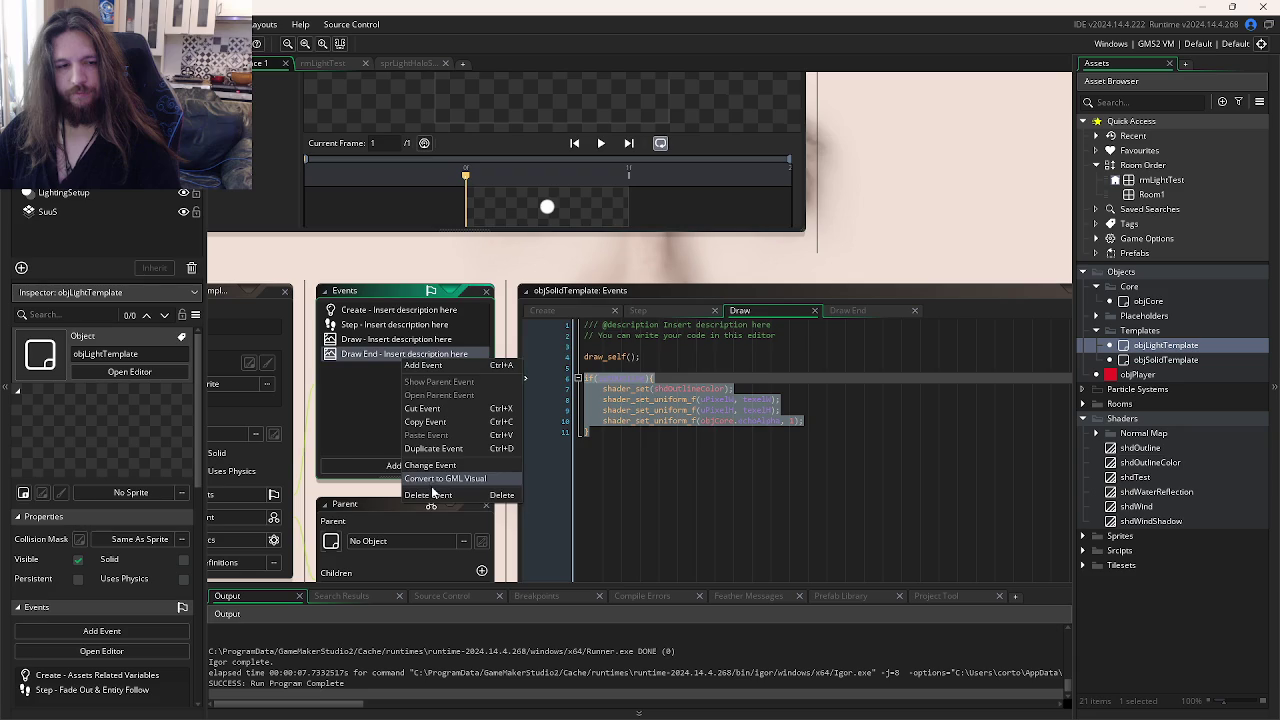
pyautogui.click(434, 483)
pyautogui.click(674, 392)
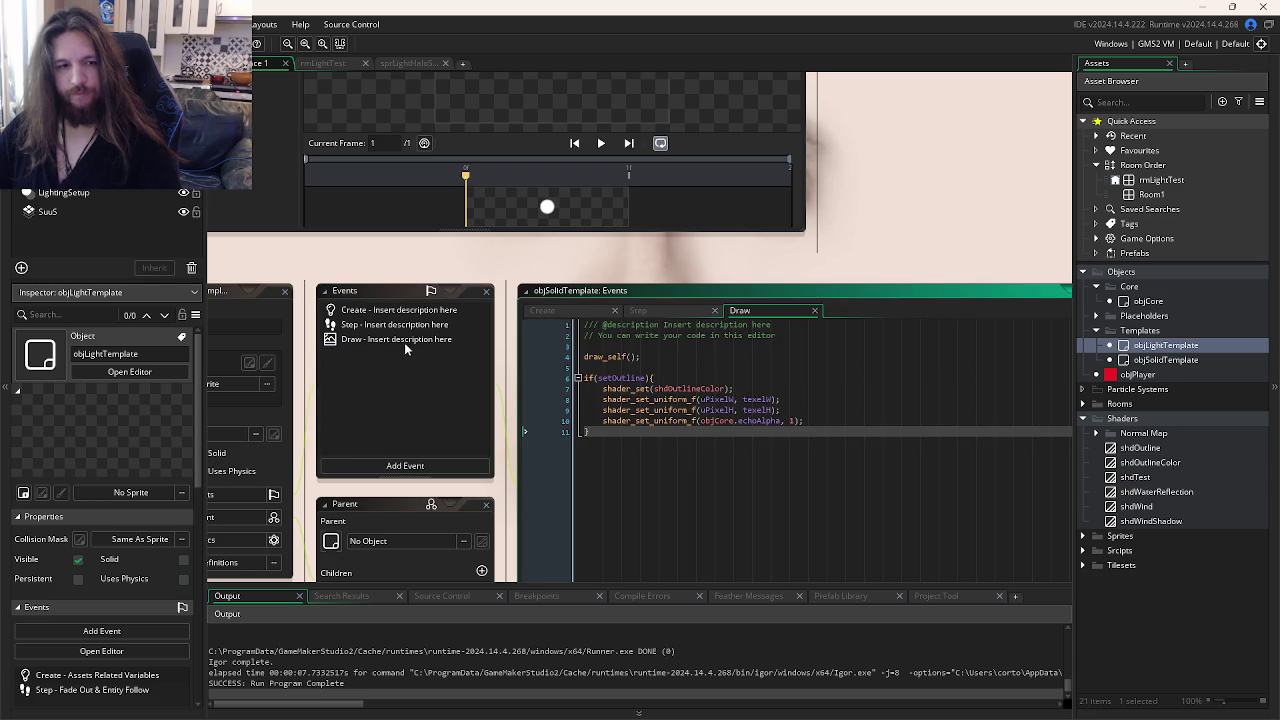
# Step: Move the draw_self() line from the top of Draw to after the outline block
pyautogui.click(402, 340)
pyautogui.click(661, 357)
pyautogui.hotkey('shift', 'Home')
pyautogui.hotkey('ctrl', 'x')
pyautogui.click(649, 456)
pyautogui.press('Return')
pyautogui.hotkey('ctrl', 'v')
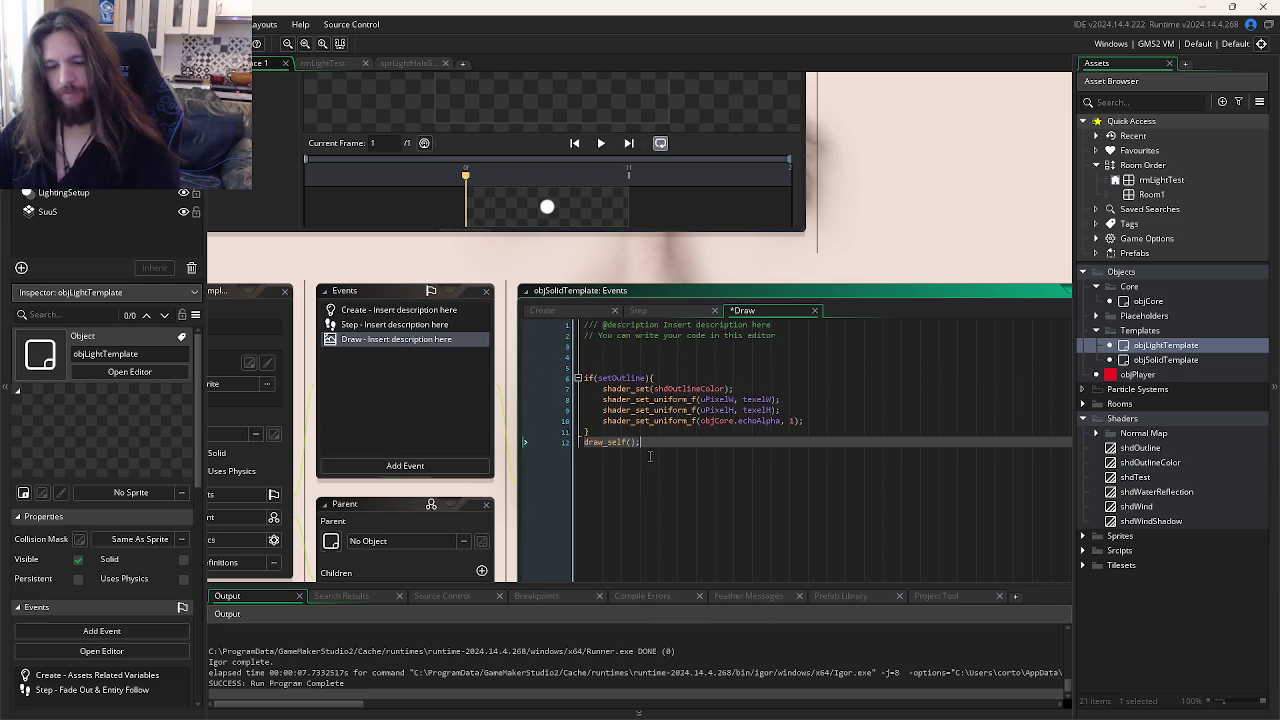
# Step: Test-run the game, then switch to the shdOutlineColor fragment shader code
pyautogui.press('F5')
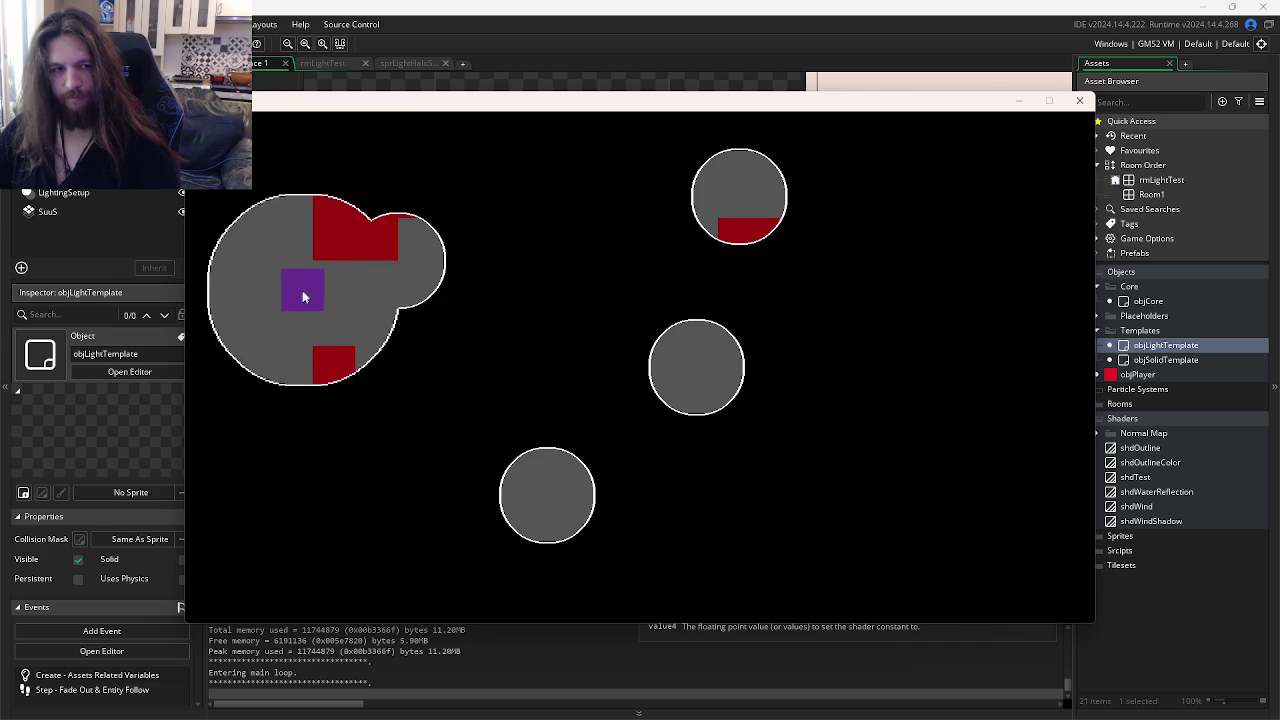
pyautogui.click(1079, 100)
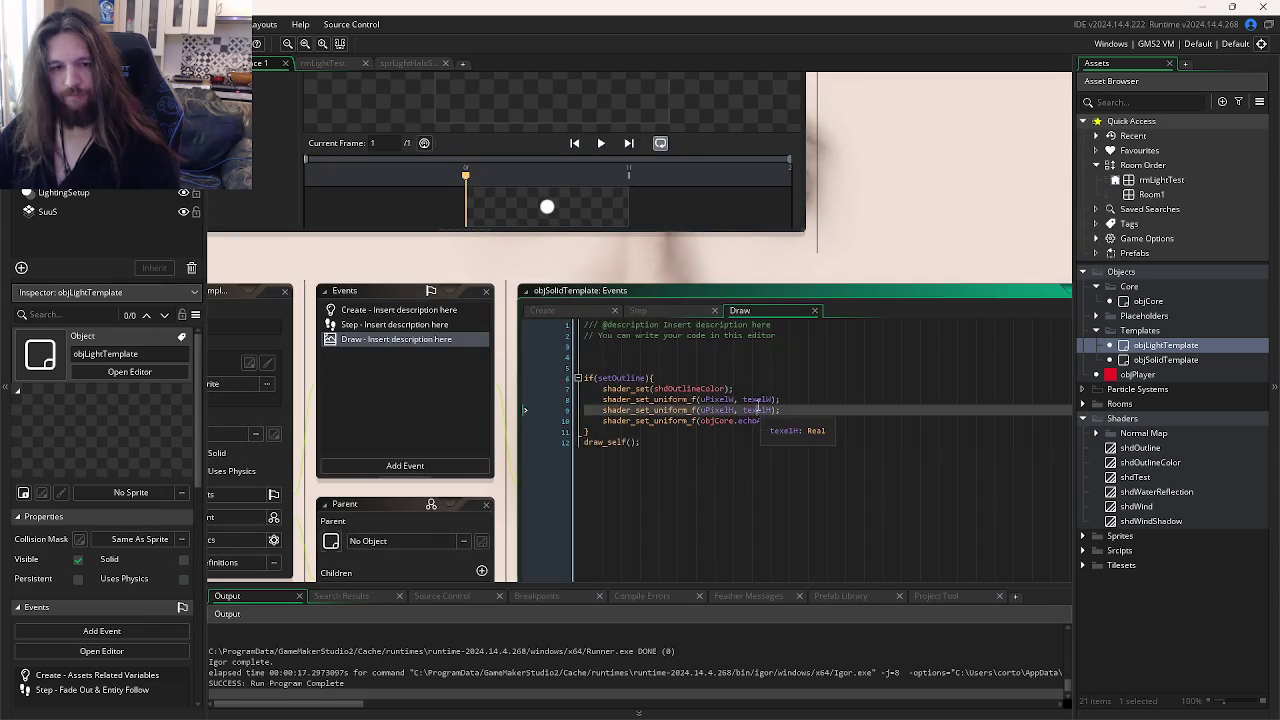
pyautogui.hotkey('ctrl', 'Tab')
pyautogui.hotkey('ctrl', 'Tab')
pyautogui.hotkey('ctrl', 'Tab')
pyautogui.hotkey('ctrl', 'Tab')
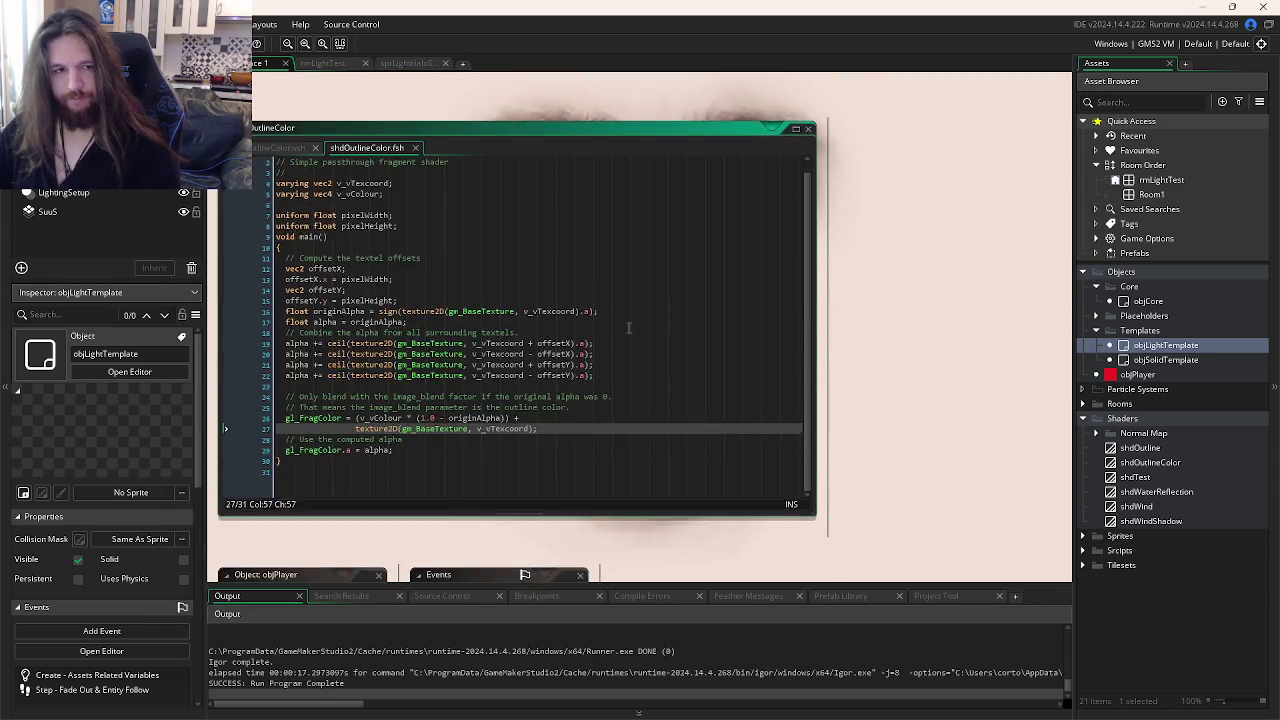
pyautogui.click(629, 327)
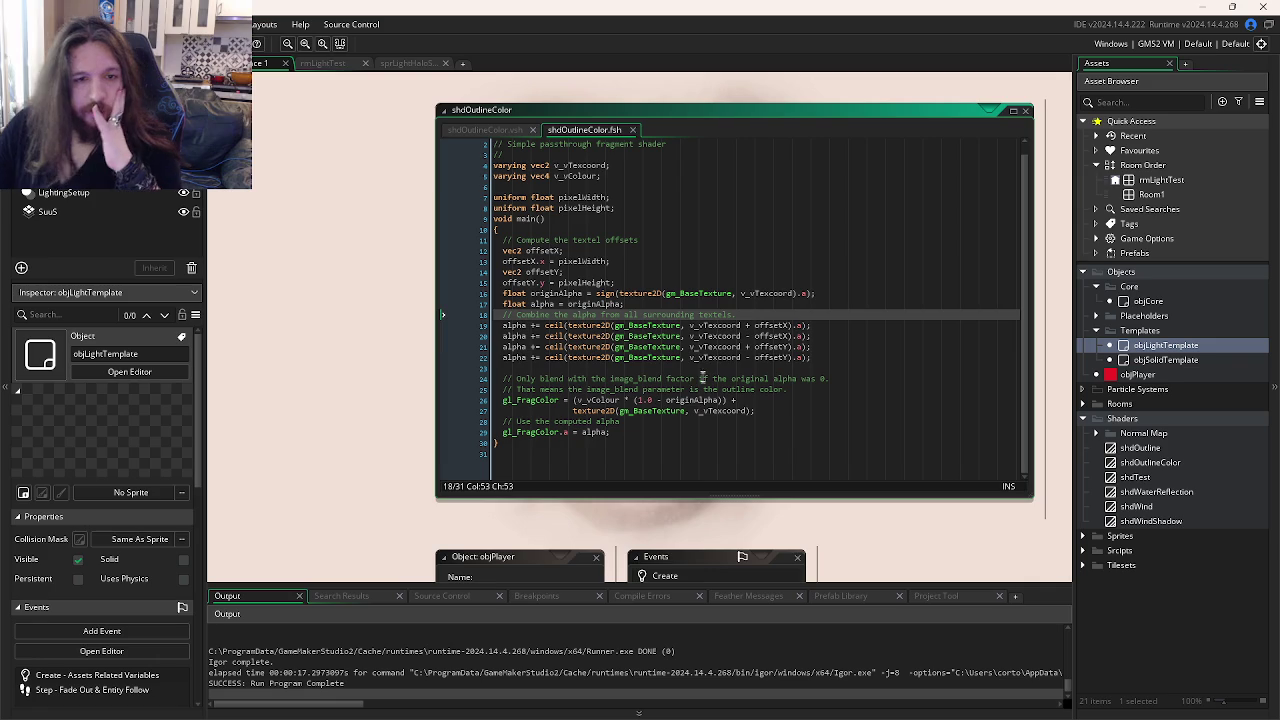
# Step: Enlarge the shdOutlineColor editor window and read down to the final alpha assignment line
pyautogui.click(697, 346)
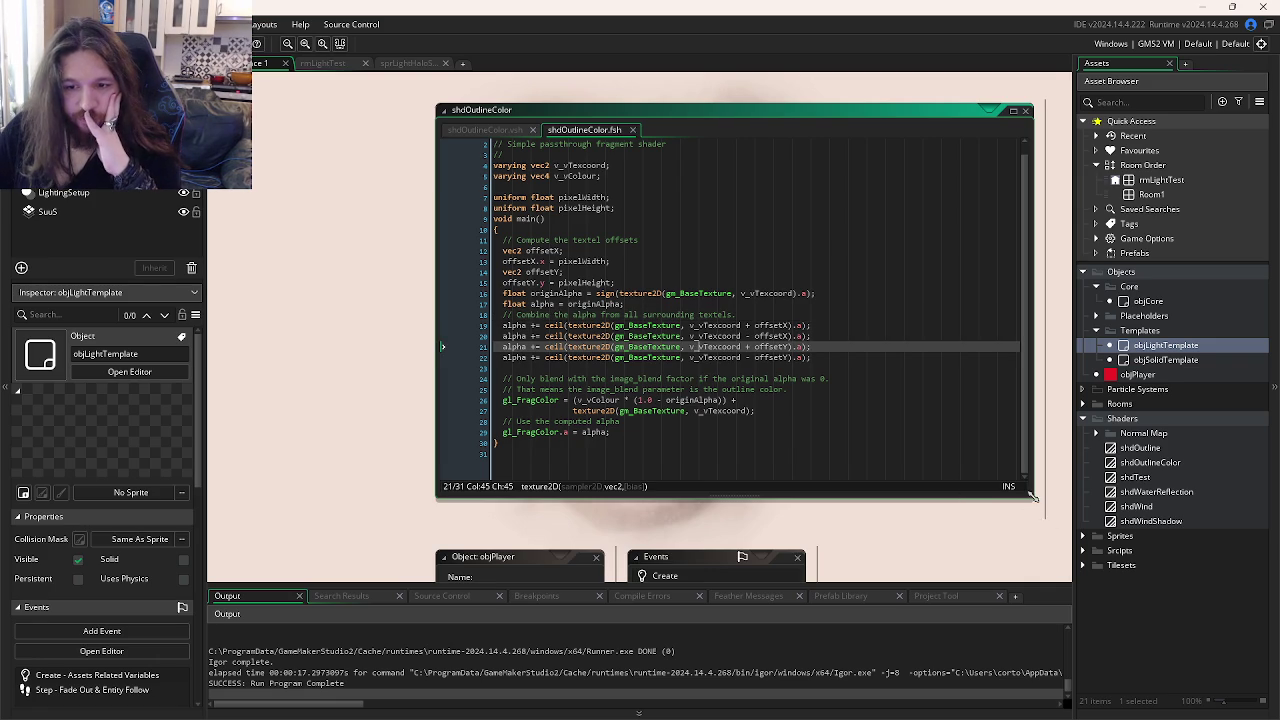
pyautogui.moveTo(1033, 497); pyautogui.dragTo(1072, 582)
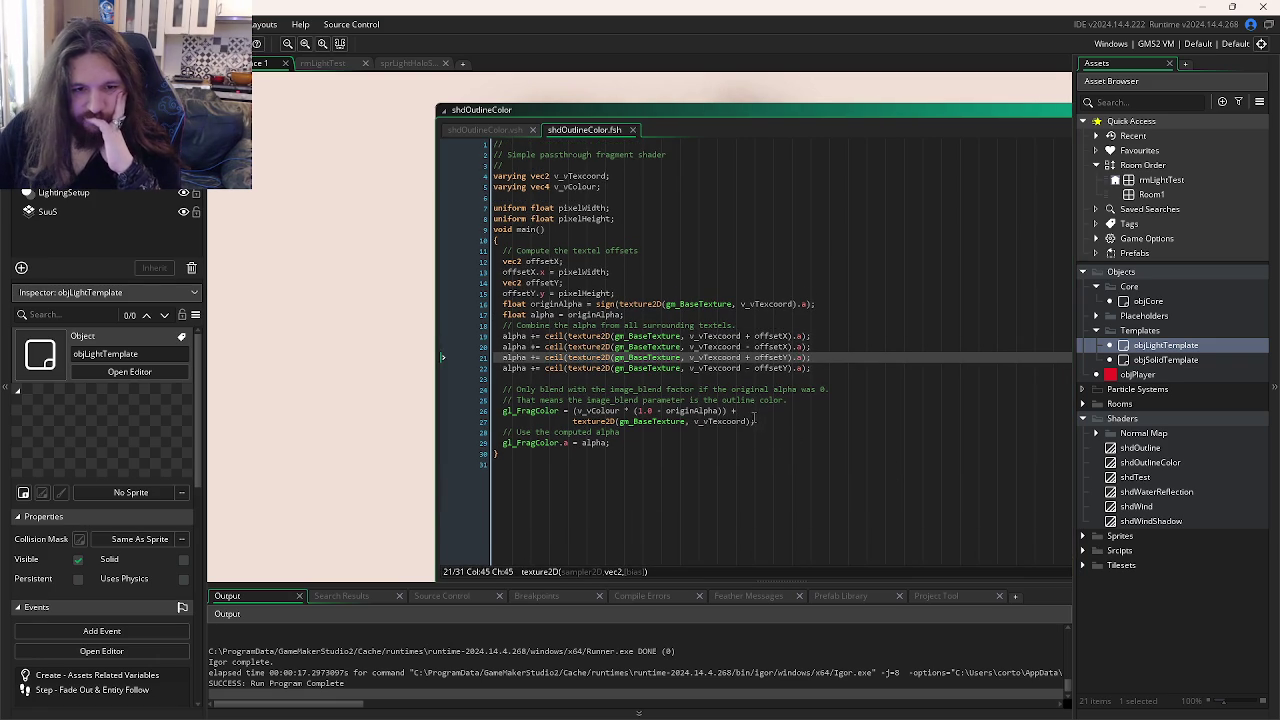
pyautogui.click(724, 441)
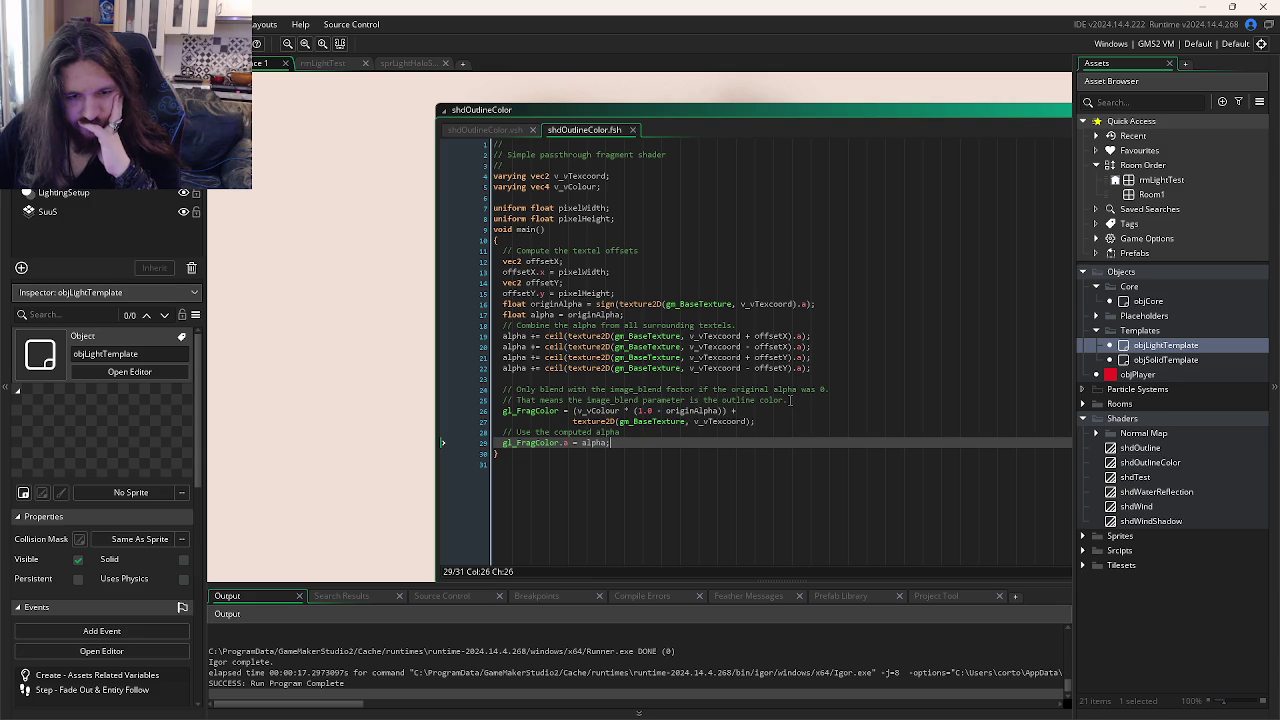
pyautogui.doubleClick(1140, 447)
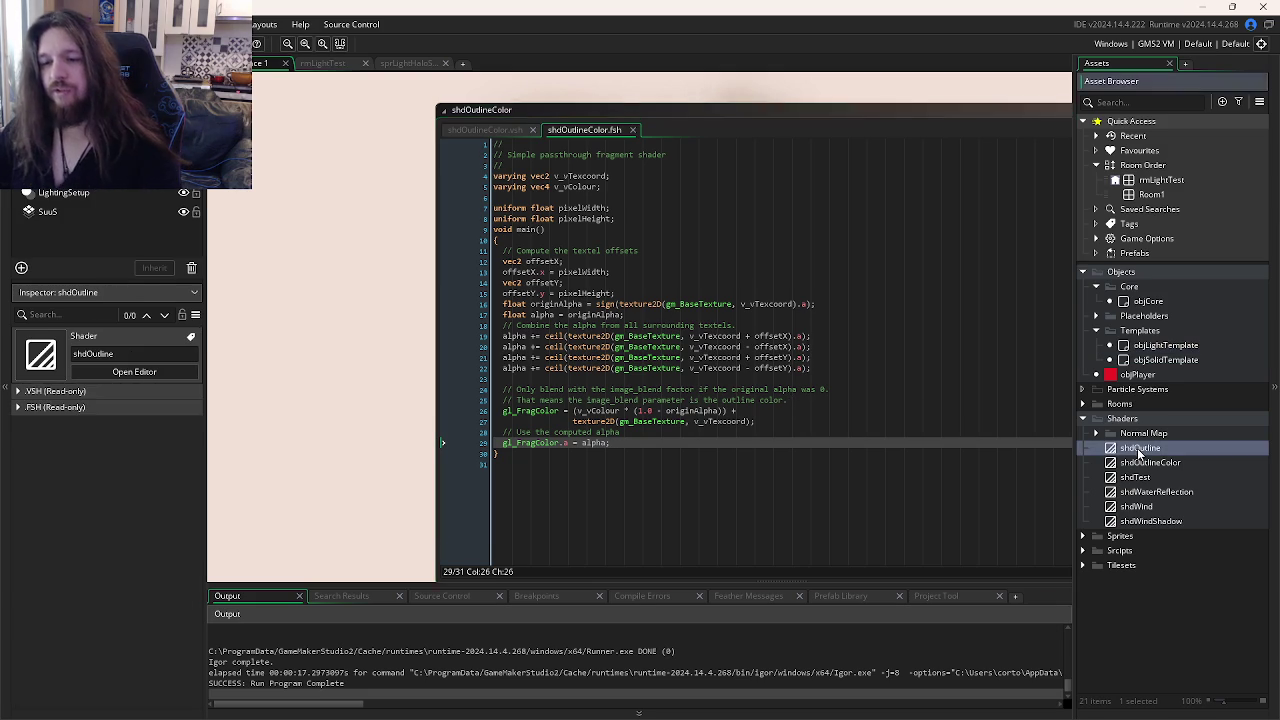
# Step: Look over shdOutline's fragment shader code, then return to objSolidTemplate's Draw code
pyautogui.click(545, 164)
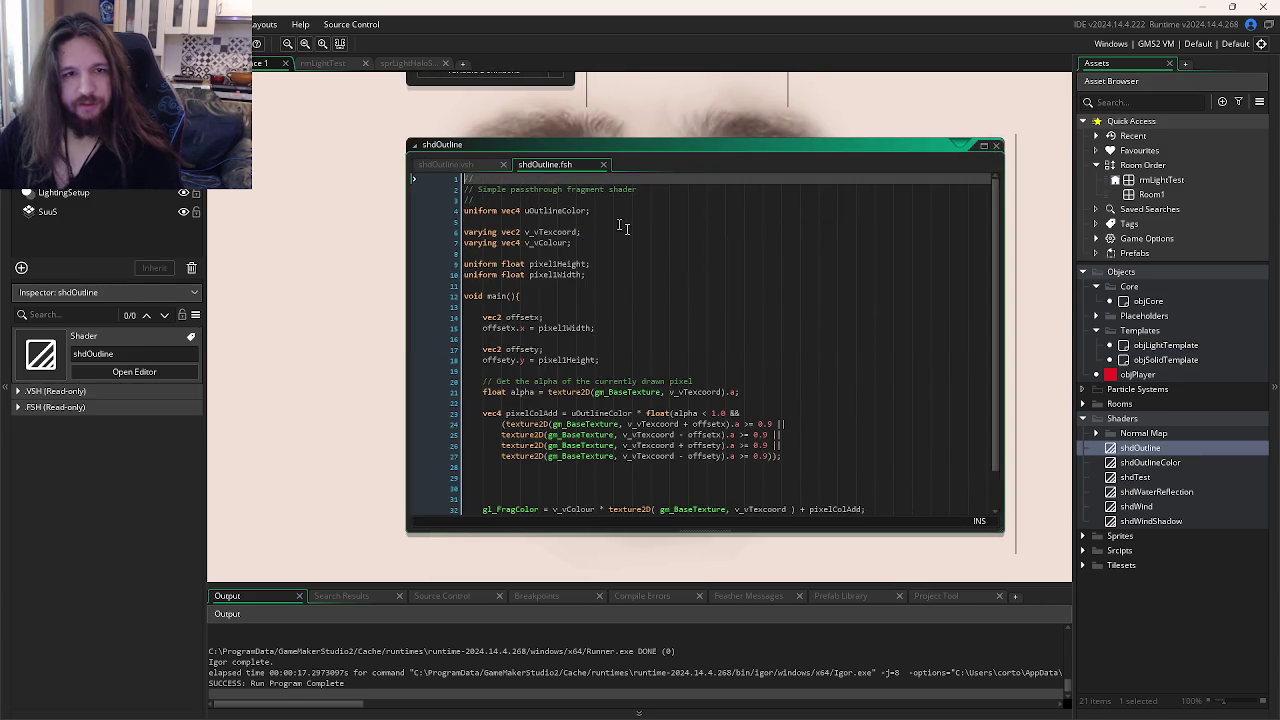
pyautogui.scroll(-1, 814, 353)
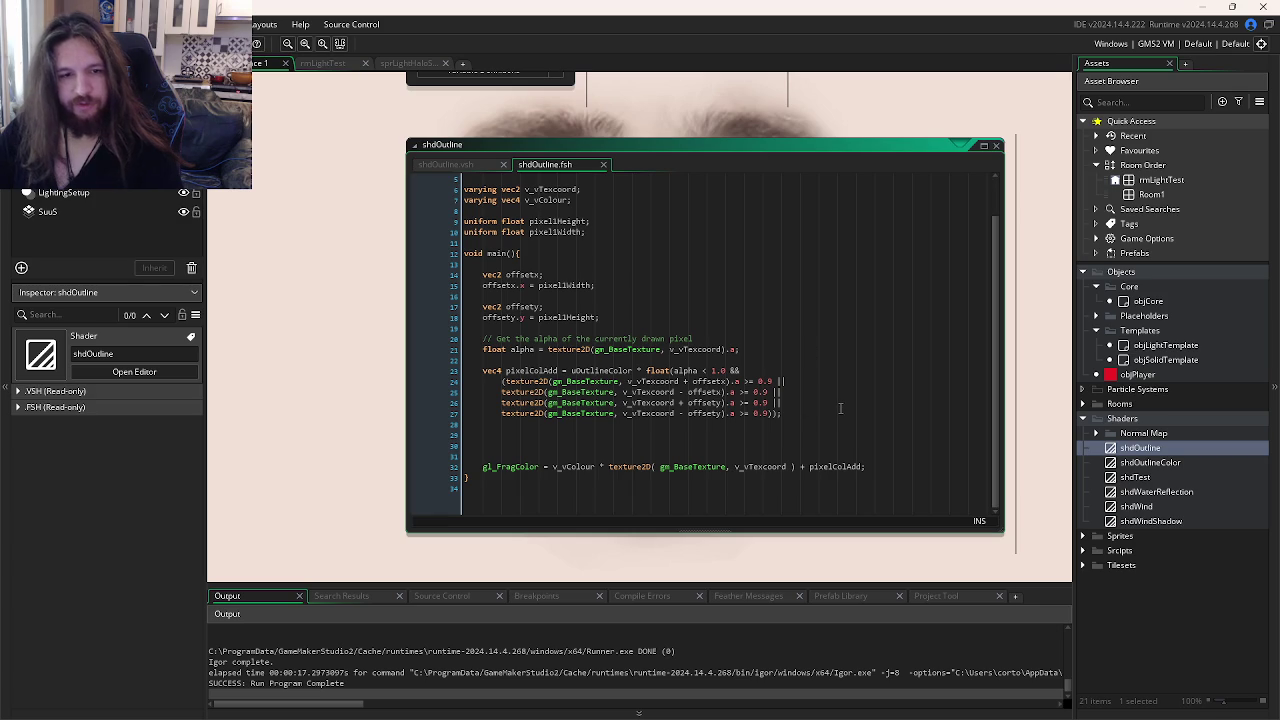
pyautogui.click(1162, 449)
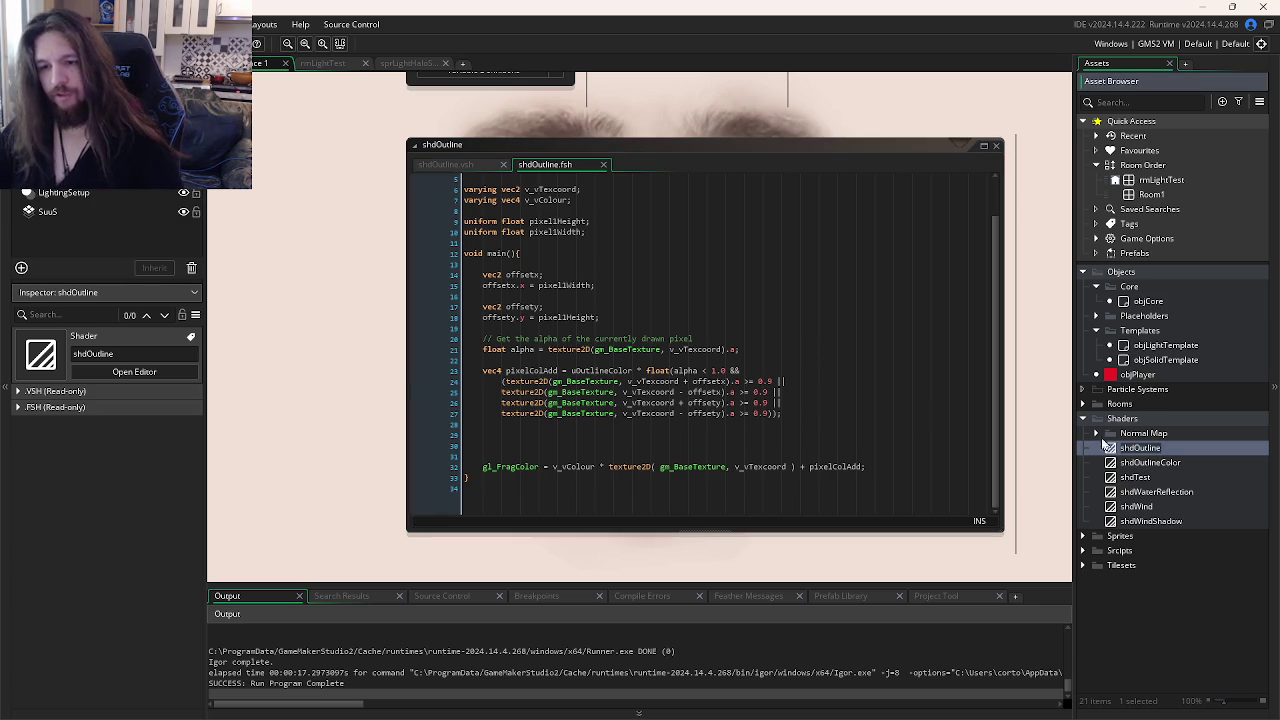
pyautogui.click(877, 384)
pyautogui.hotkey('ctrl', 'Tab')
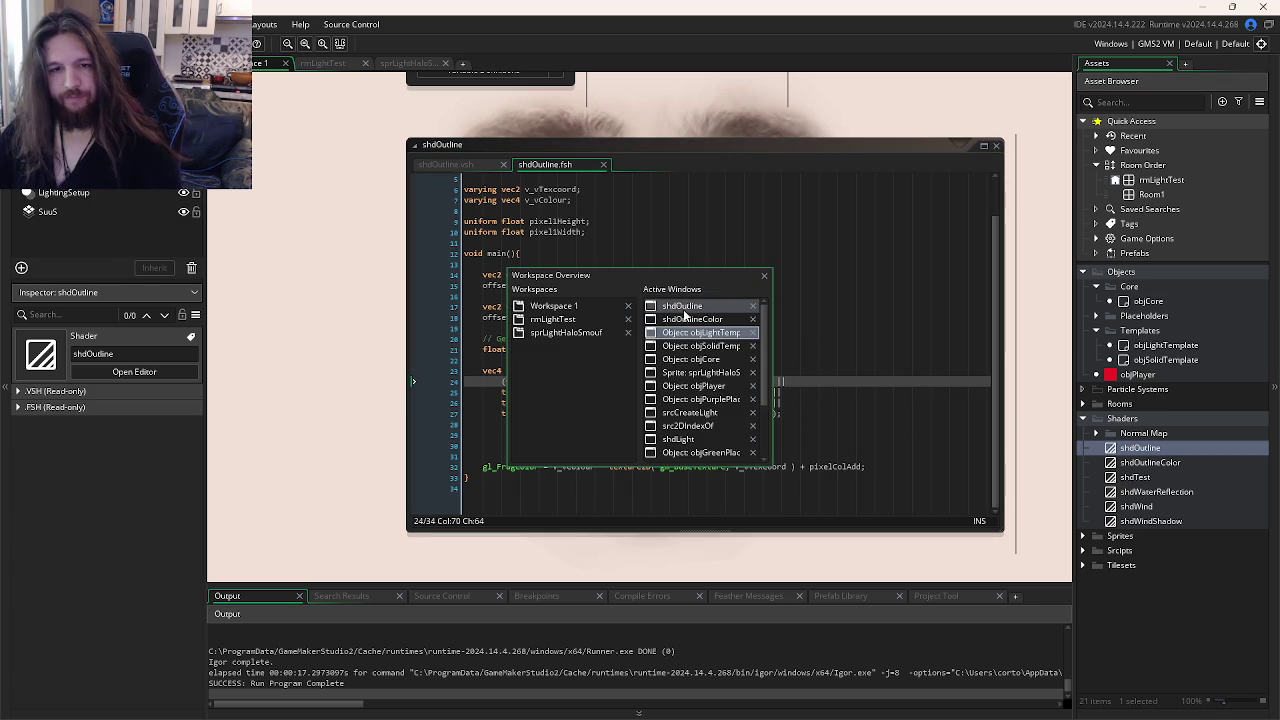
pyautogui.click(704, 362)
pyautogui.hotkey('ctrl', 'Tab')
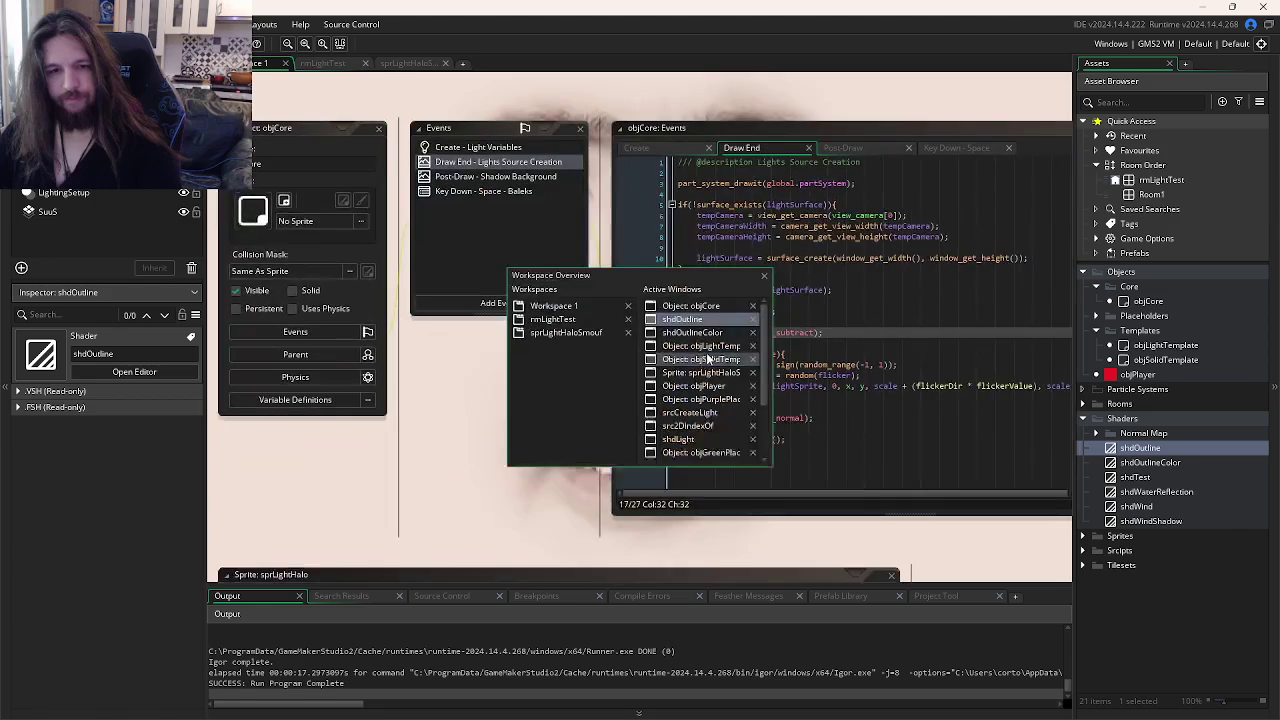
pyautogui.click(704, 364)
# Step: Change the Draw event's shader from shdOutlineColor to shdOutline and test-run the game
pyautogui.click(822, 226)
pyautogui.press('BackSpace')
pyautogui.press('BackSpace')
pyautogui.press('BackSpace')
pyautogui.click(840, 322)
pyautogui.press('F5')
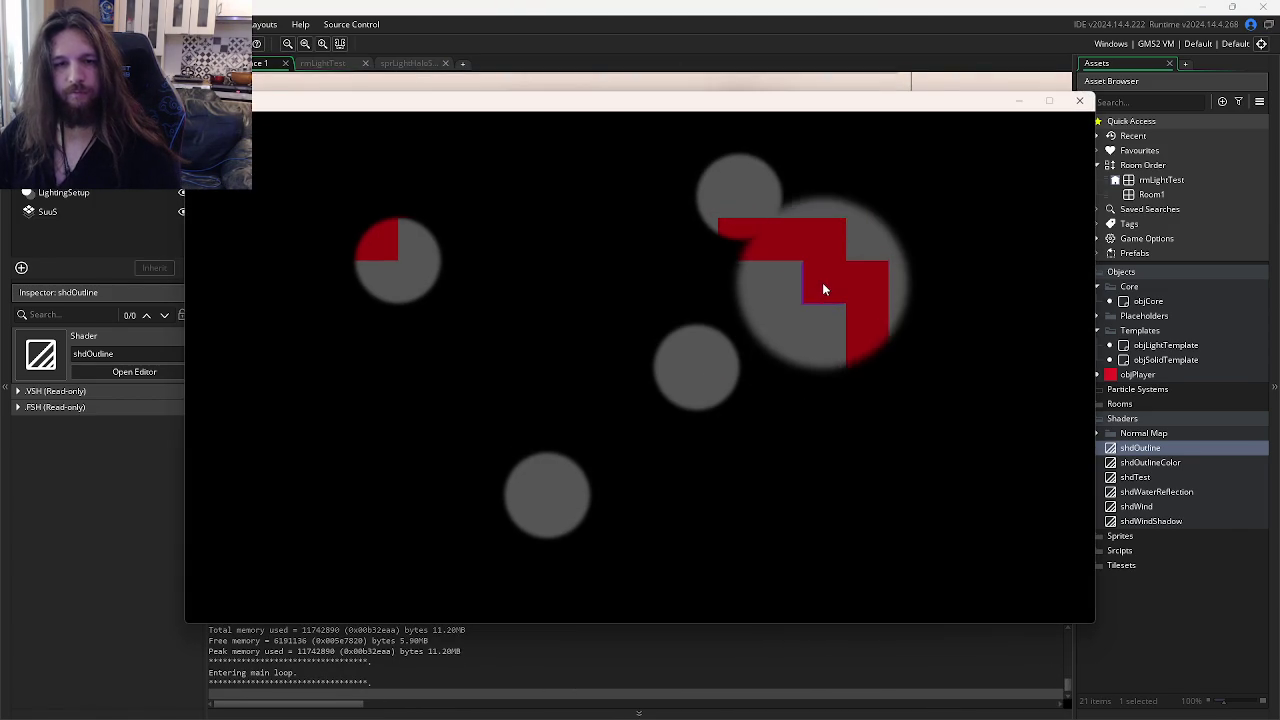
pyautogui.click(1079, 101)
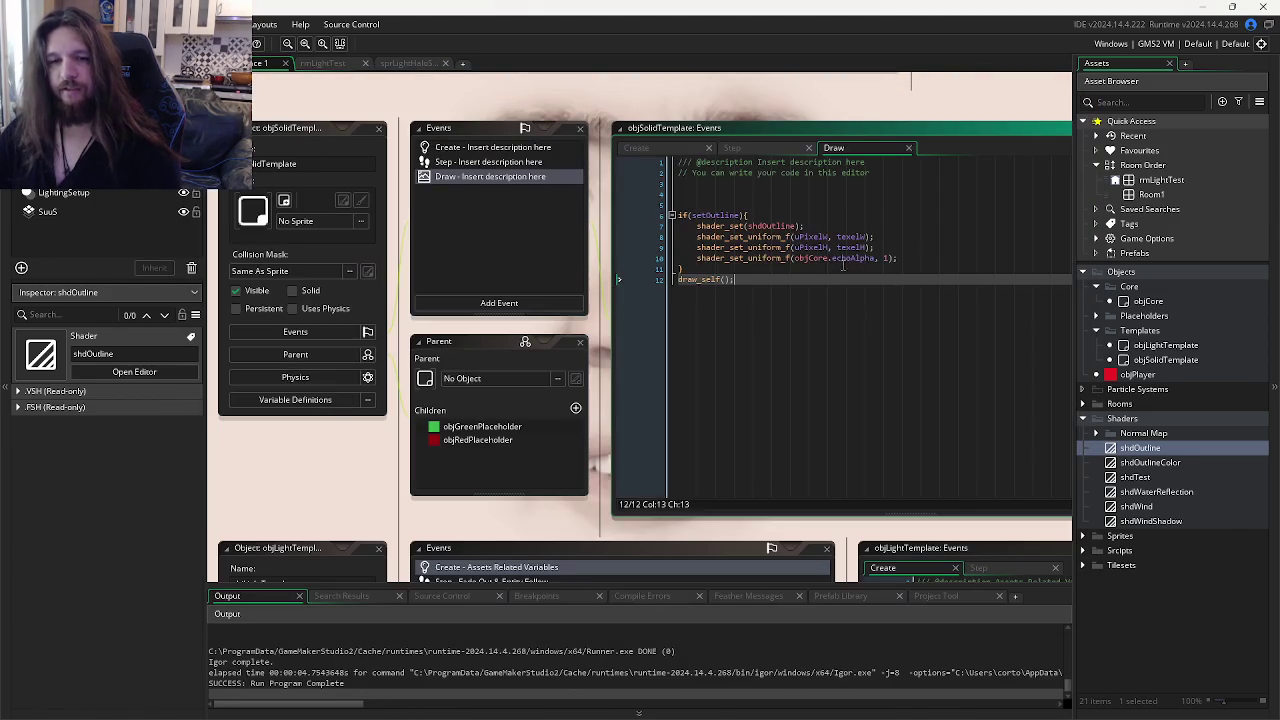
# Step: Move draw_self() above the outline block, set the shader name to shdOutline, and run again
pyautogui.hotkey('ctrl', 'Tab')
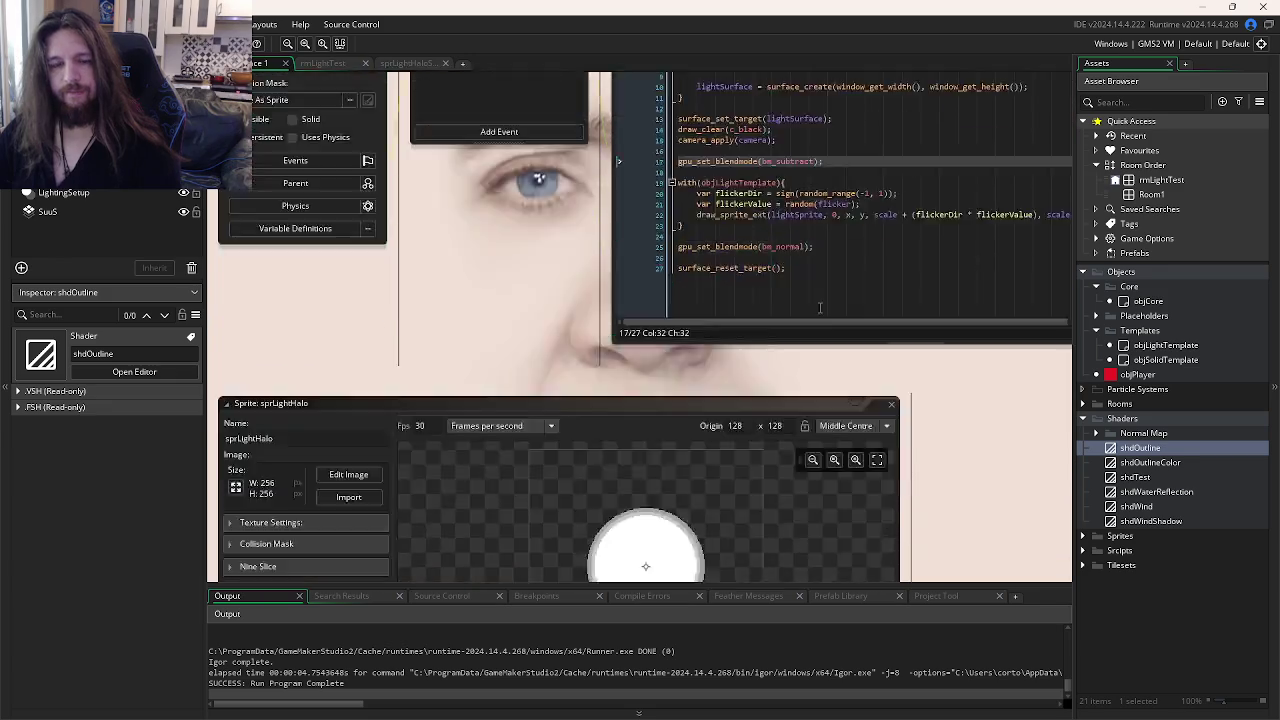
pyautogui.click(810, 328)
pyautogui.hotkey('ctrl', 'x')
pyautogui.click(680, 194)
pyautogui.hotkey('ctrl', 'v')
pyautogui.doubleClick(776, 226)
pyautogui.write('shdOutline')
pyautogui.press('F5')
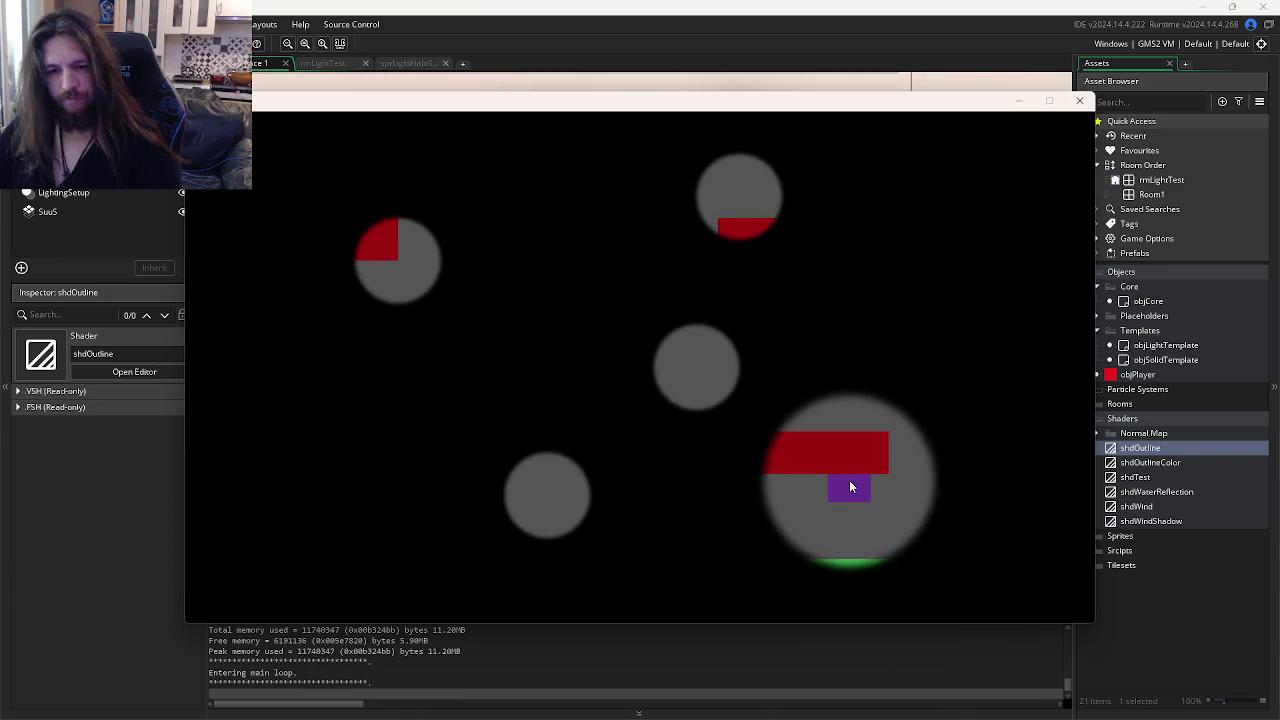
pyautogui.click(1079, 104)
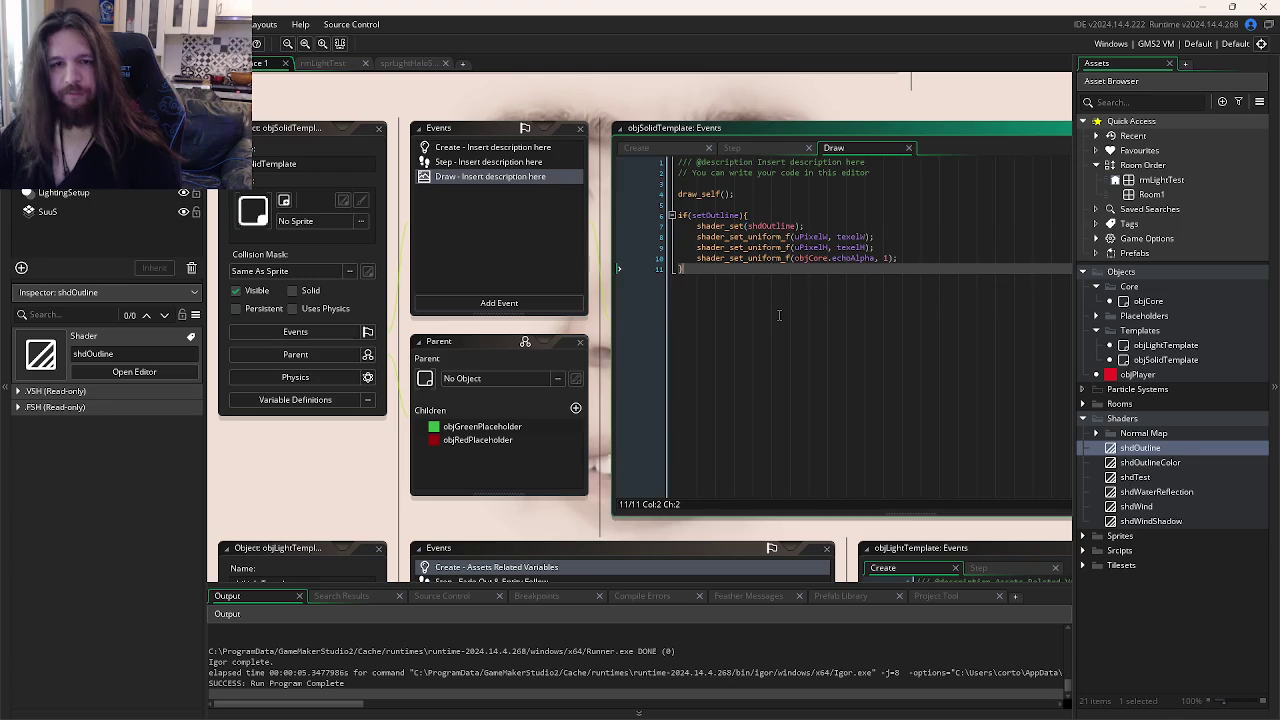
# Step: Open the shdOutlineColor fragment shader code from the Asset Browser
pyautogui.hotkey('ctrl', 'Tab')
pyautogui.hotkey('ctrl', 'Tab')
pyautogui.hotkey('ctrl', 'Tab')
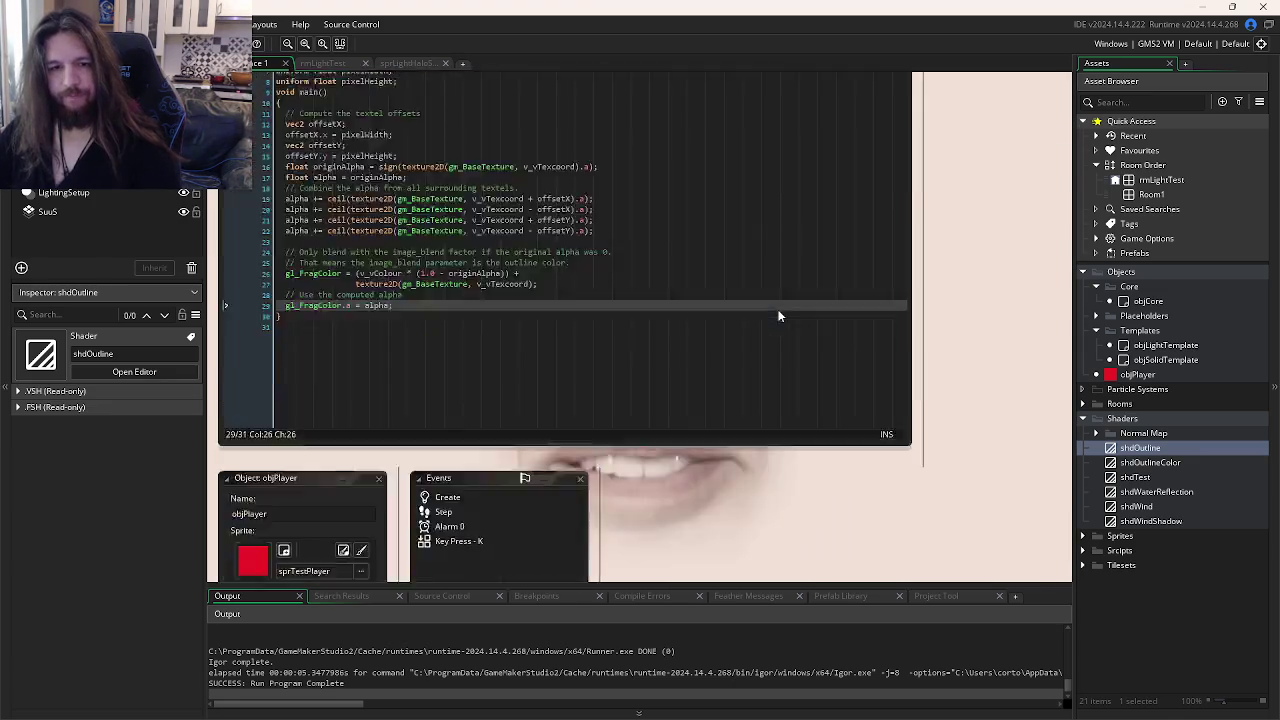
pyautogui.doubleClick(1140, 462)
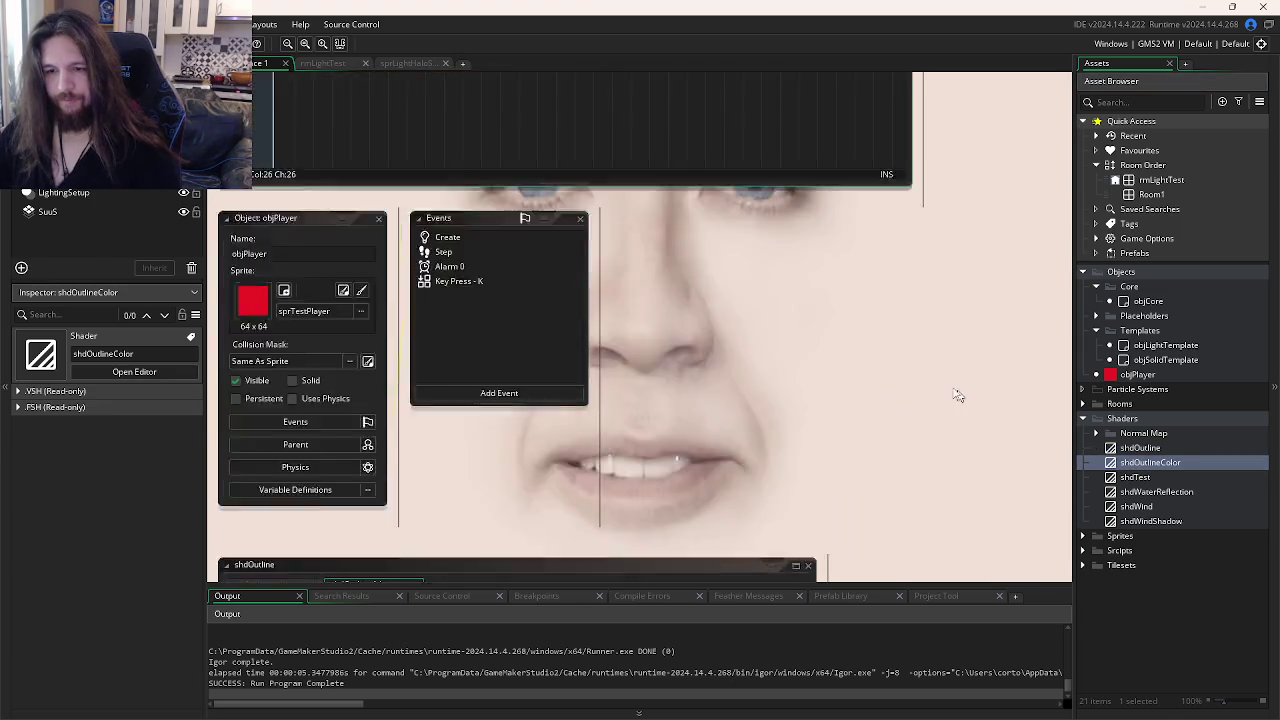
pyautogui.click(814, 378)
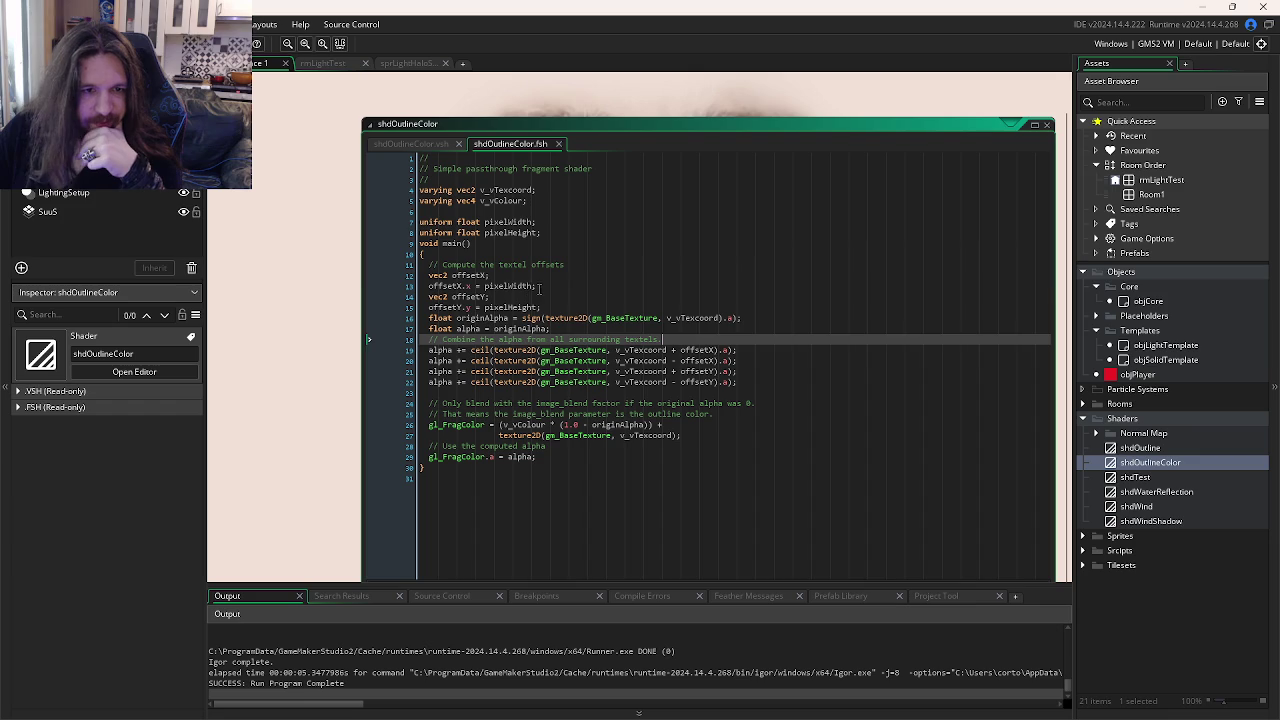
pyautogui.click(539, 287)
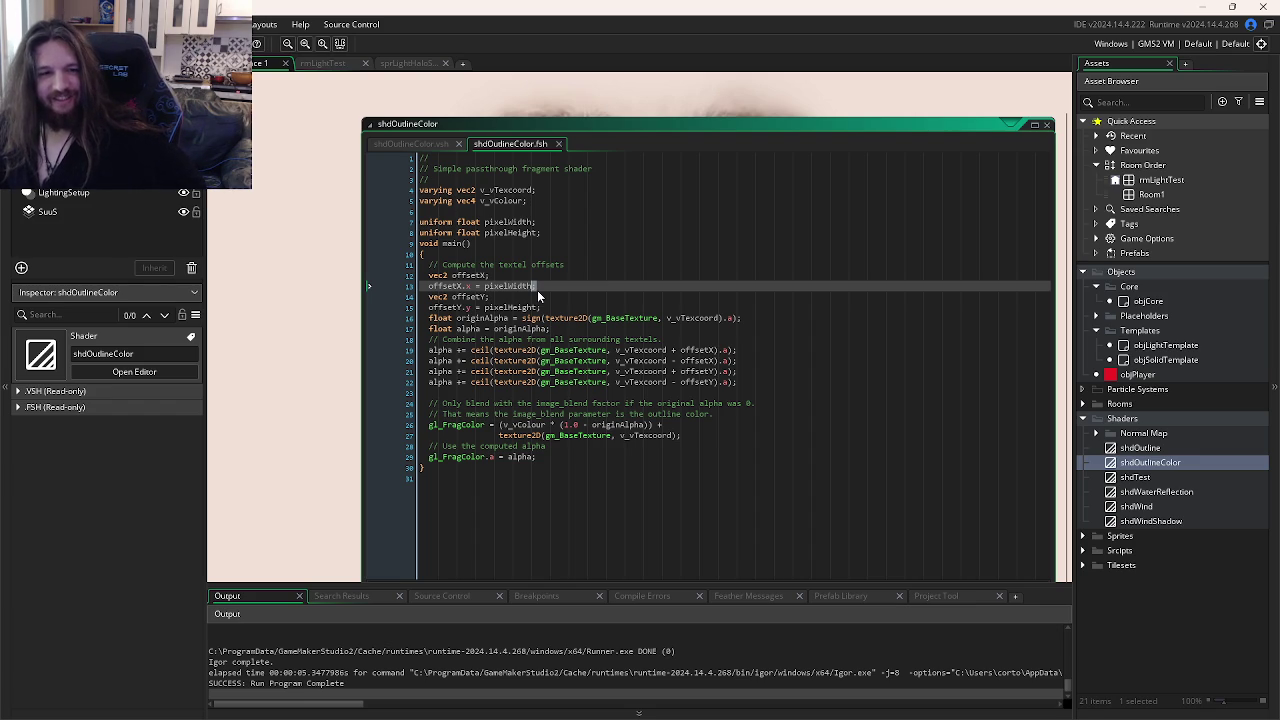
pyautogui.click(783, 314)
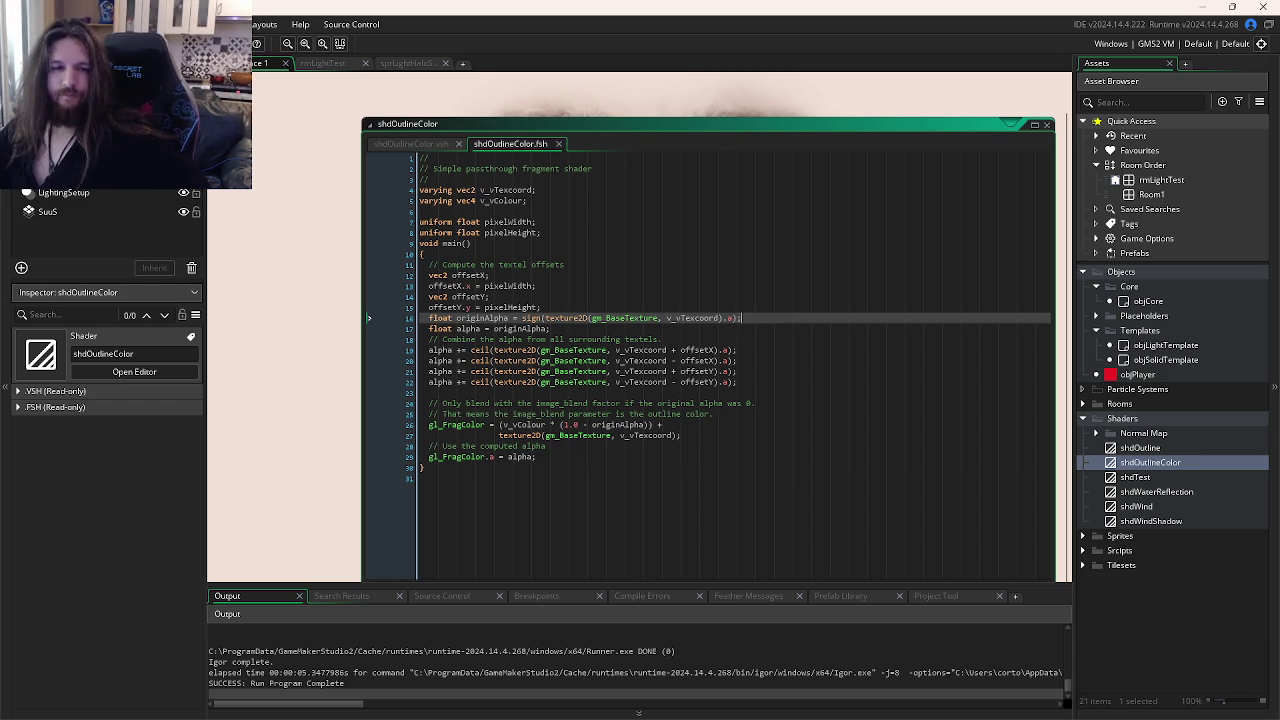
pyautogui.moveTo(550, 715)
pyautogui.moveTo(404, 706)
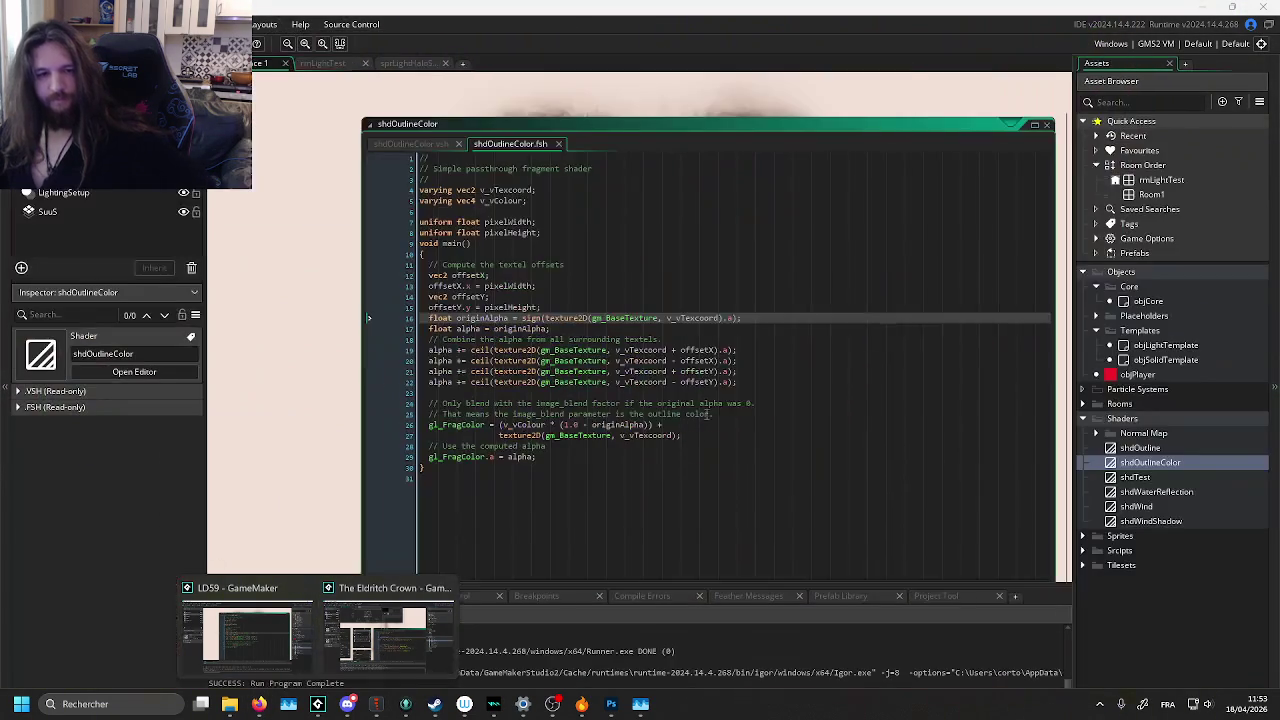
pyautogui.click(714, 405)
# Step: Comment out objCore's subtract blend mode line, check the Post-Draw code, then restore the line
pyautogui.hotkey('ctrl', 'Tab')
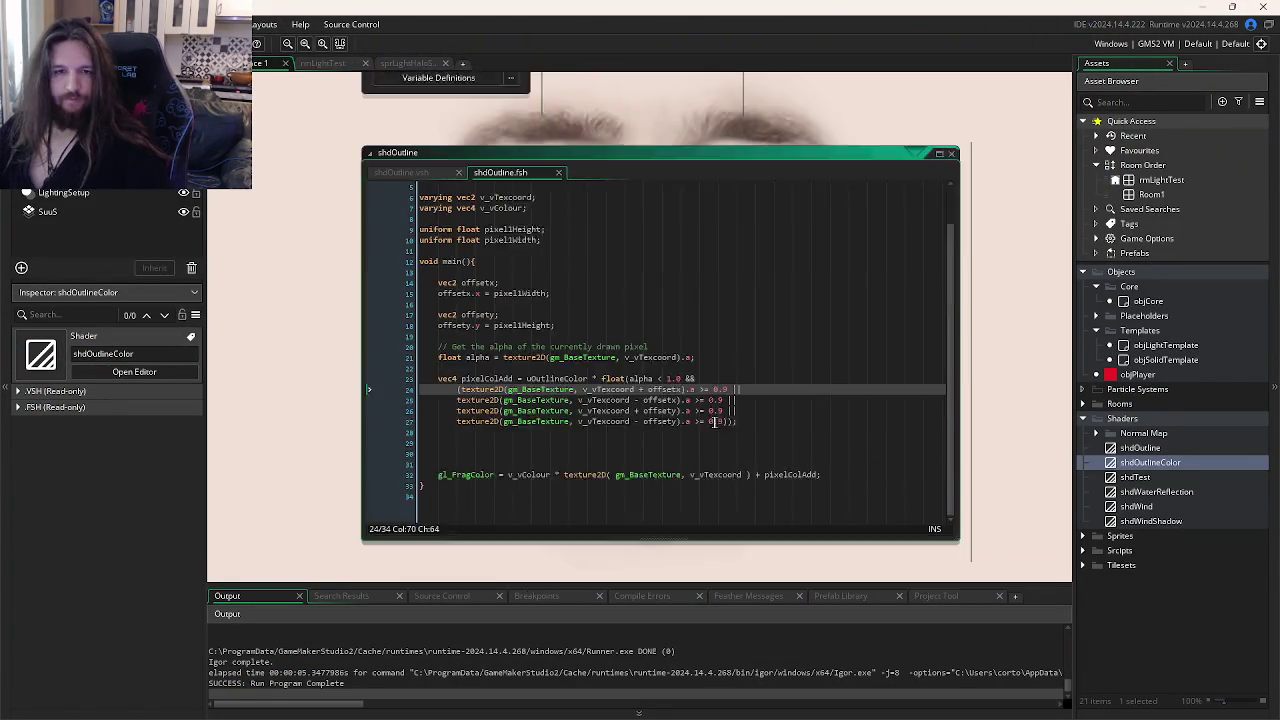
pyautogui.hotkey('ctrl', 'Tab')
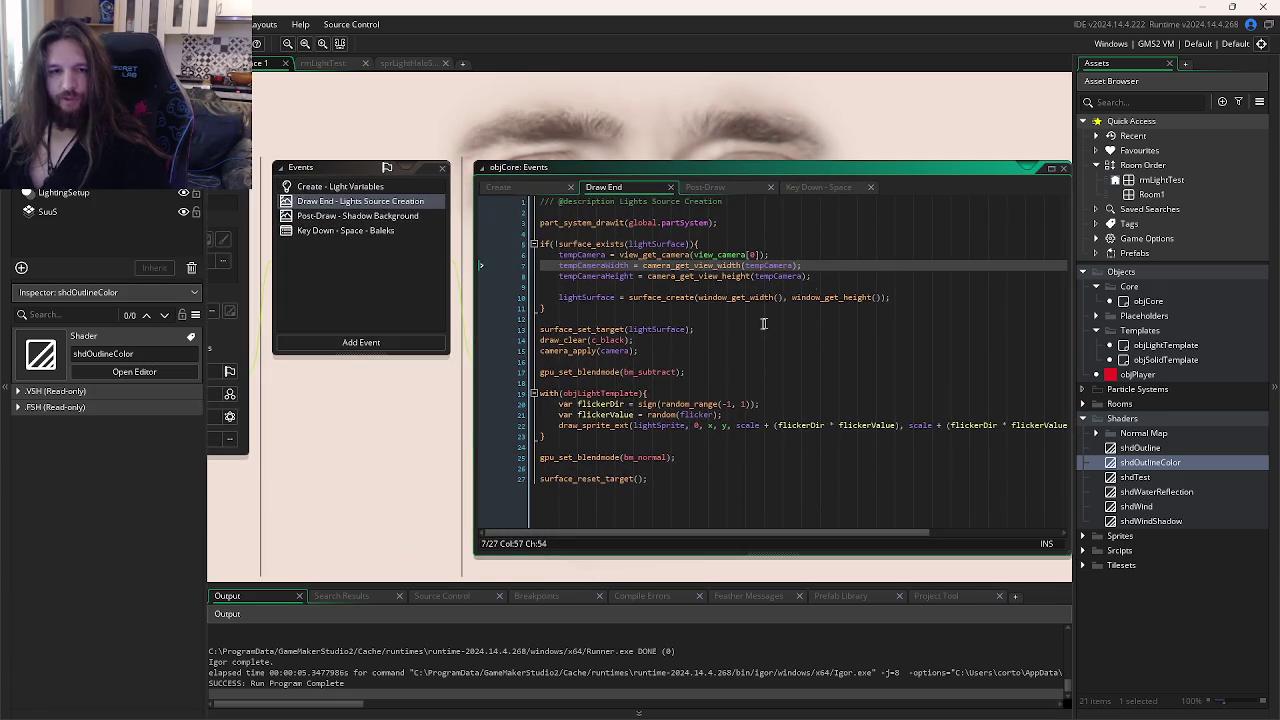
pyautogui.click(700, 372)
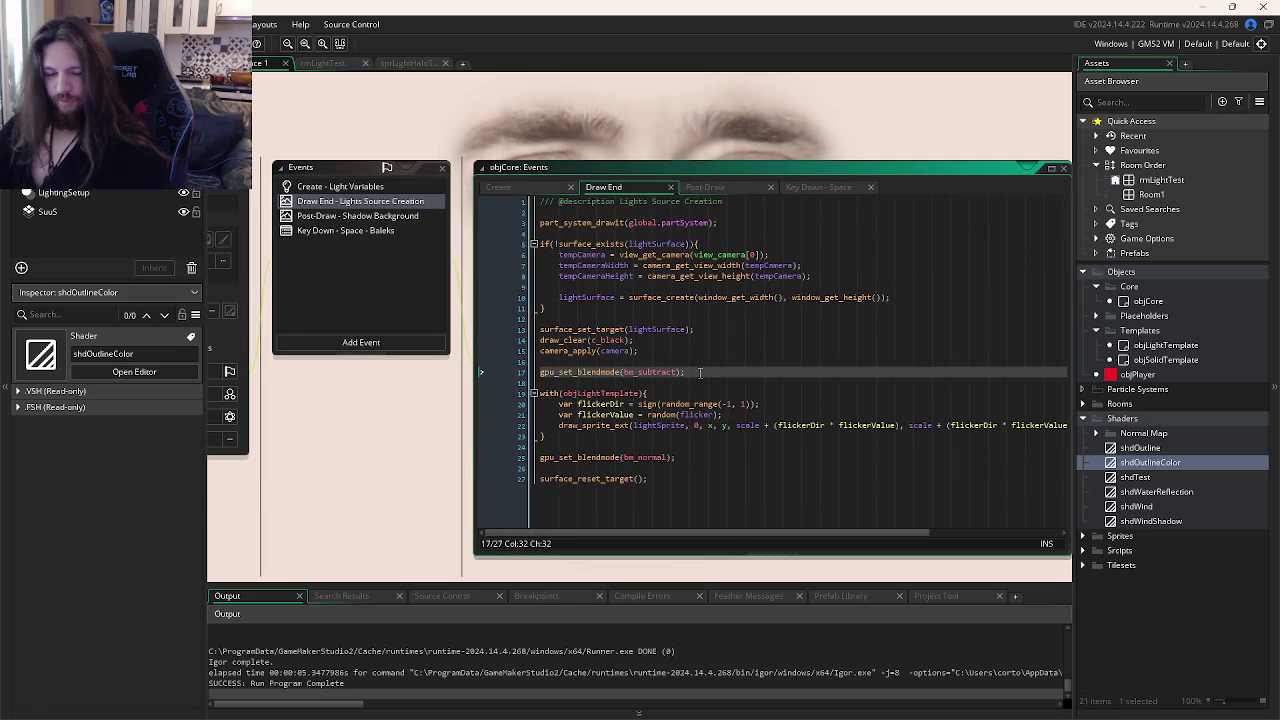
pyautogui.hotkey('ctrl', 'k')
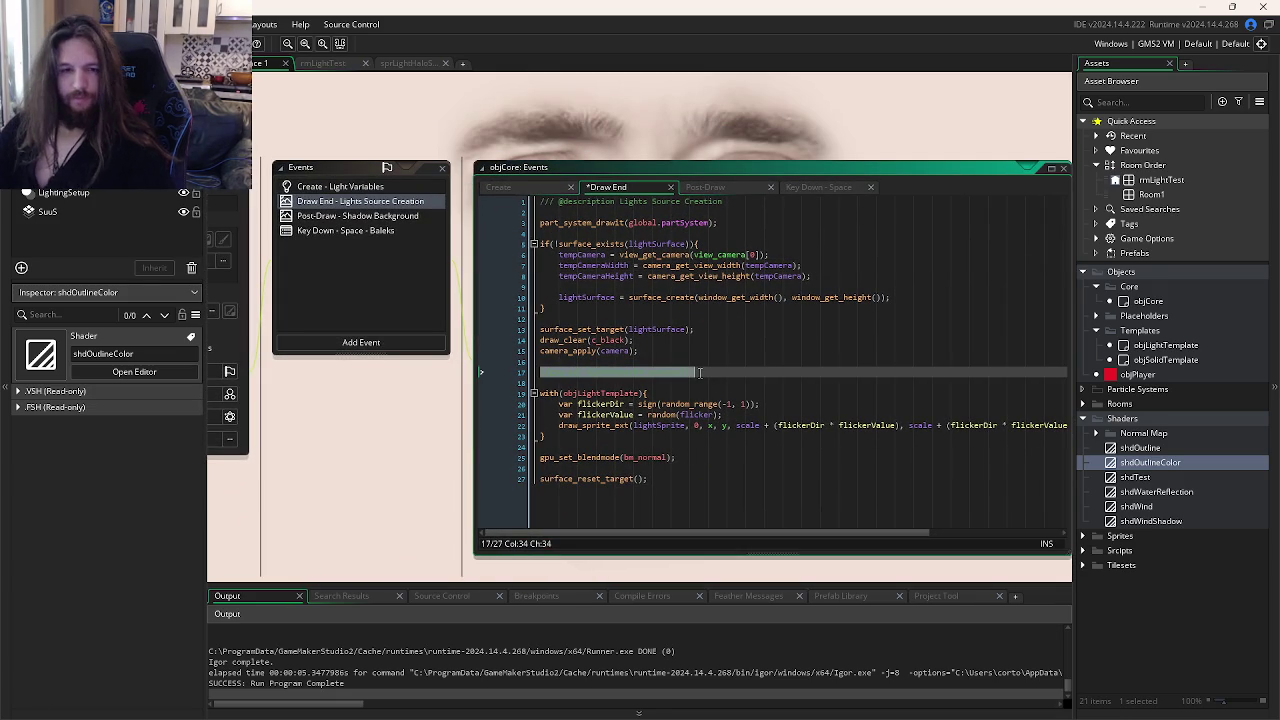
pyautogui.click(700, 297)
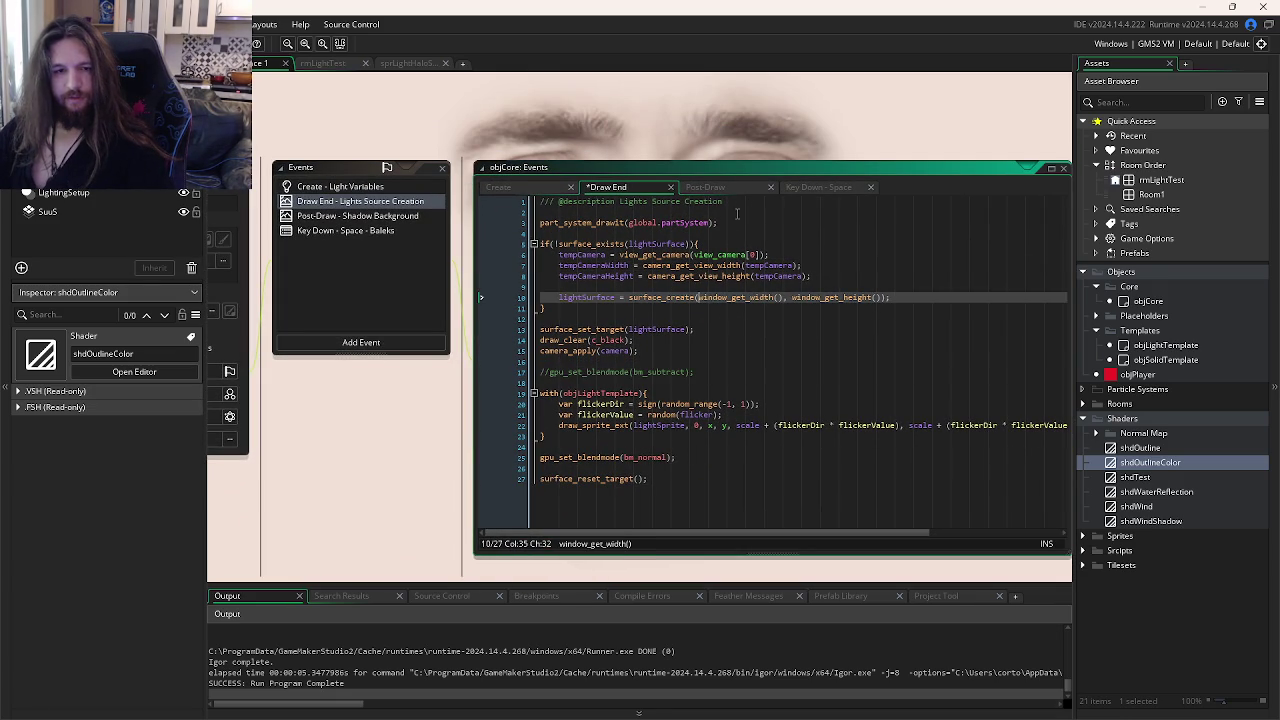
pyautogui.click(741, 190)
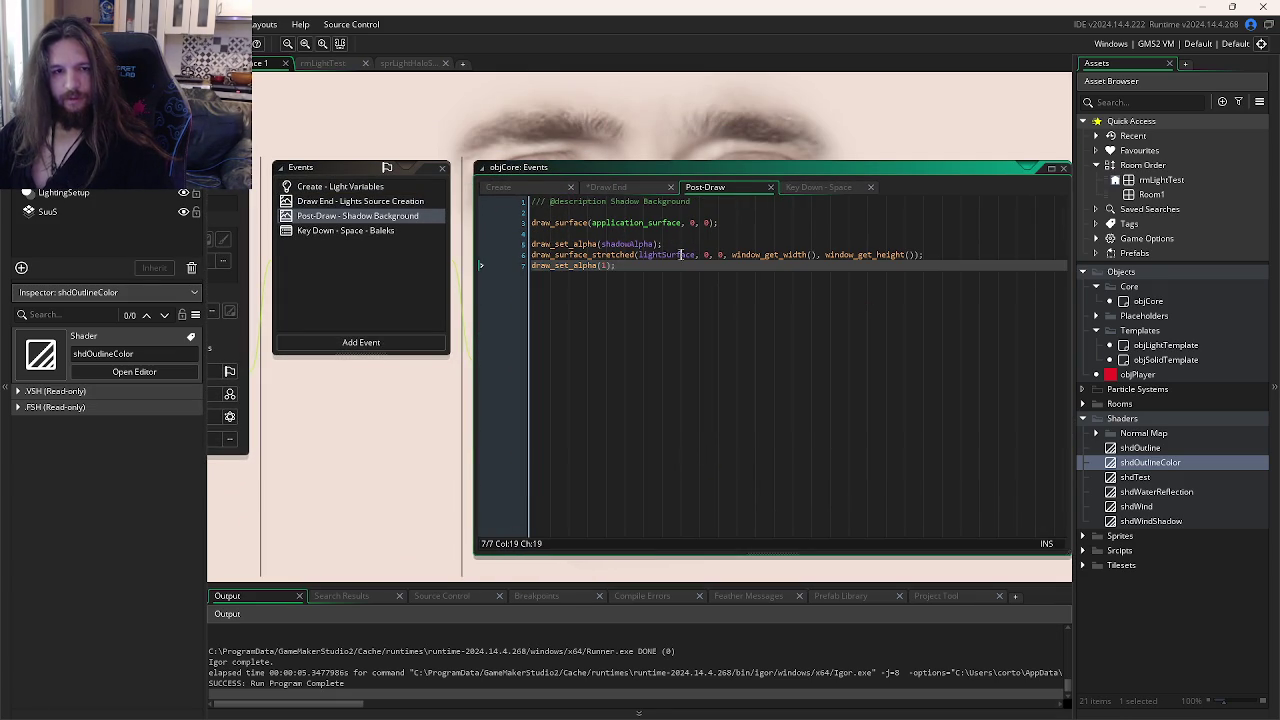
pyautogui.hotkey('ctrl', 'Tab')
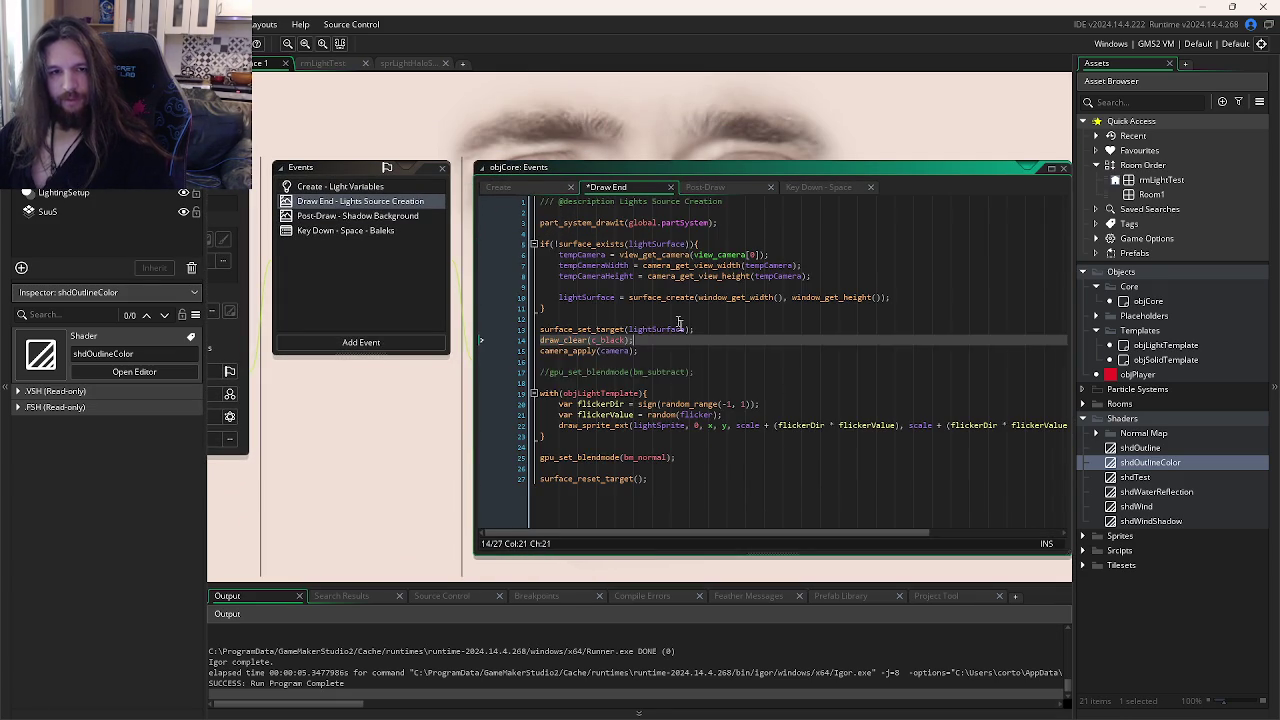
pyautogui.hotkey('ctrl', 'z')
# Step: Set shadowAlpha to 0 in objCore's Create event and test-run the game
pyautogui.click(515, 192)
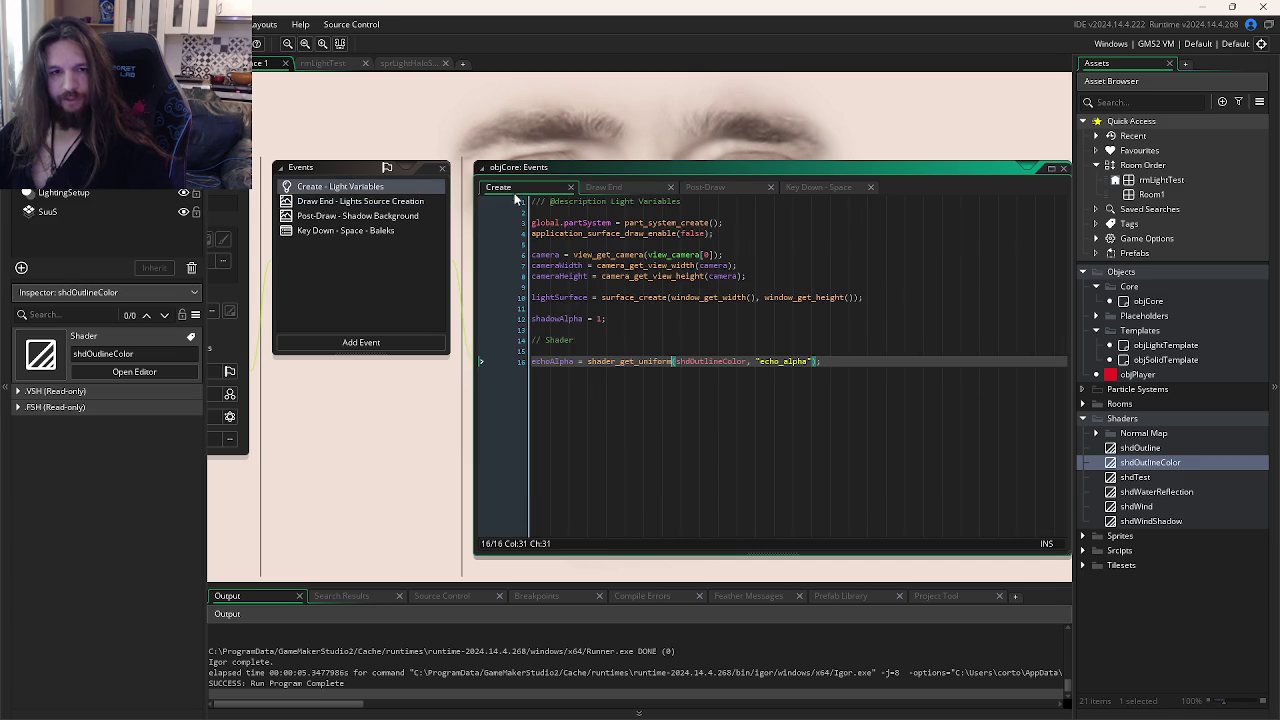
pyautogui.click(738, 338)
pyautogui.doubleClick(601, 318)
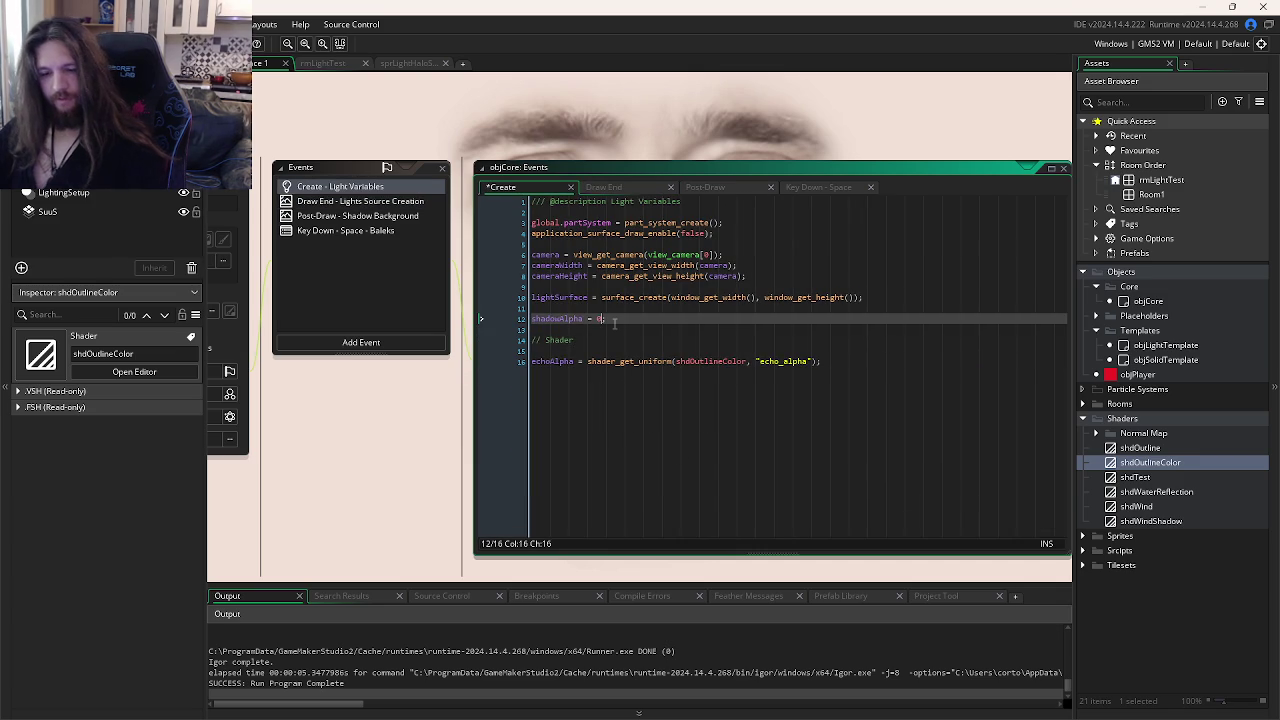
pyautogui.press('F5')
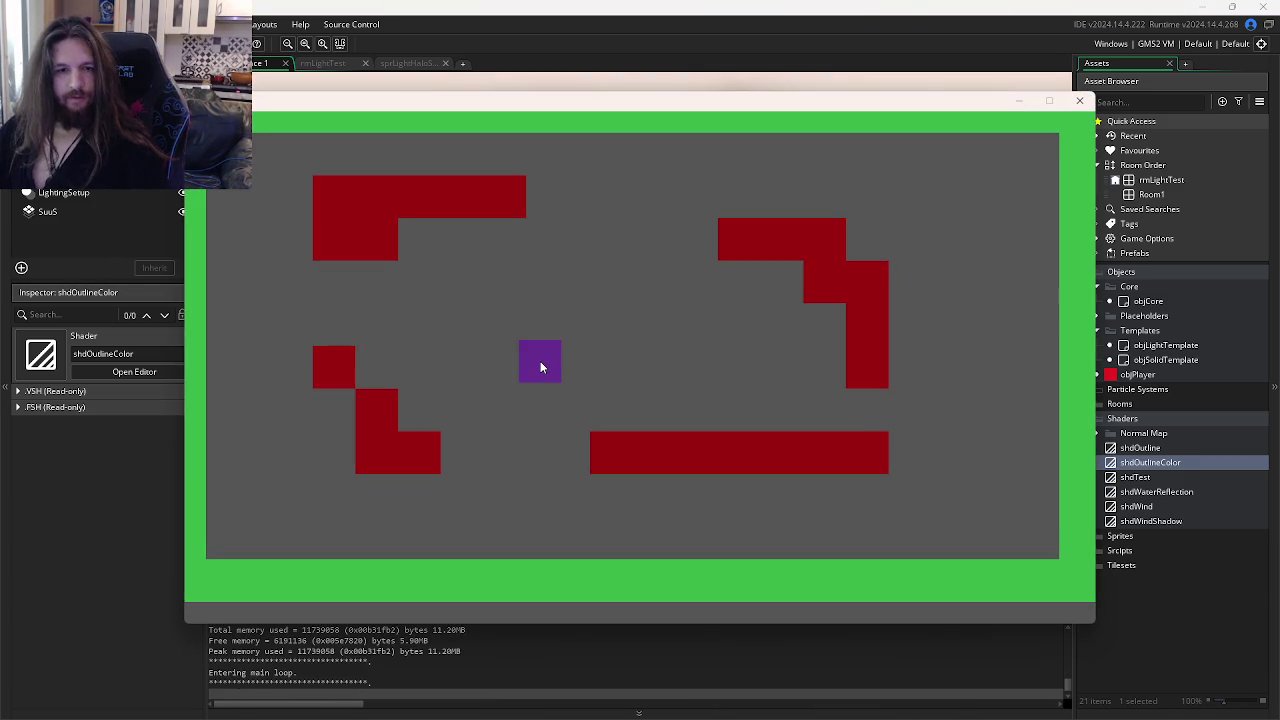
pyautogui.click(1080, 100)
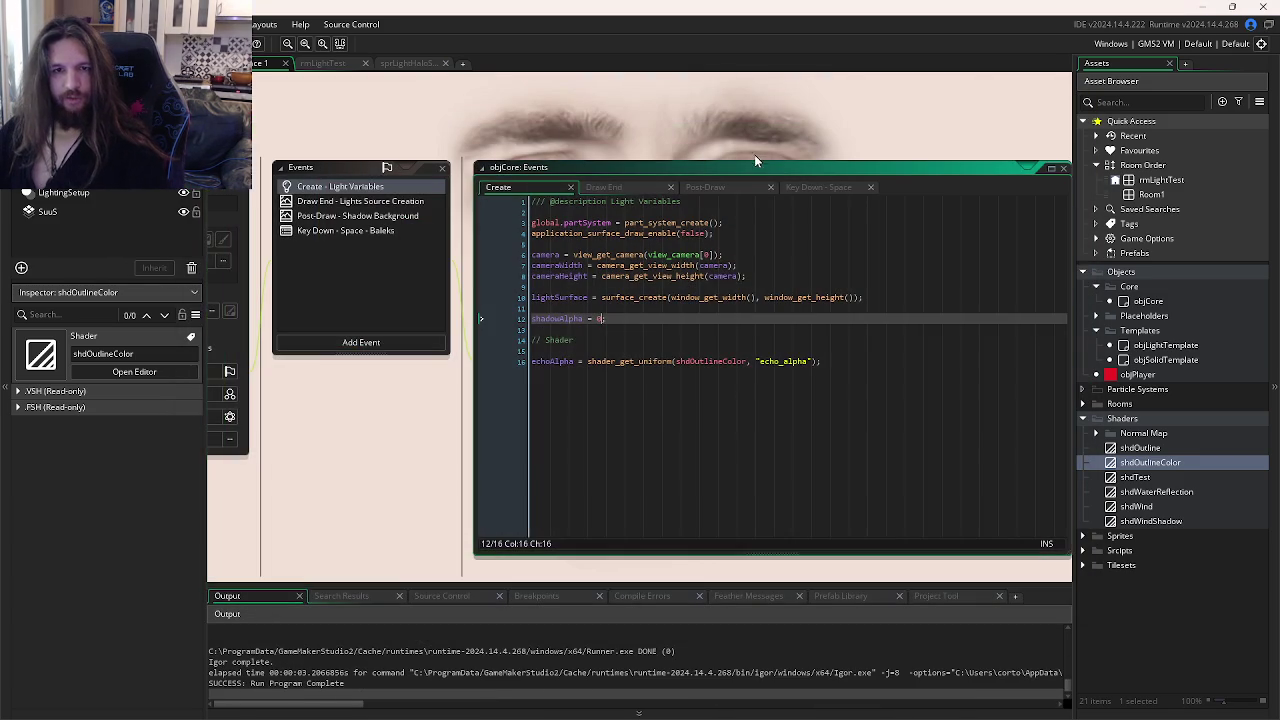
pyautogui.hotkey('ctrl', 'Tab')
pyautogui.hotkey('ctrl', 'Tab')
pyautogui.hotkey('ctrl', 'Tab')
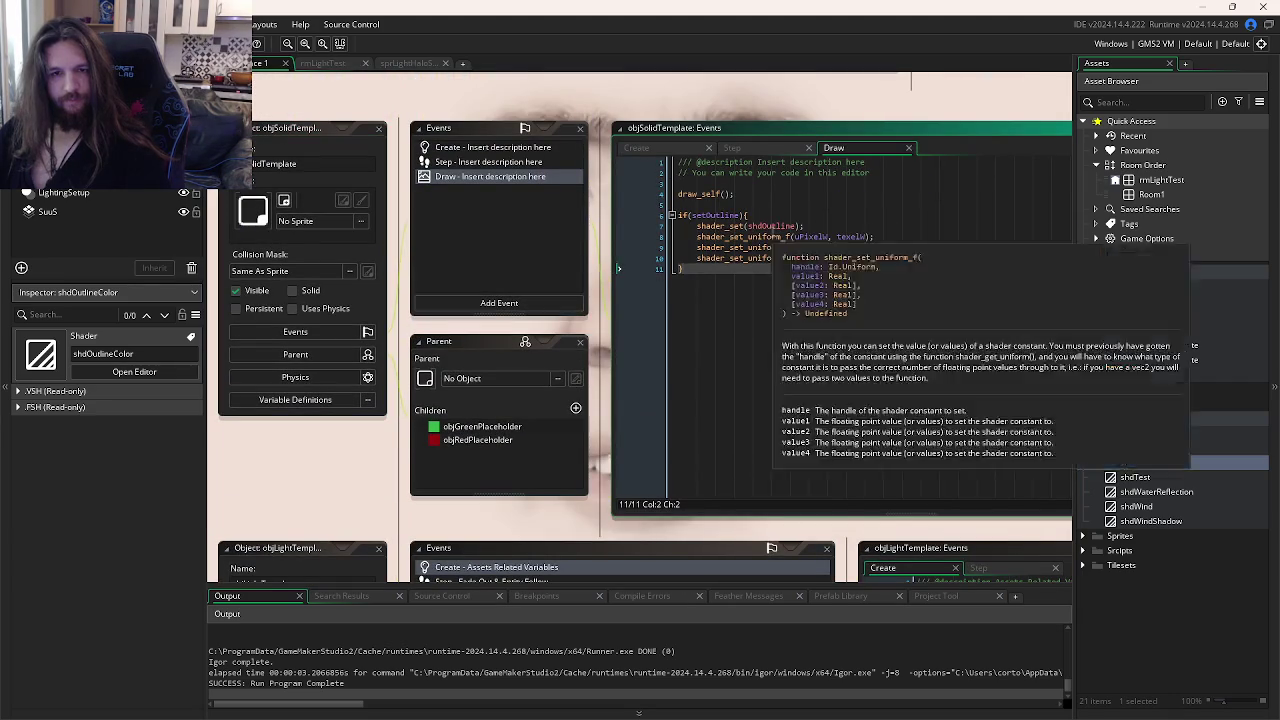
# Step: Complete shdOutlineColor as the shader name in objSolidTemplate's Draw code and test-run
pyautogui.click(795, 226)
pyautogui.write('C')
pyautogui.press('Return')
pyautogui.press('F5')
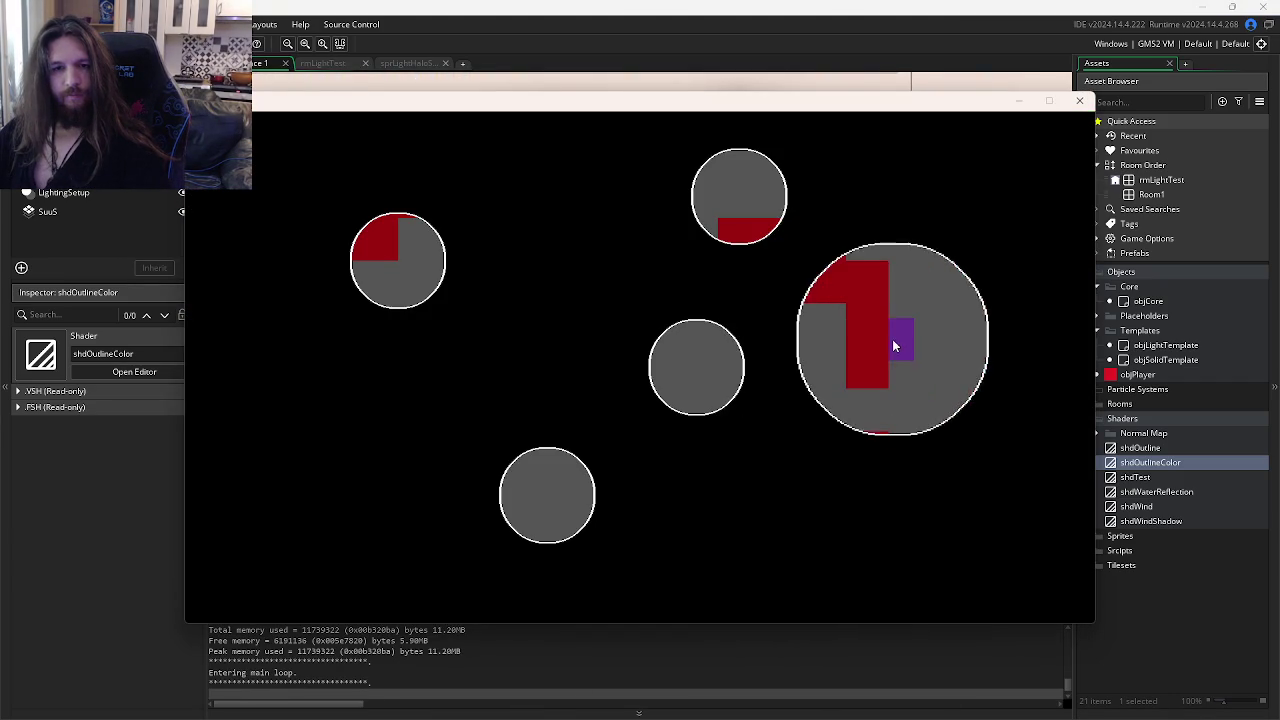
pyautogui.click(1079, 100)
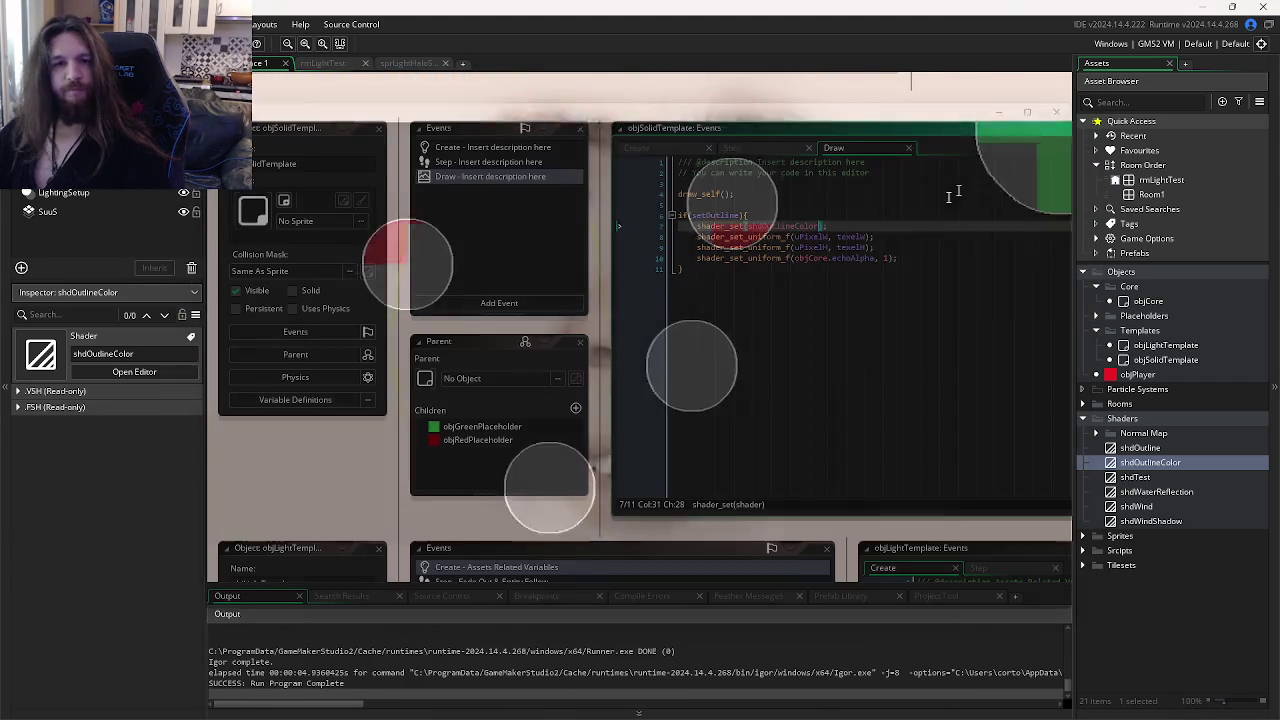
# Step: Comment out objCore's subtract blend line 17 and Post-Draw shadow lines 5–7, then test
pyautogui.hotkey('ctrl', 'Tab')
pyautogui.hotkey('ctrl', 'Tab')
pyautogui.hotkey('ctrl', 'Tab')
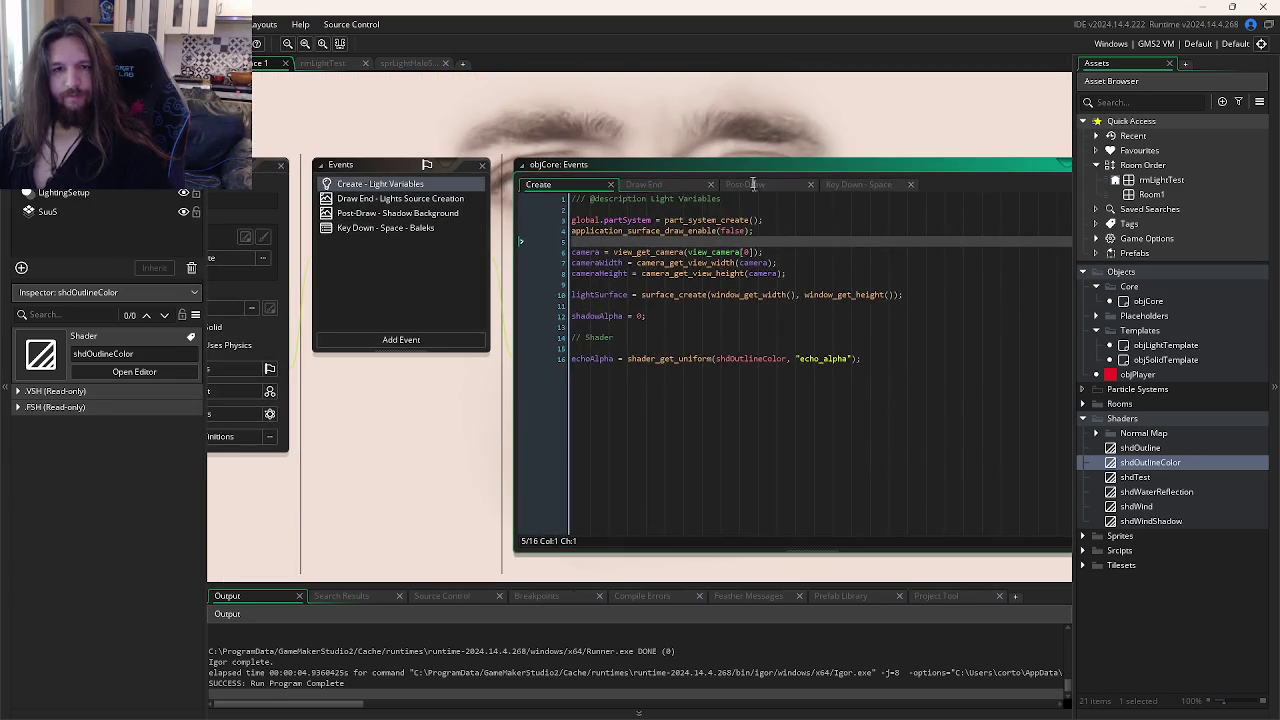
pyautogui.click(750, 184)
pyautogui.click(677, 186)
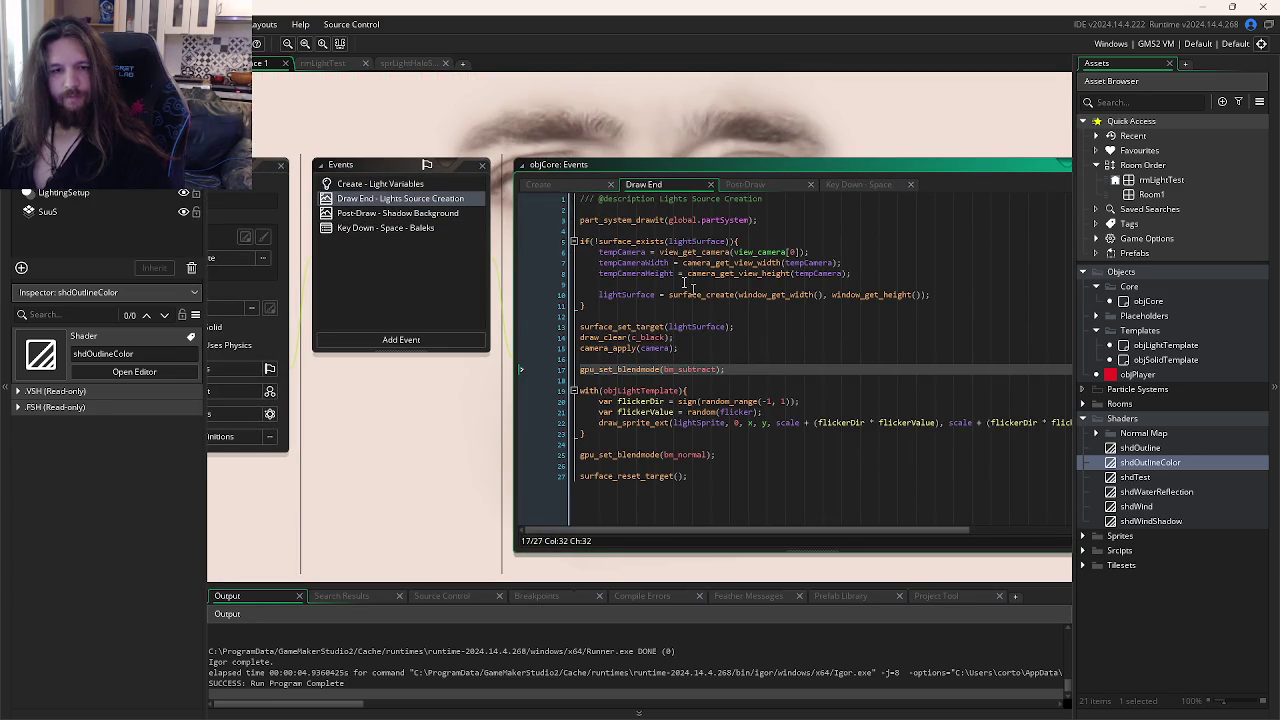
pyautogui.middleClick(700, 242)
pyautogui.hotkey('alt', 'Left')
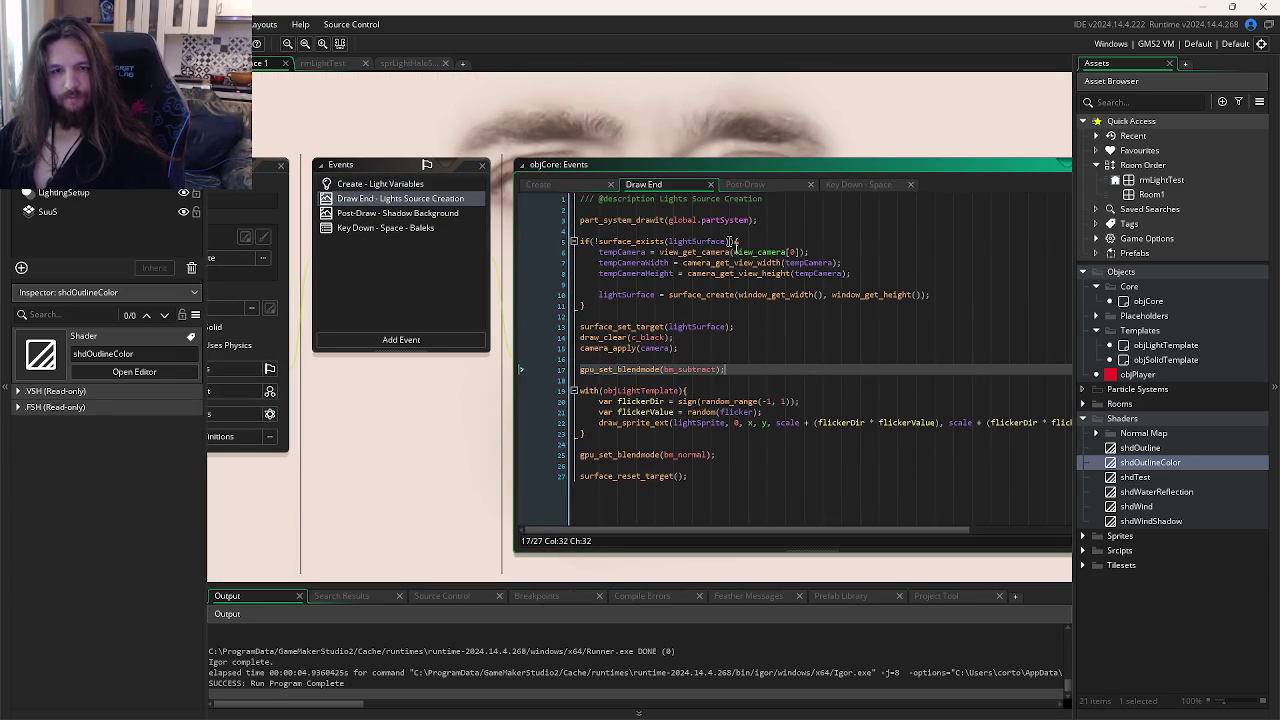
pyautogui.tripleClick(776, 369)
pyautogui.hotkey('ctrl', 'k')
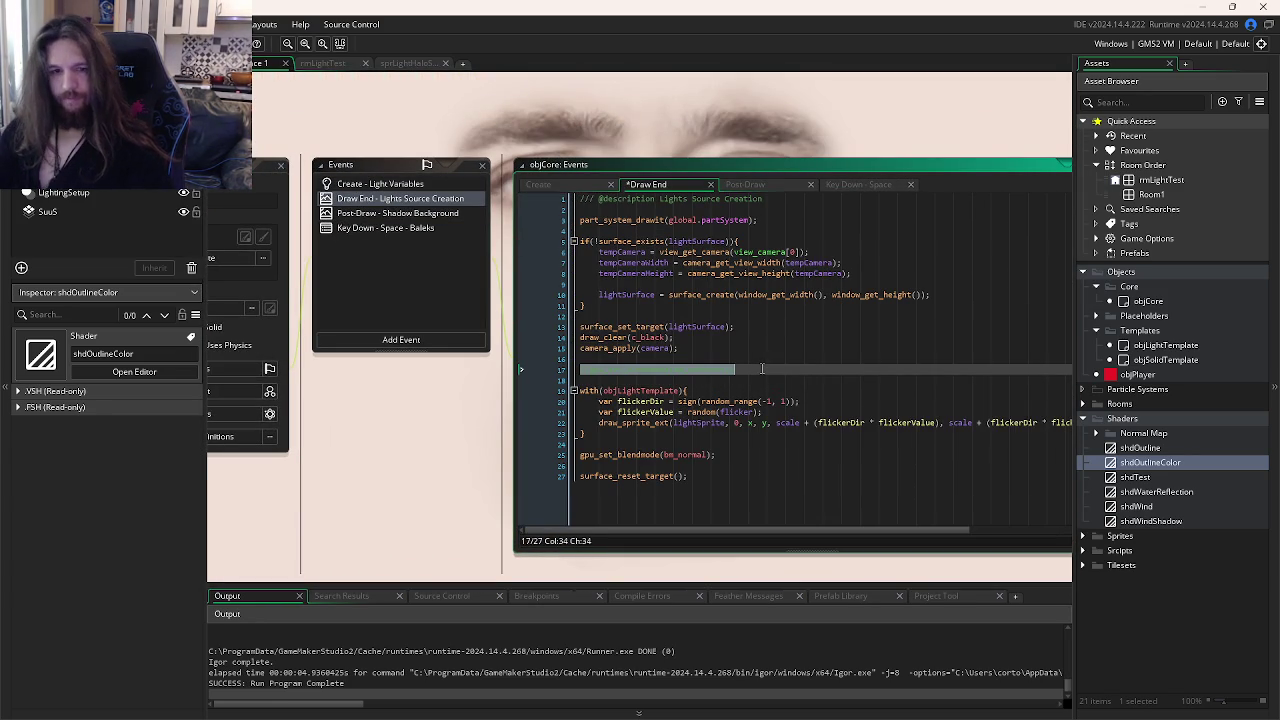
pyautogui.click(745, 184)
pyautogui.moveTo(734, 266); pyautogui.dragTo(657, 247)
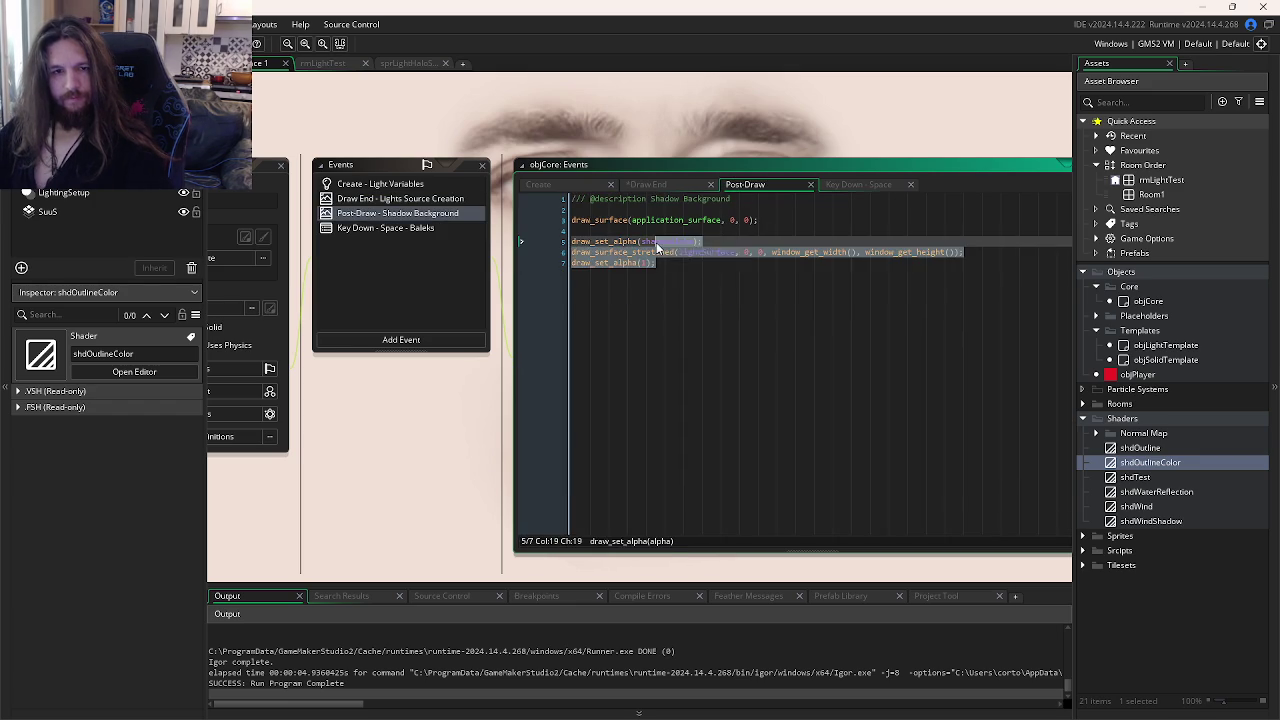
pyautogui.hotkey('ctrl', 'k')
pyautogui.press('F5')
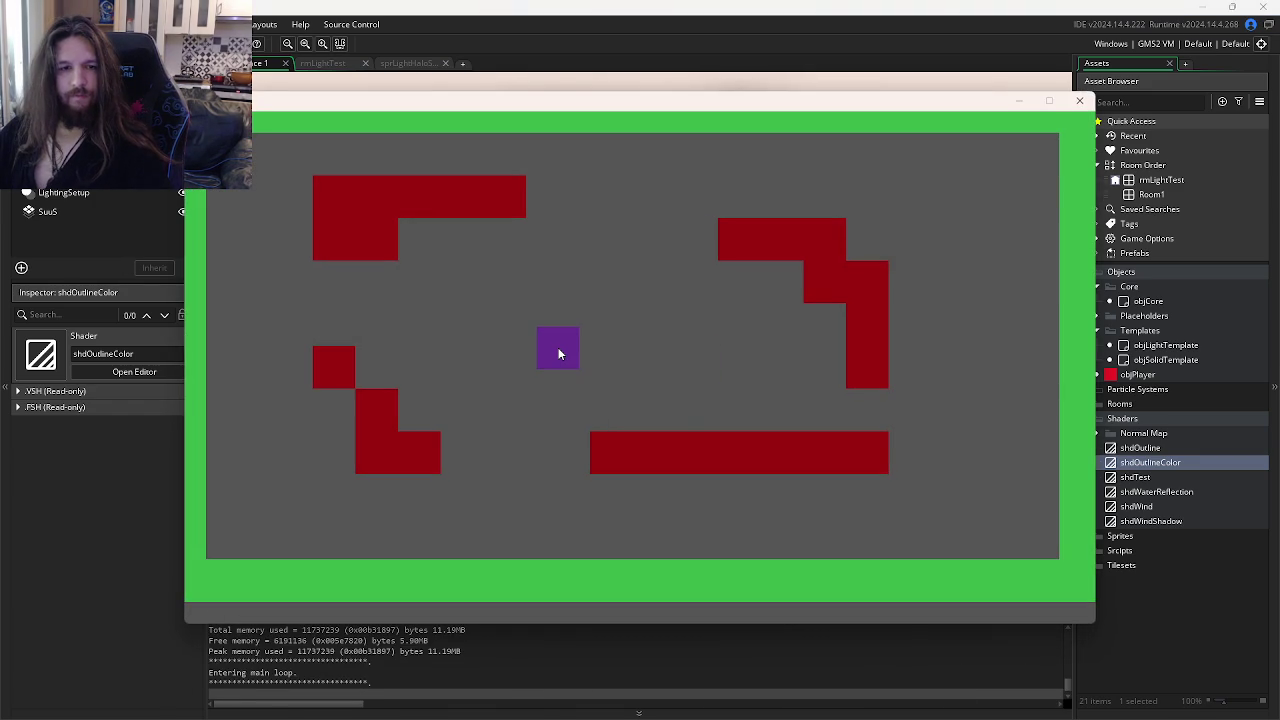
pyautogui.click(1079, 100)
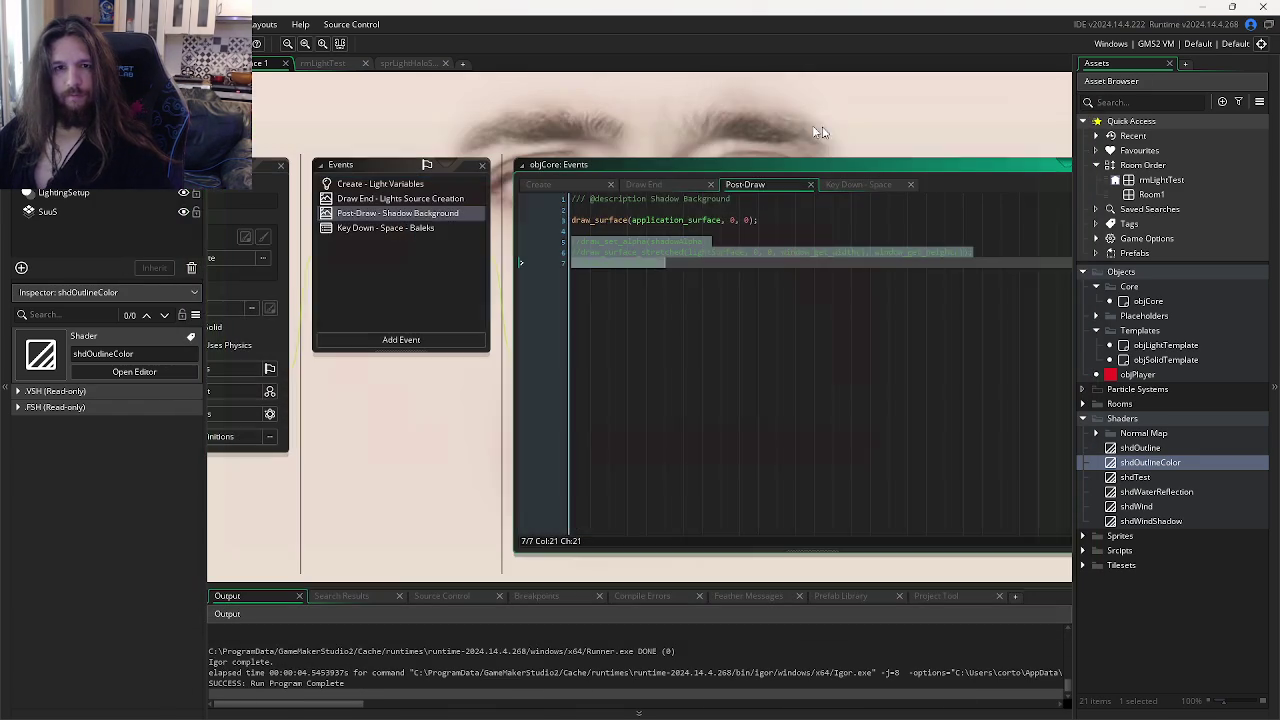
# Step: Comment out all of objCore's Draw End code and test-run the game
pyautogui.click(670, 185)
pyautogui.click(790, 326)
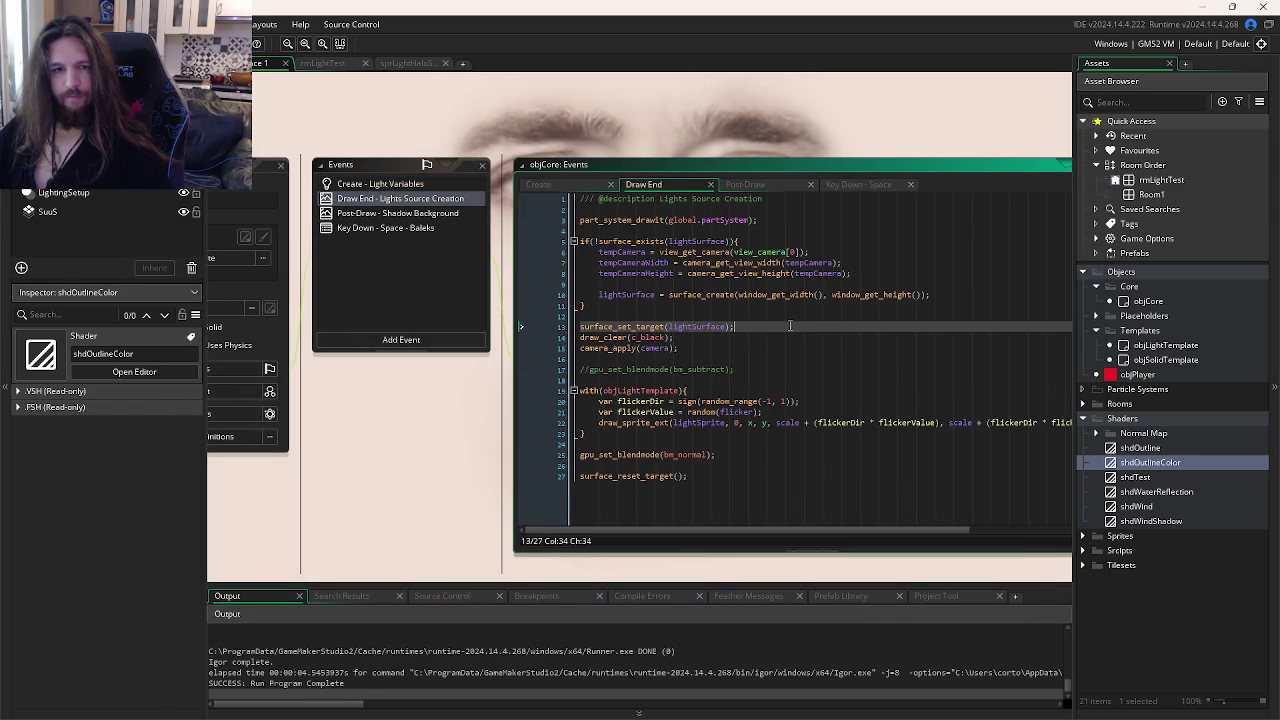
pyautogui.hotkey('ctrl', 'a')
pyautogui.hotkey('ctrl', 'k')
pyautogui.press('F5')
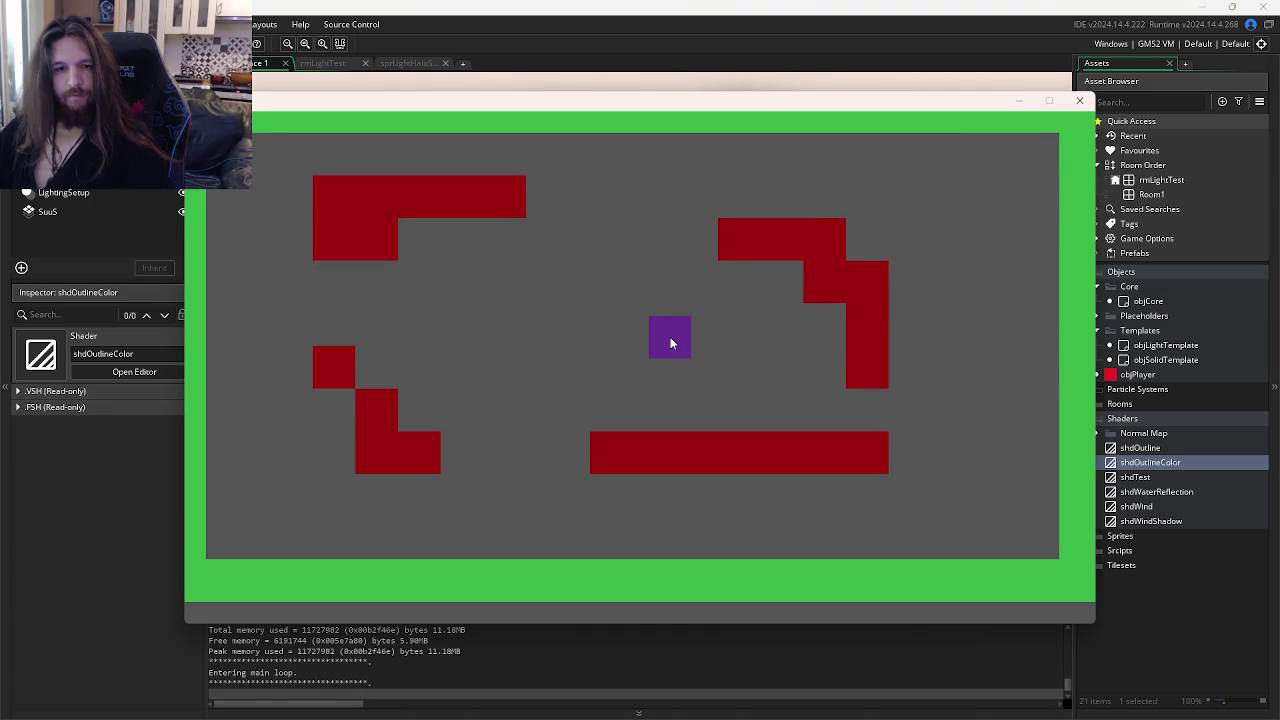
pyautogui.click(1080, 100)
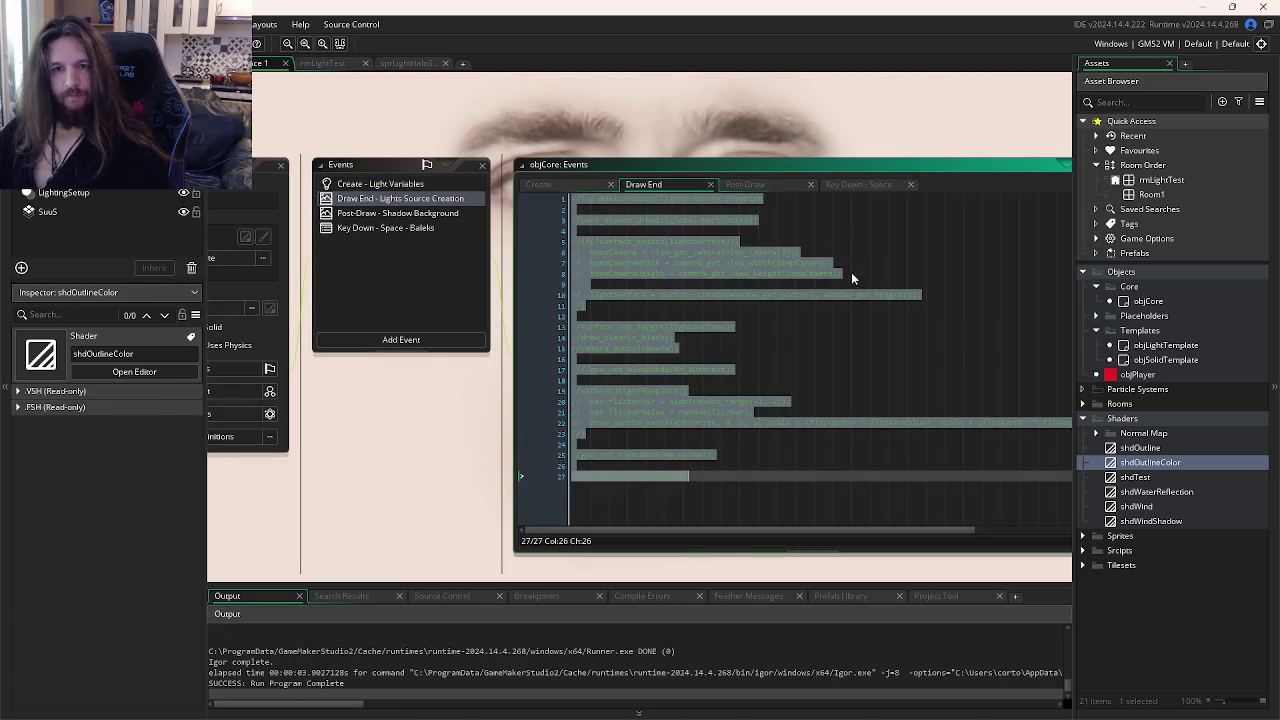
# Step: Review objCore's Post-Draw, Draw End and Create code, selecting Post-Draw line 3
pyautogui.click(755, 188)
pyautogui.click(640, 185)
pyautogui.click(768, 184)
pyautogui.click(760, 219)
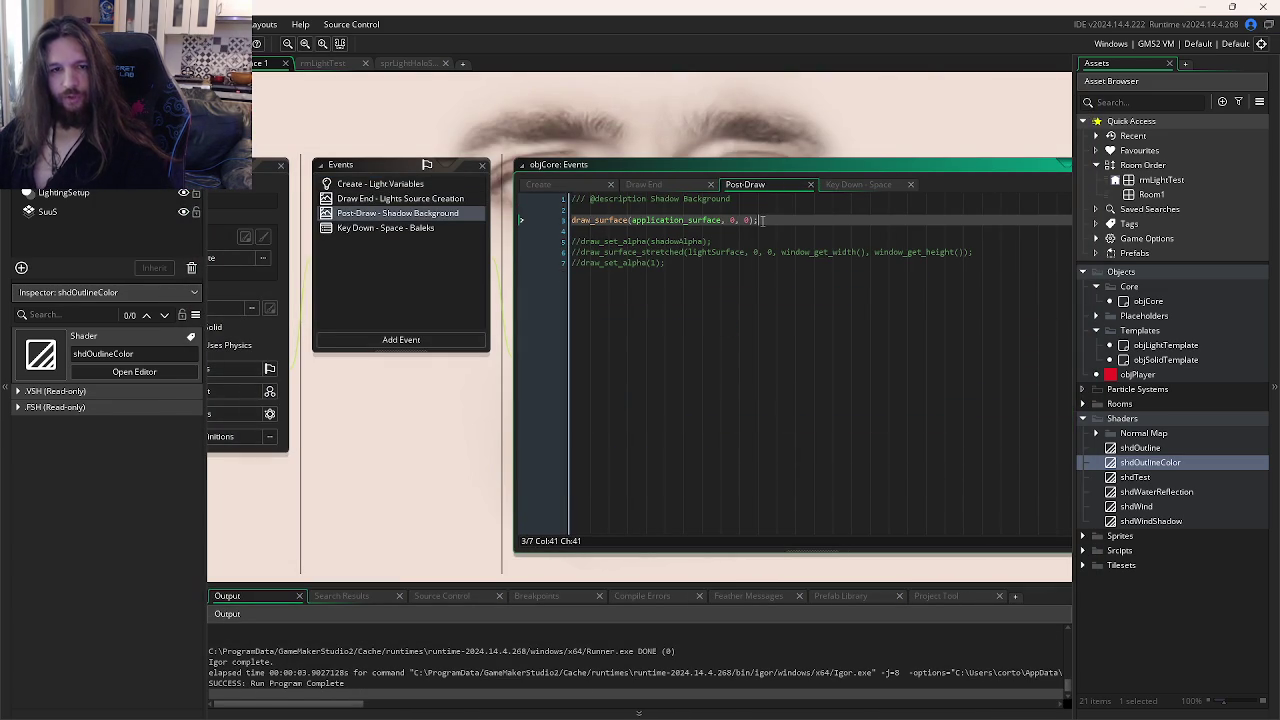
pyautogui.click(592, 188)
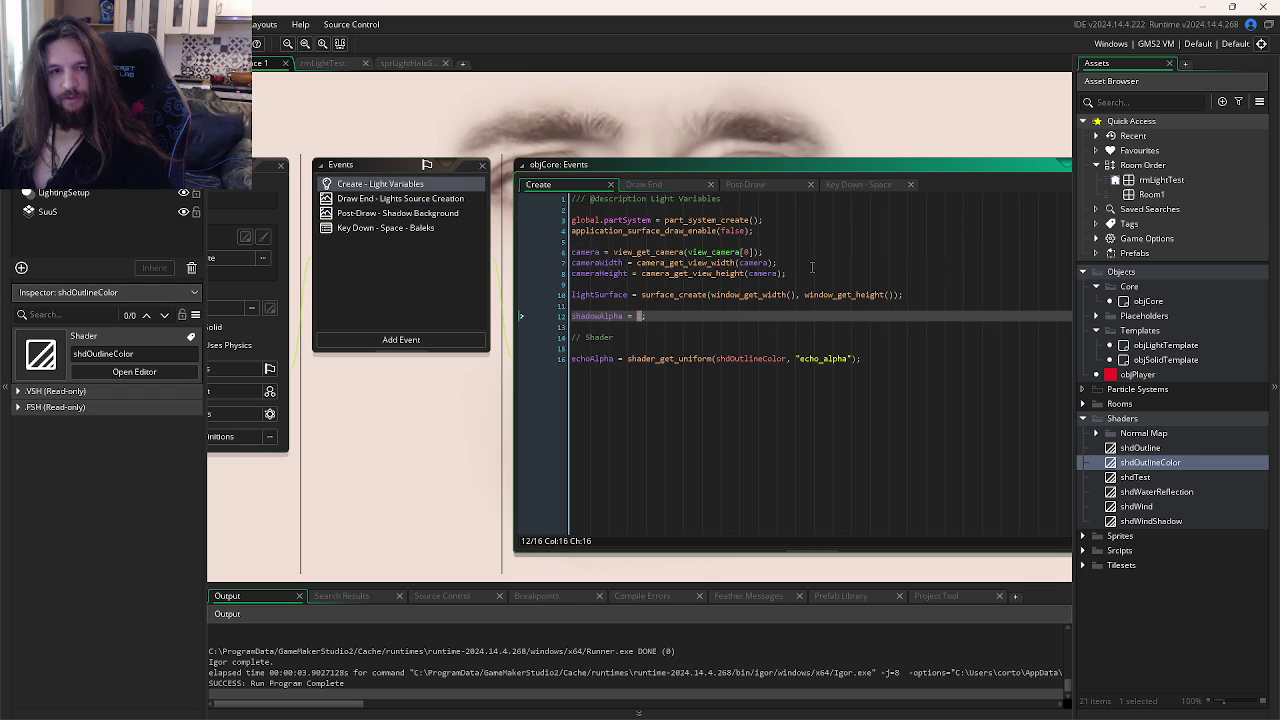
pyautogui.moveTo(706, 265)
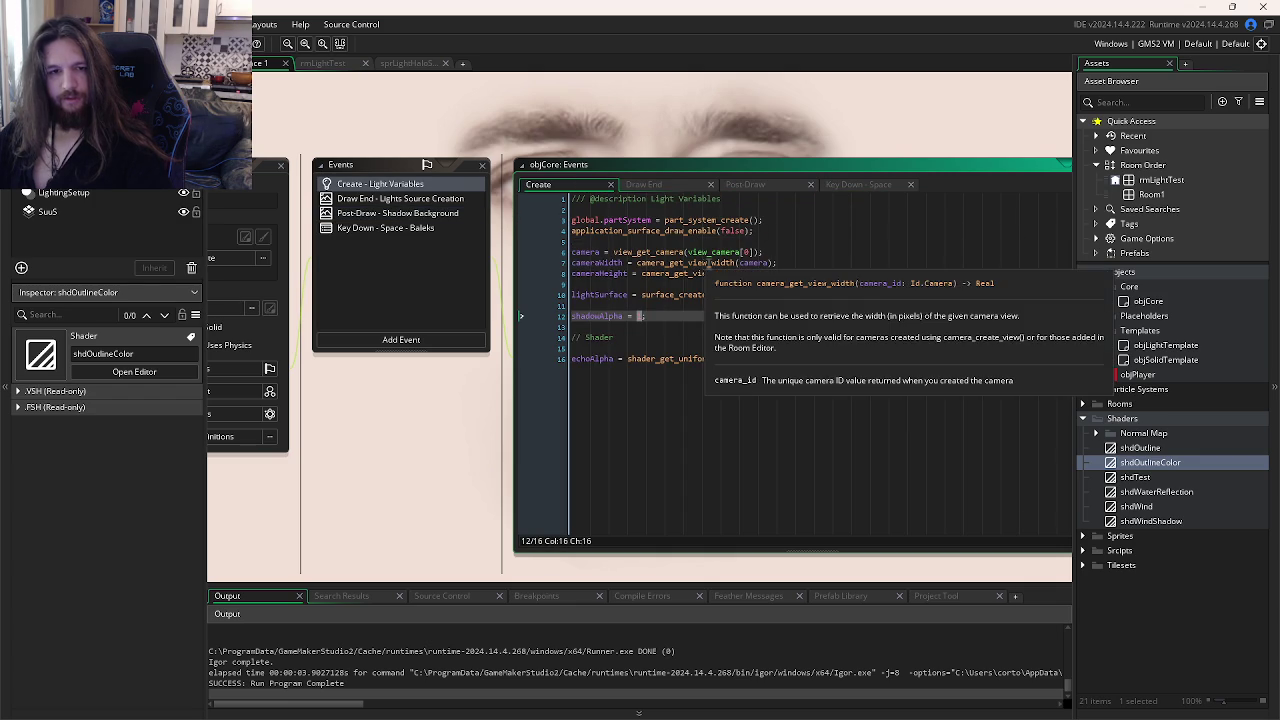
pyautogui.click(764, 186)
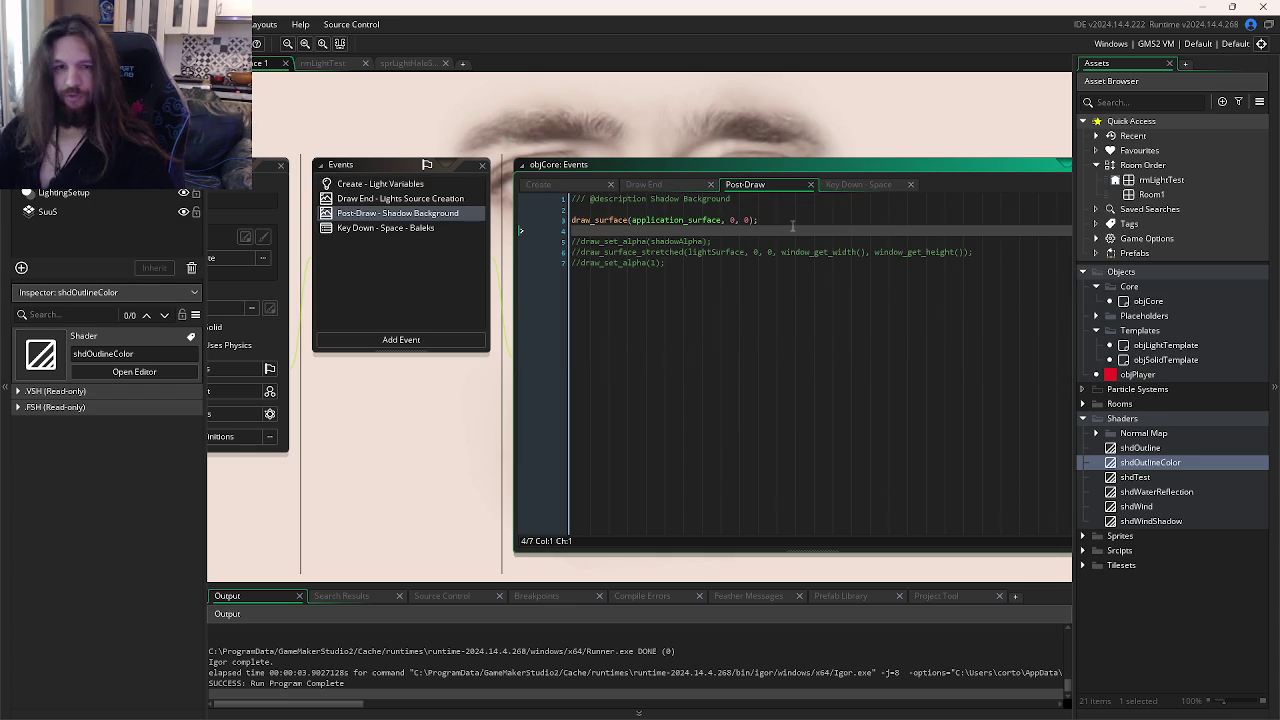
pyautogui.hotkey('shift', 'Home')
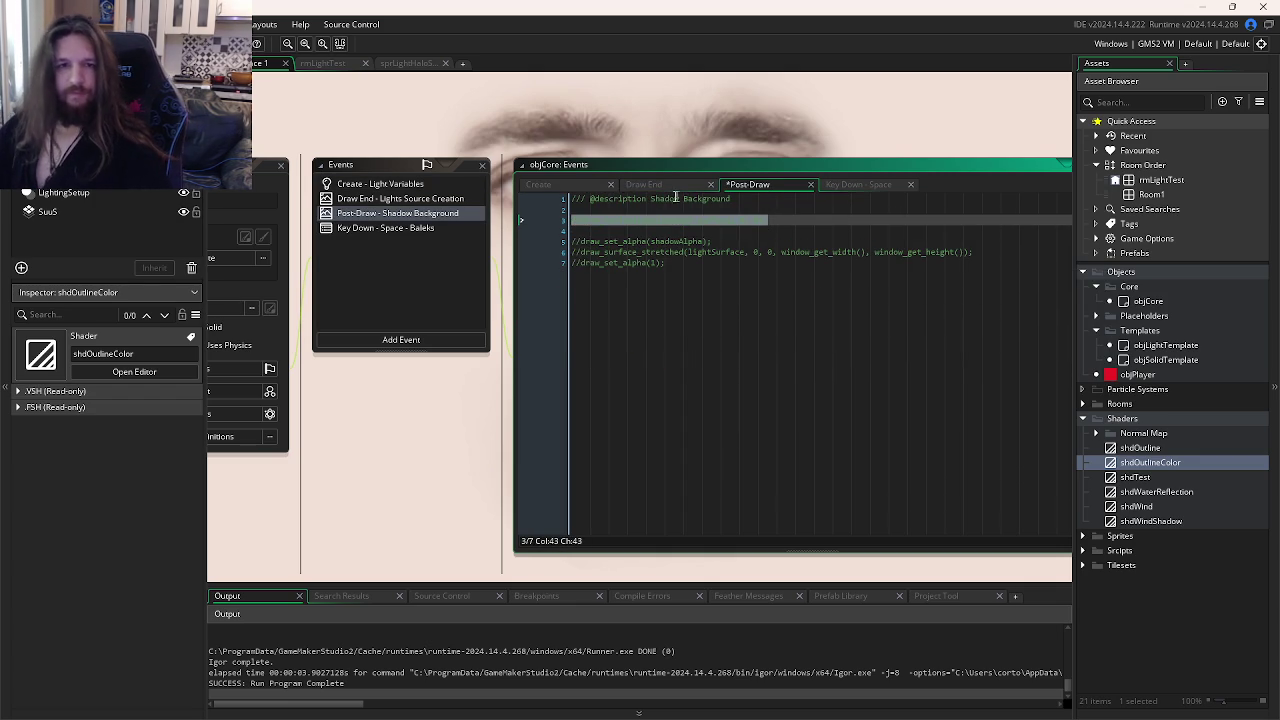
# Step: Comment out the Create event's light variable lines 3–12 and test-run the game
pyautogui.click(540, 184)
pyautogui.write('1;')
pyautogui.moveTo(724, 320); pyautogui.dragTo(510, 218)
pyautogui.hotkey('ctrl', 'k')
pyautogui.press('F5')
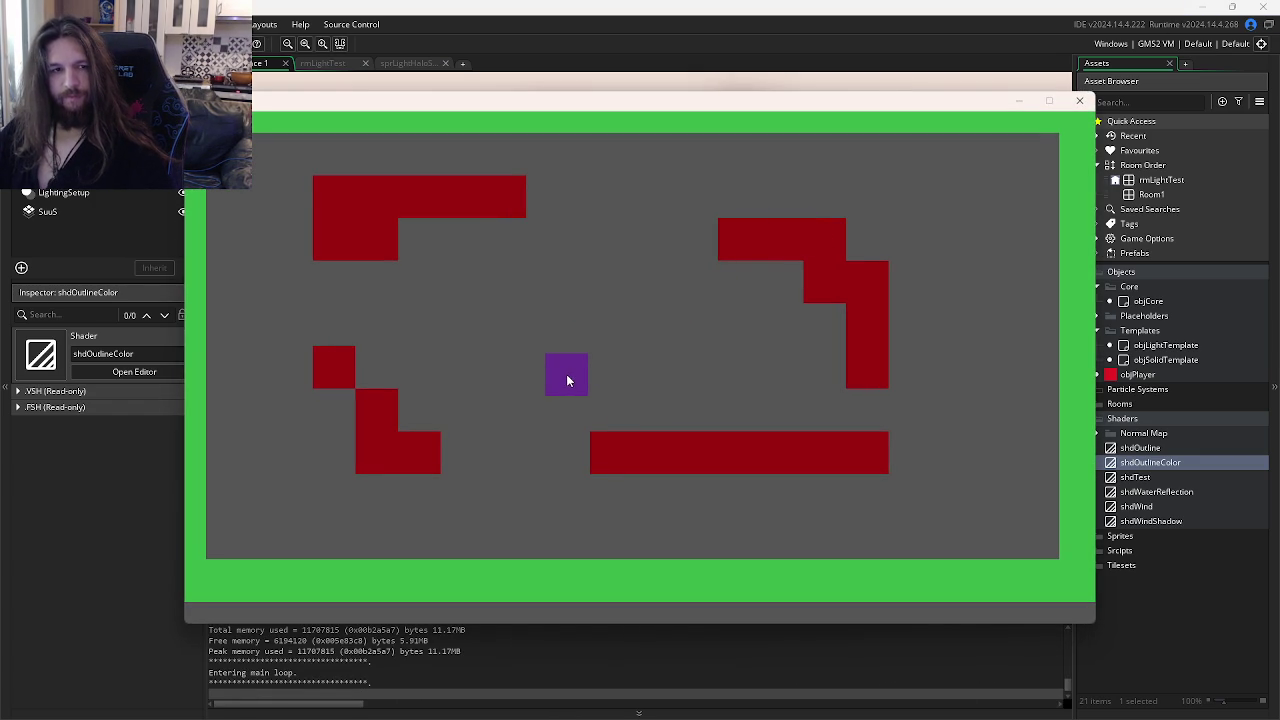
pyautogui.click(1077, 101)
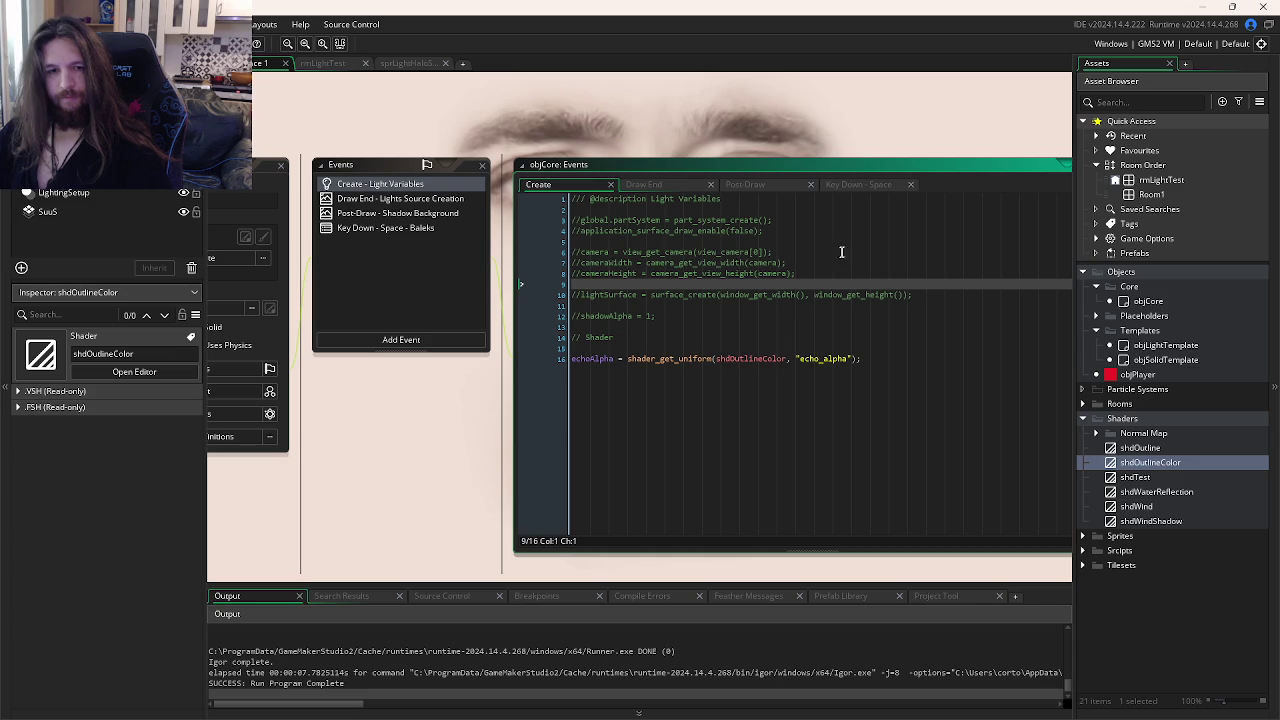
# Step: Move draw_self() in objSolidTemplate's Draw event below the if(setOutline) block
pyautogui.click(875, 190)
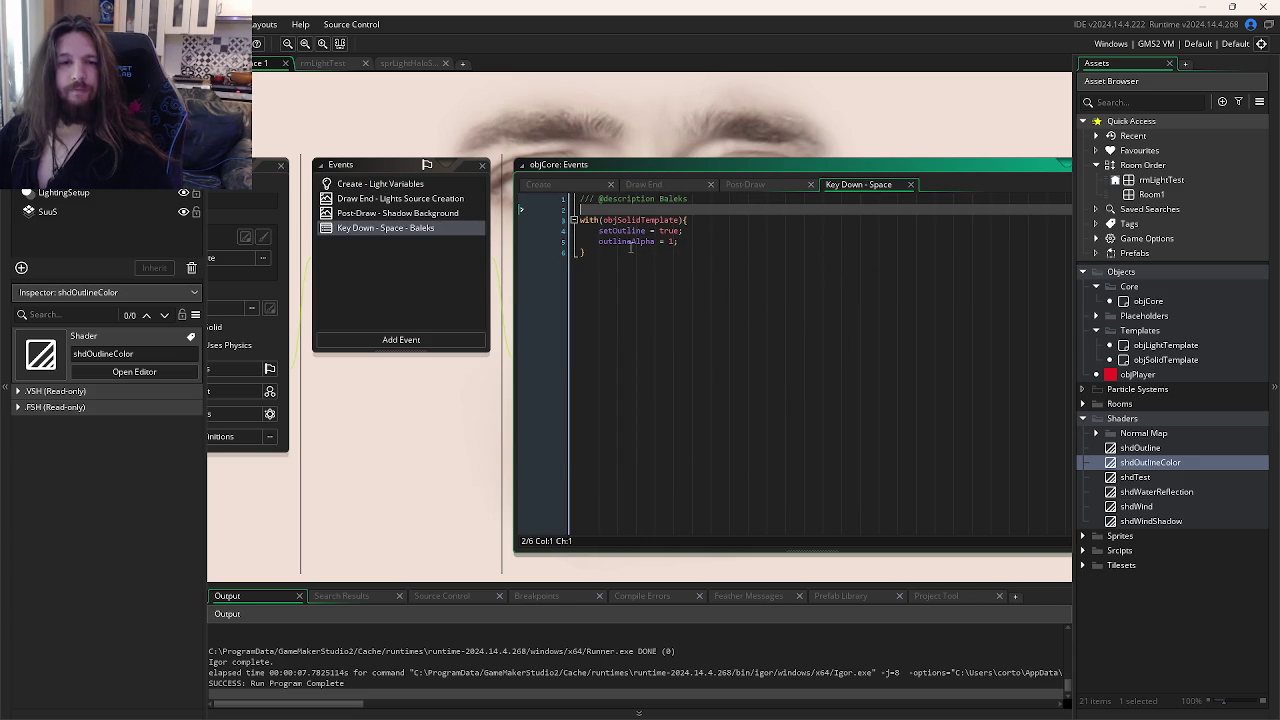
pyautogui.hotkey('ctrl', 'Tab')
pyautogui.hotkey('ctrl', 'Tab')
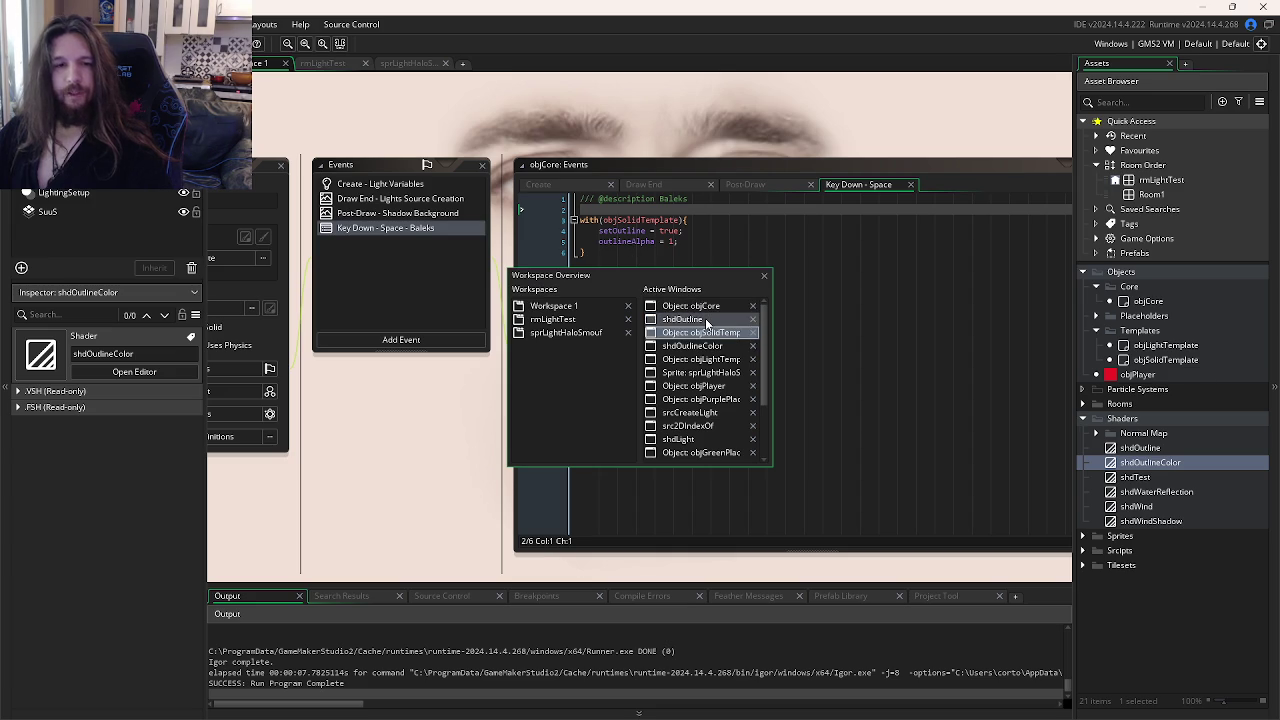
pyautogui.click(704, 336)
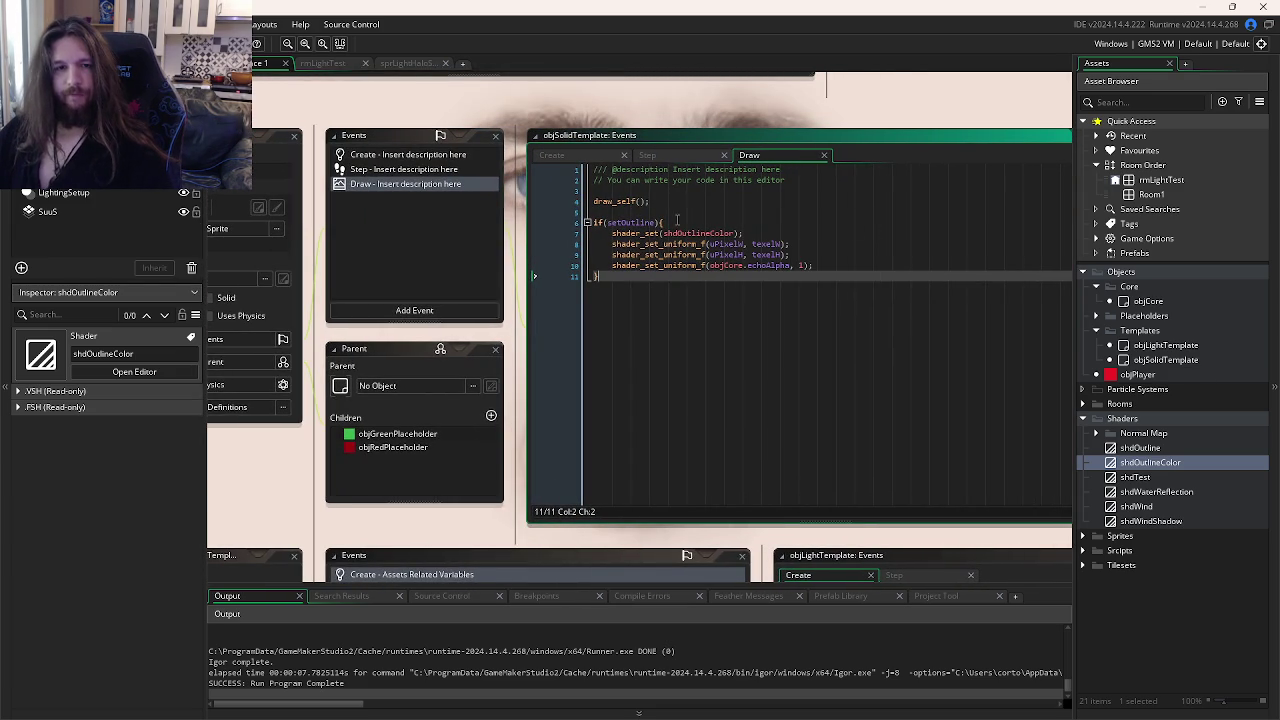
pyautogui.moveTo(648, 202); pyautogui.dragTo(593, 202)
pyautogui.hotkey('ctrl', 'x')
pyautogui.click(650, 272)
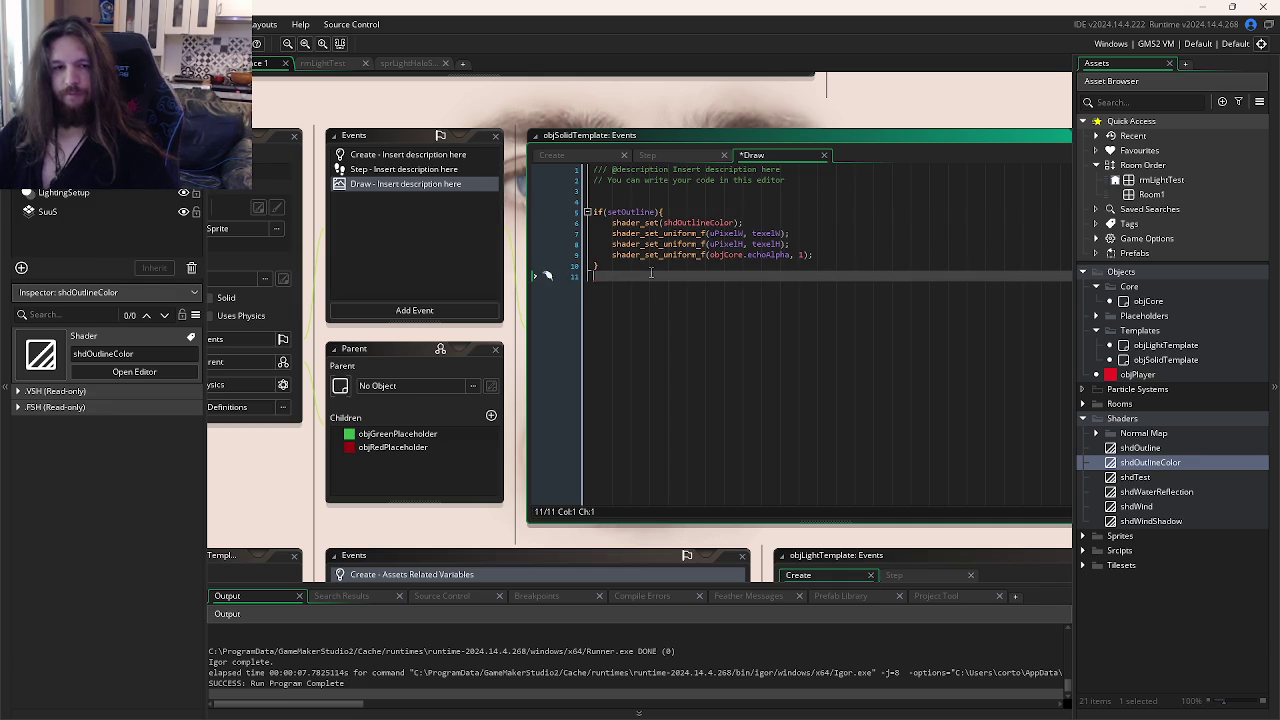
pyautogui.press('Return')
pyautogui.hotkey('ctrl', 'v')
pyautogui.press('Return')
# Step: Test-run the game, then review the Draw code around the echoAlpha uniform and draw_self()
pyautogui.press('F5')
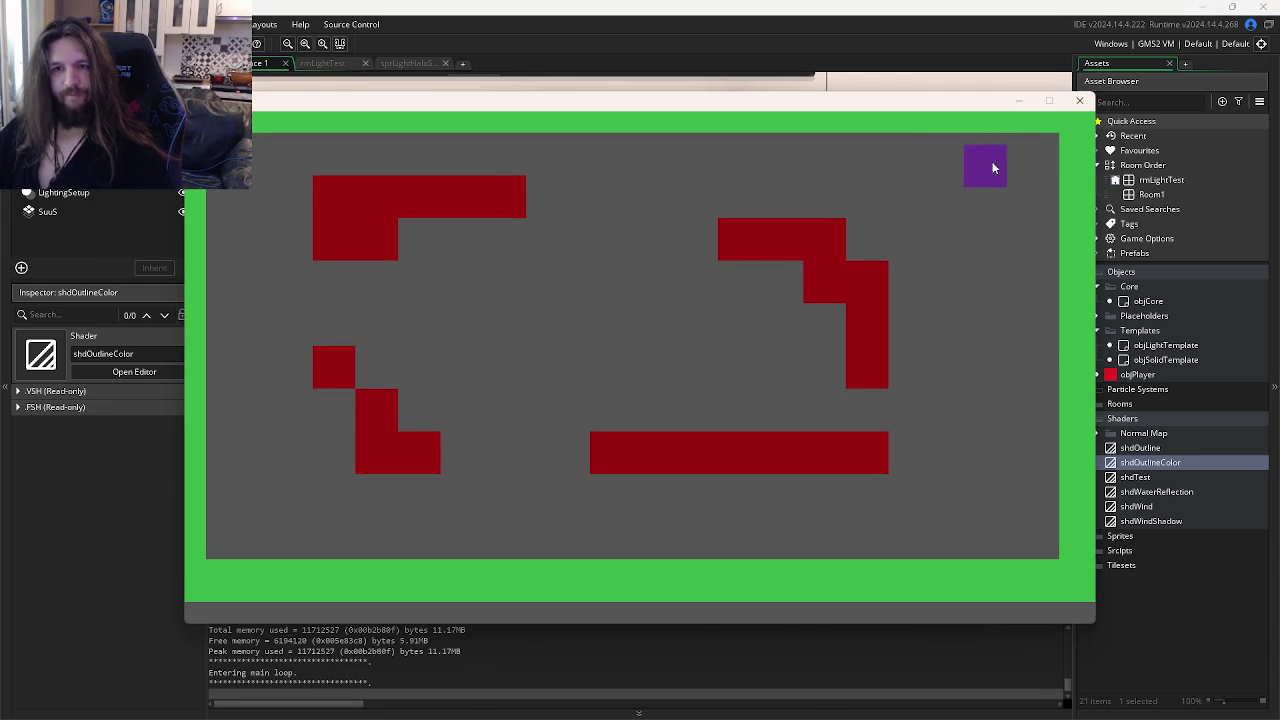
pyautogui.click(1079, 101)
pyautogui.click(743, 254)
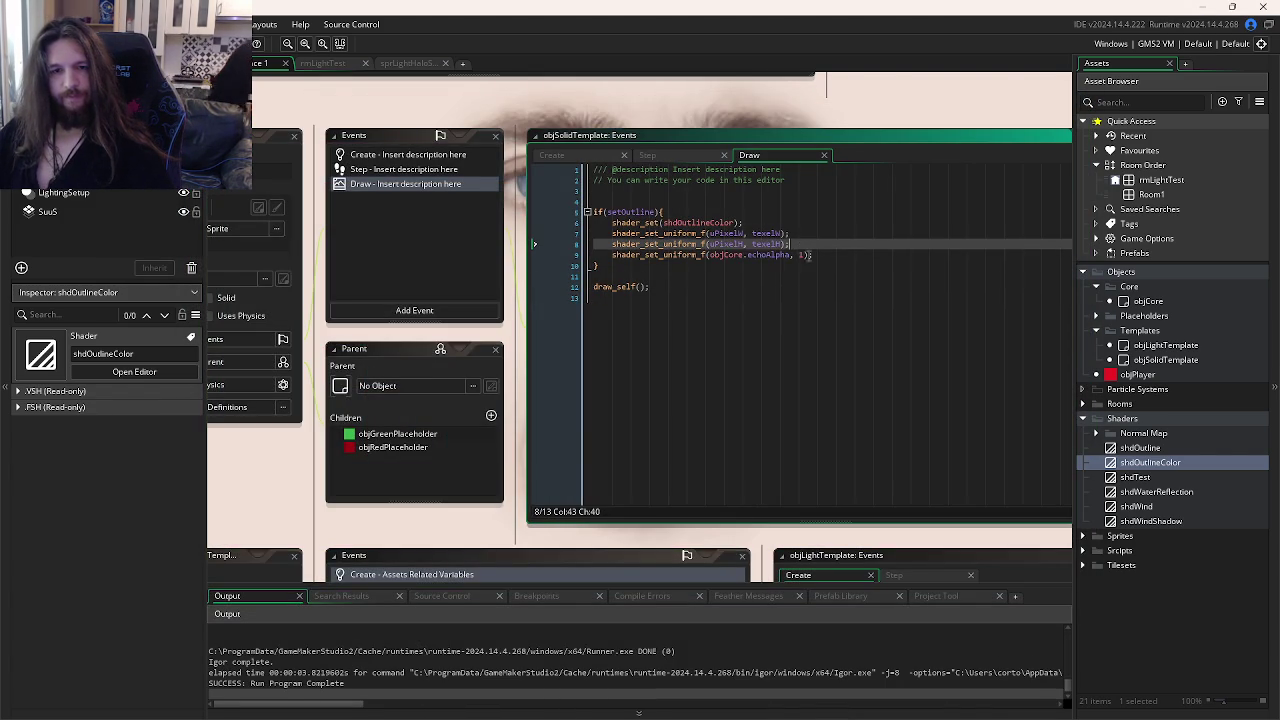
pyautogui.scroll(-5, 811, 249)
pyautogui.scroll(5, 811, 249)
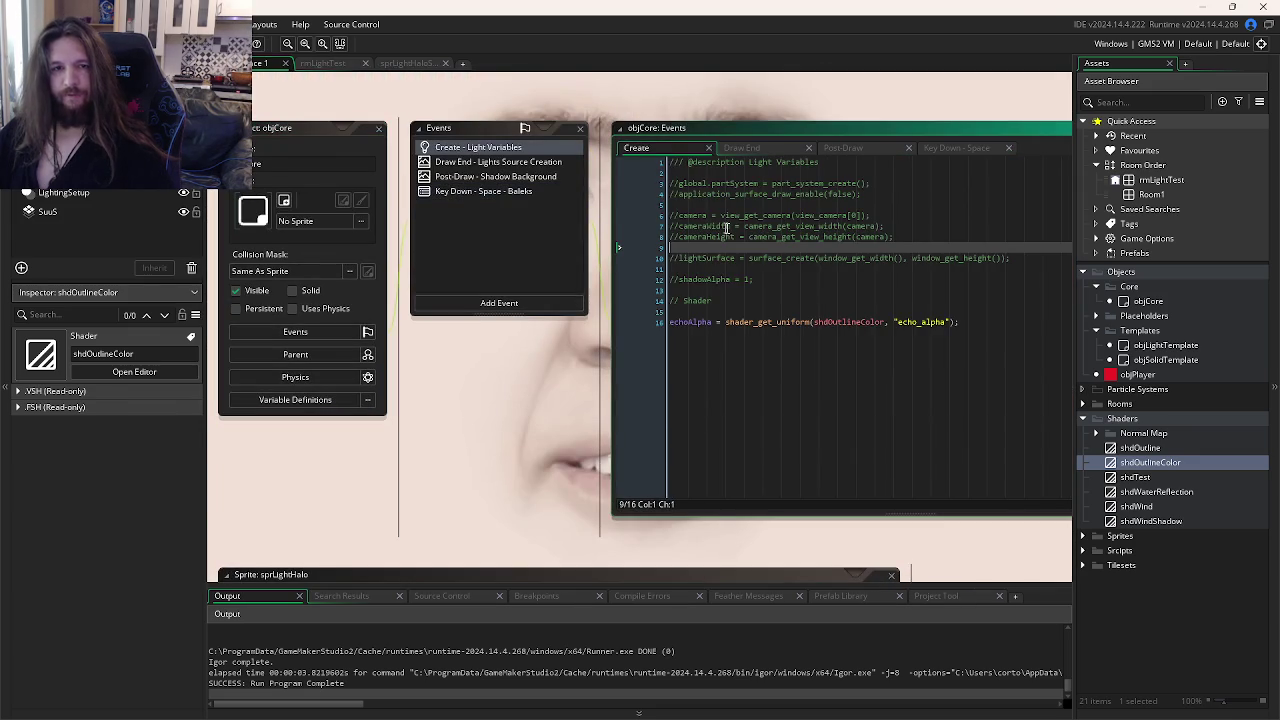
pyautogui.scroll(-10, 804, 273)
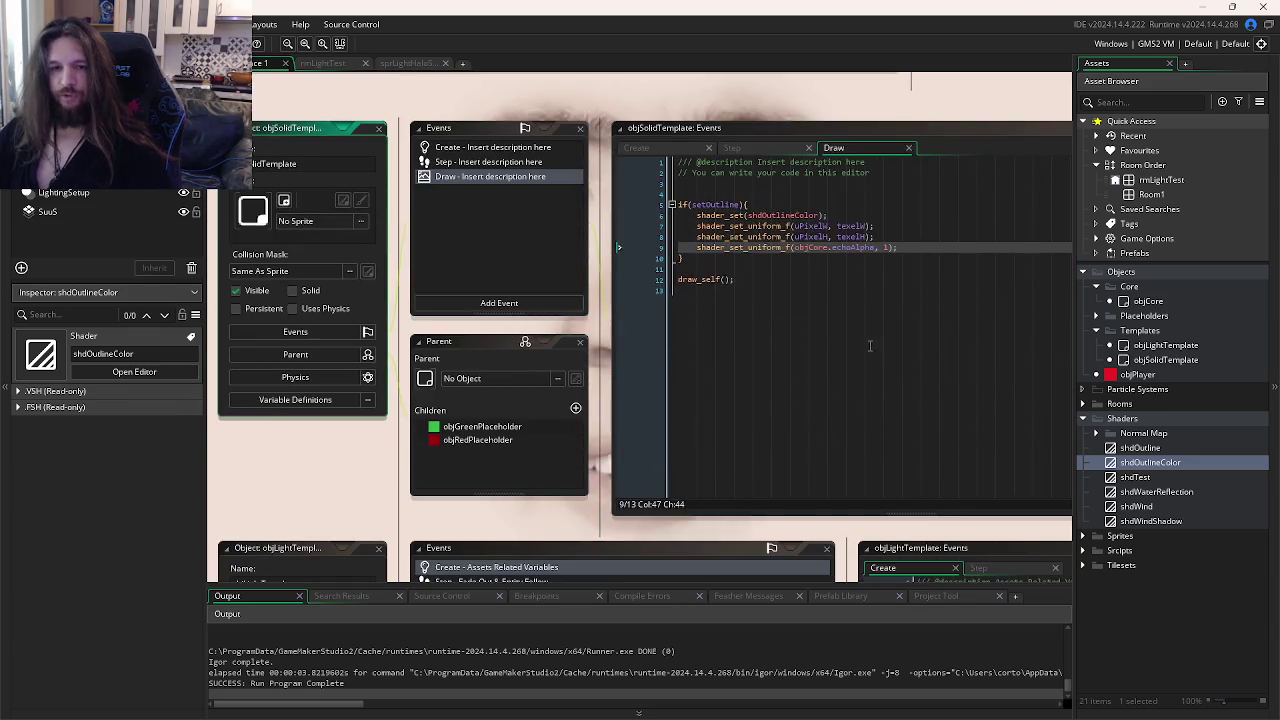
pyautogui.click(796, 303)
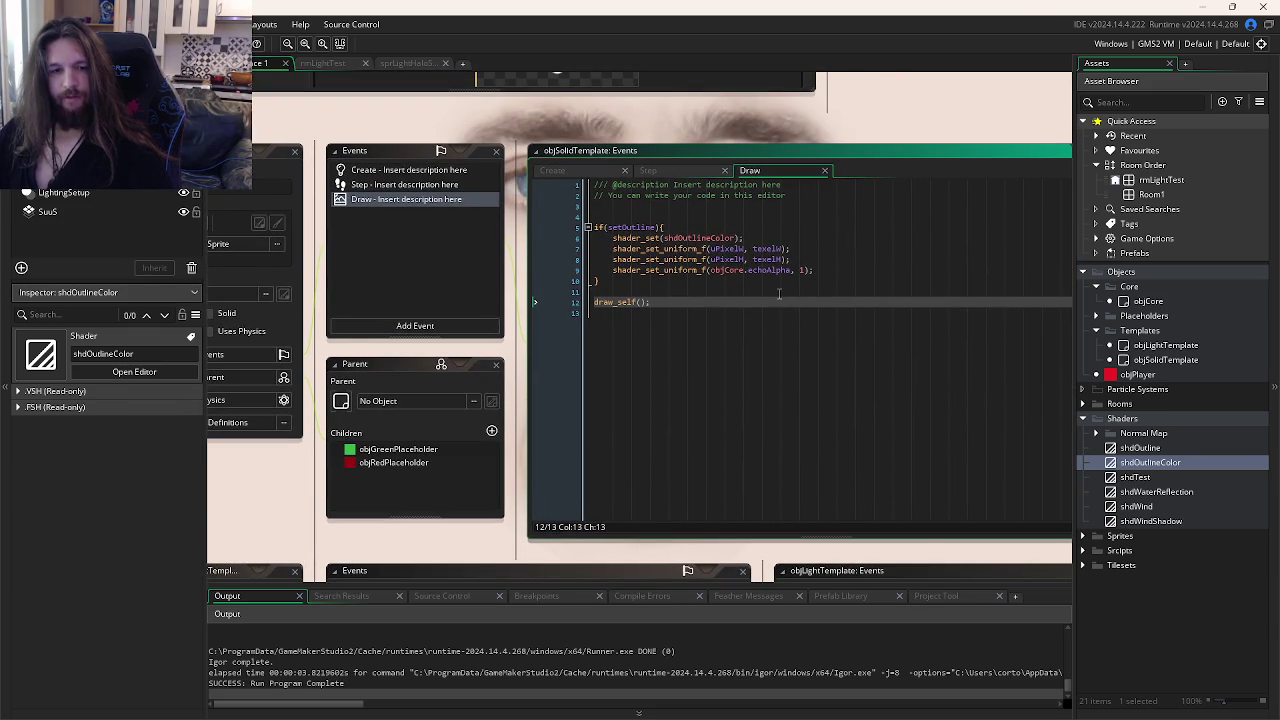
pyautogui.hotkey('alt', 'Tab')
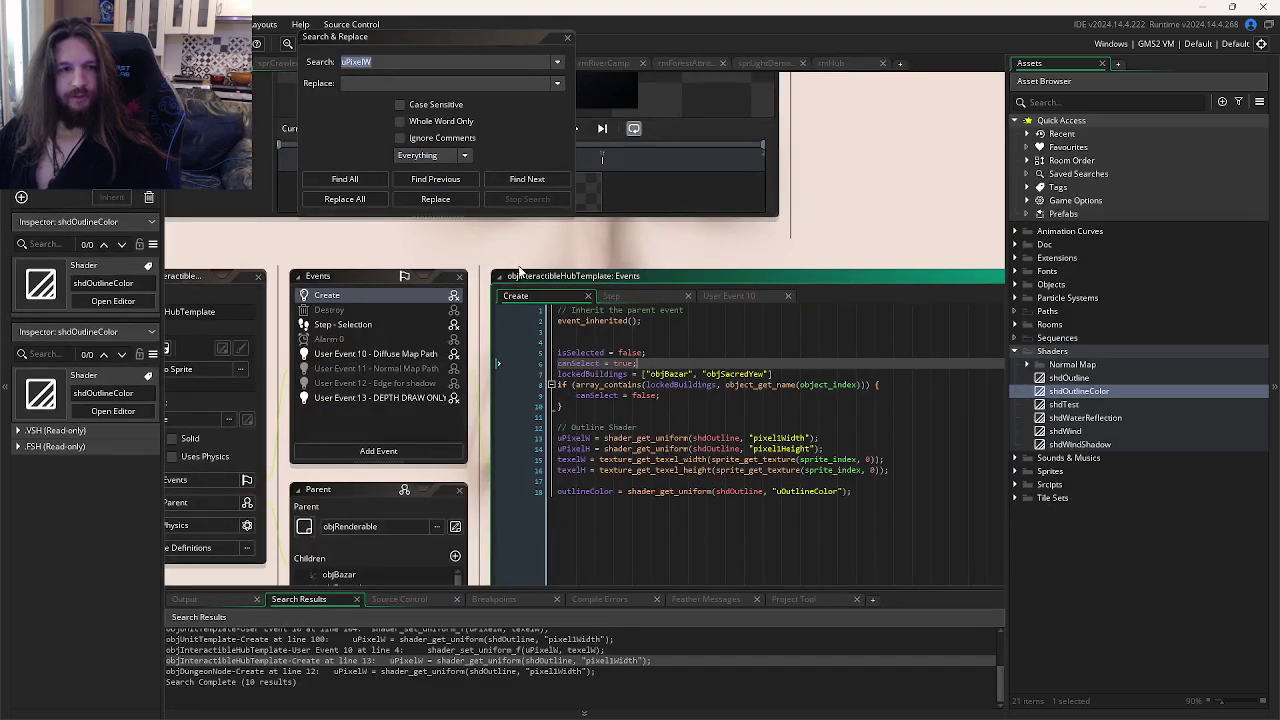
# Step: Review the reference project's Create code and User Event 10's pixel-size uniforms and shader reset line
pyautogui.click(631, 343)
pyautogui.moveTo(631, 343); pyautogui.dragTo(790, 288)
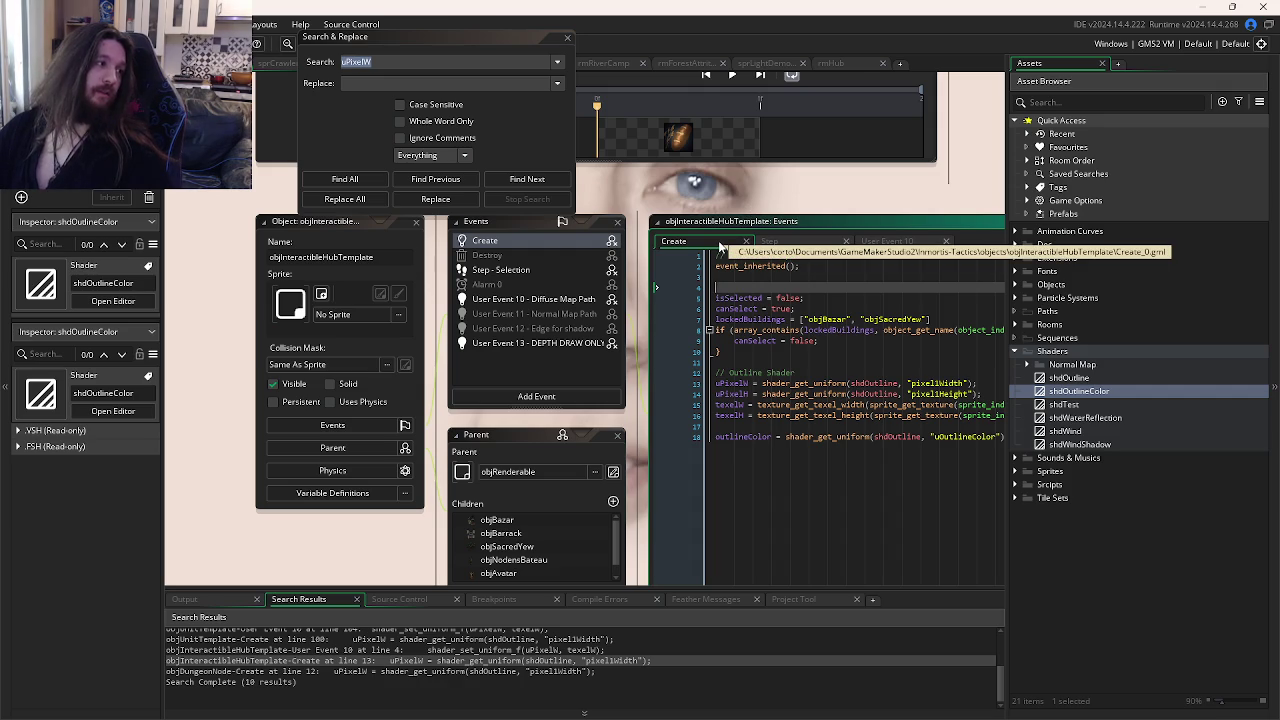
pyautogui.click(722, 350)
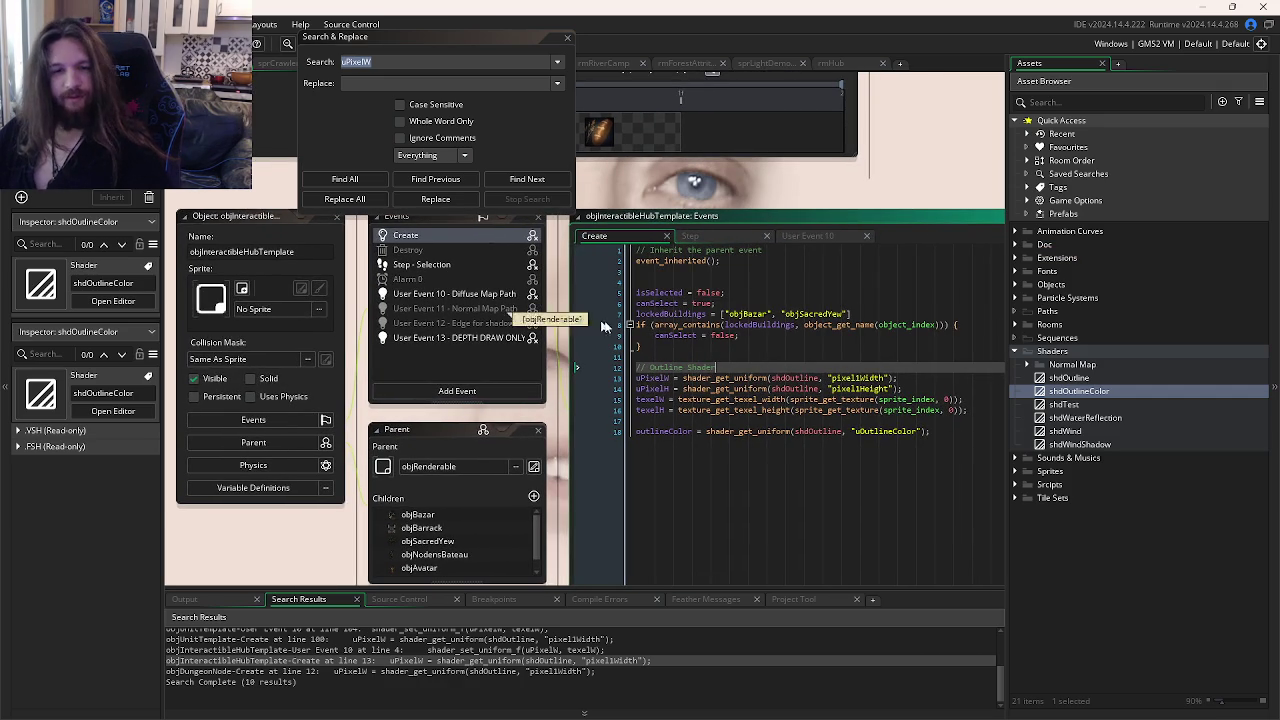
pyautogui.click(701, 362)
pyautogui.click(400, 337)
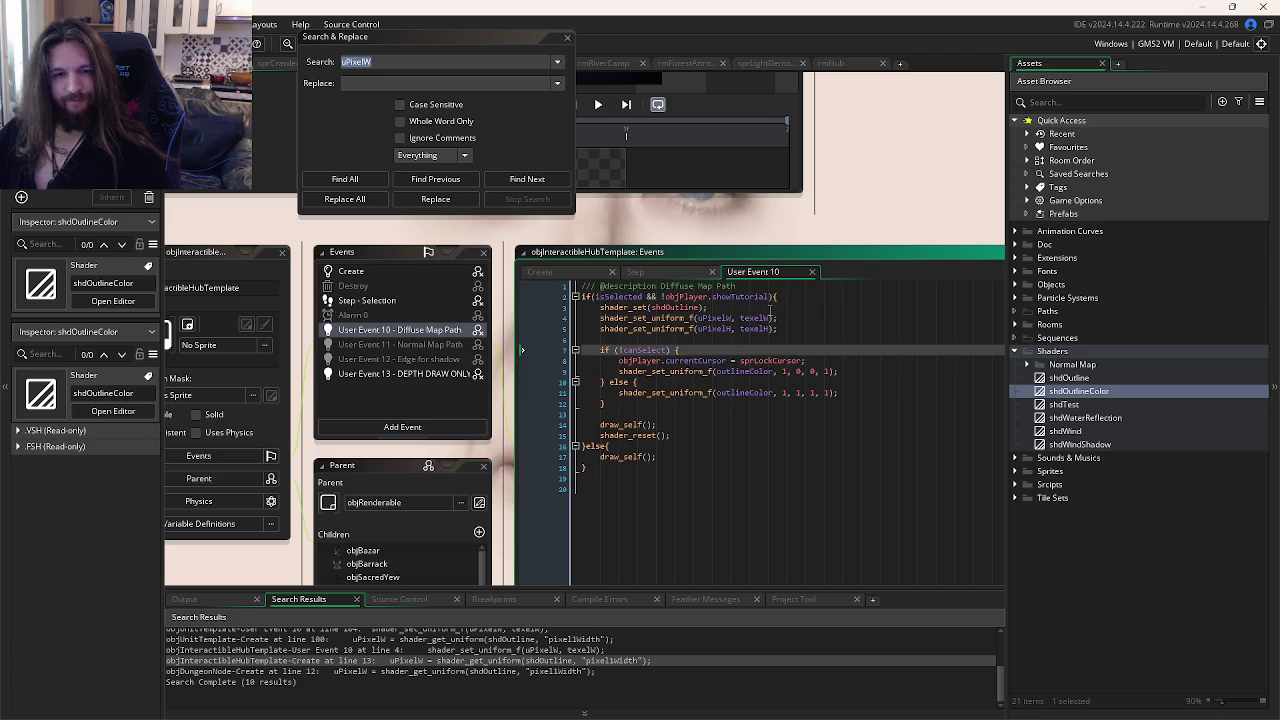
pyautogui.moveTo(778, 328); pyautogui.dragTo(596, 317)
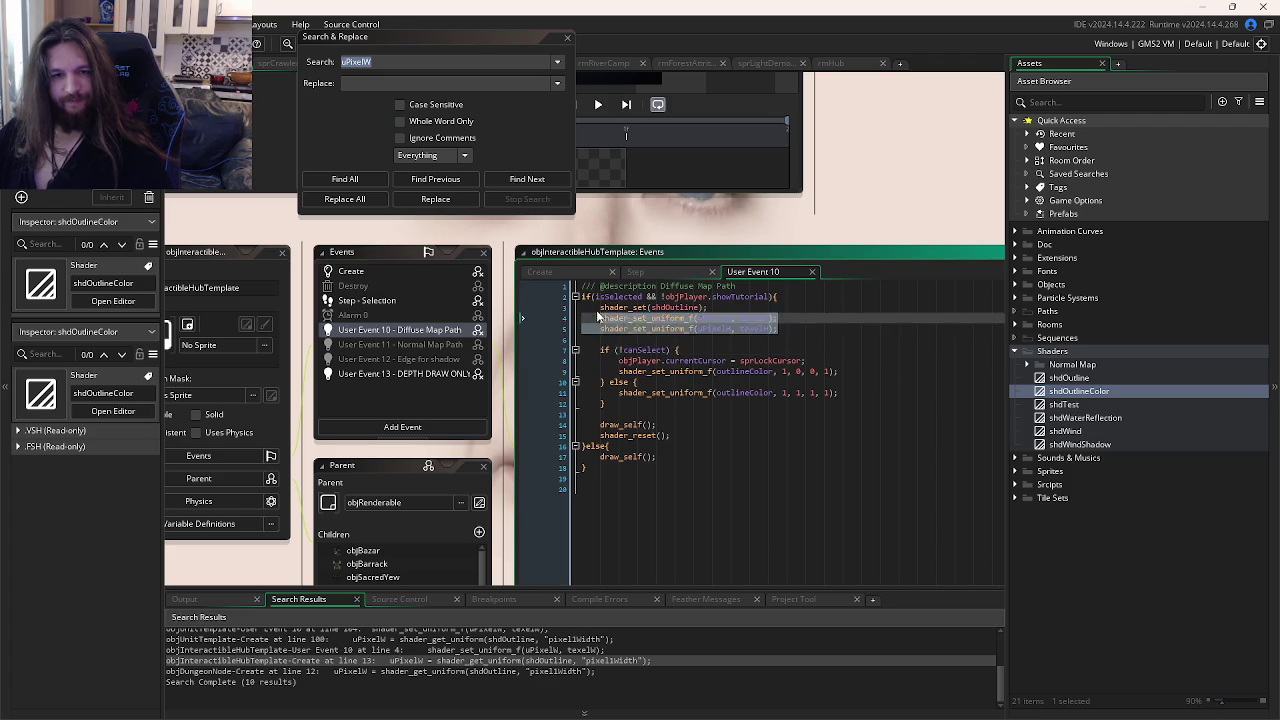
pyautogui.click(696, 330)
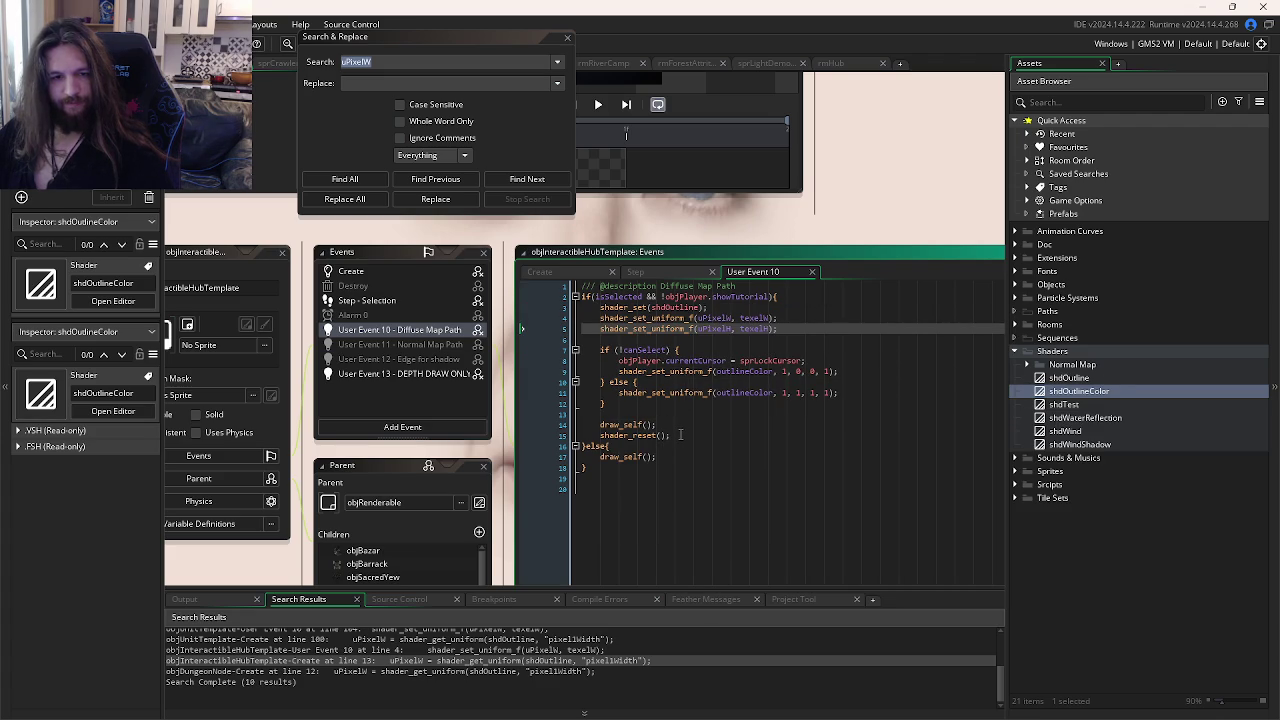
pyautogui.click(680, 434)
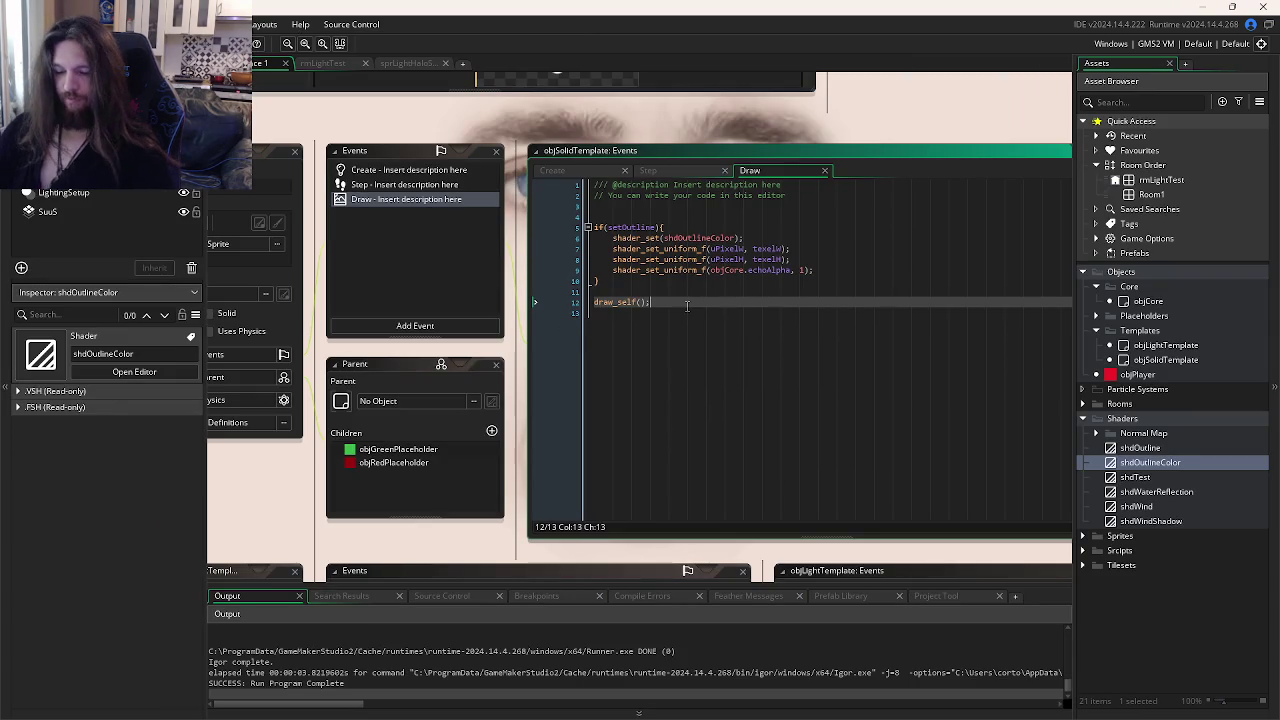
# Step: Add shader_reset(); after draw_self() in objSolidTemplate's Draw event
pyautogui.press('Return')
pyautogui.press('Return')
pyautogui.write('shader_re')
pyautogui.press('Return')
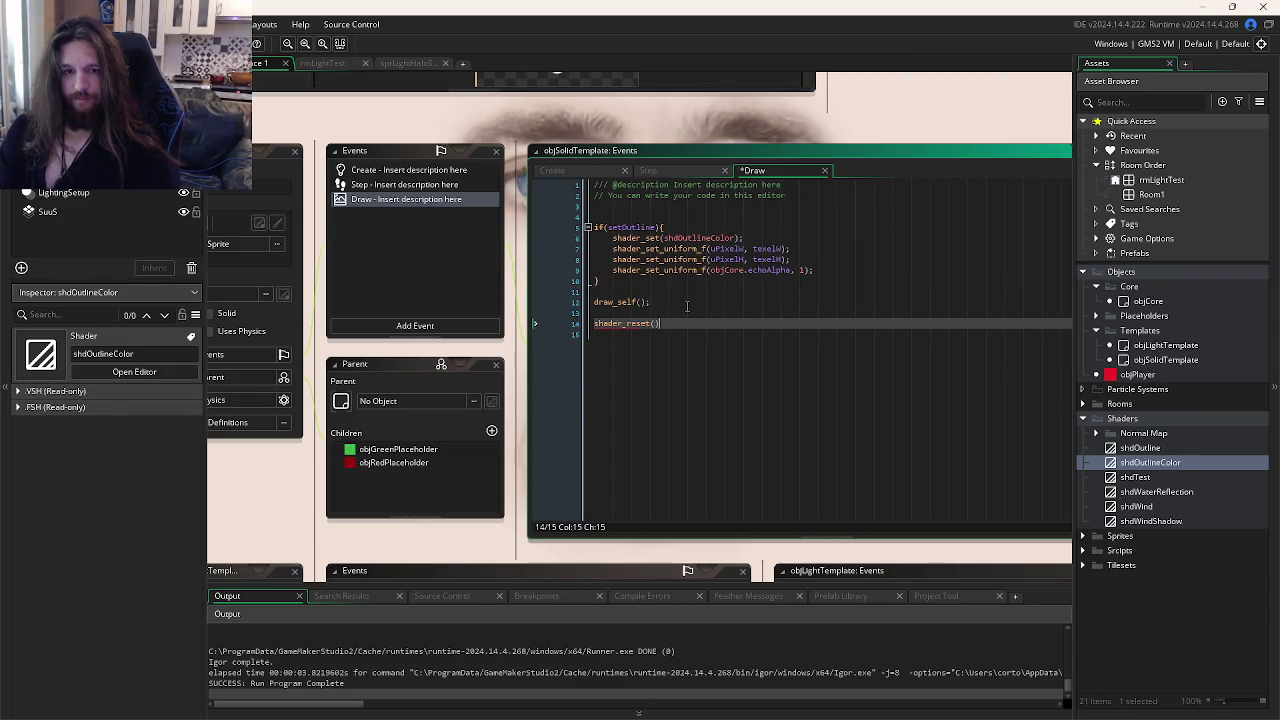
pyautogui.write(';')
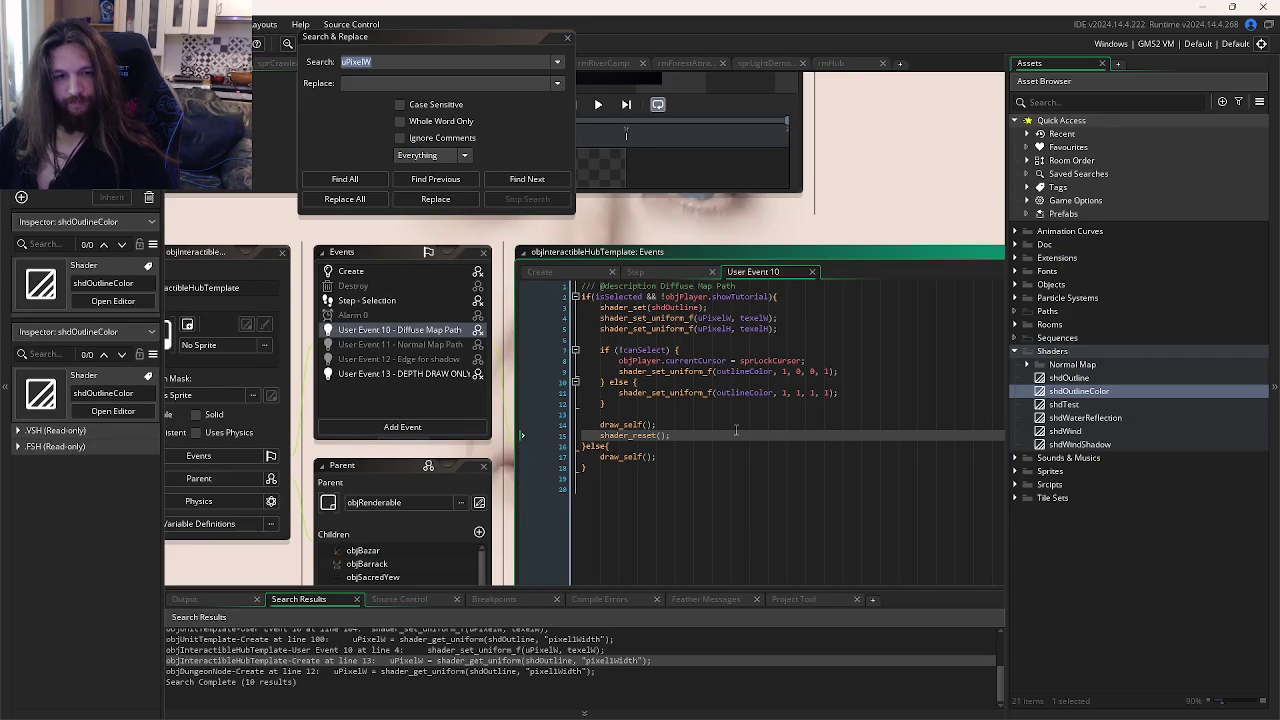
# Step: Compare the reference pixel-size and texel lookup lines with objSolidTemplate's Create, then test-run
pyautogui.click(791, 333)
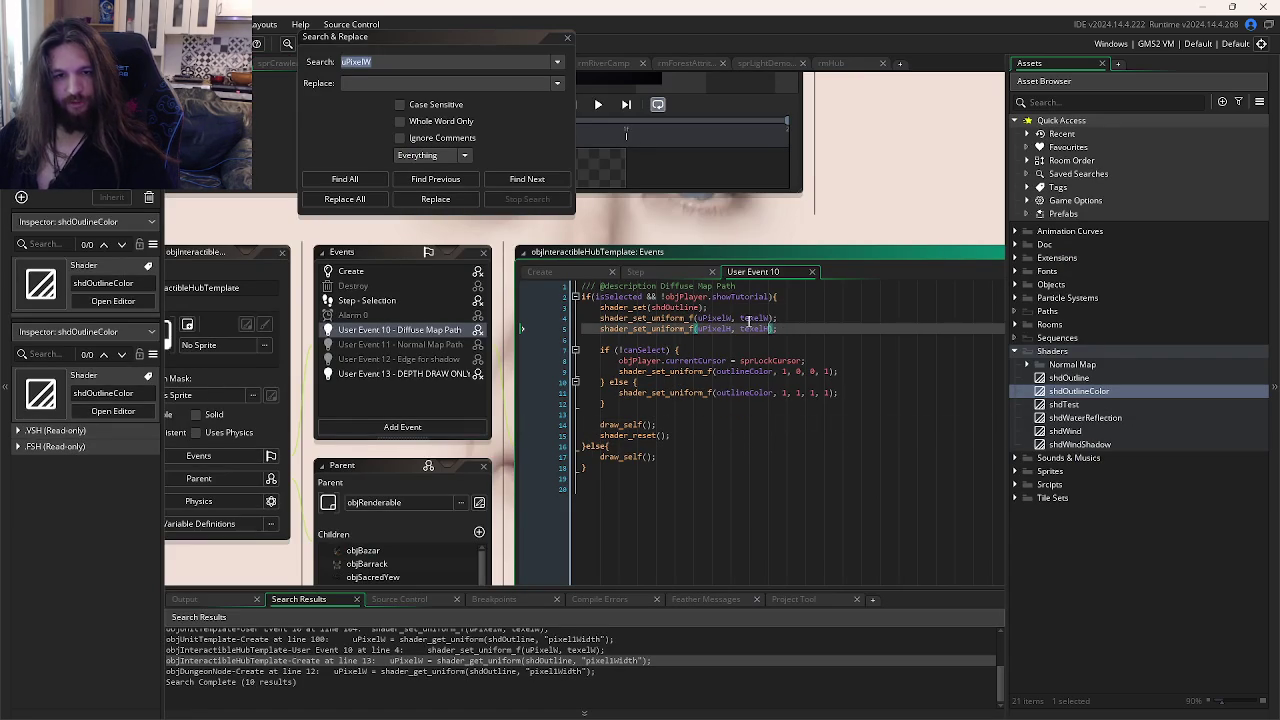
pyautogui.middleClick(748, 318)
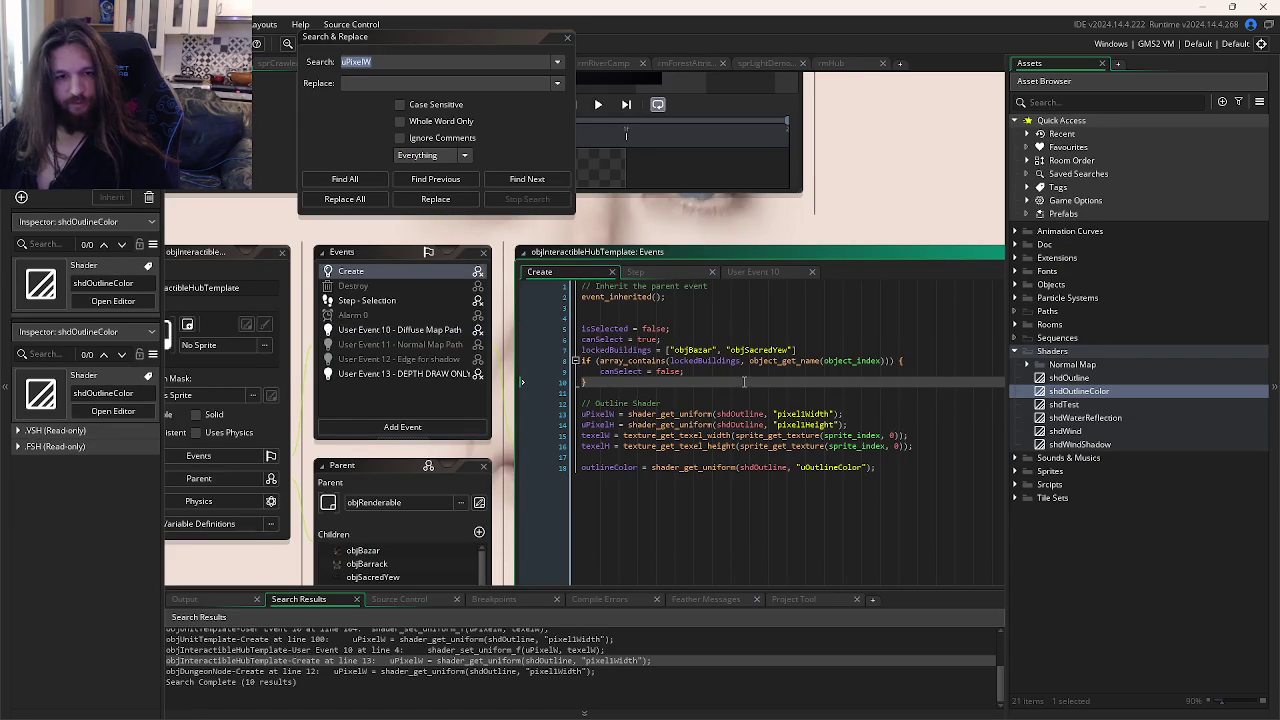
pyautogui.click(872, 446)
pyautogui.moveTo(920, 446); pyautogui.dragTo(582, 413)
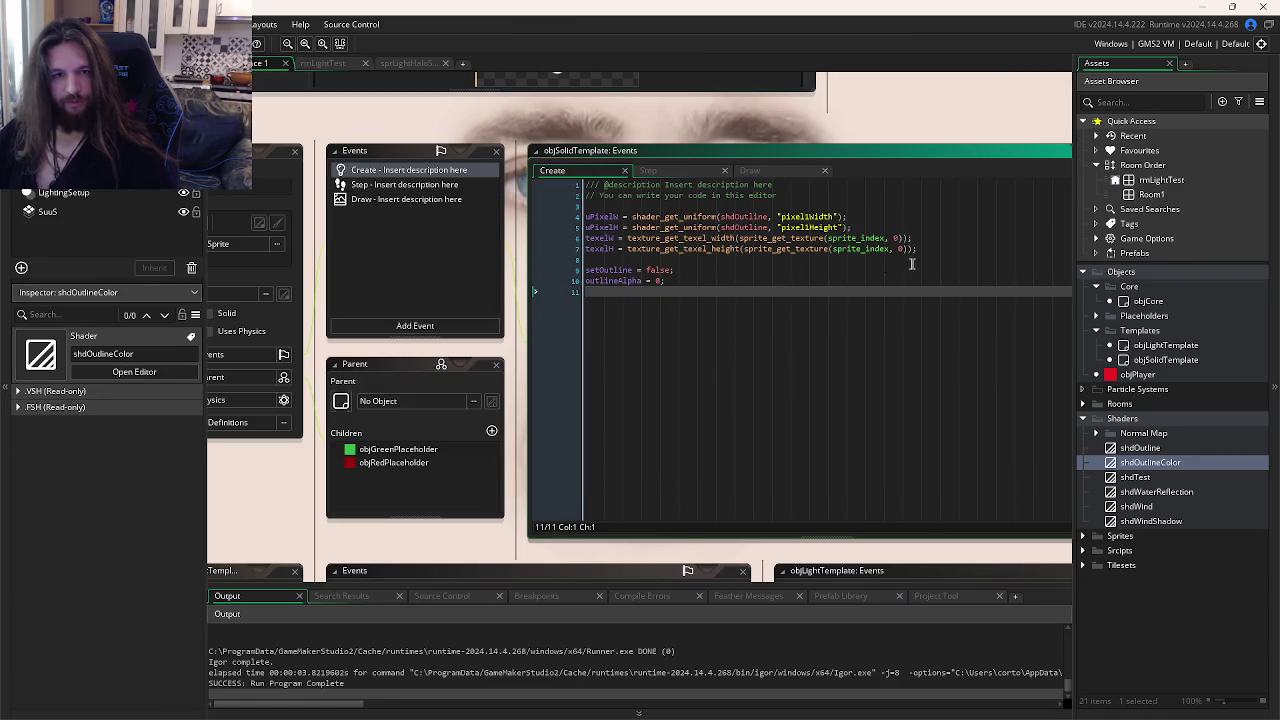
pyautogui.click(918, 249)
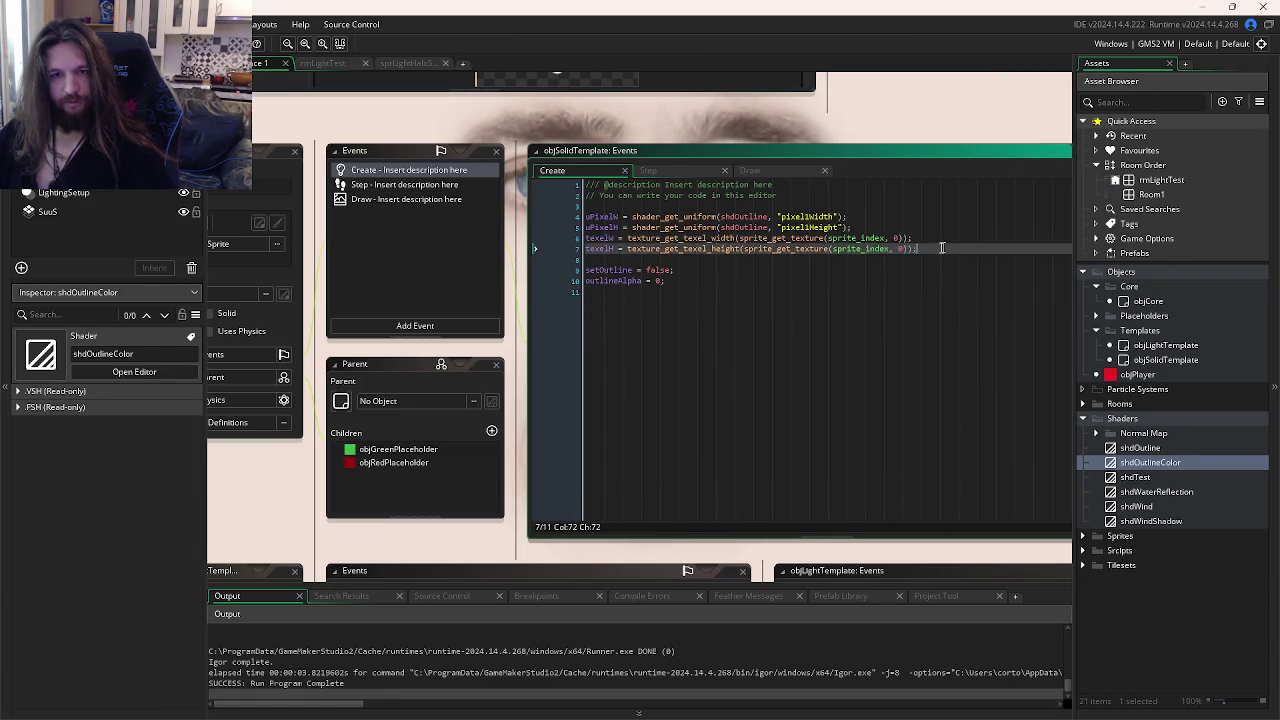
pyautogui.click(800, 300)
pyautogui.press('F5')
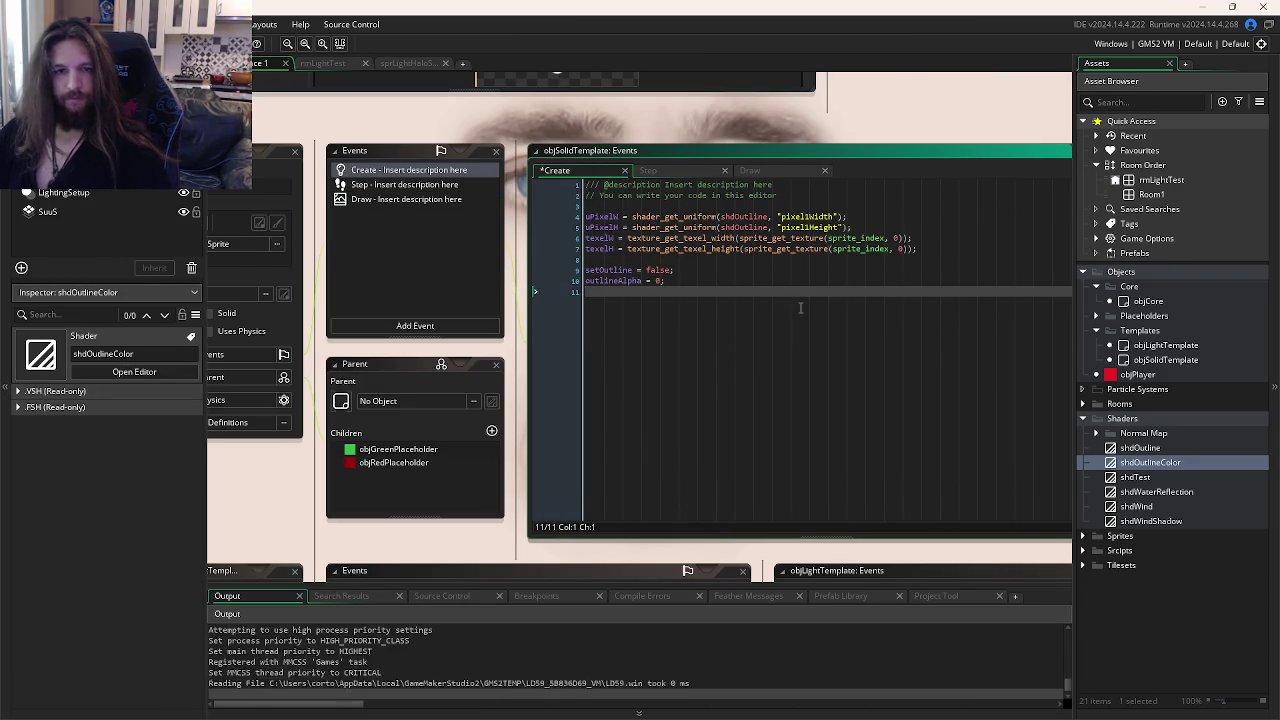
pyautogui.press('Escape')
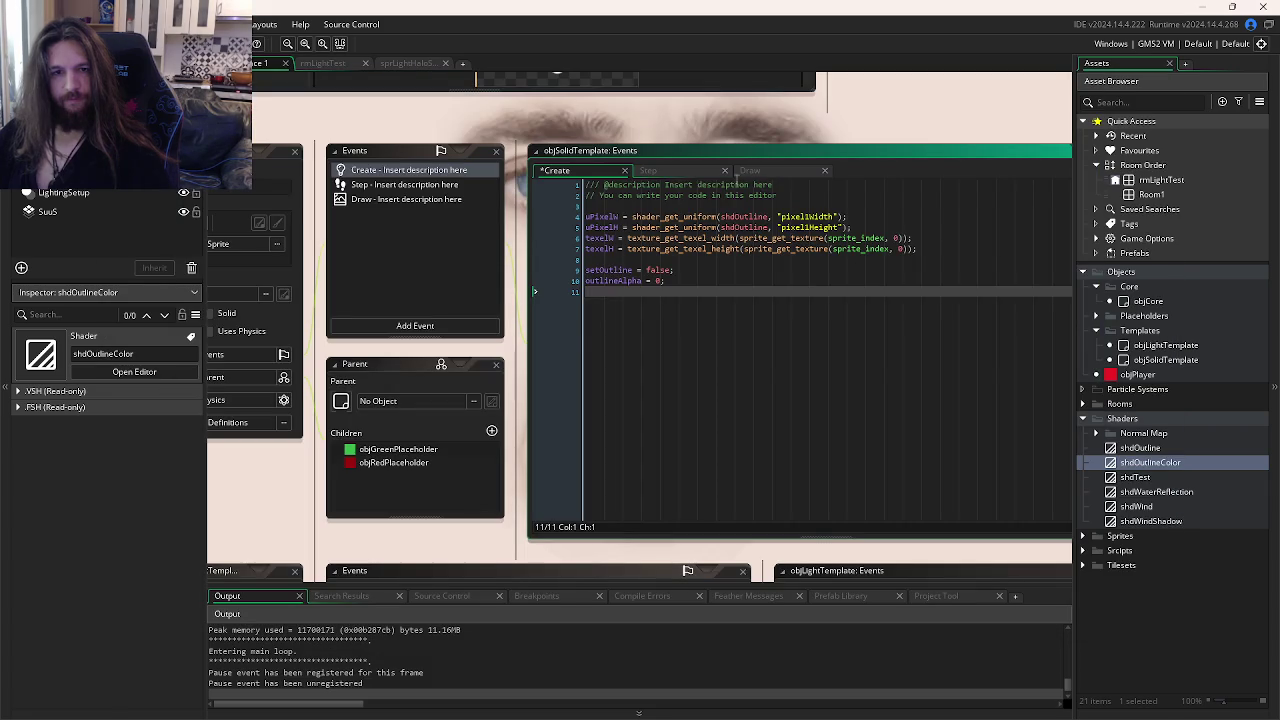
# Step: Change the shader from shdOutlineColor to shdOutline and rerun the game
pyautogui.click(752, 176)
pyautogui.click(733, 238)
pyautogui.press('BackSpace')
pyautogui.press('BackSpace')
pyautogui.press('BackSpace')
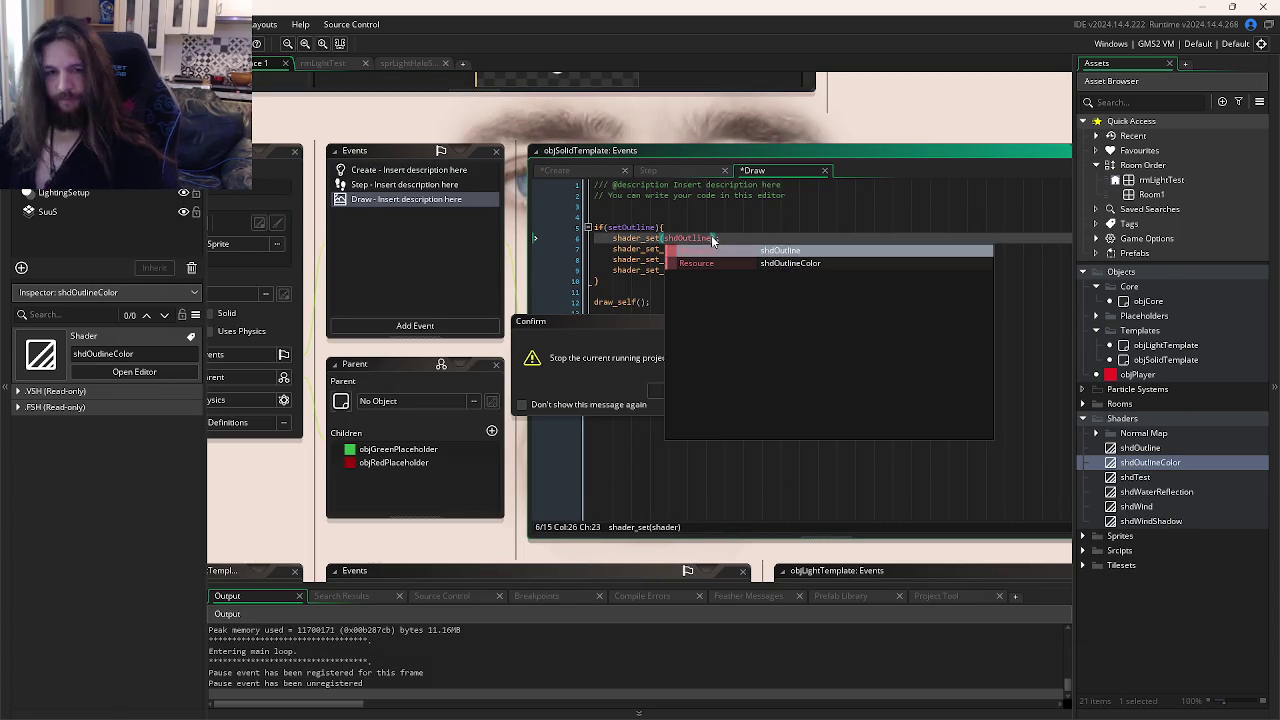
pyautogui.click(666, 395)
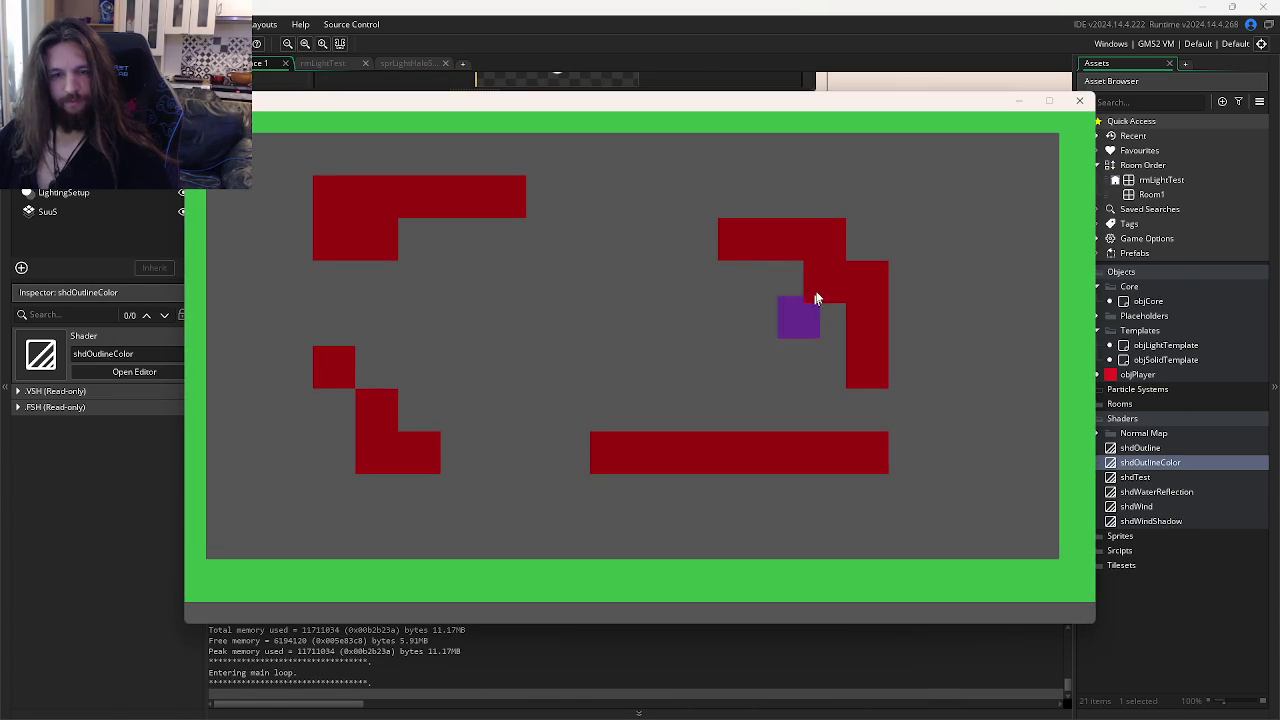
pyautogui.click(1079, 101)
pyautogui.click(790, 292)
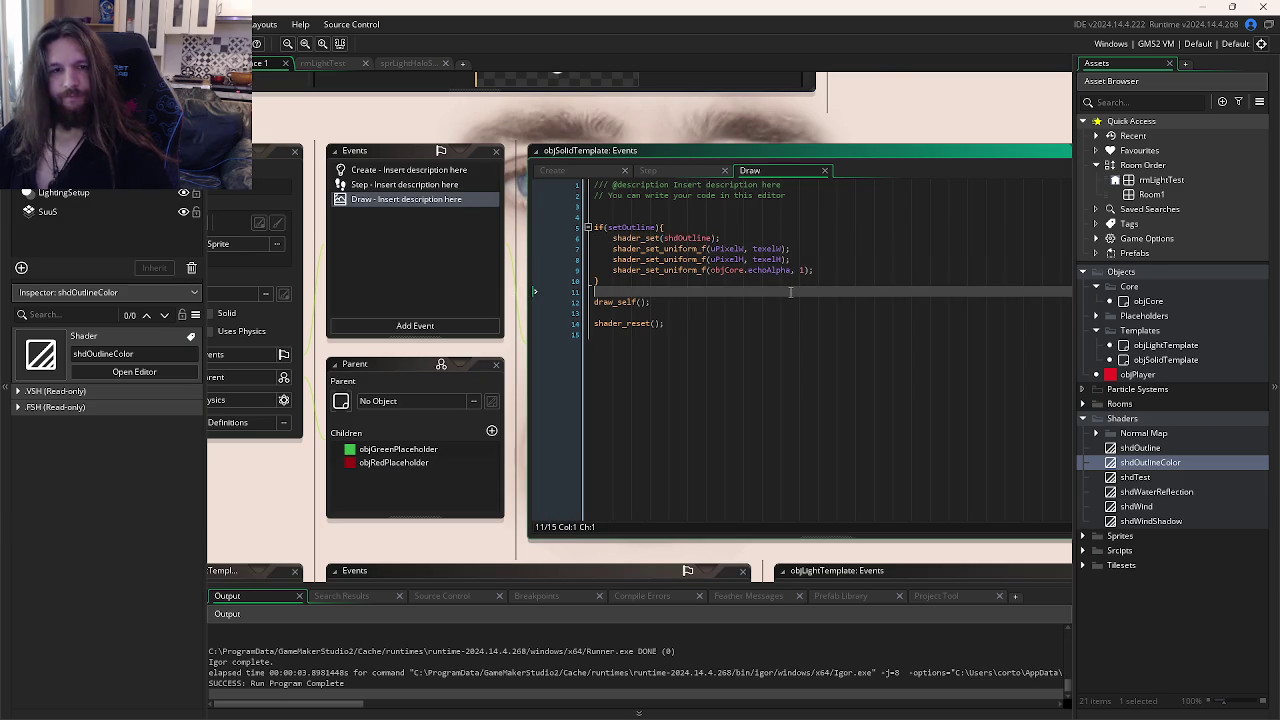
pyautogui.click(766, 312)
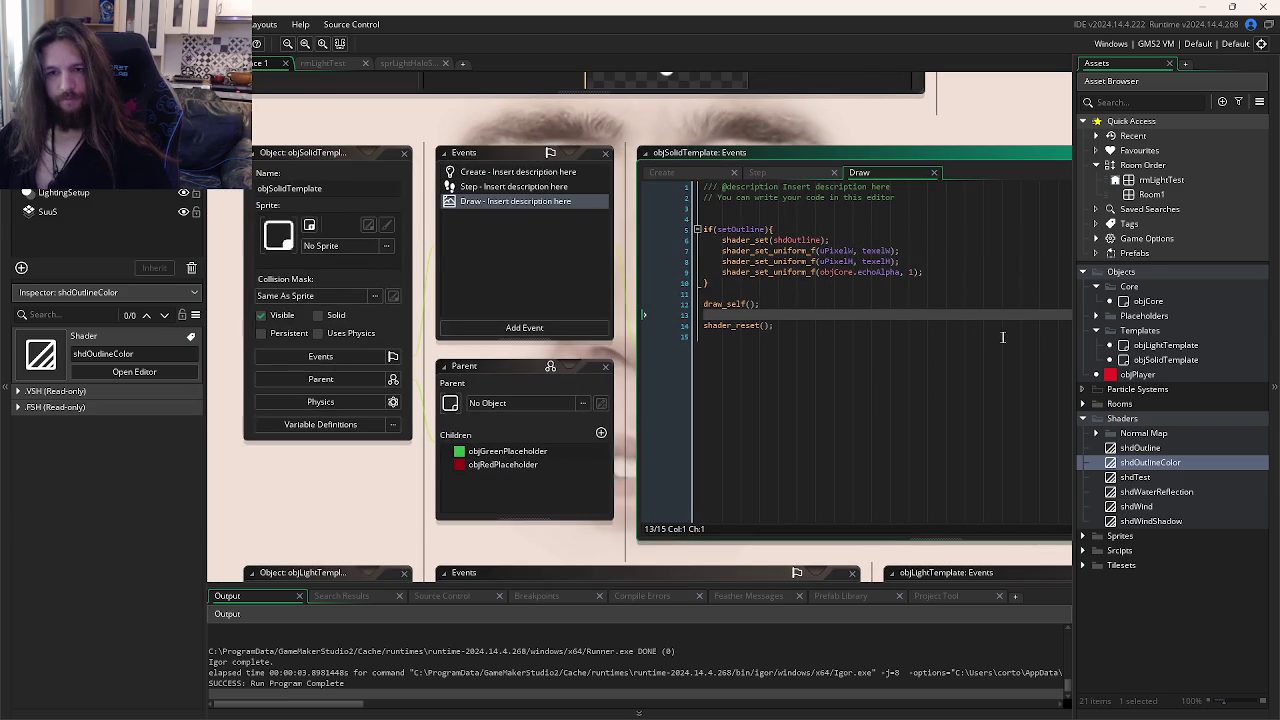
pyautogui.click(961, 325)
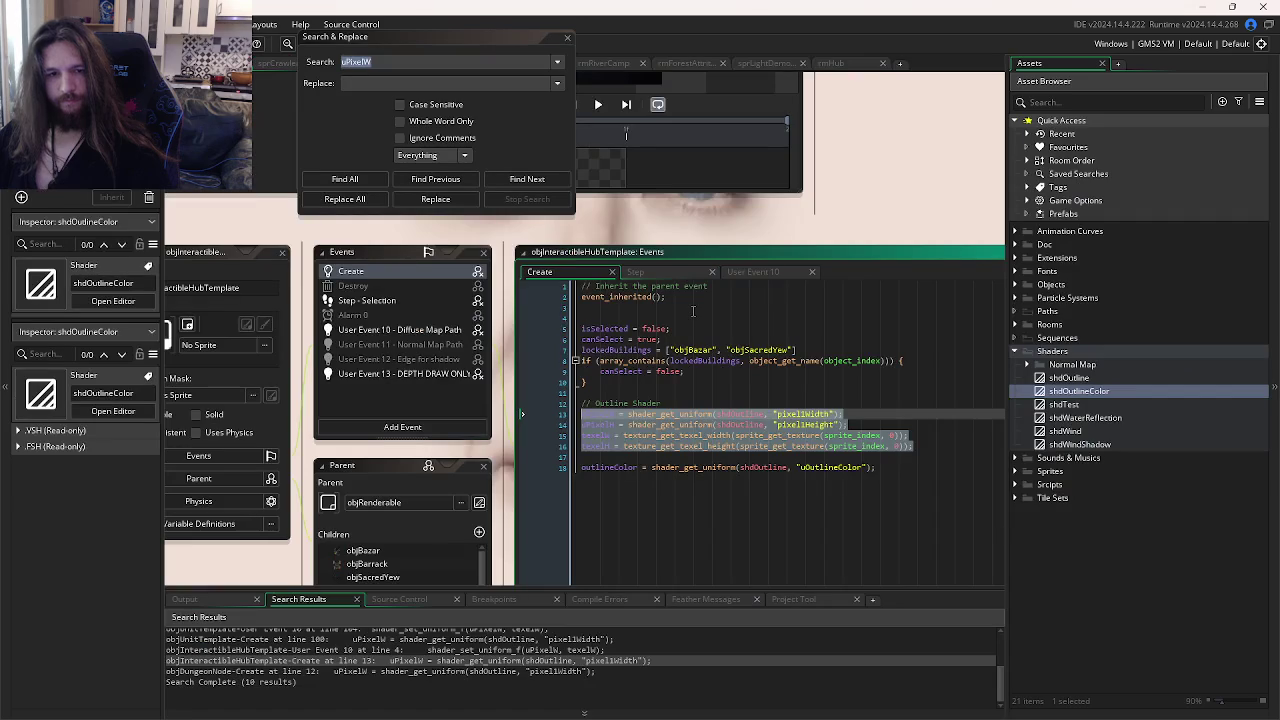
# Step: Copy the white outlineColor uniform line from the reference User Event 10
pyautogui.click(630, 229)
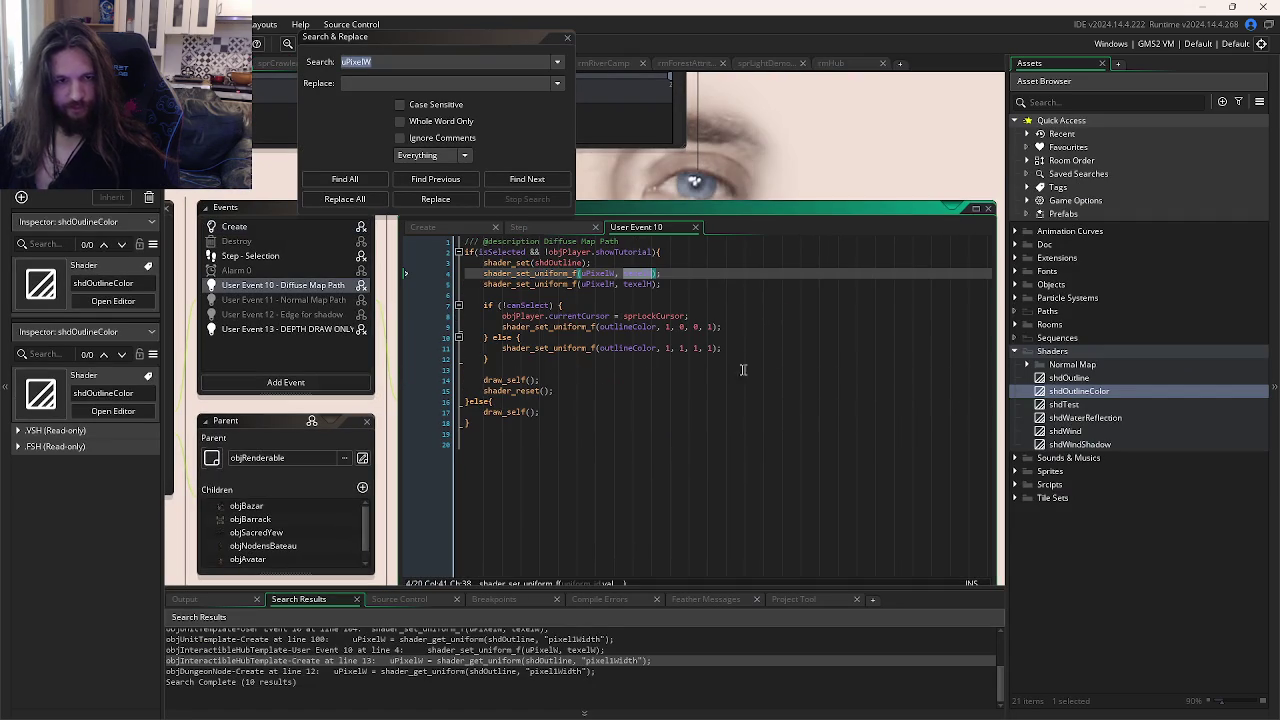
pyautogui.click(575, 273)
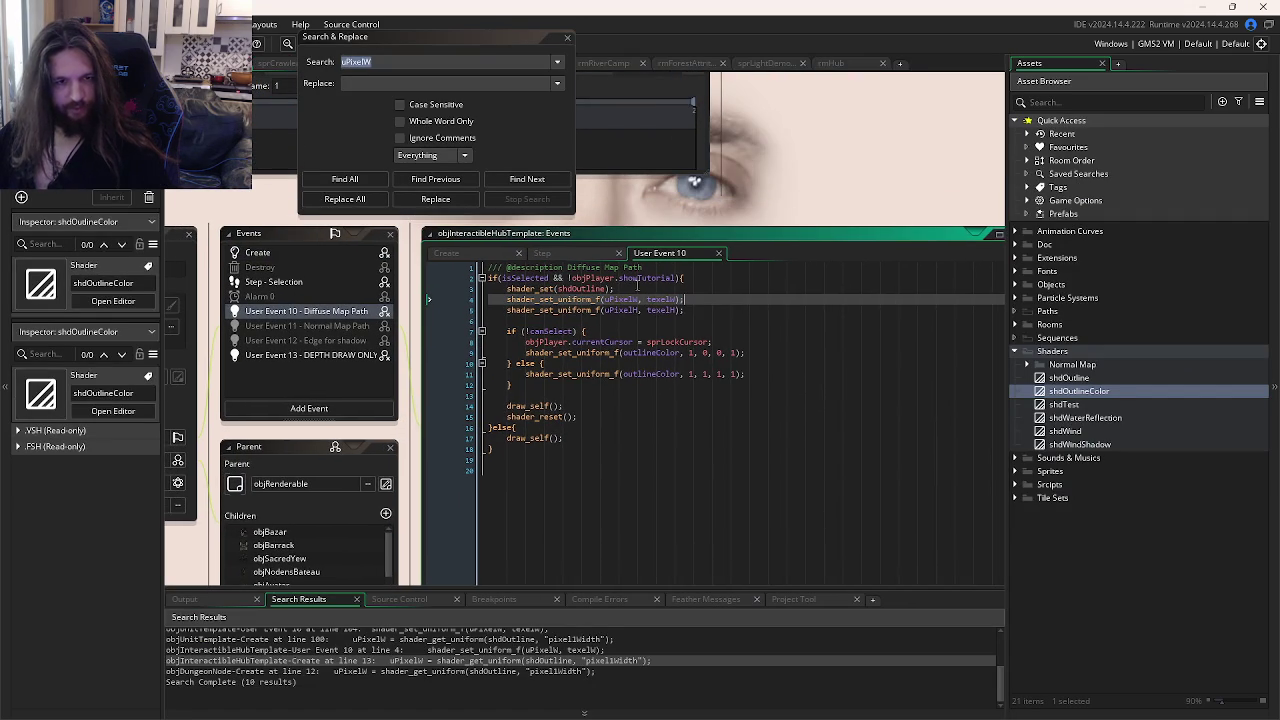
pyautogui.press('Down')
pyautogui.moveTo(535, 299)
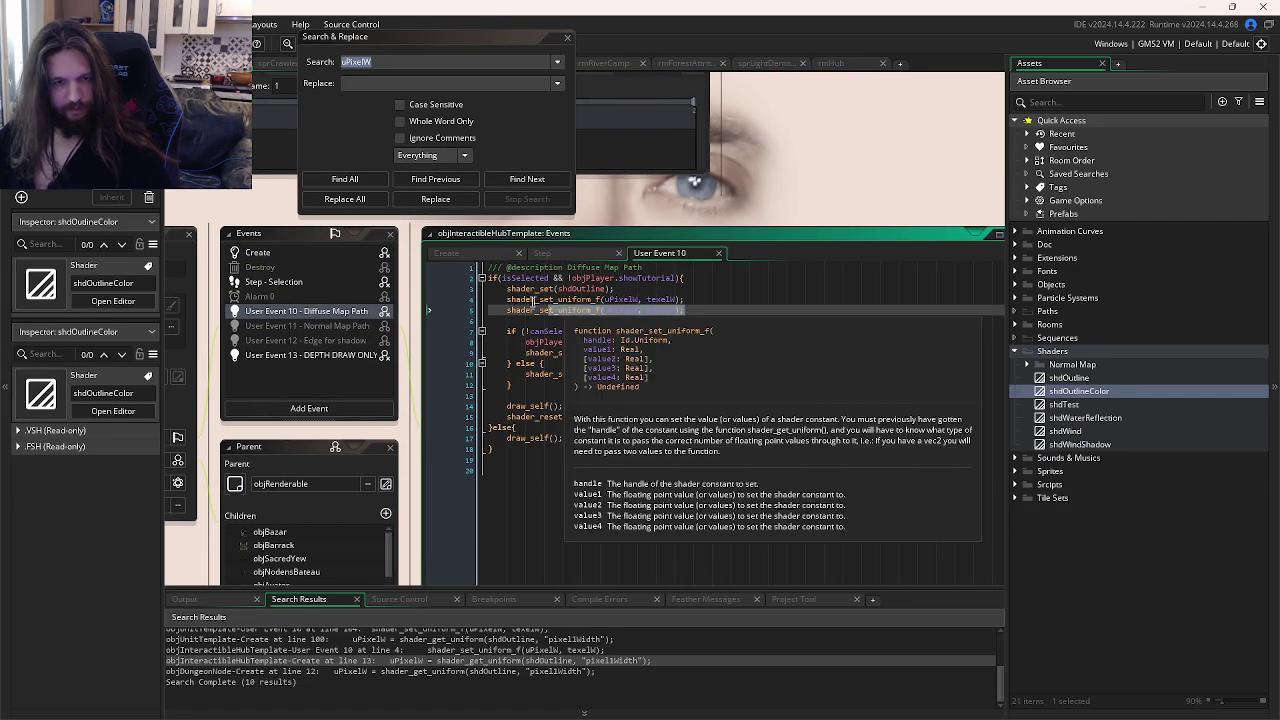
pyautogui.click(687, 299)
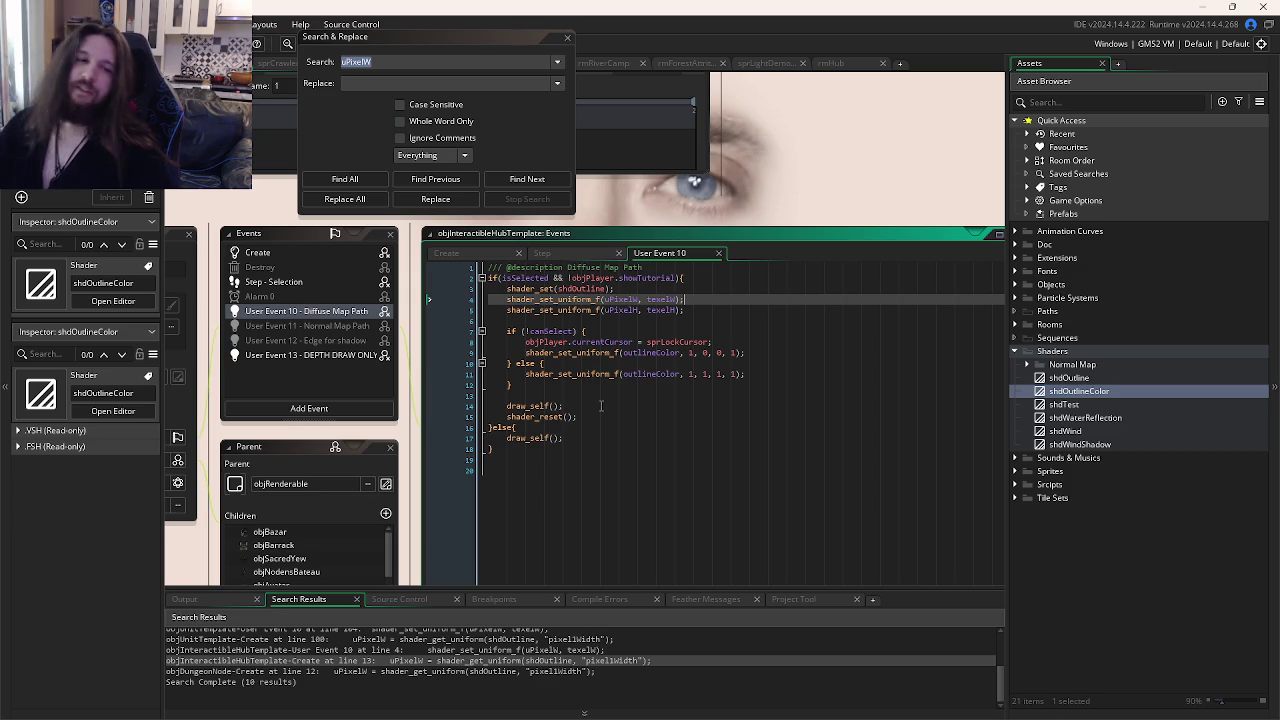
pyautogui.moveTo(583, 416)
pyautogui.mouseDown()
pyautogui.moveTo(570, 408)
pyautogui.moveTo(591, 397)
pyautogui.moveTo(565, 335)
pyautogui.mouseUp()
pyautogui.click(607, 388)
pyautogui.moveTo(610, 370)
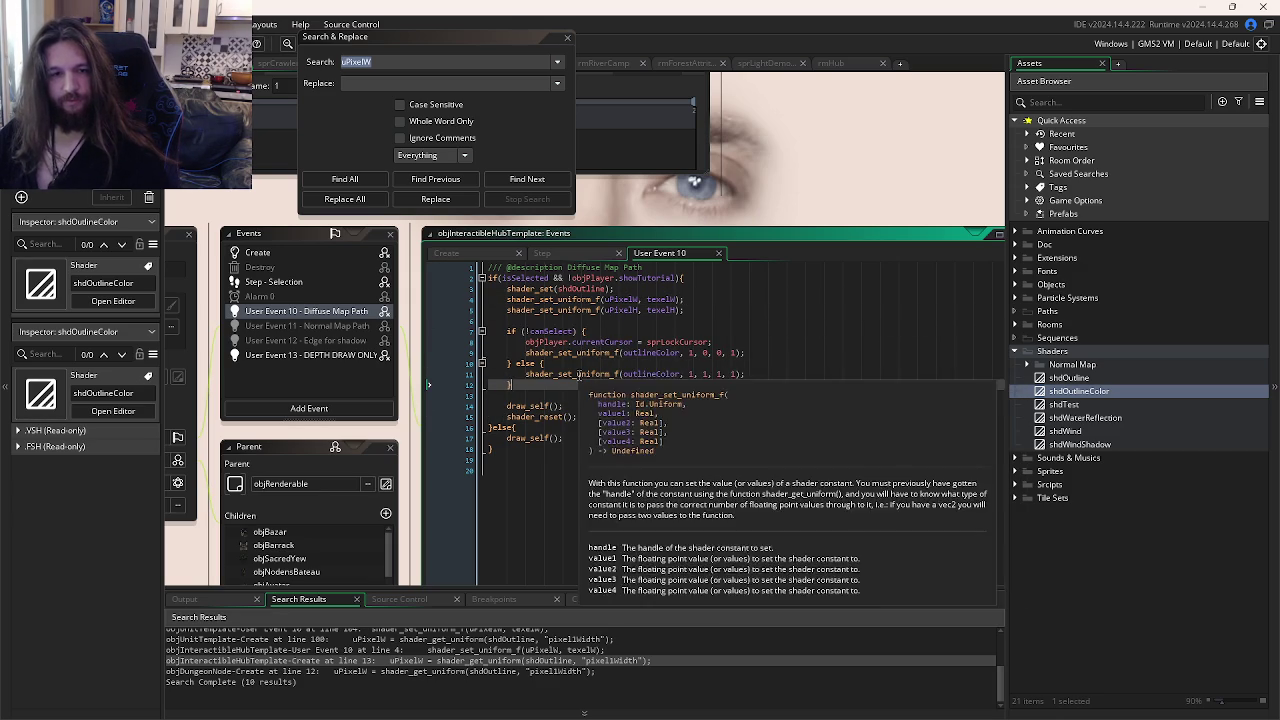
pyautogui.moveTo(745, 375); pyautogui.dragTo(529, 383)
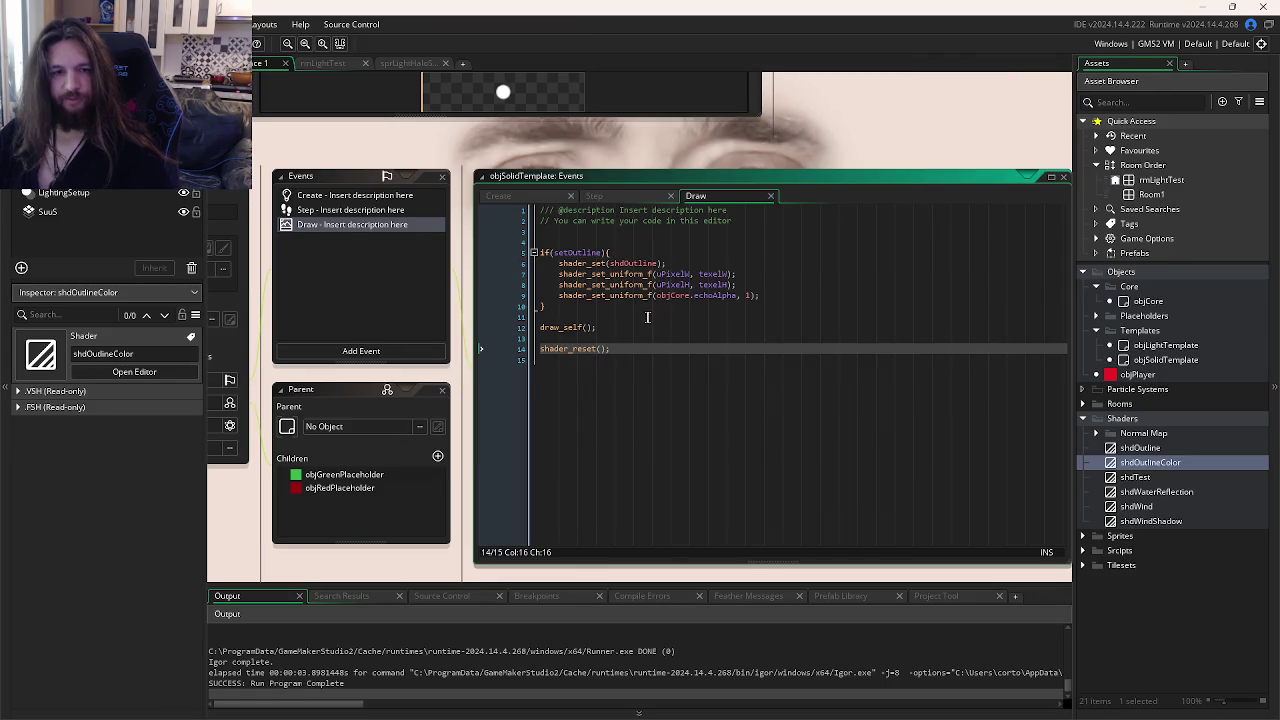
# Step: Paste the outlineColor (1, 1, 1, 1) uniform inside the if(setOutline) block and save
pyautogui.click(638, 317)
pyautogui.press('Return')
pyautogui.press('Up')
pyautogui.press('Up')
pyautogui.press('Up')
pyautogui.press('End')
pyautogui.press('Return')
pyautogui.write('shader_set_uniform_f(outlineColor, 1, 1, 1, 1);')
pyautogui.hotkey('ctrl', 's')
pyautogui.click(745, 380)
pyautogui.click(690, 306)
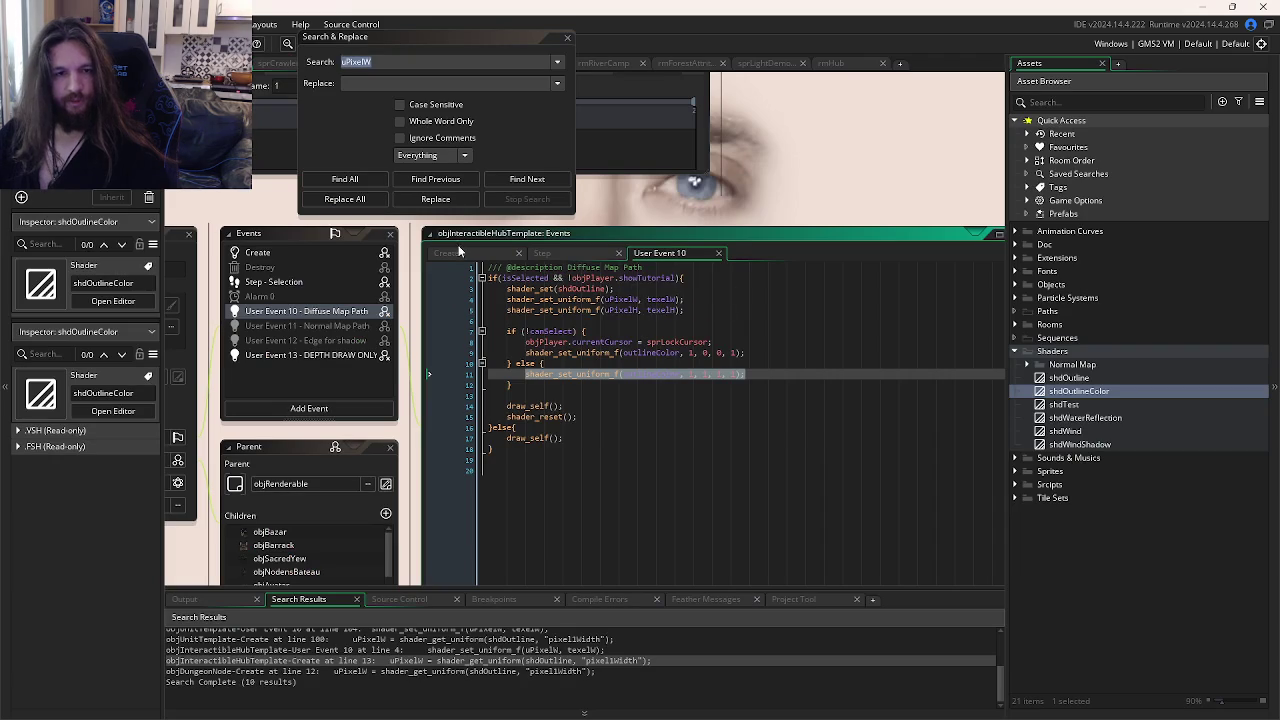
# Step: Paste the reference outlineColor = shader_get_uniform(shdOutline, "uOutlineColor") line after texelH in Create
pyautogui.click(459, 250)
pyautogui.click(622, 321)
pyautogui.click(670, 351)
pyautogui.click(610, 383)
pyautogui.click(604, 436)
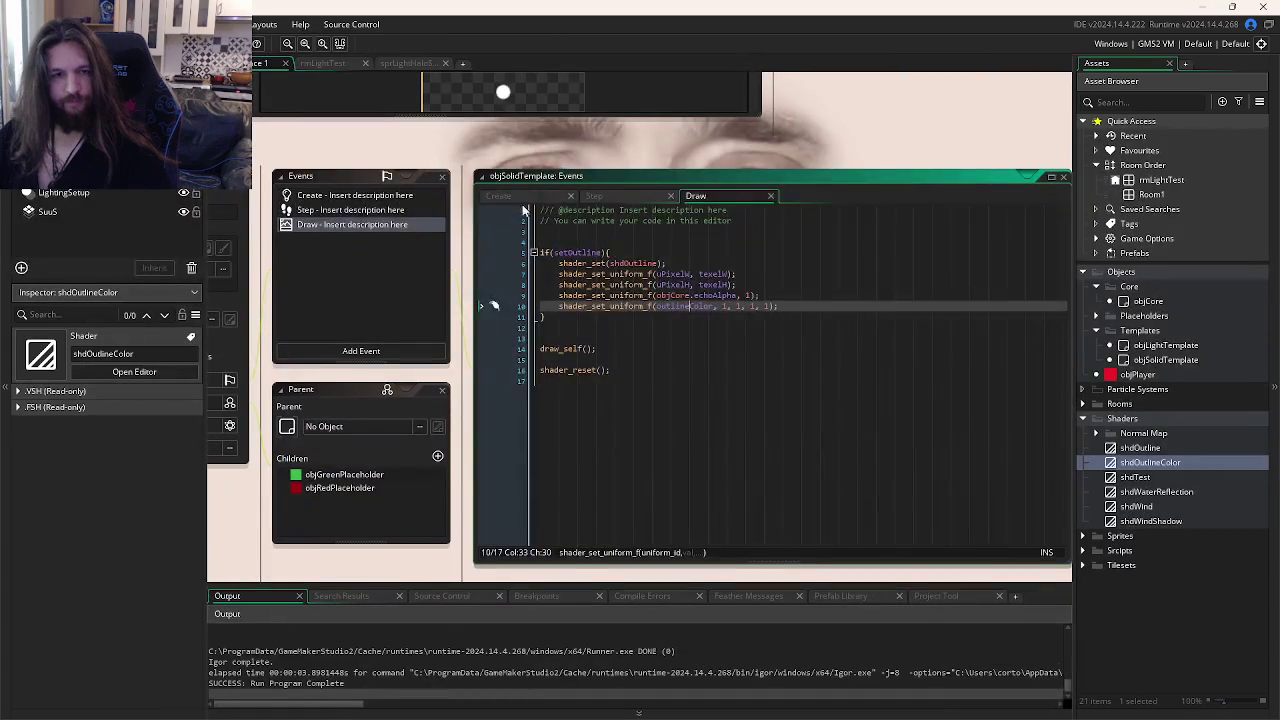
pyautogui.click(520, 198)
pyautogui.click(918, 274)
pyautogui.press('Return')
pyautogui.write('outlineColor = shader_get_uniform(shdOutline, "uOutlineColor");')
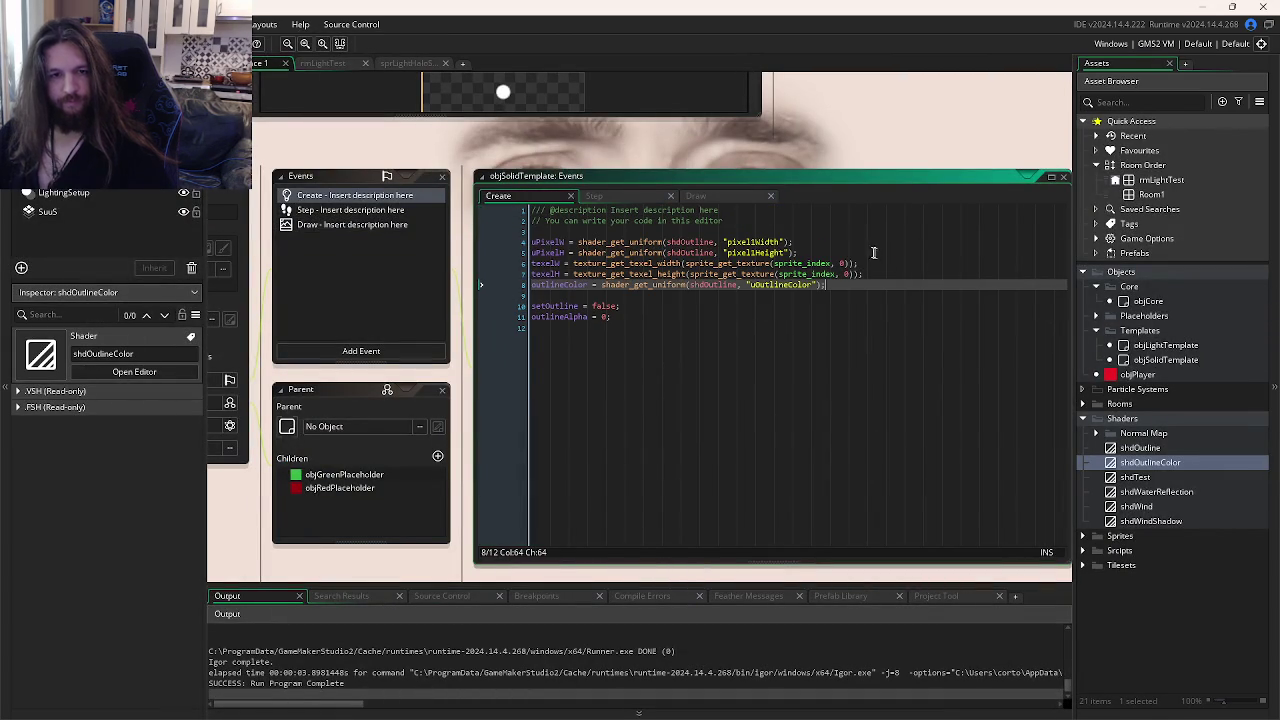
# Step: Test-run the game, then delete the extra blank line in the Draw code
pyautogui.click(700, 196)
pyautogui.click(767, 325)
pyautogui.press('F5')
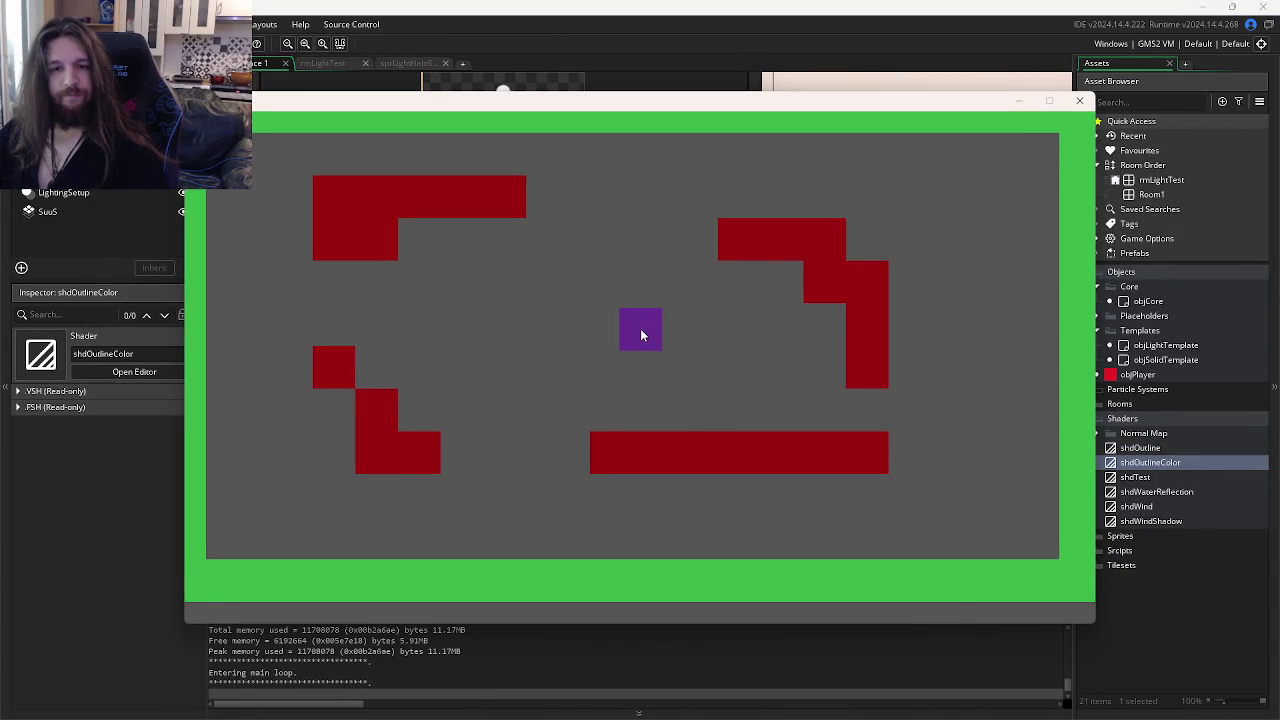
pyautogui.click(1080, 102)
pyautogui.click(766, 307)
pyautogui.click(801, 304)
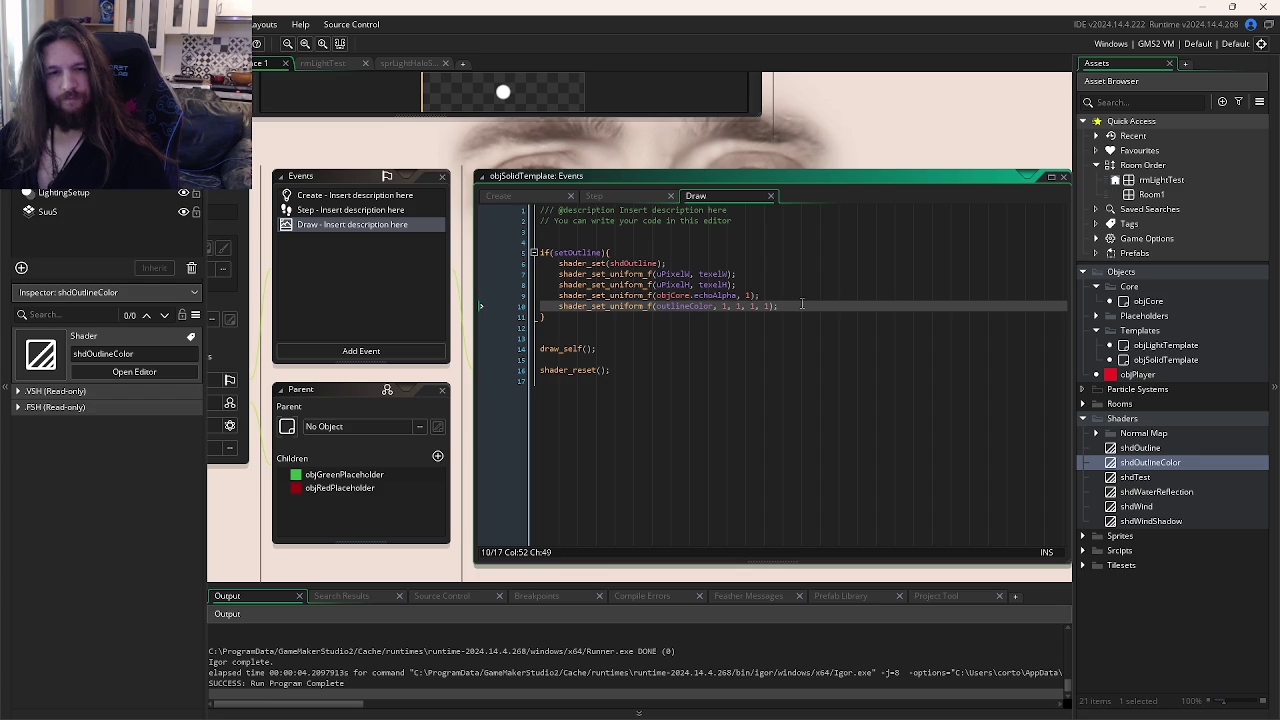
pyautogui.click(600, 327)
pyautogui.press('BackSpace')
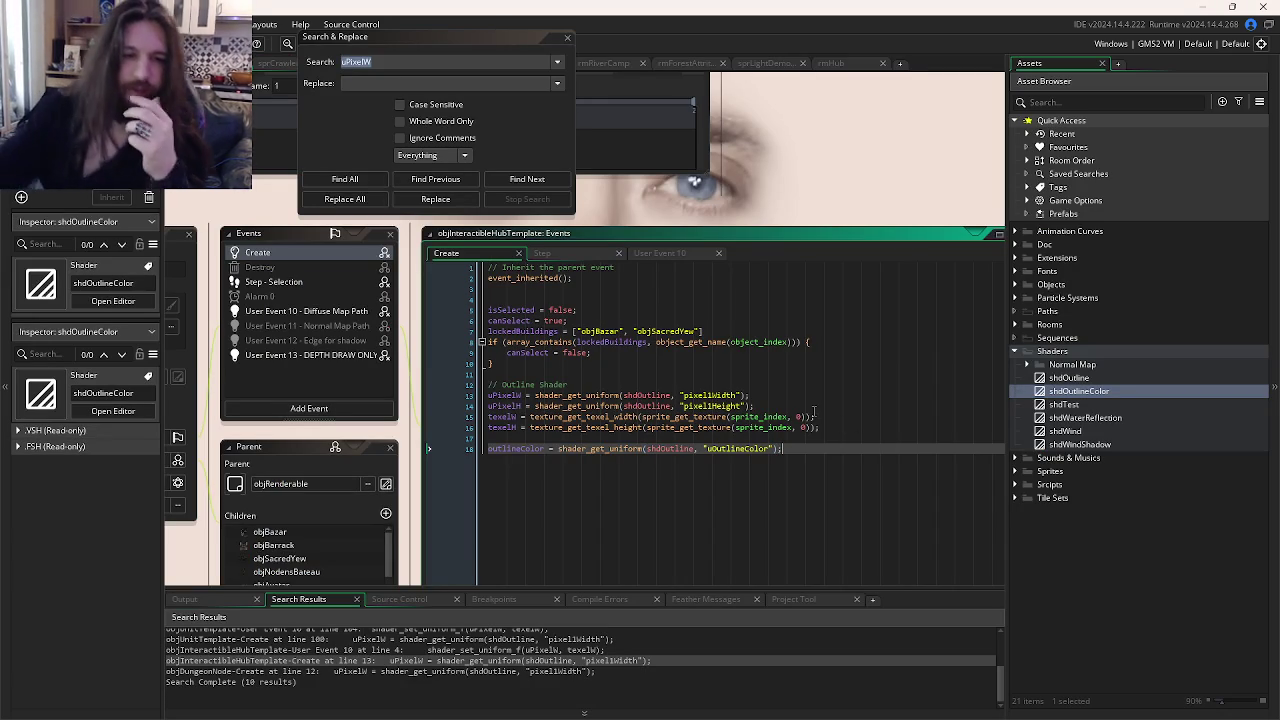
# Step: Flip between the reference User Events 10 and 13, ending on User Event 10's shader_reset line
pyautogui.click(652, 252)
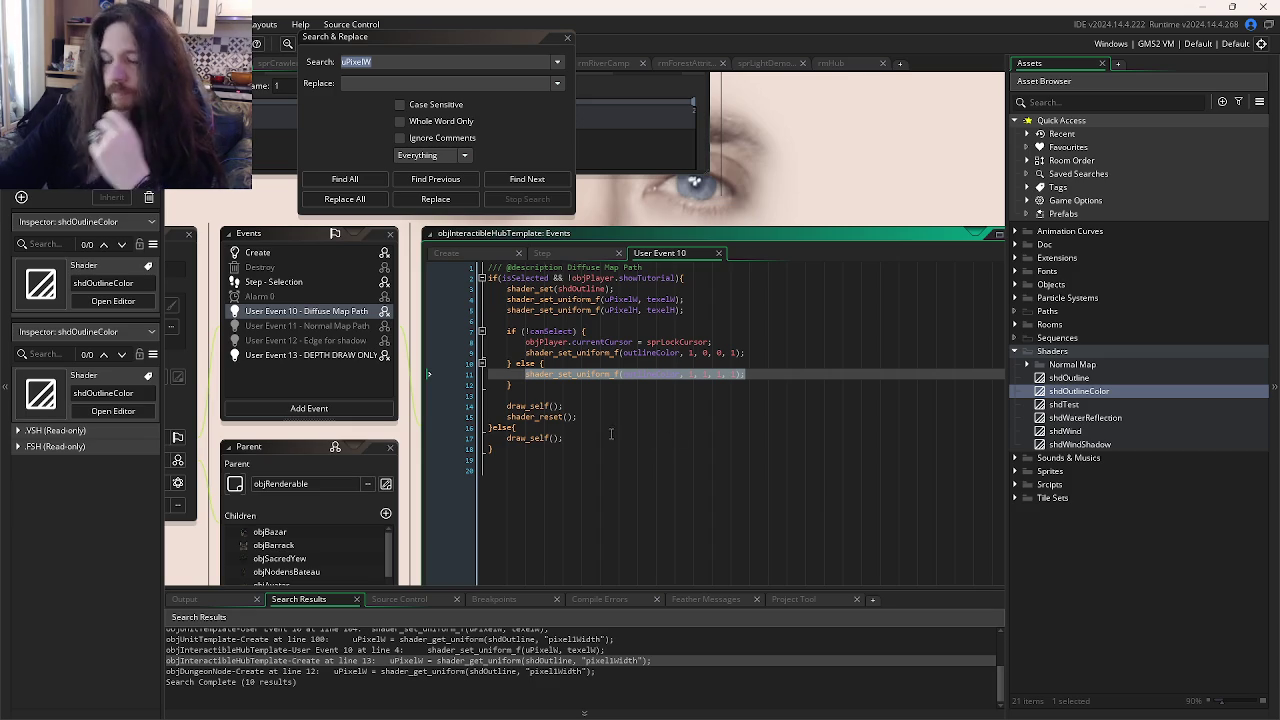
pyautogui.click(288, 360)
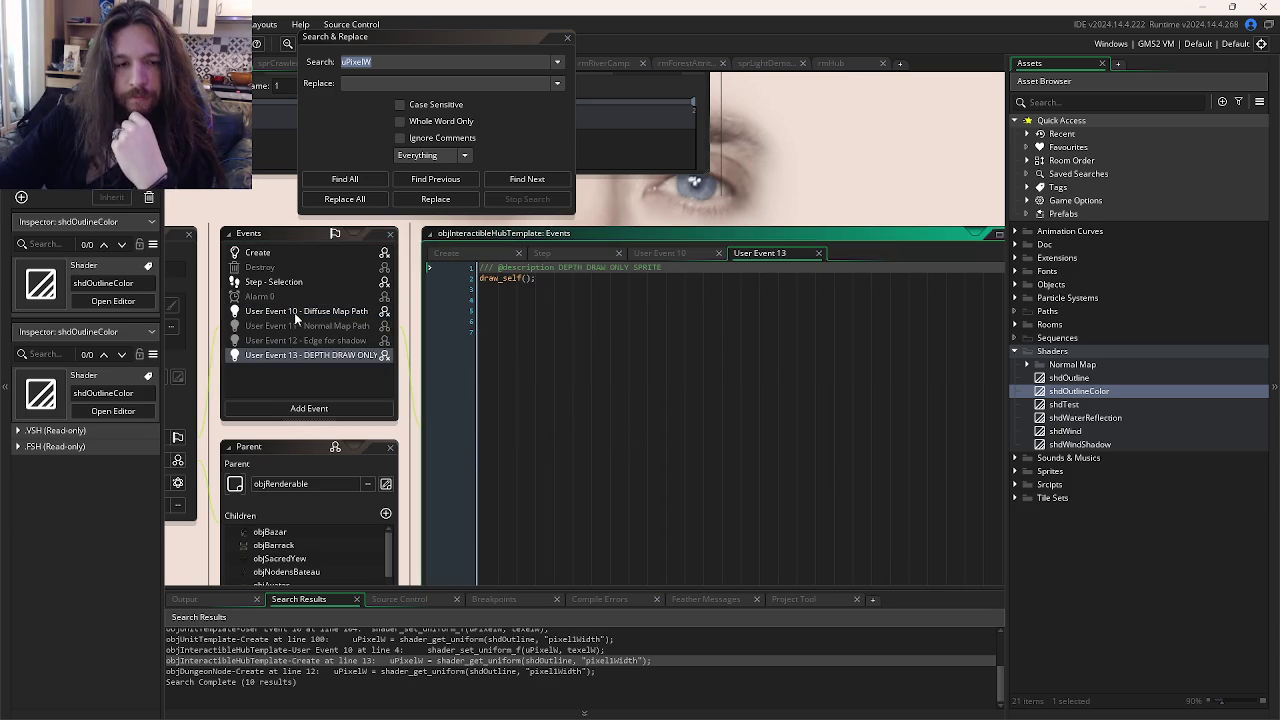
pyautogui.click(294, 312)
pyautogui.click(661, 414)
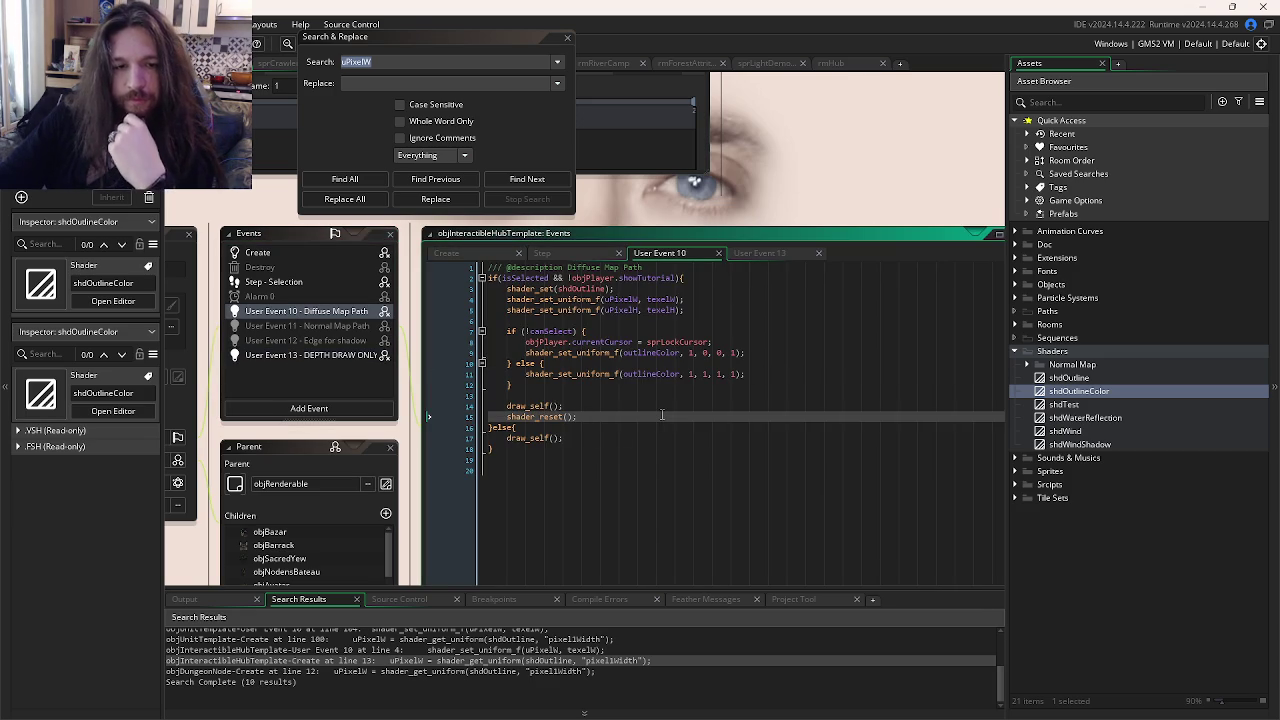
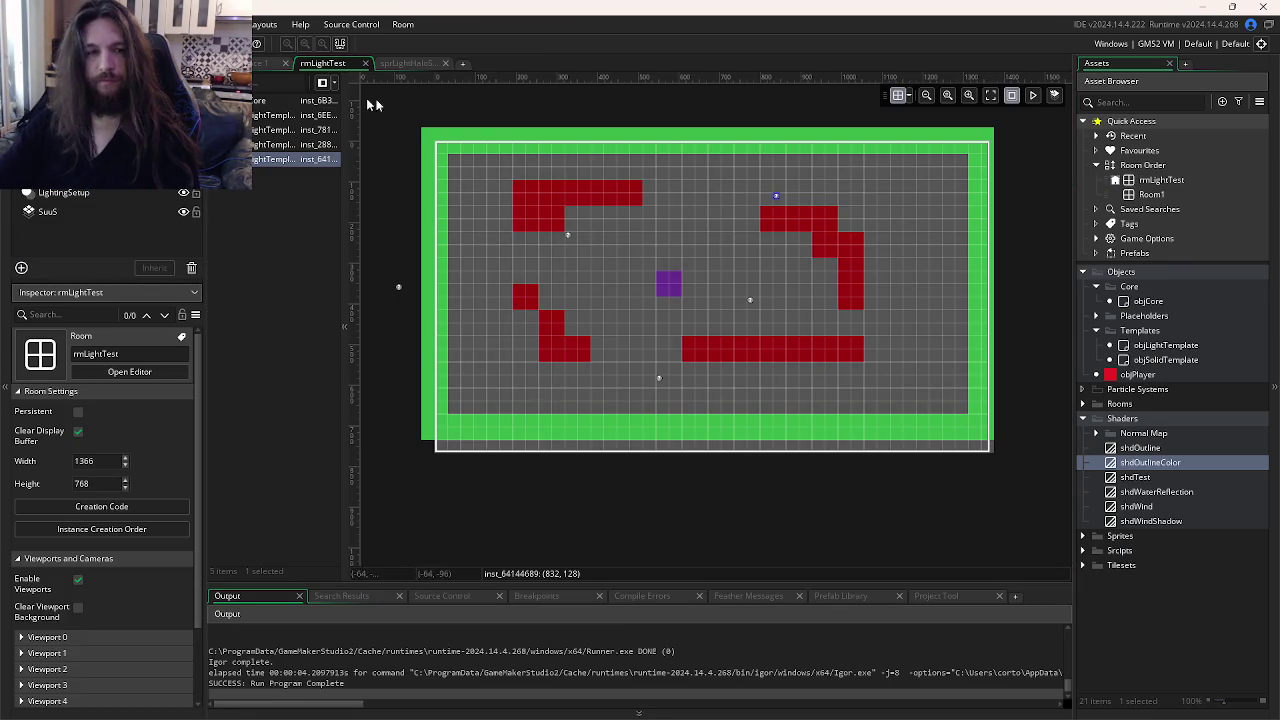
# Step: Test-run rmLightTest, close the game, and return to objCore's event code
pyautogui.press('F5')
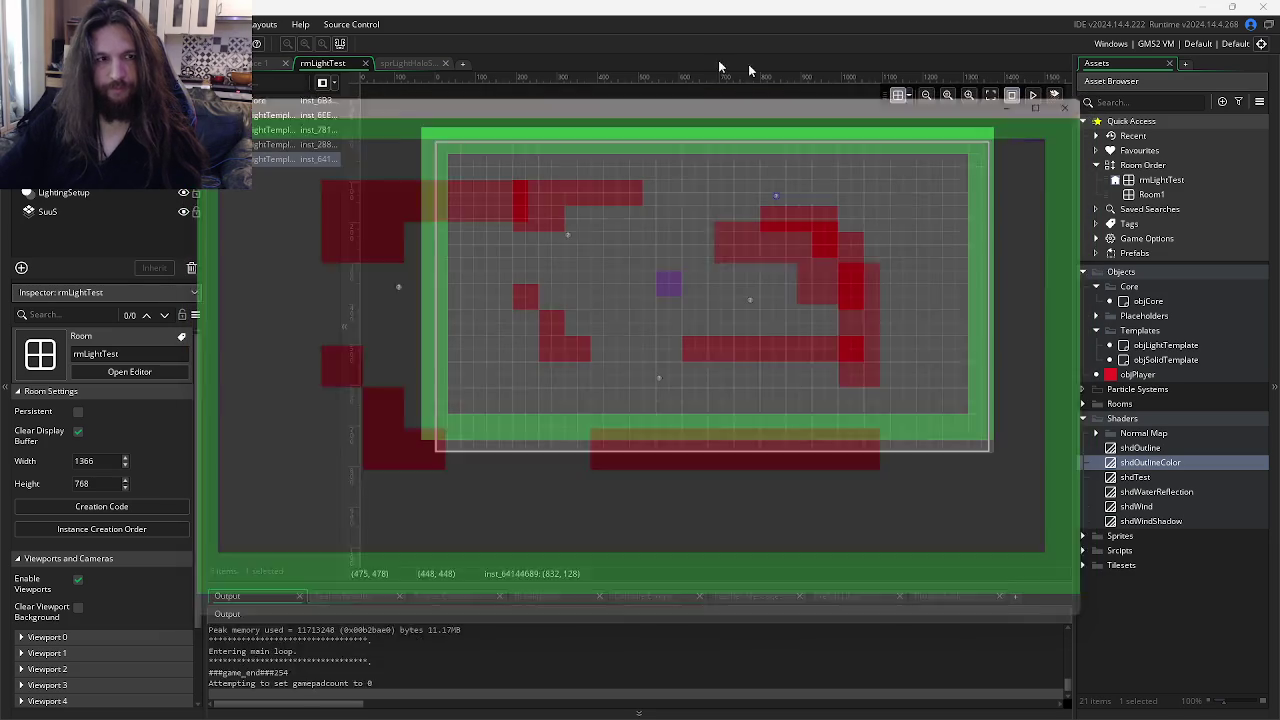
pyautogui.click(1079, 100)
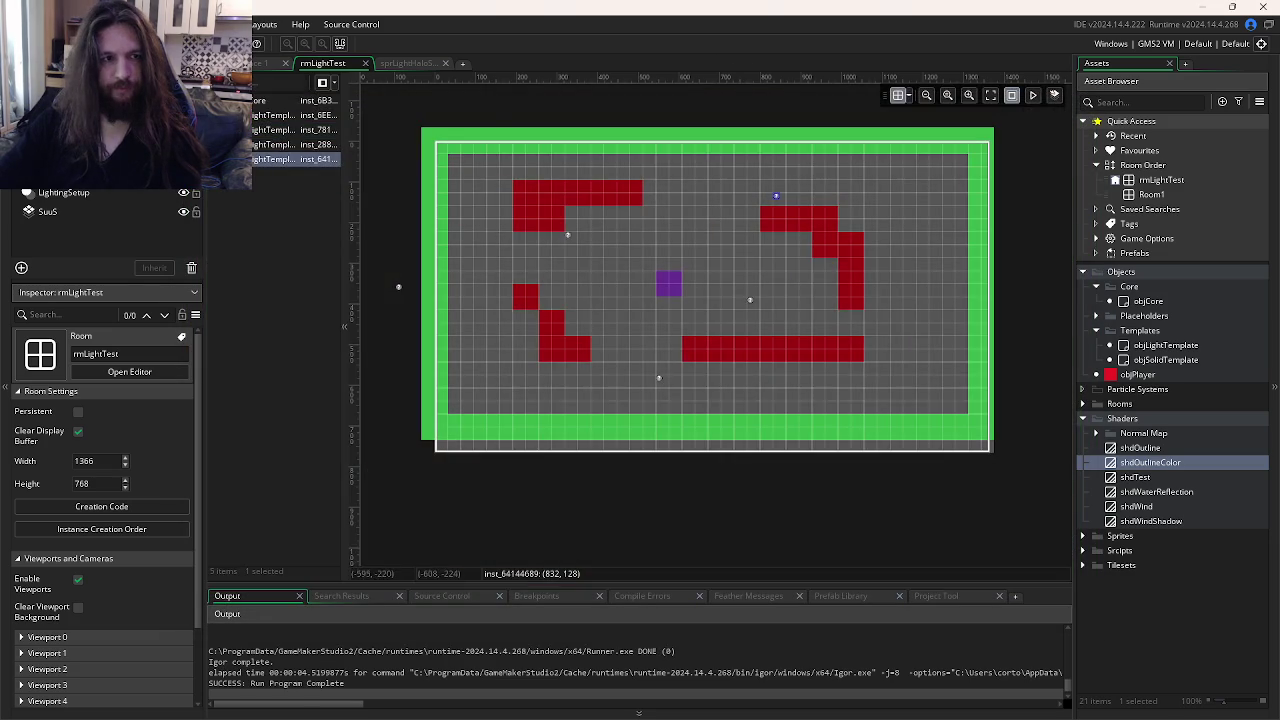
pyautogui.hotkey('ctrl', 'Tab')
pyautogui.hotkey('ctrl', 'Tab')
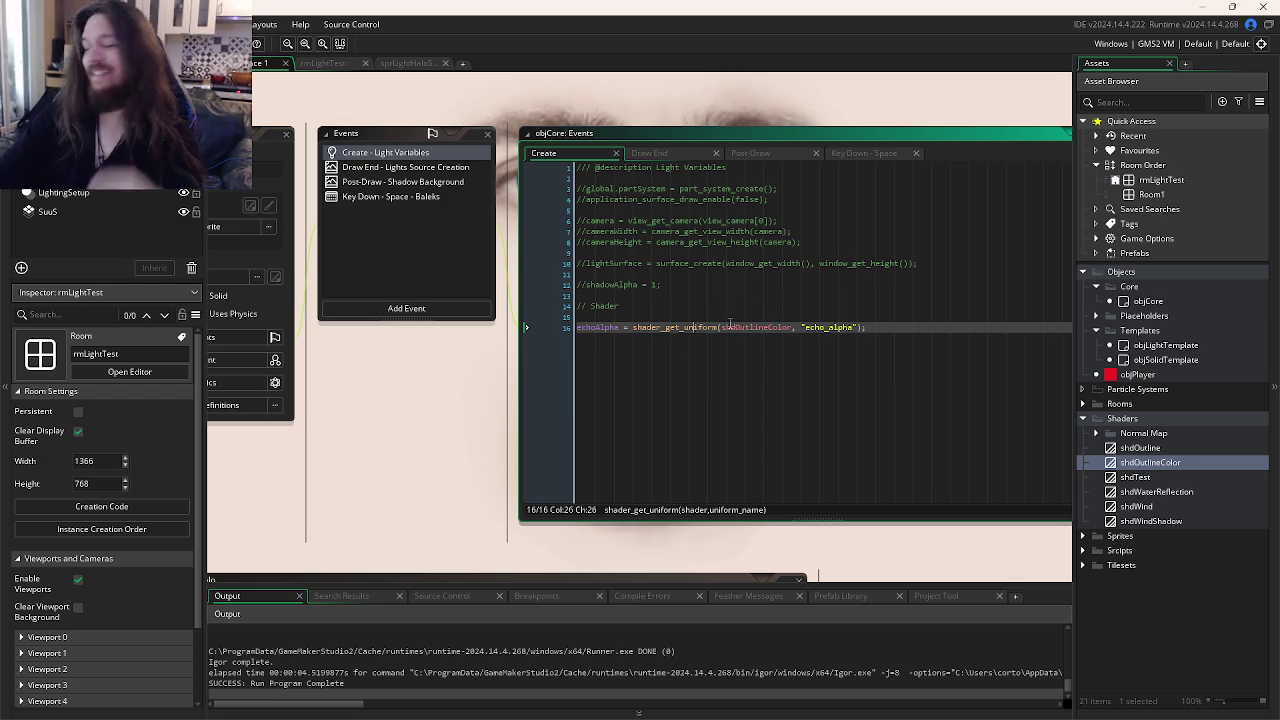
# Step: Review objCore's Post-Draw, Draw End and Key Down code and objSolidTemplate's Draw event, comparing against the other project's outline shader
pyautogui.click(769, 154)
pyautogui.click(698, 232)
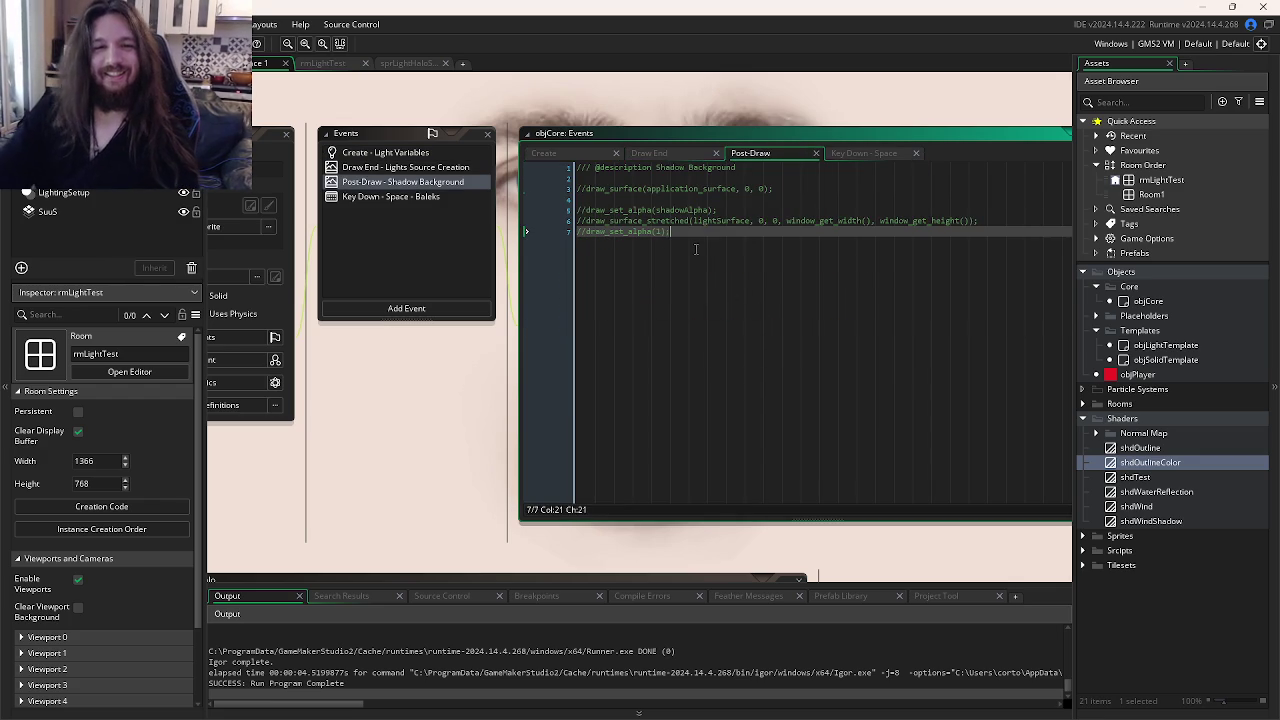
pyautogui.click(686, 155)
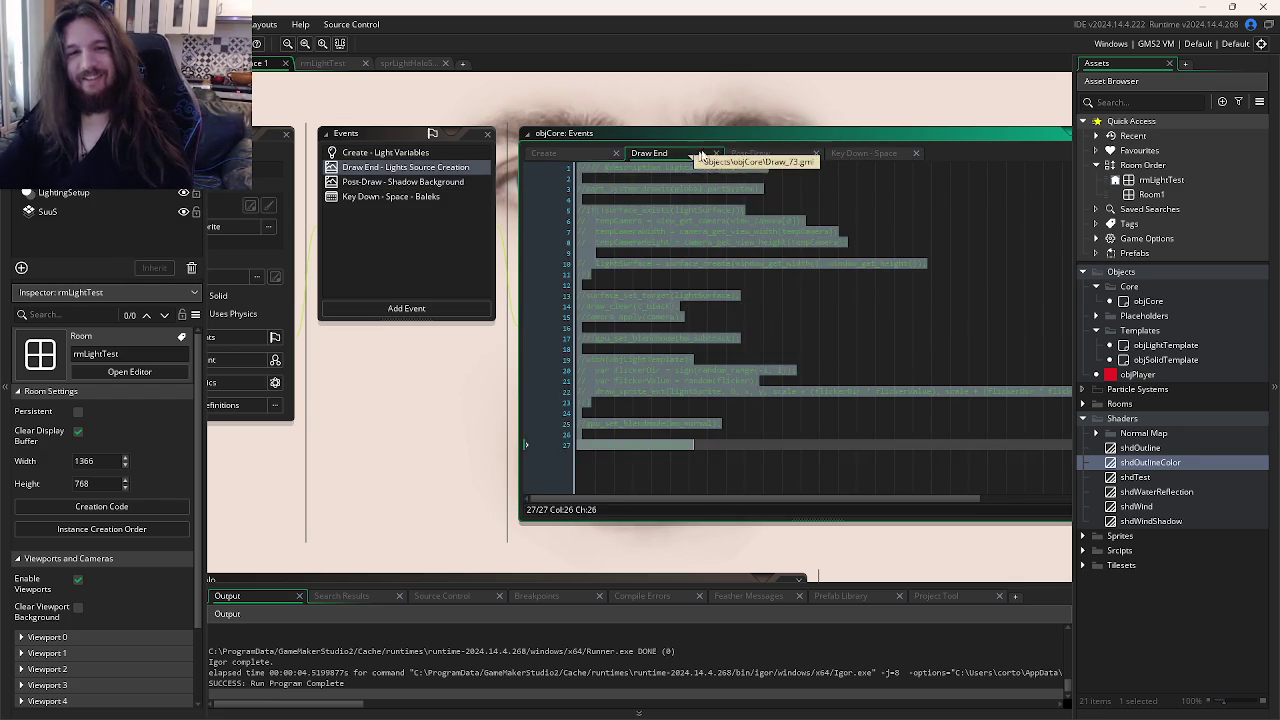
pyautogui.click(845, 154)
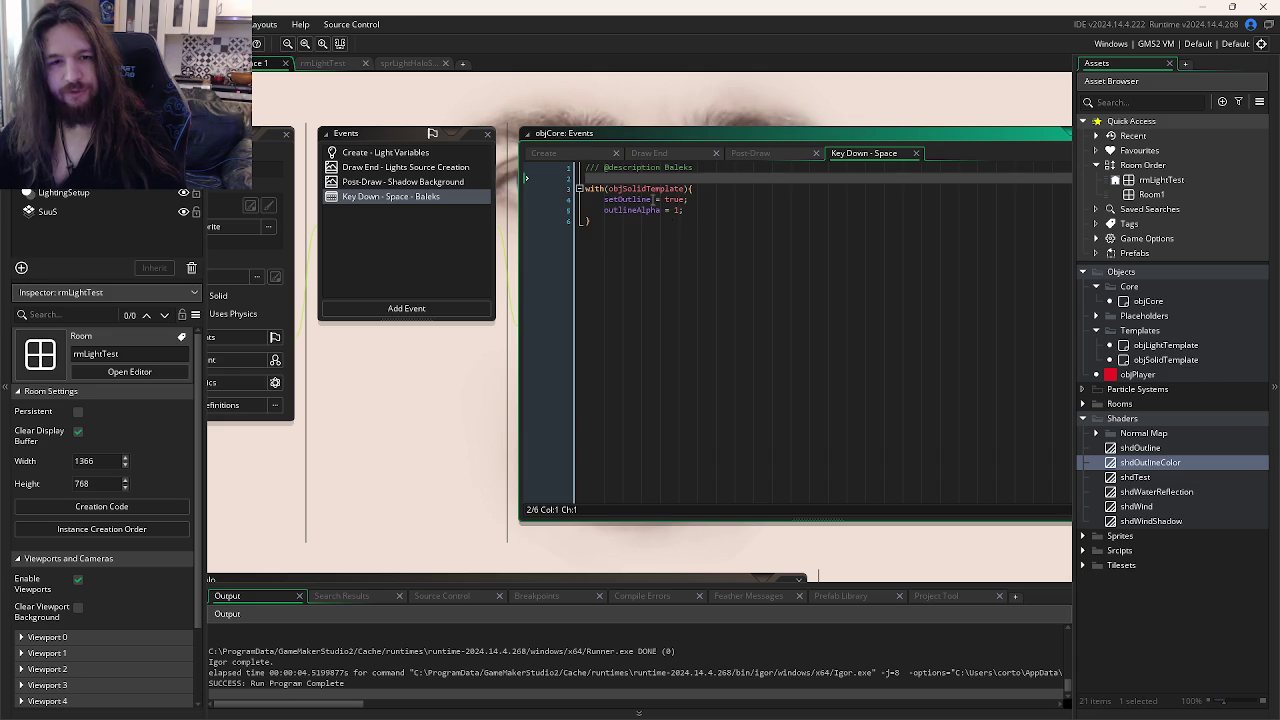
pyautogui.middleClick(660, 199)
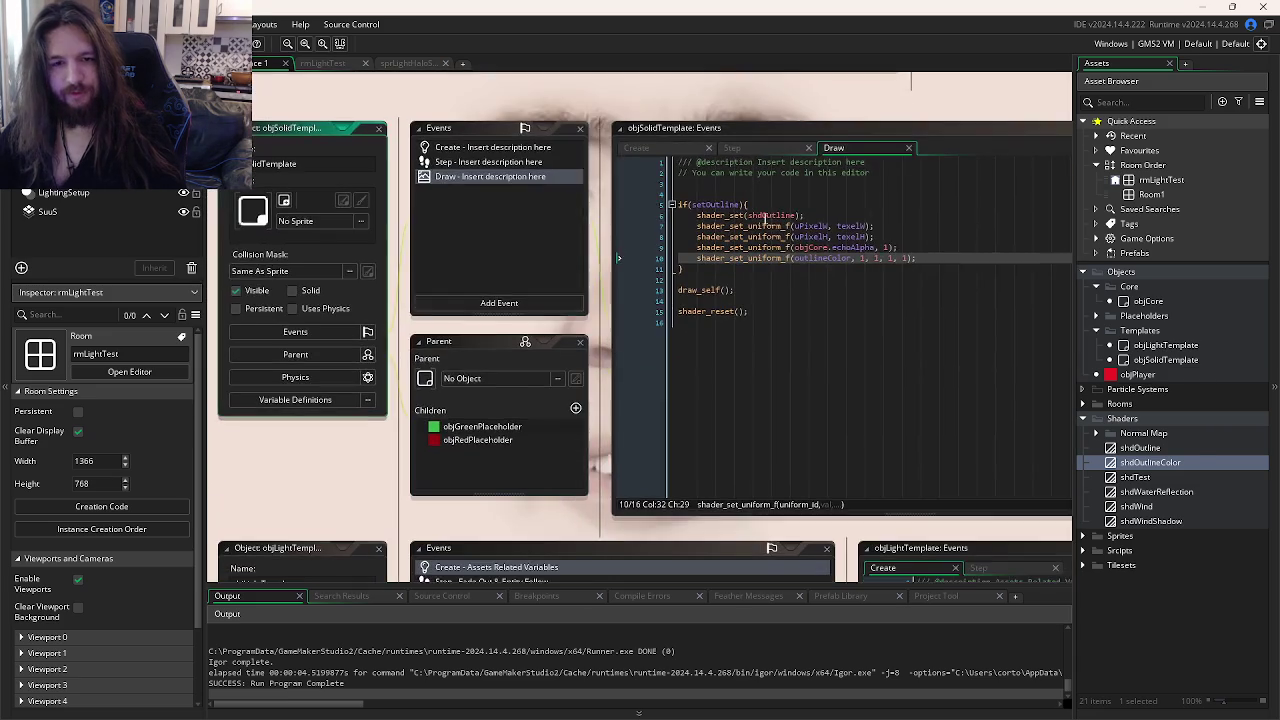
pyautogui.click(776, 236)
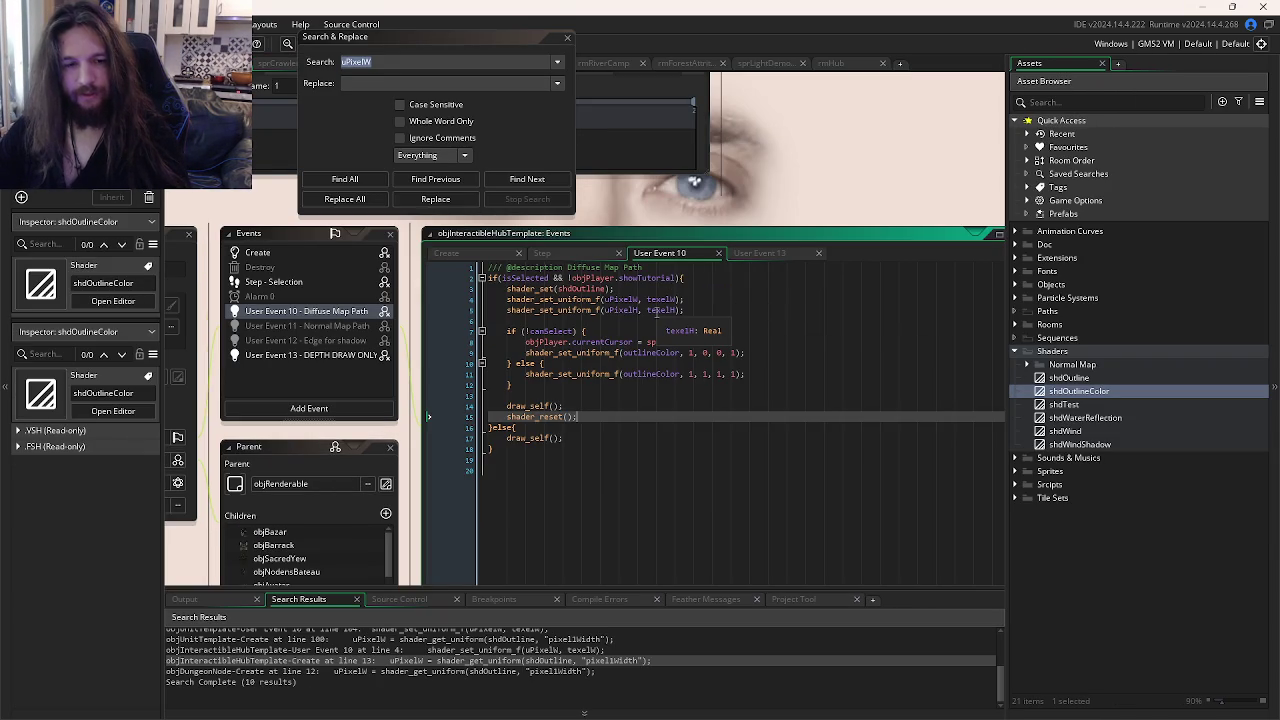
pyautogui.hotkey('alt', 'Tab')
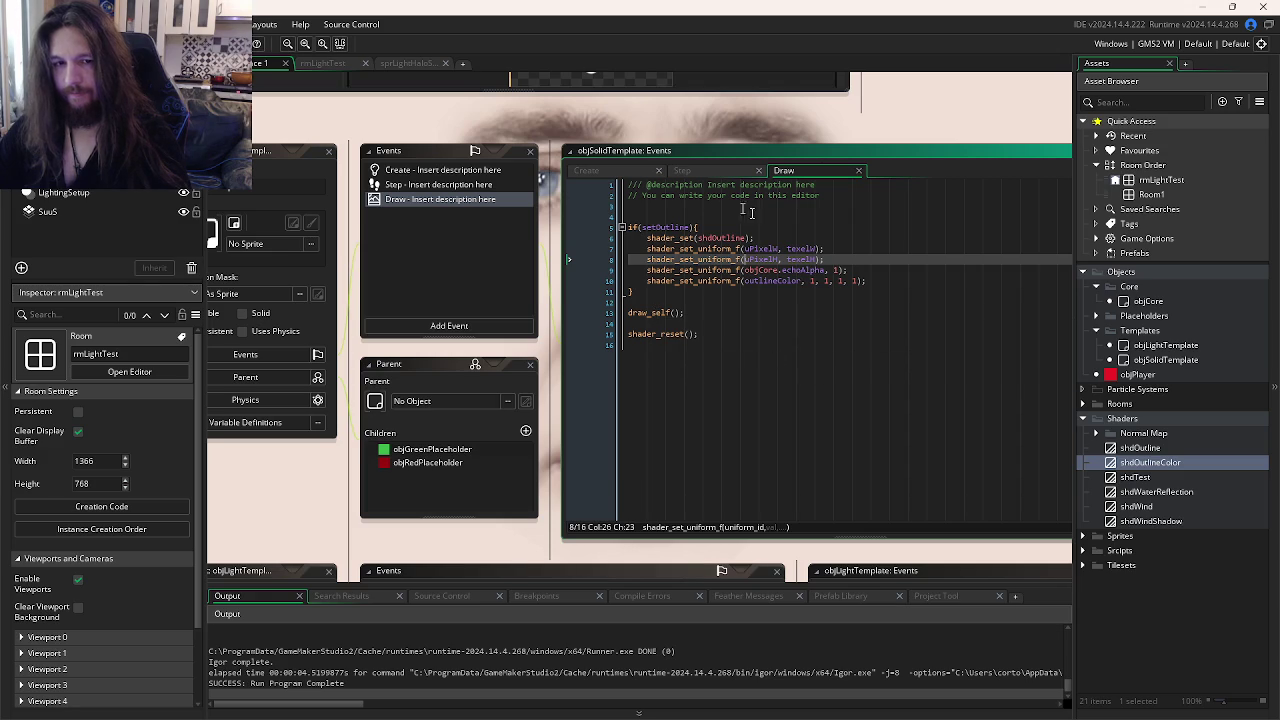
pyautogui.click(873, 359)
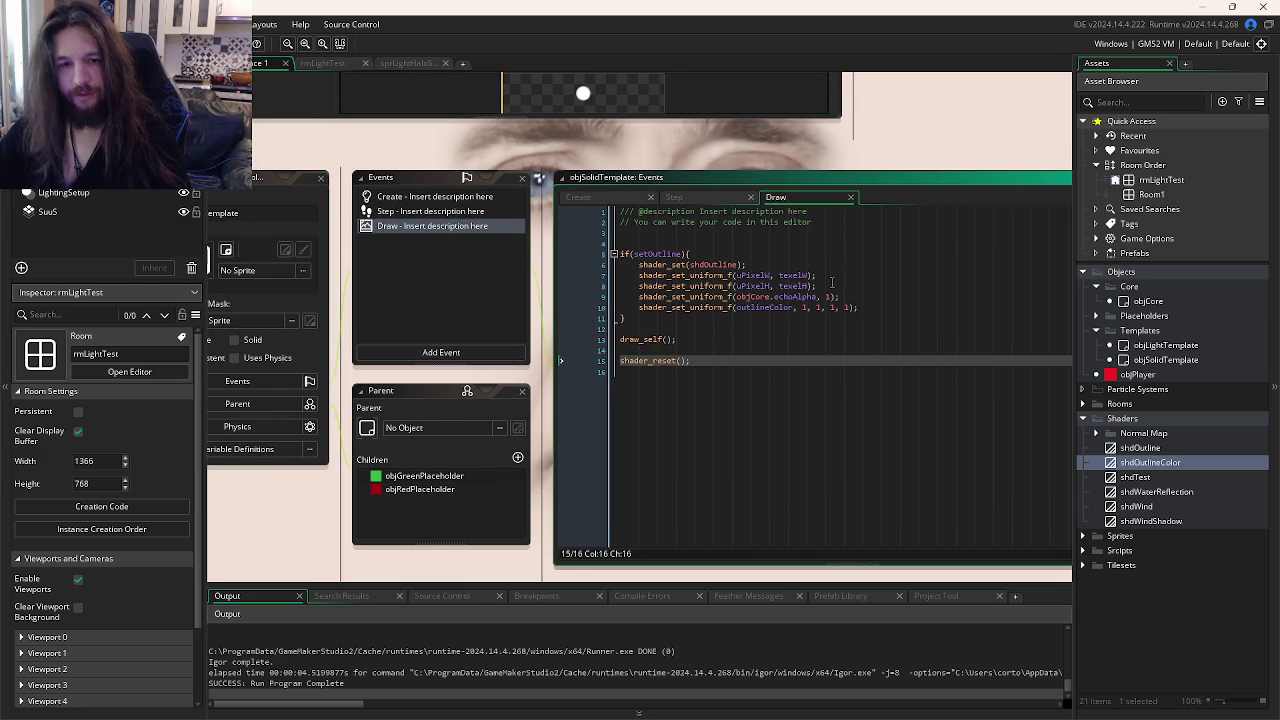
# Step: Delete the if(setOutline){ line and its closing brace in the Draw event, then test-run
pyautogui.moveTo(685, 250); pyautogui.dragTo(528, 257)
pyautogui.press('BackSpace')
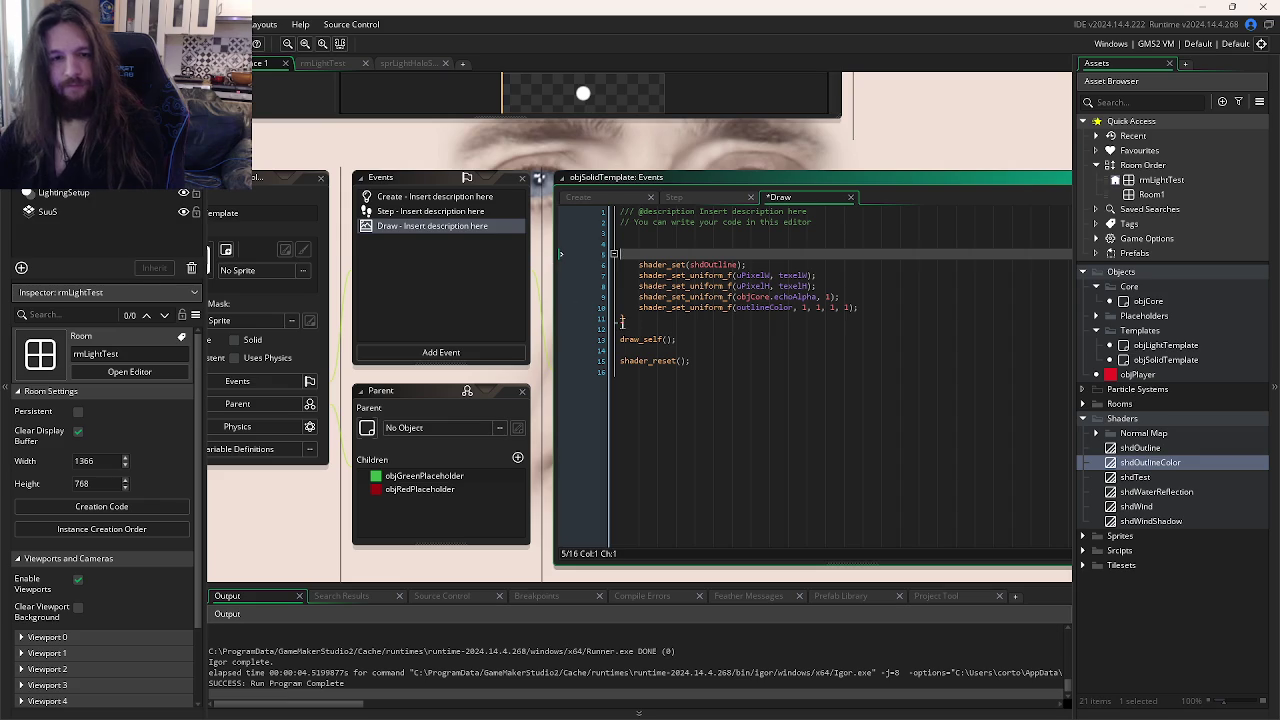
pyautogui.click(626, 318)
pyautogui.press('BackSpace')
pyautogui.press('F5')
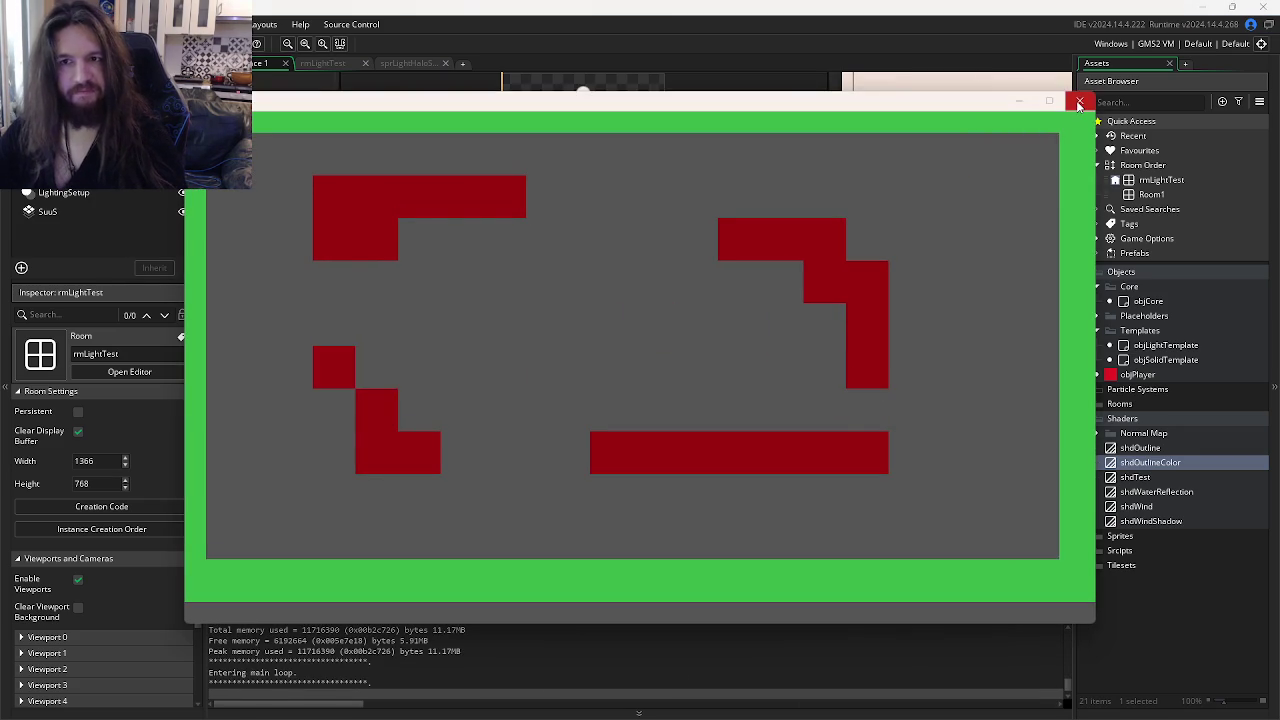
# Step: Close the game and restore the if(setOutline) check and its brace
pyautogui.click(1078, 100)
pyautogui.hotkey('ctrl', 'z')
pyautogui.hotkey('ctrl', 'z')
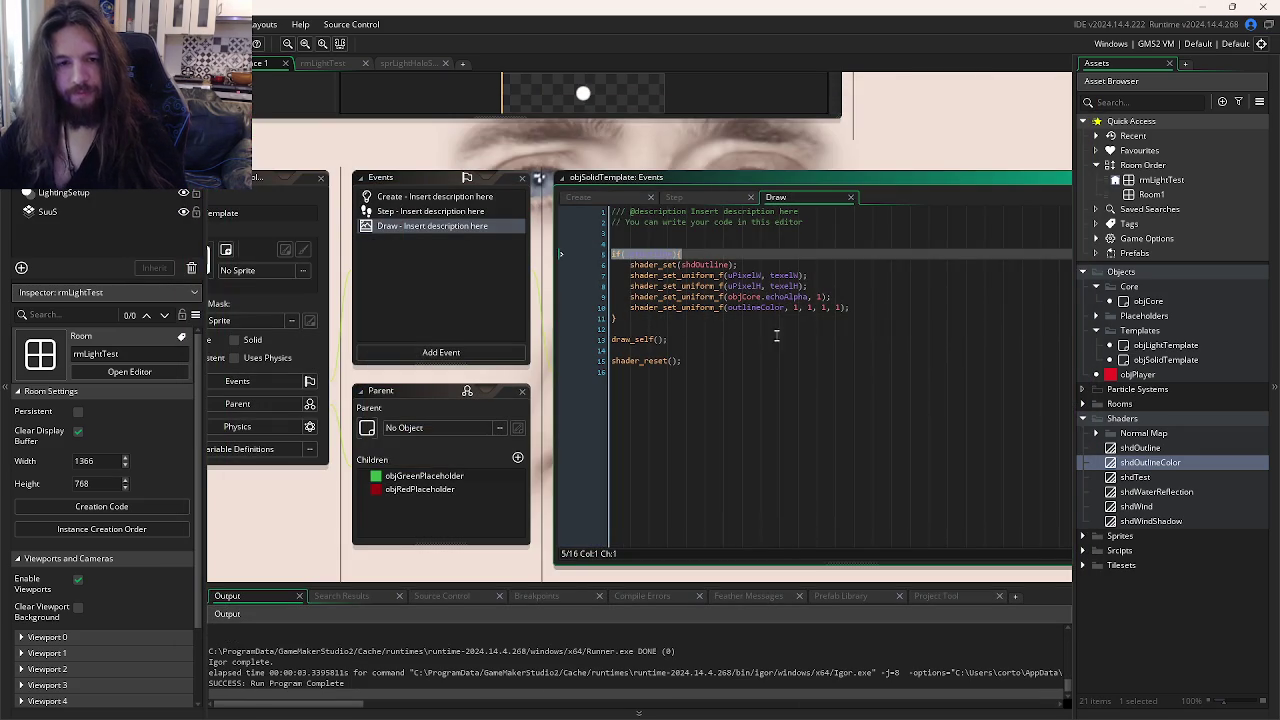
pyautogui.click(776, 337)
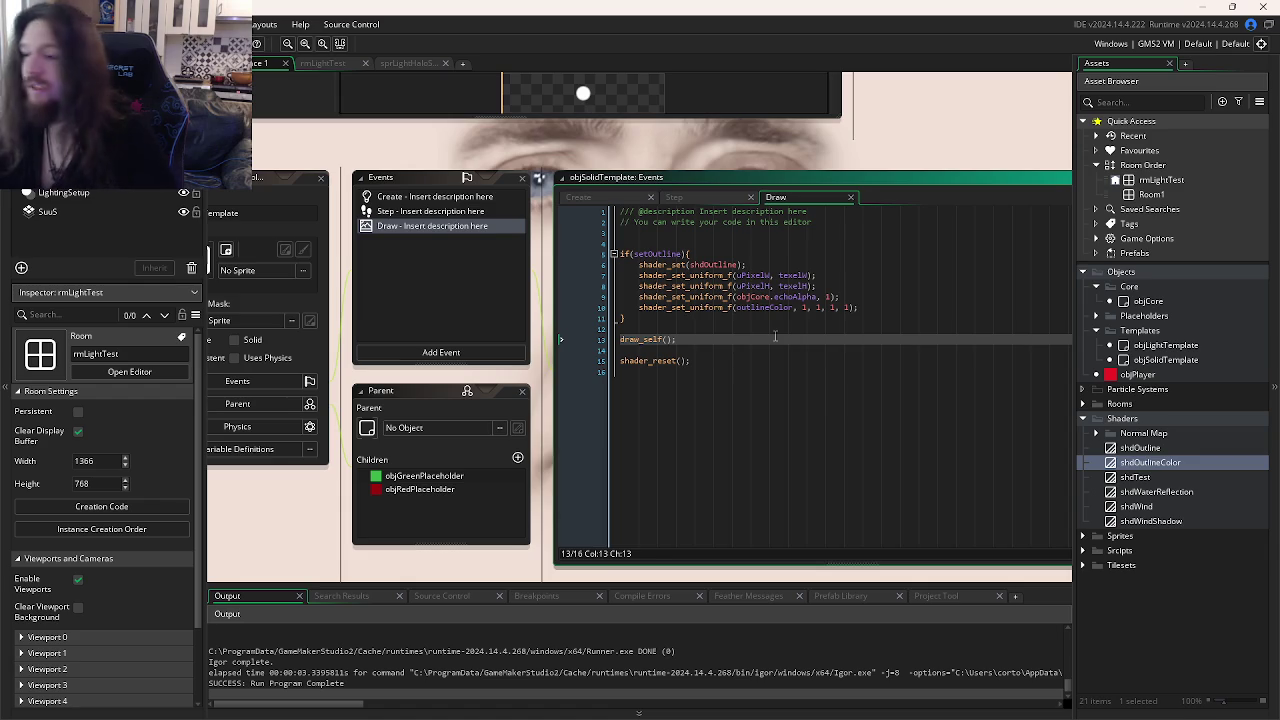
# Step: Uncomment objCore's Post-Draw shadow lines, set shdOutlineColor in its Create event, and test-run
pyautogui.hotkey('ctrl', 'Tab')
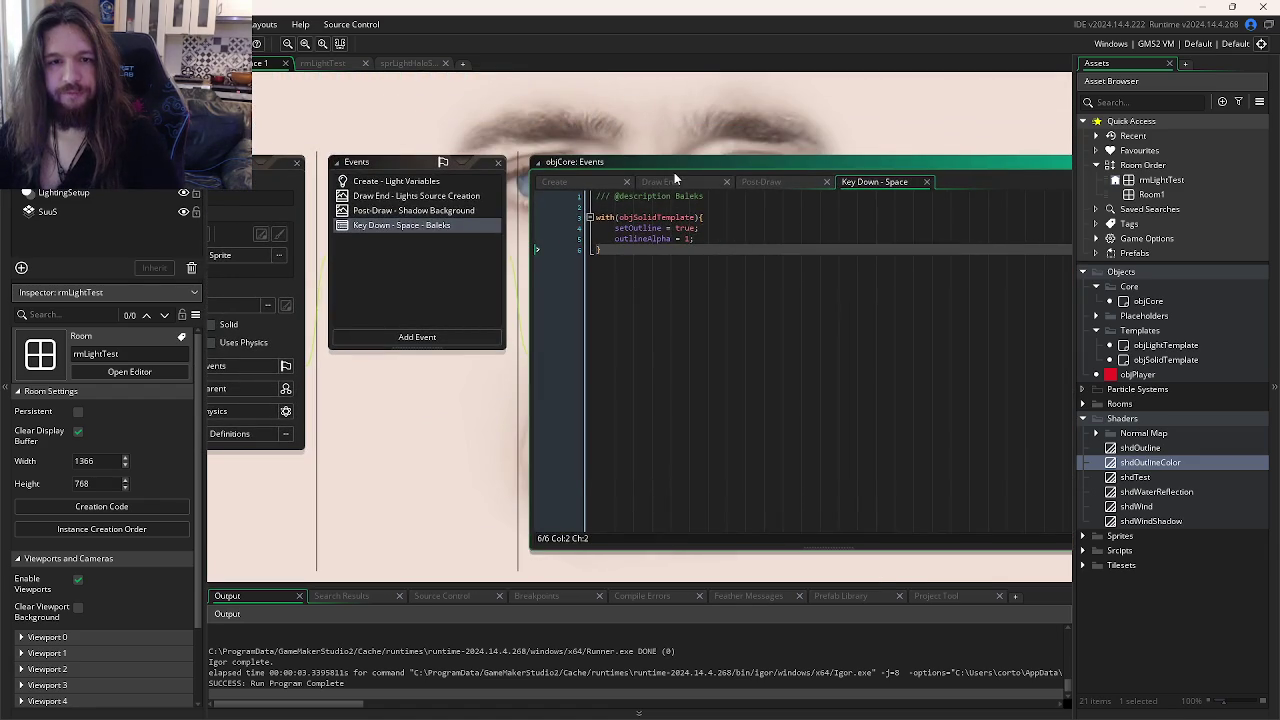
pyautogui.click(660, 181)
pyautogui.click(785, 183)
pyautogui.hotkey('ctrl', 'z')
pyautogui.hotkey('ctrl', 'z')
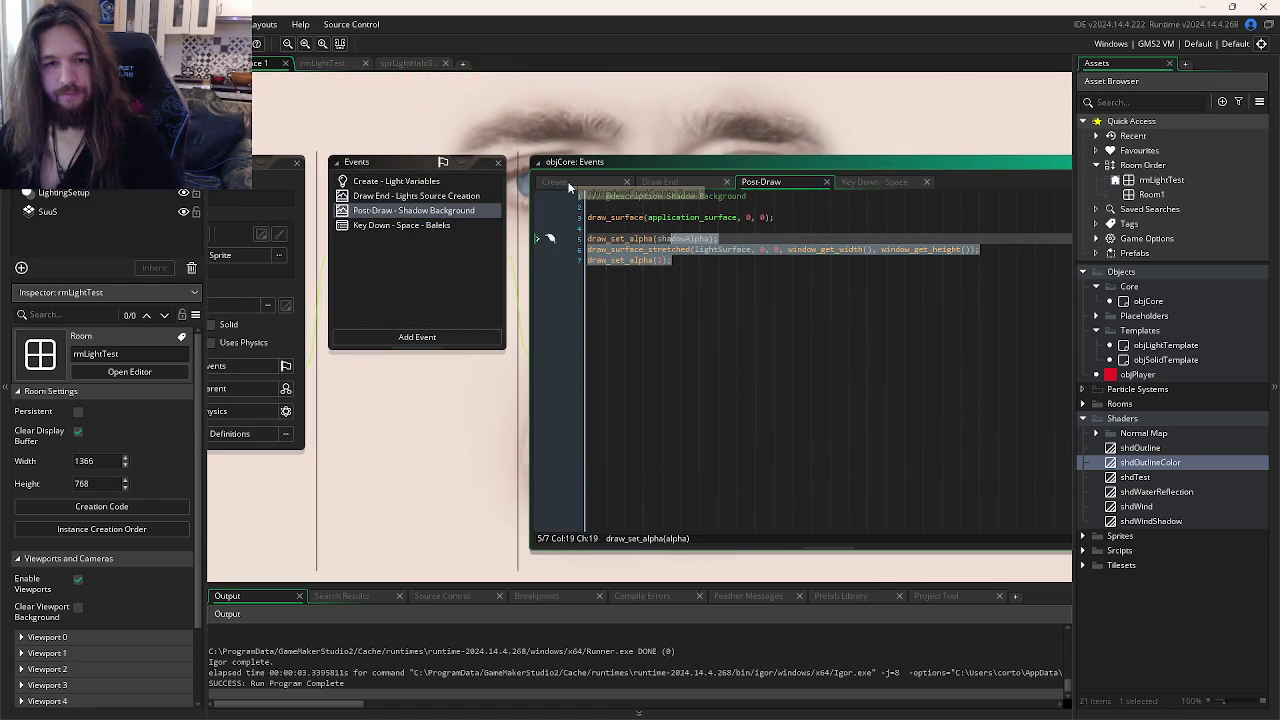
pyautogui.click(560, 182)
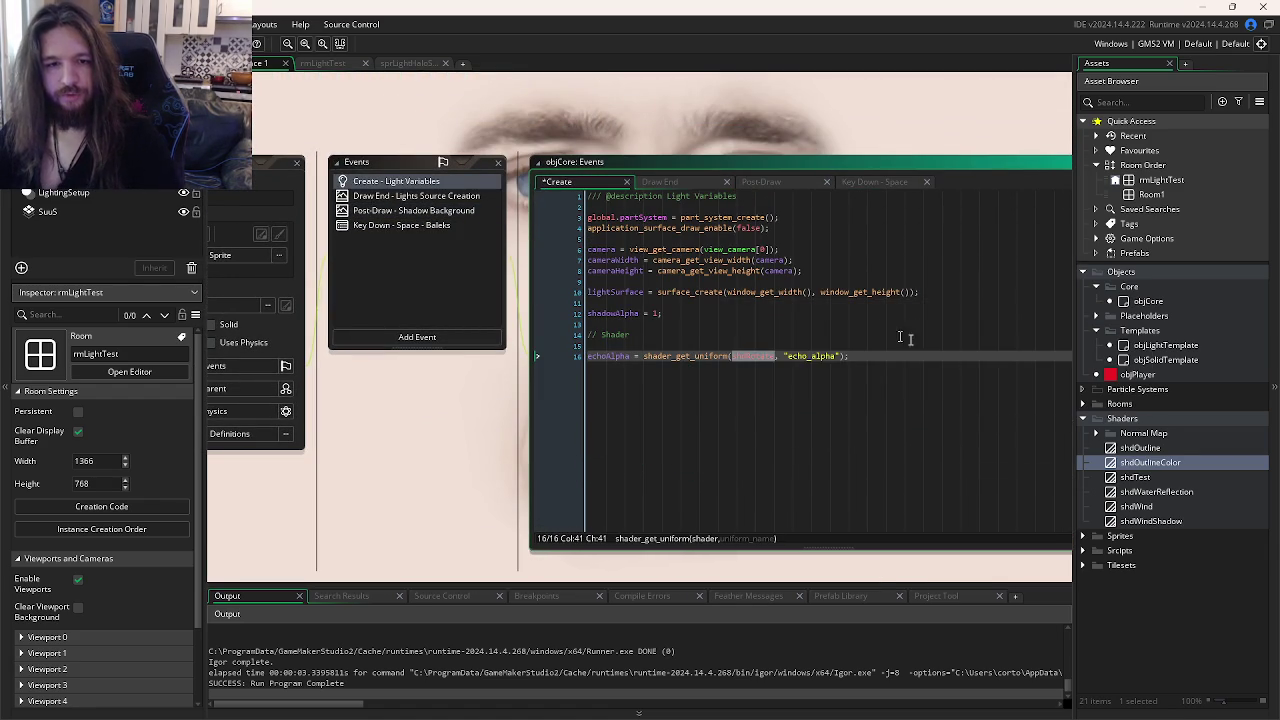
pyautogui.write('shdOutlineColor')
pyautogui.press('End')
pyautogui.press('F5')
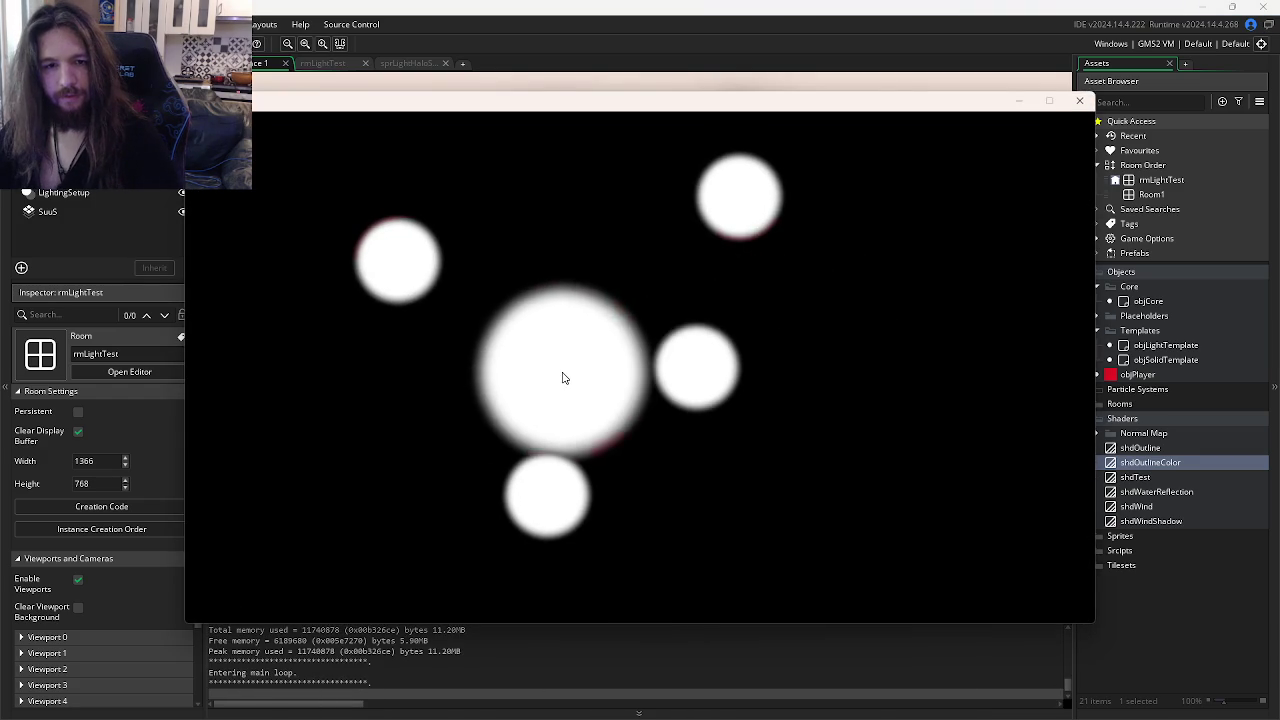
# Step: Re-run the room from objCore's Draw End code to test the lights, then close it
pyautogui.click(1079, 100)
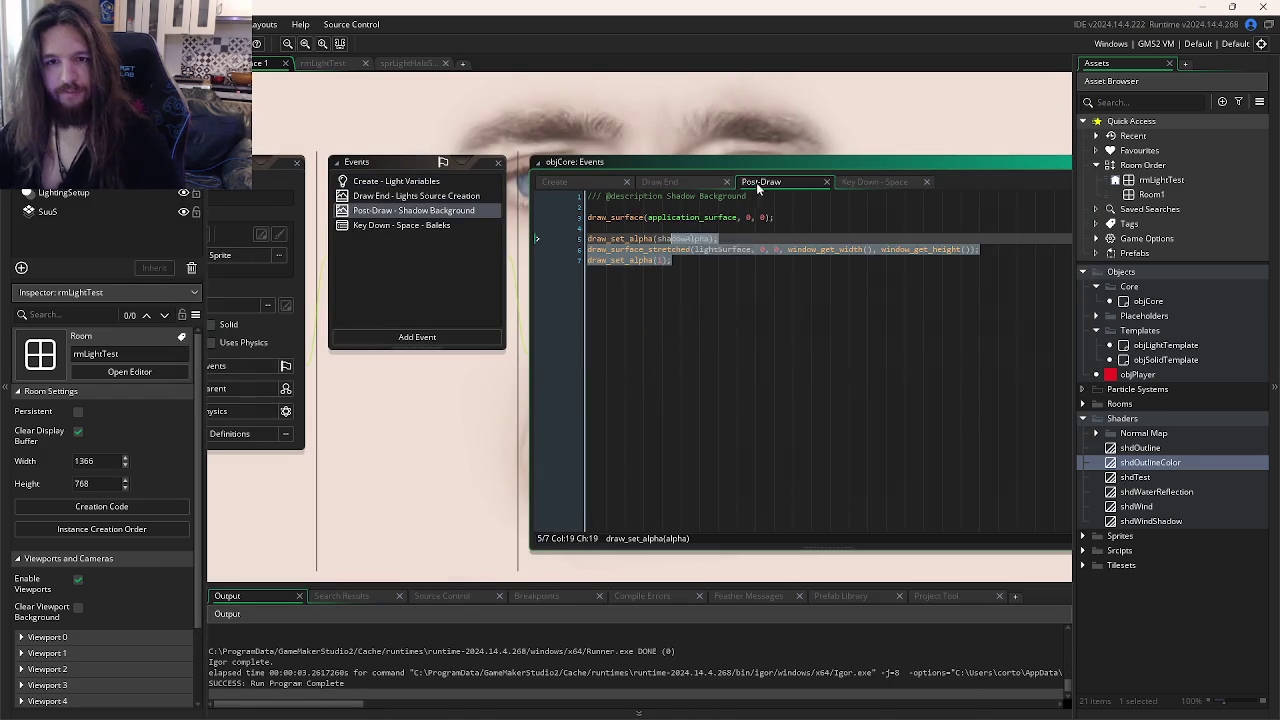
pyautogui.click(662, 181)
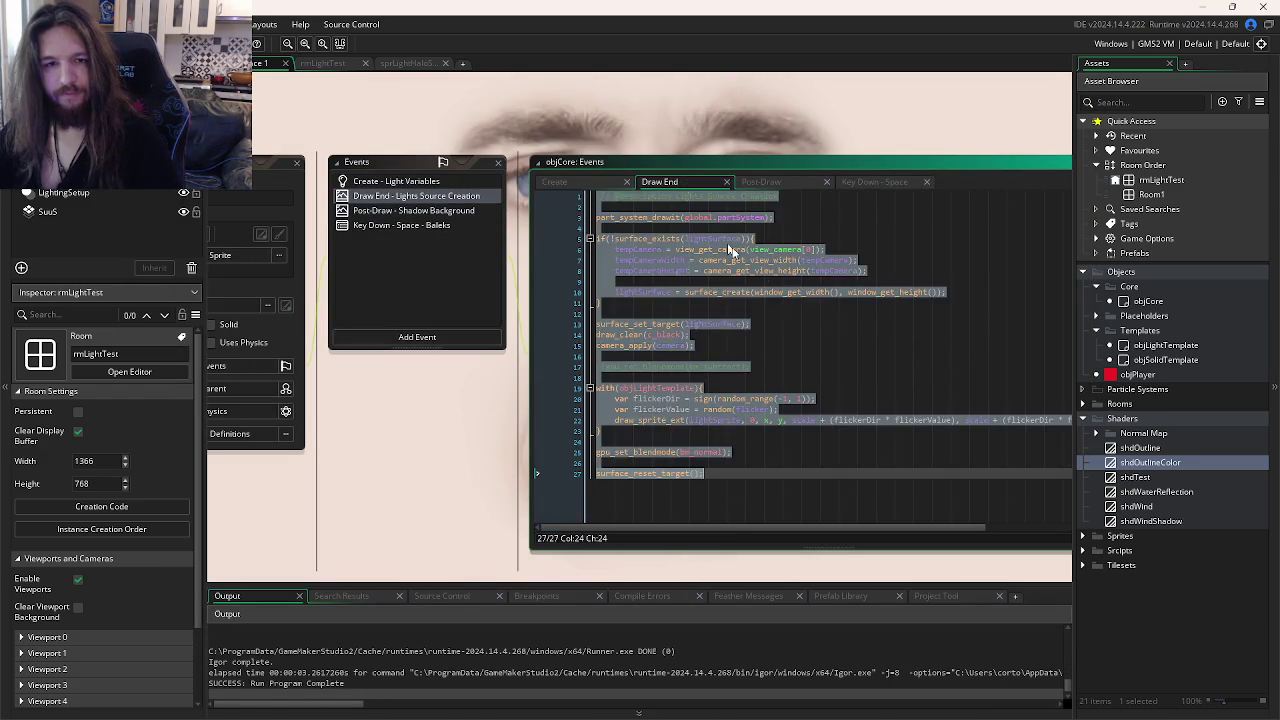
pyautogui.click(795, 366)
pyautogui.press('F5')
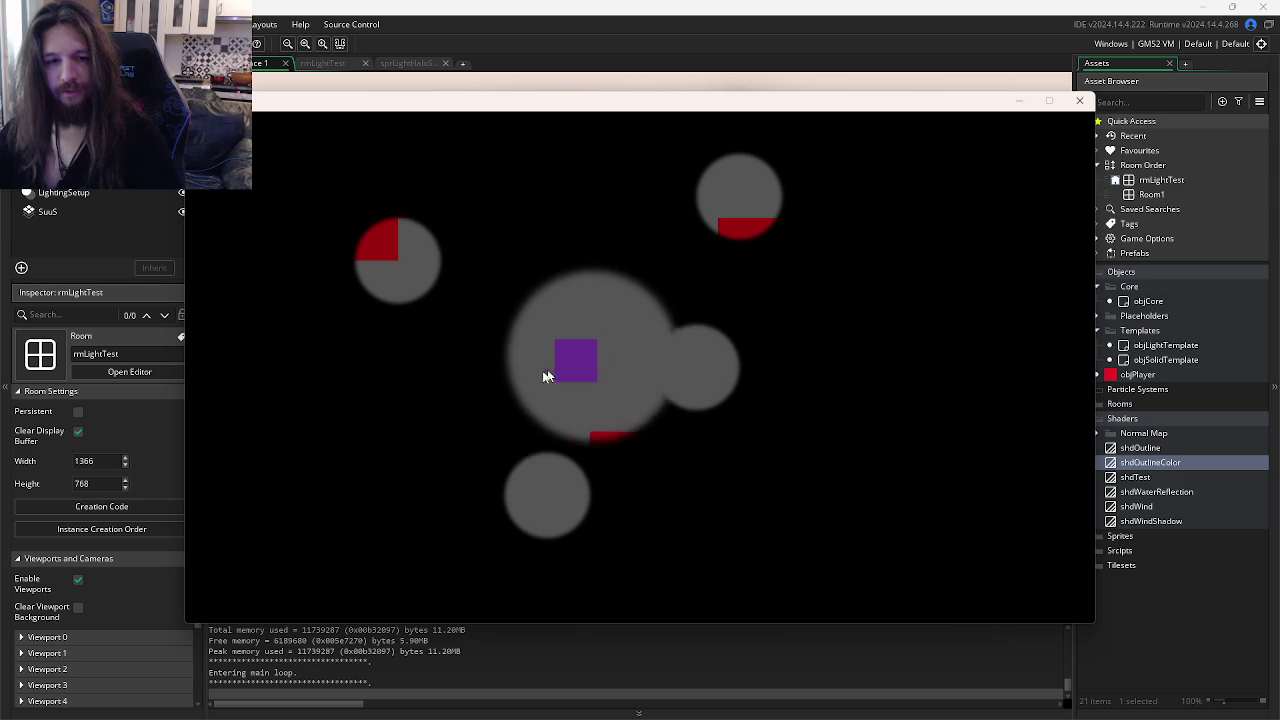
pyautogui.click(1079, 101)
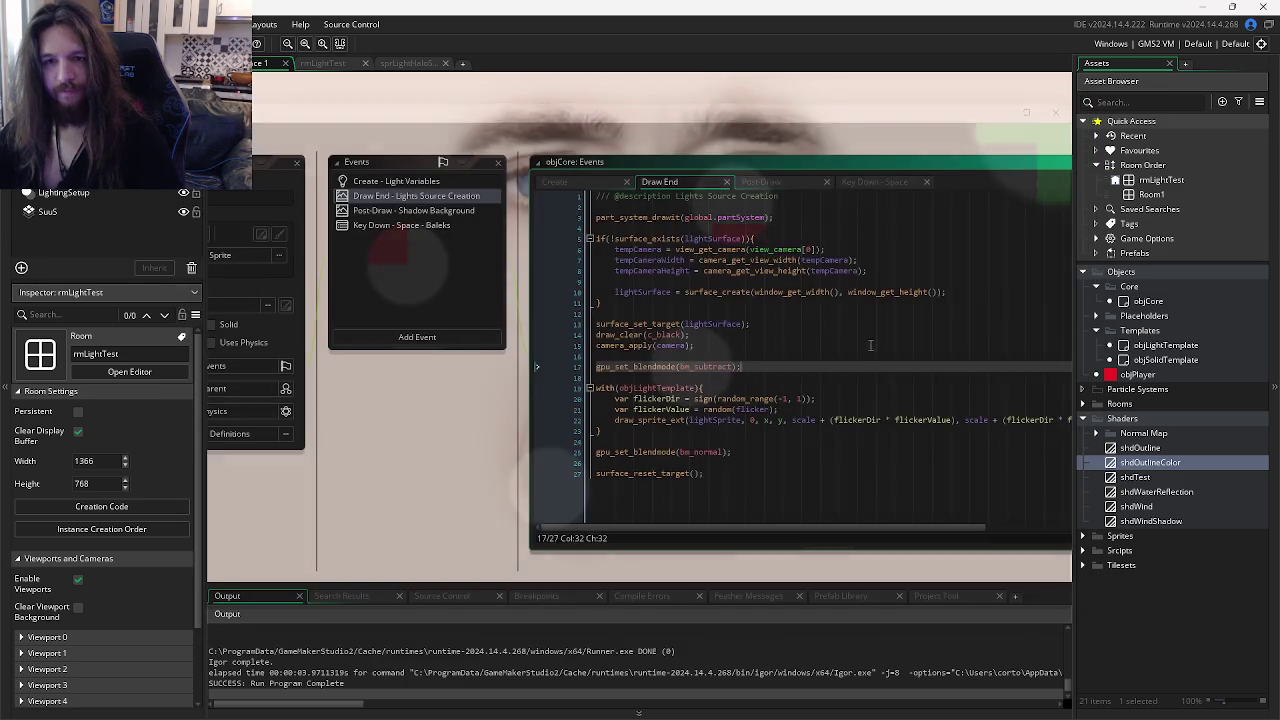
pyautogui.click(867, 375)
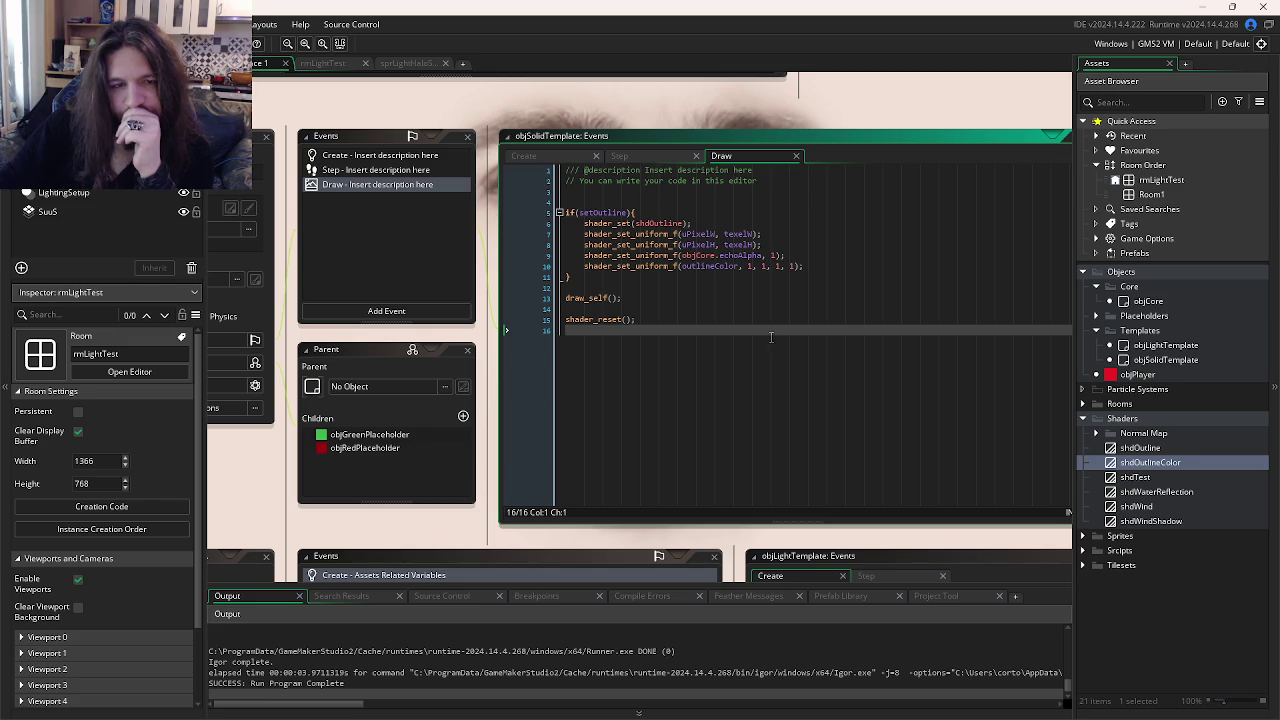
# Step: Copy draw_surface(application_surface, 0, 0); from objCore's Post-Draw to the top of objSolidTemplate's Draw event and test-run
pyautogui.scroll(10, 505, 326)
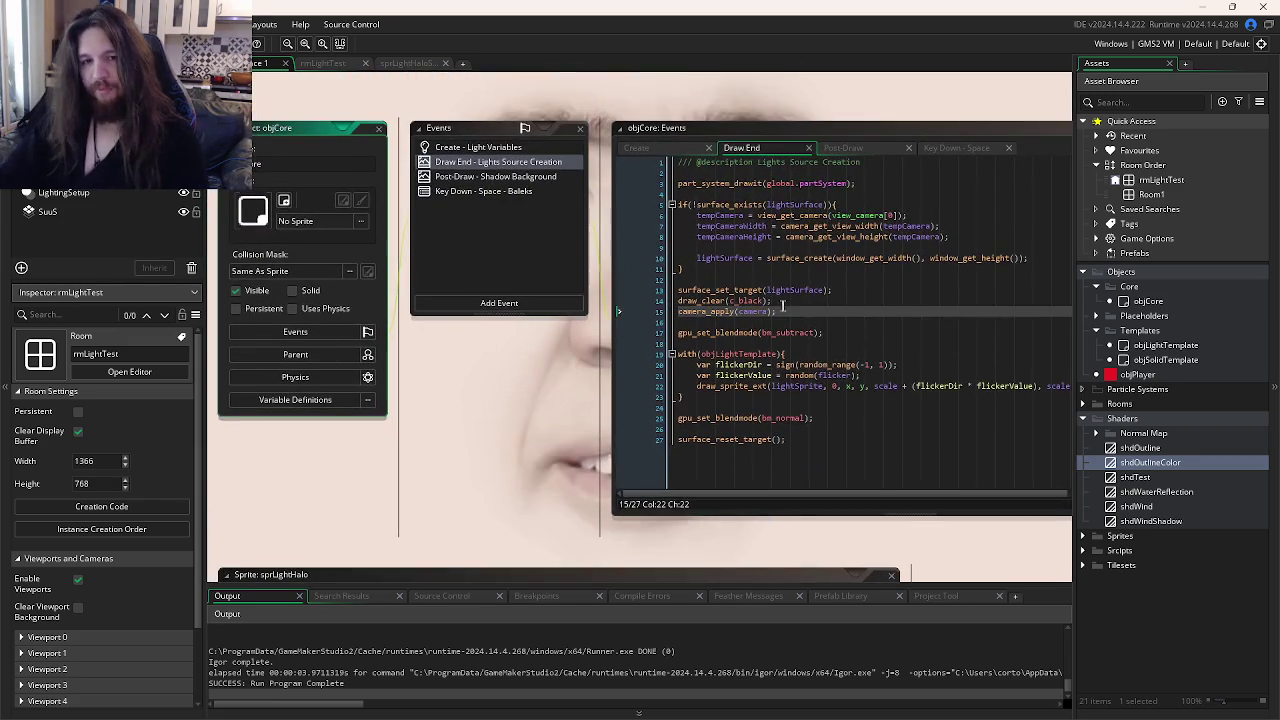
pyautogui.click(663, 148)
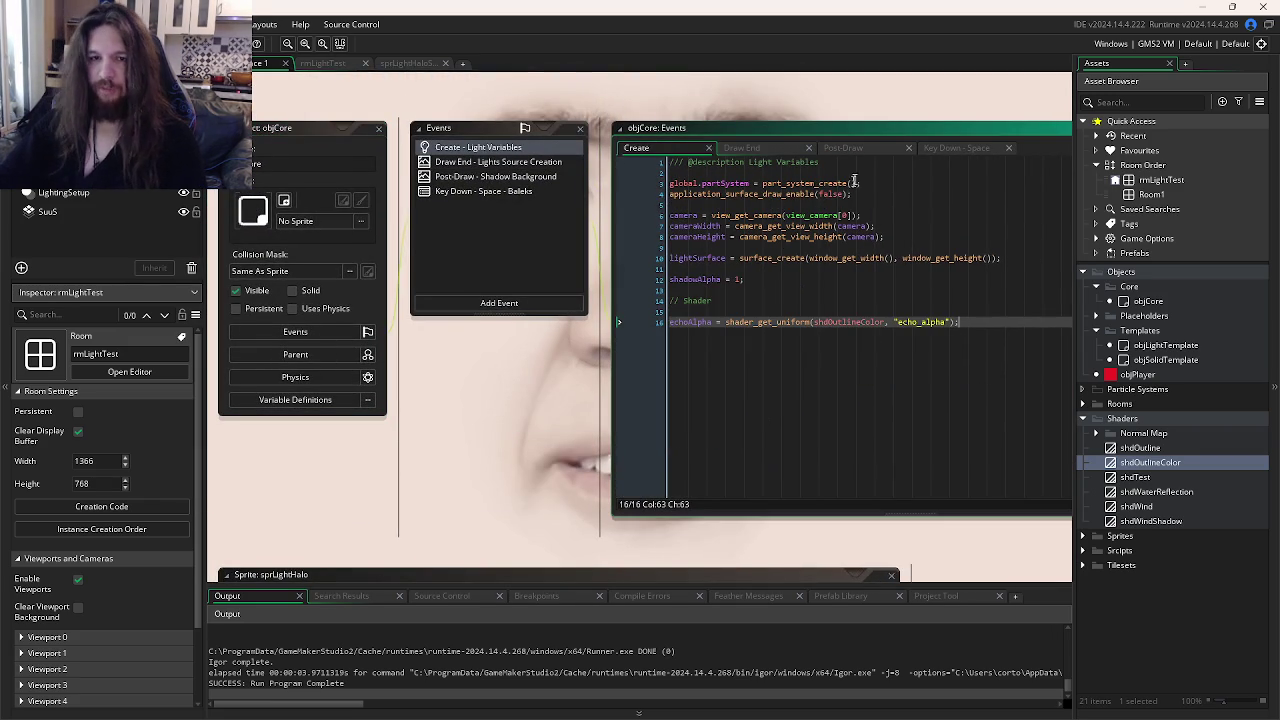
pyautogui.click(874, 148)
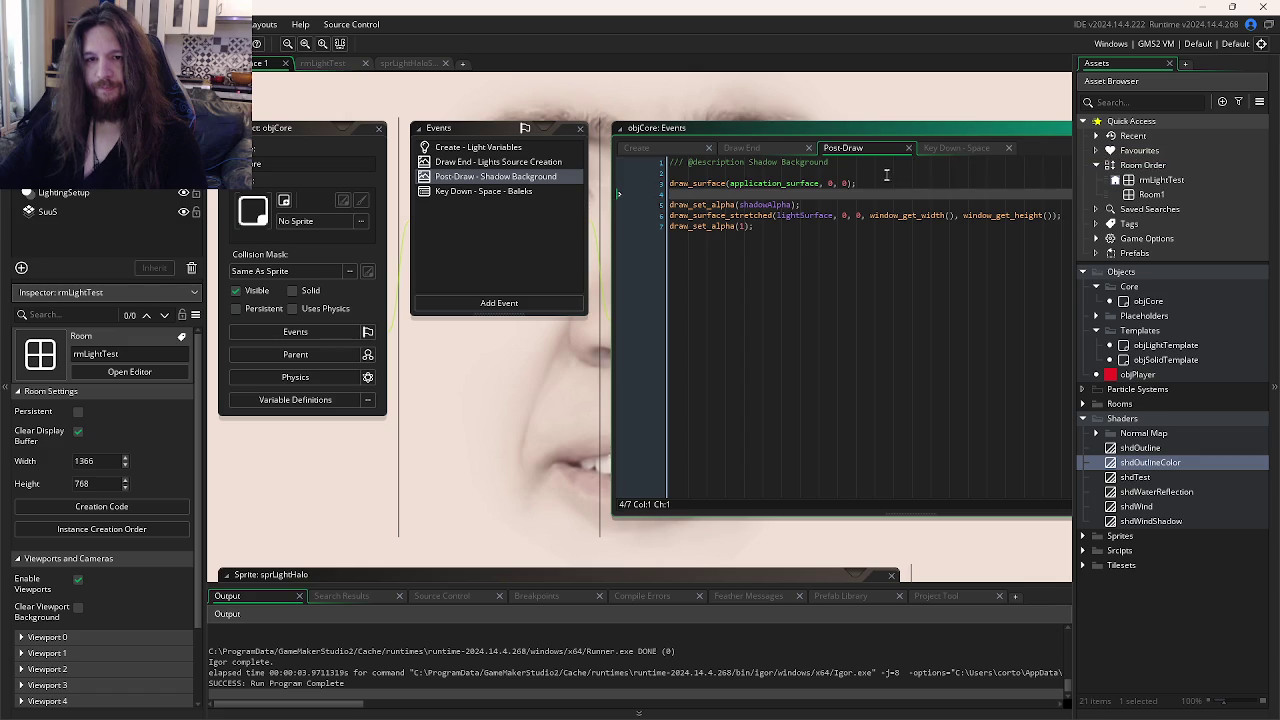
pyautogui.moveTo(857, 183); pyautogui.dragTo(661, 197)
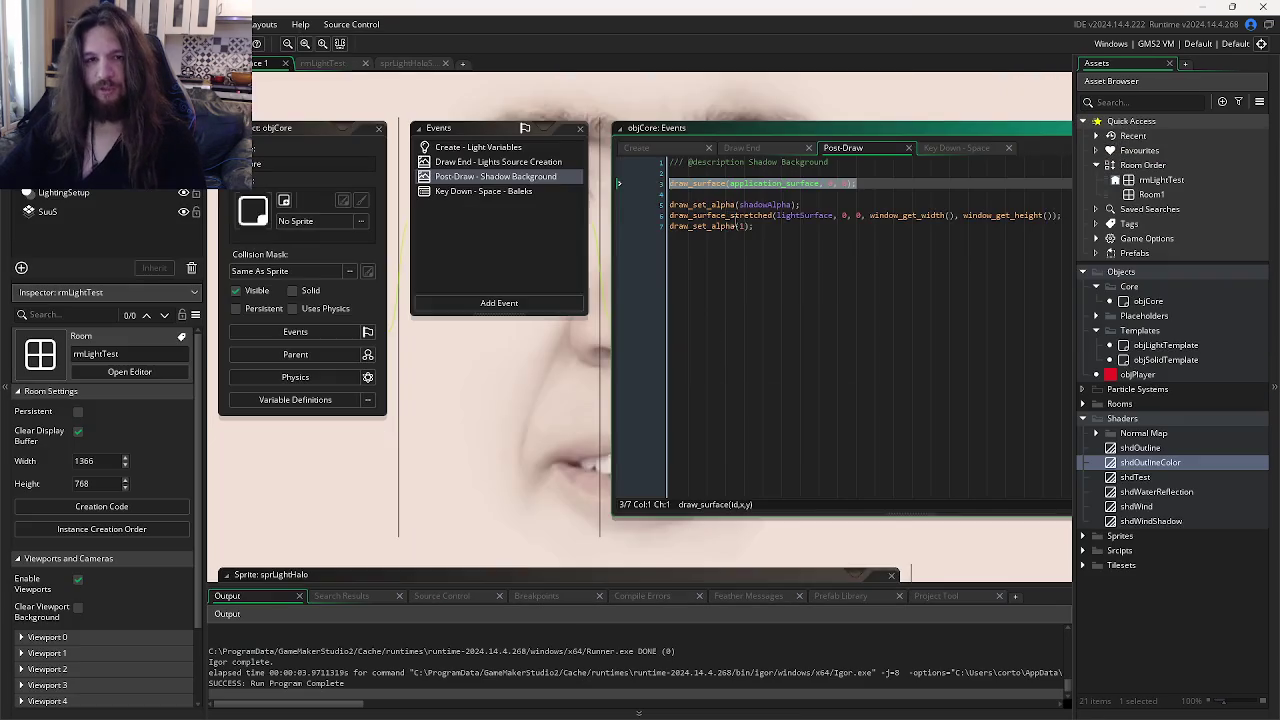
pyautogui.hotkey('ctrl', 'Tab')
pyautogui.click(757, 193)
pyautogui.hotkey('ctrl', 'v')
pyautogui.press('F5')
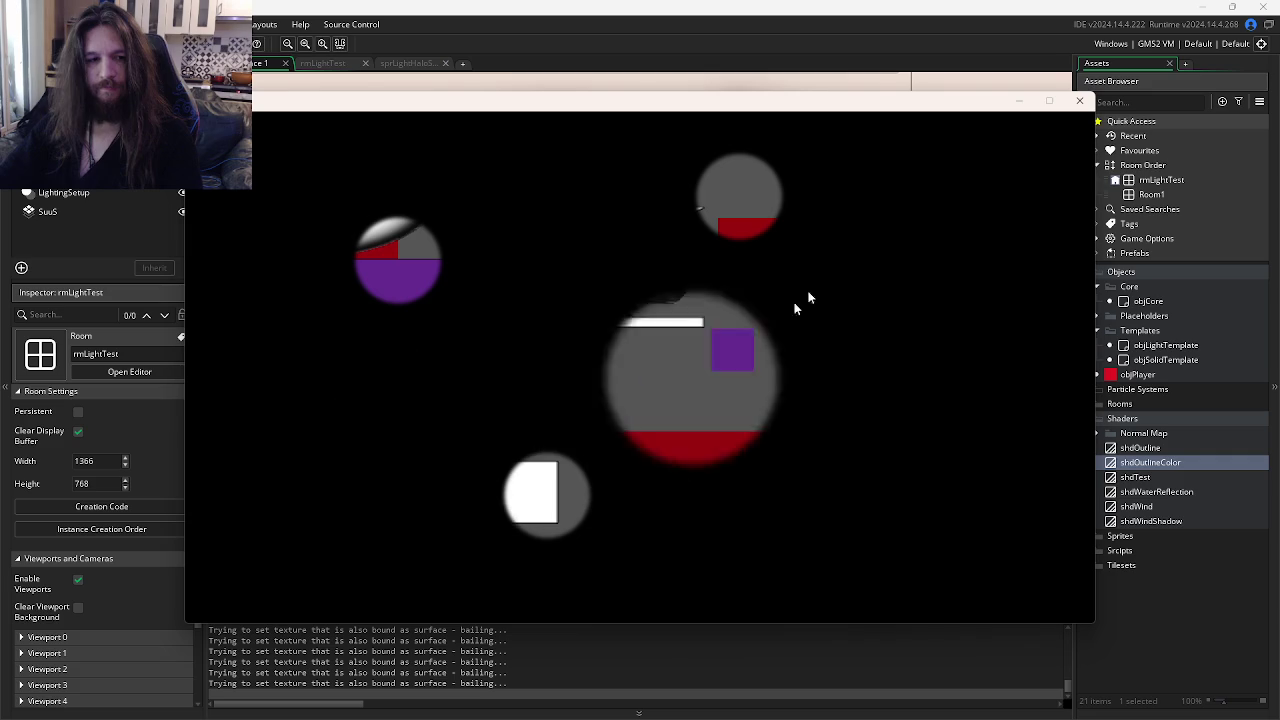
pyautogui.click(1079, 101)
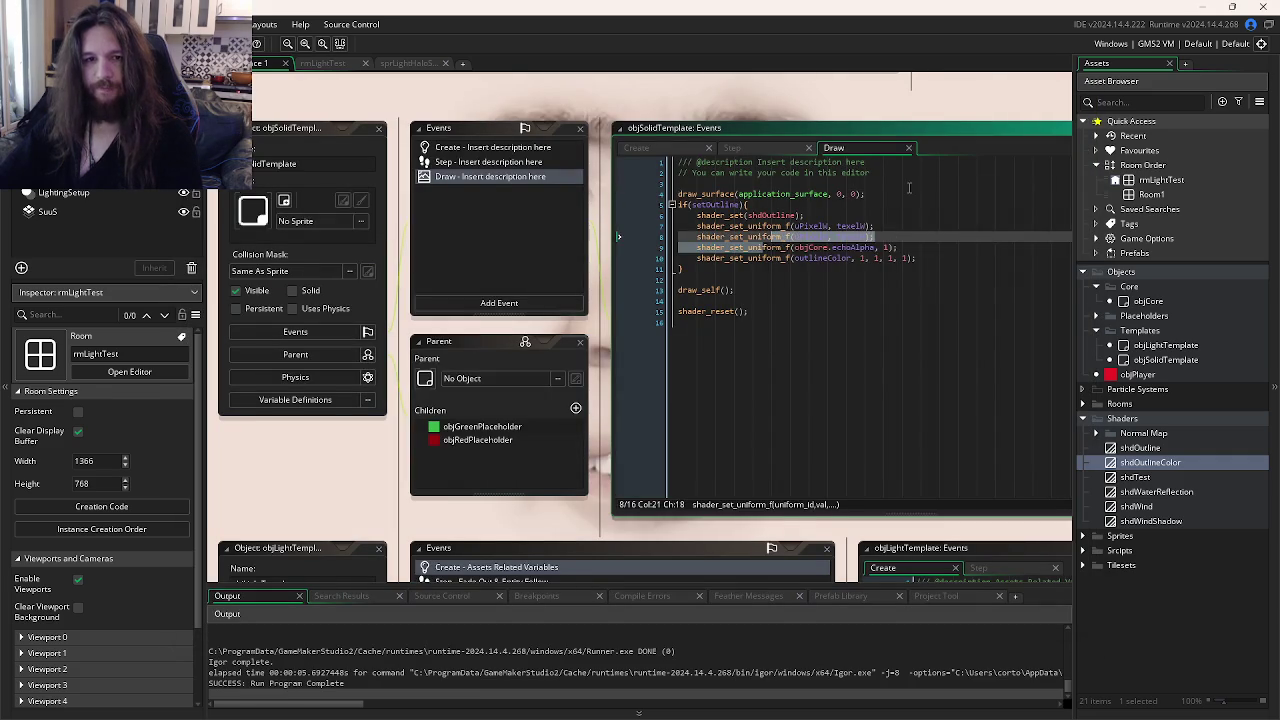
# Step: Review objCore's events, noting the surface_set_target and surface_reset_target calls in Draw End
pyautogui.moveTo(866, 194); pyautogui.dragTo(656, 199)
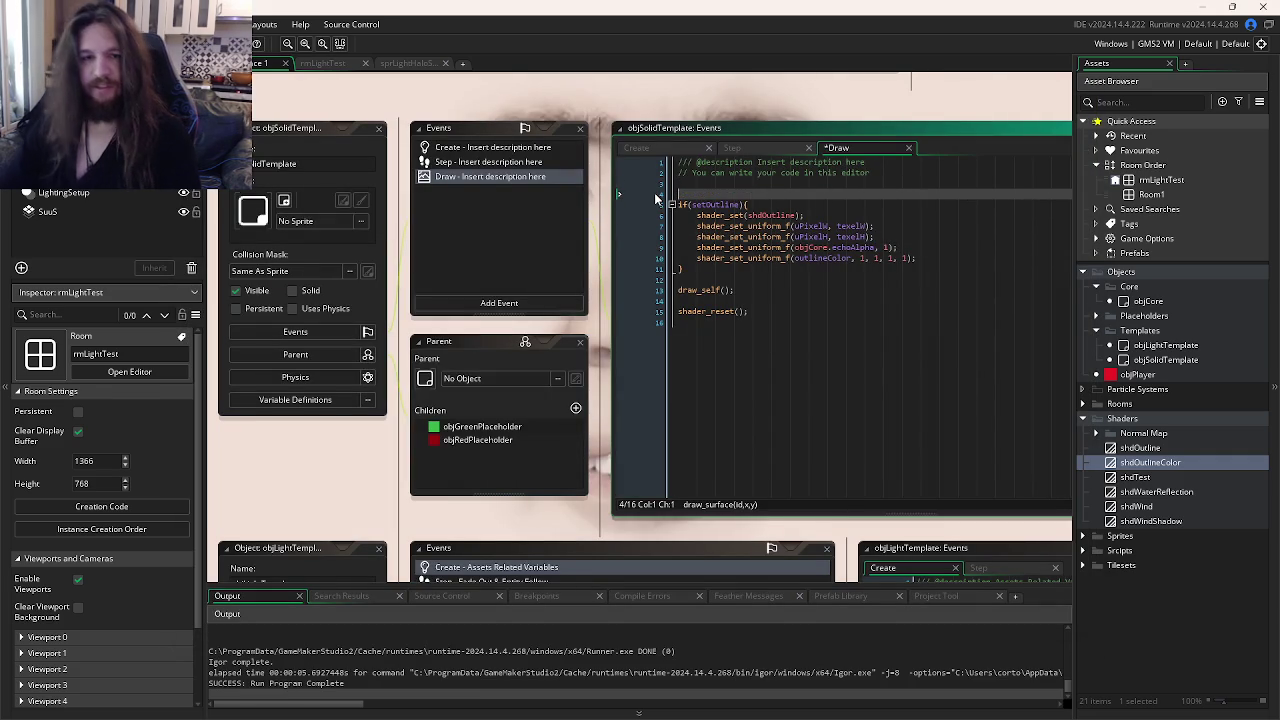
pyautogui.hotkey('ctrl', 'Tab')
pyautogui.click(855, 241)
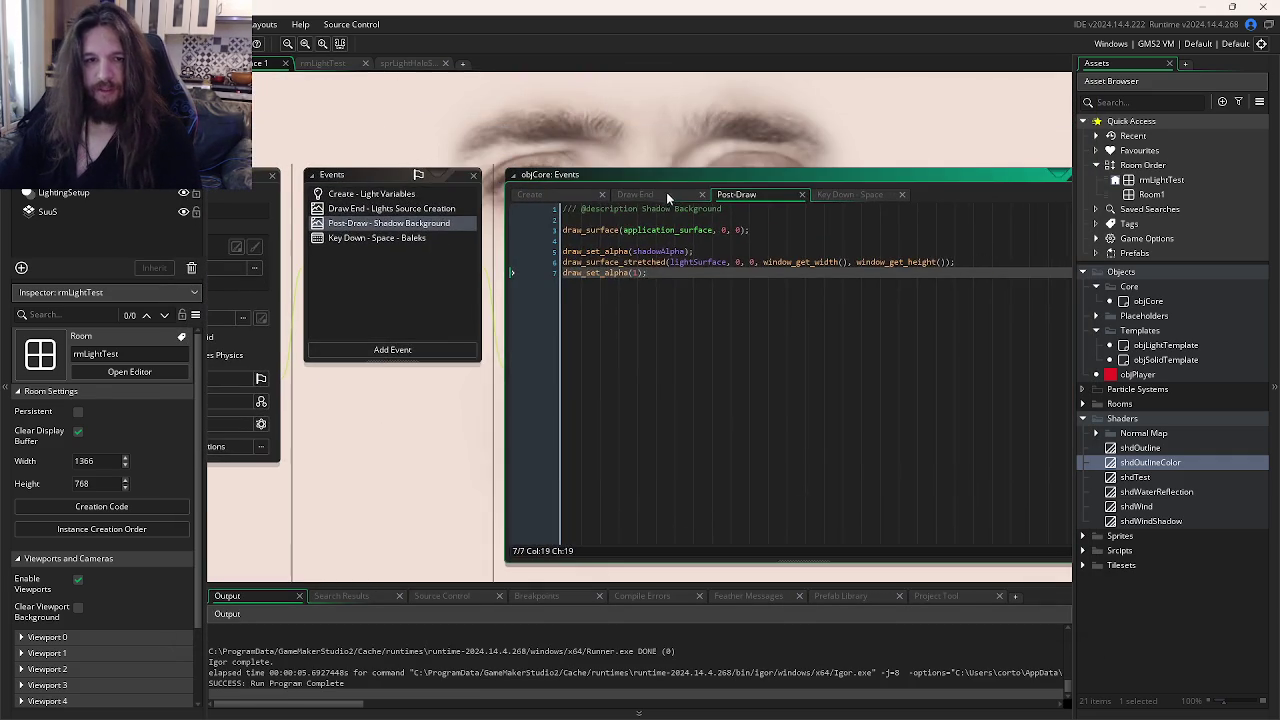
pyautogui.click(666, 193)
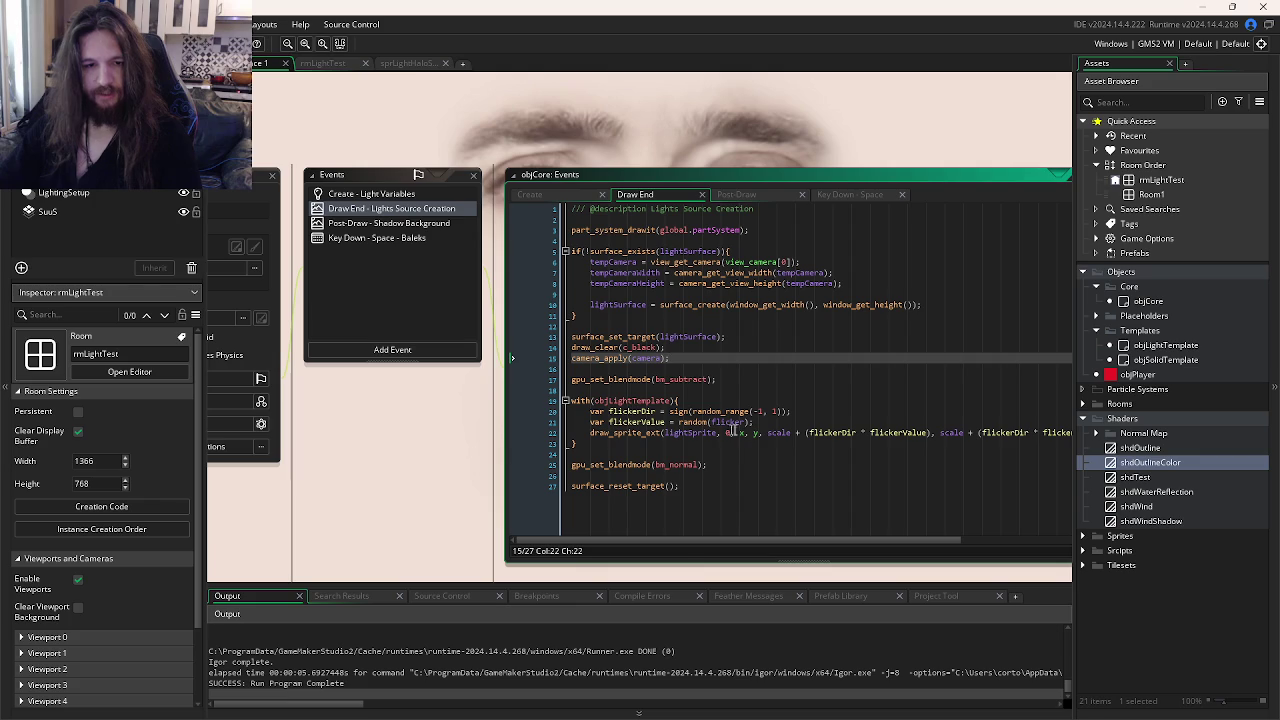
pyautogui.click(661, 465)
pyautogui.click(833, 195)
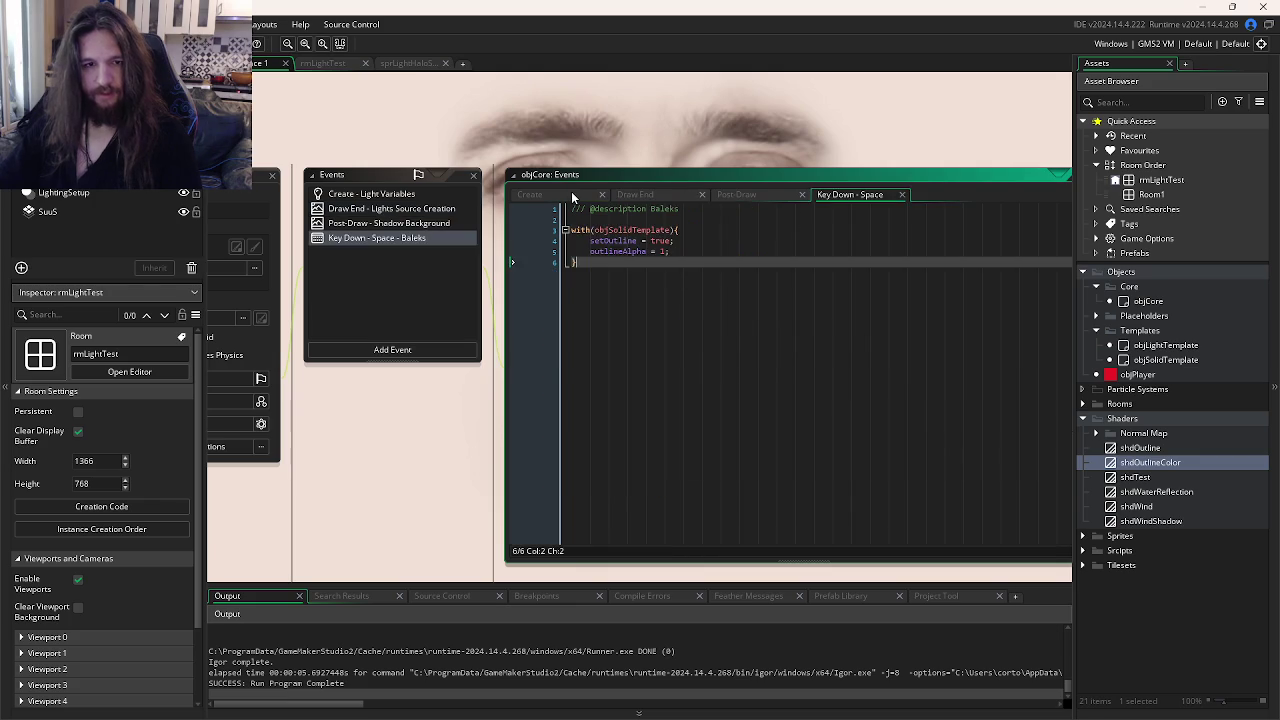
pyautogui.click(530, 194)
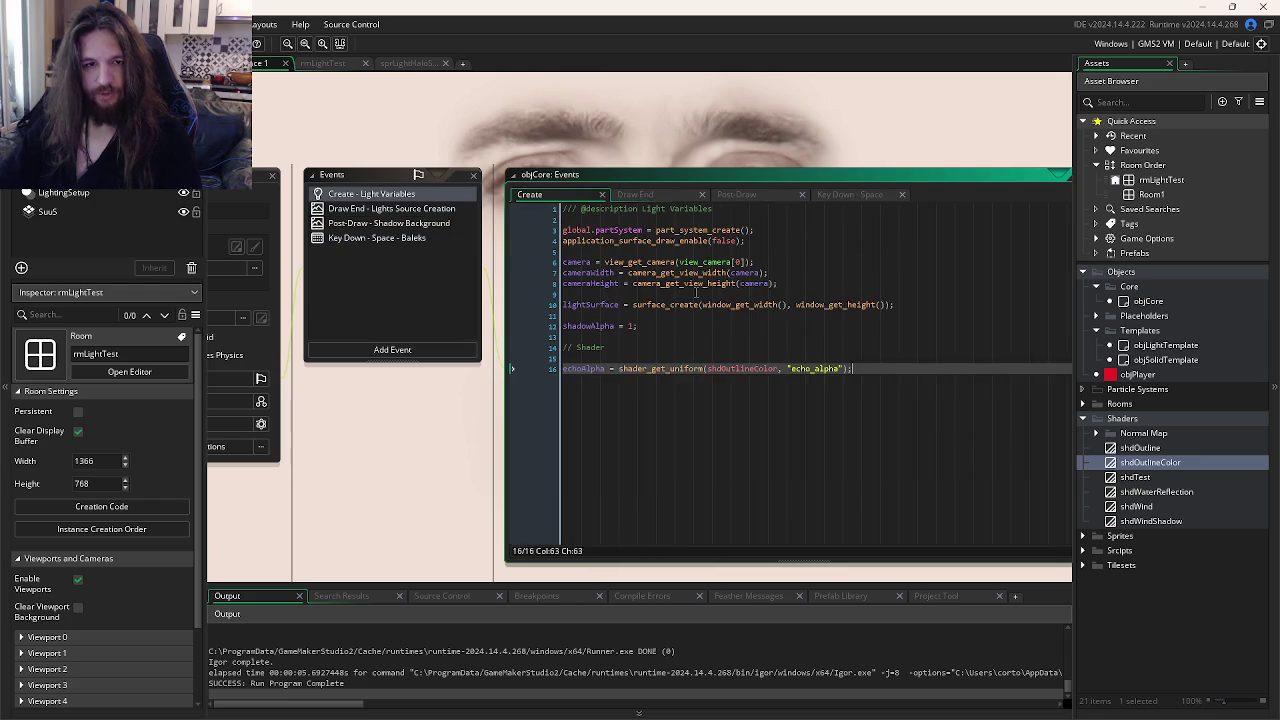
pyautogui.click(644, 195)
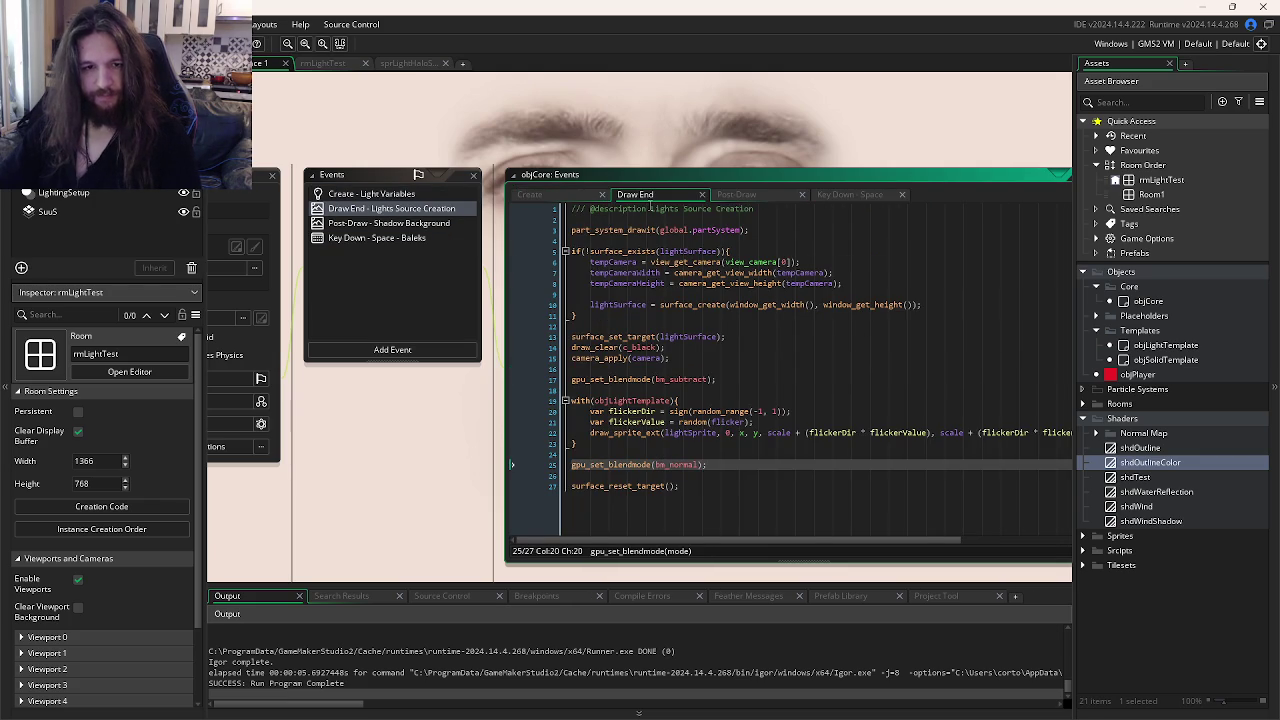
pyautogui.moveTo(727, 337); pyautogui.dragTo(549, 337)
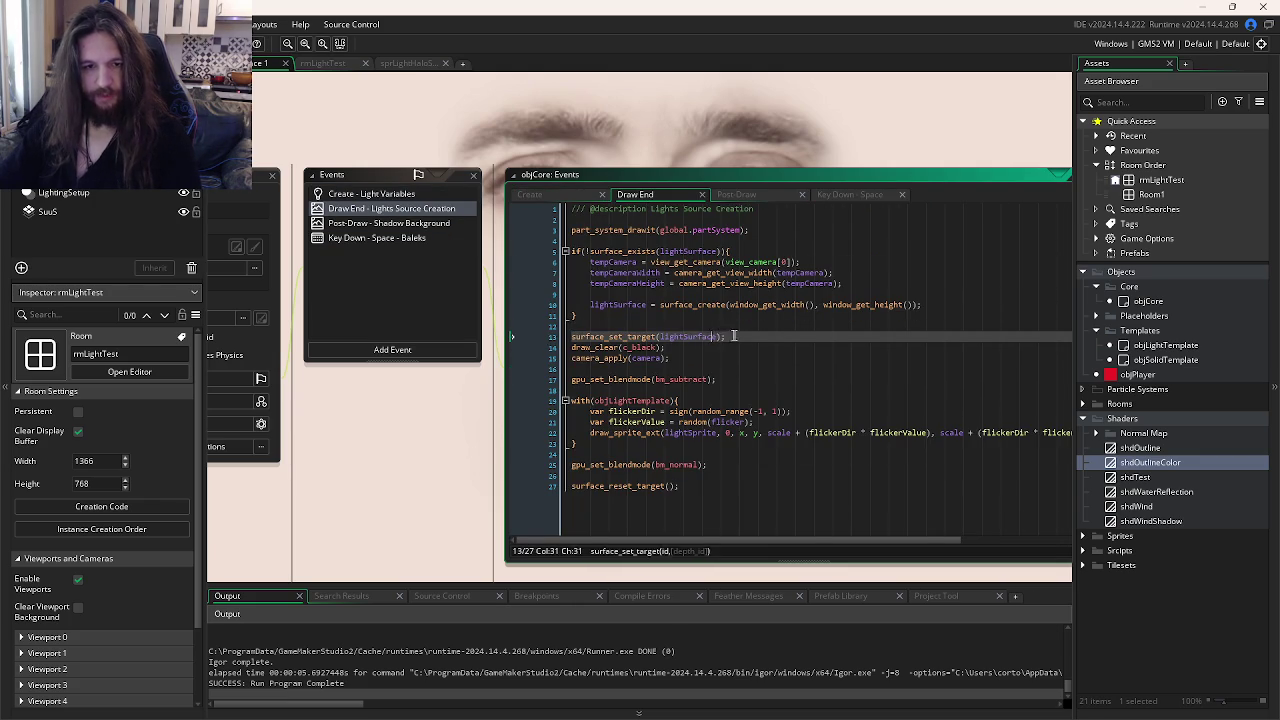
pyautogui.click(676, 486)
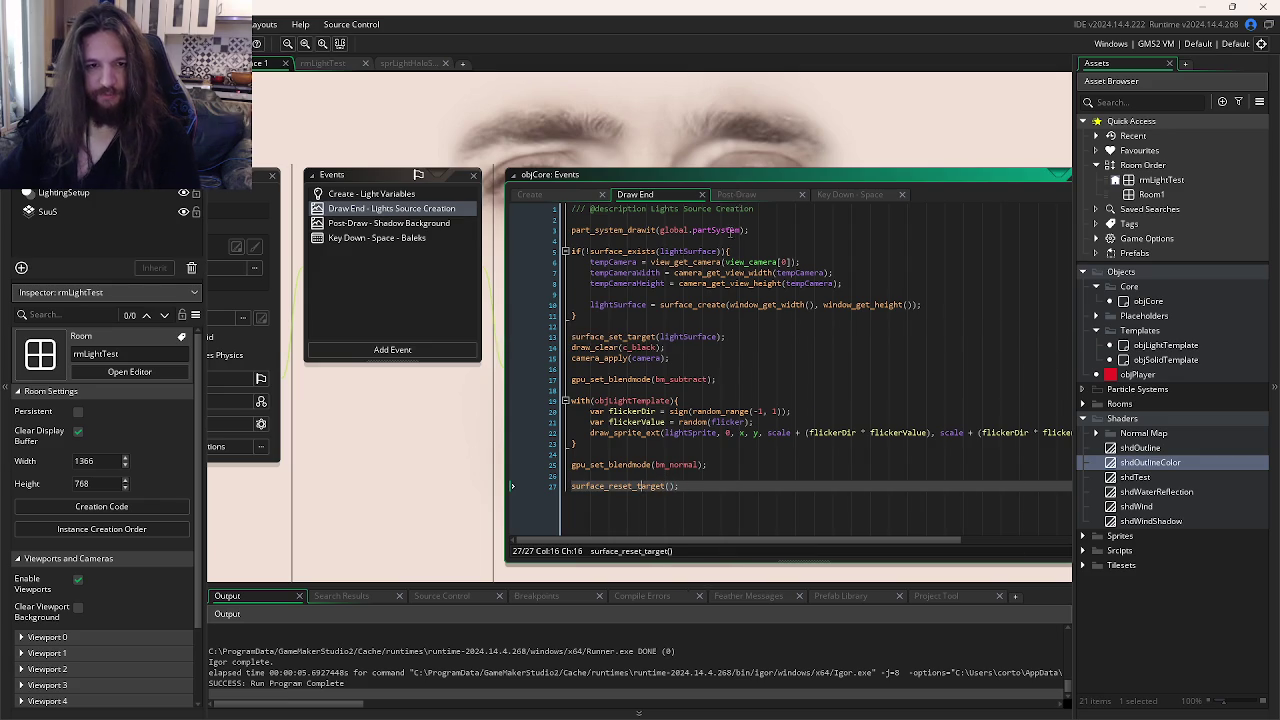
# Step: Add surface_set_target(application_surface) to objSolidTemplate's Draw event and test-run, aborting on the surface stack error
pyautogui.scroll(-10, 736, 198)
pyautogui.write('surface_set_target(app')
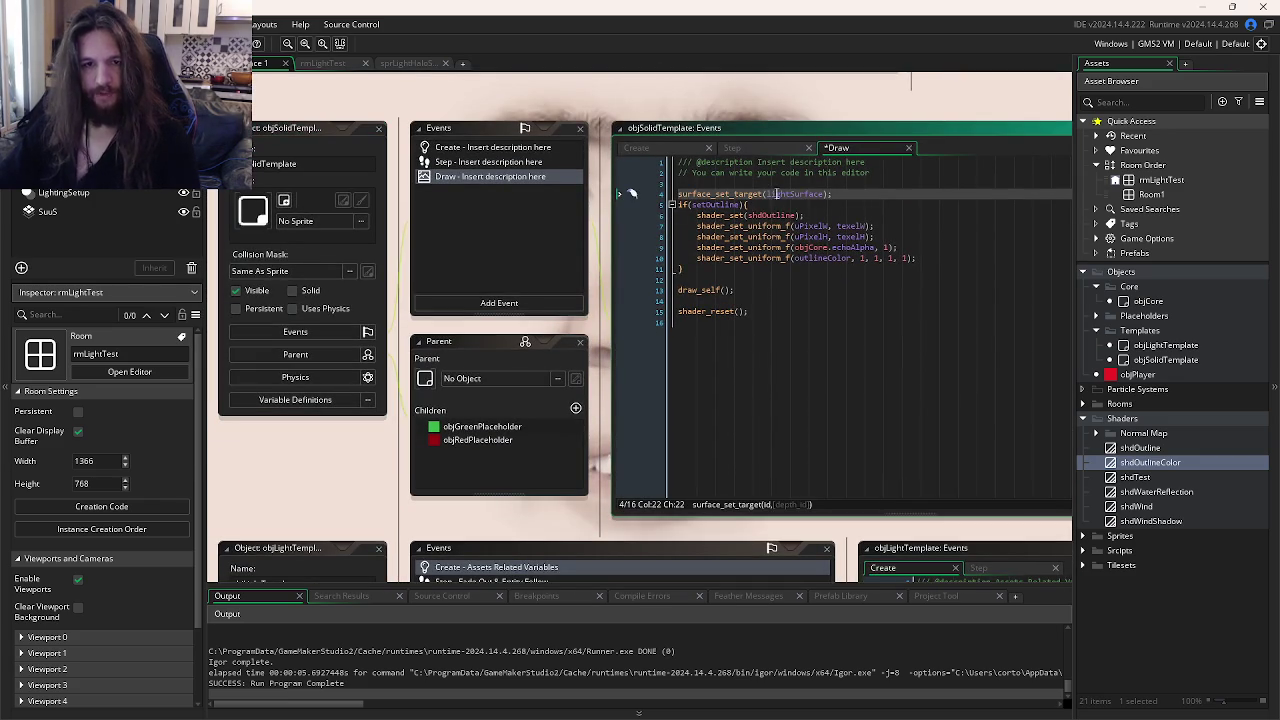
pyautogui.write('lic')
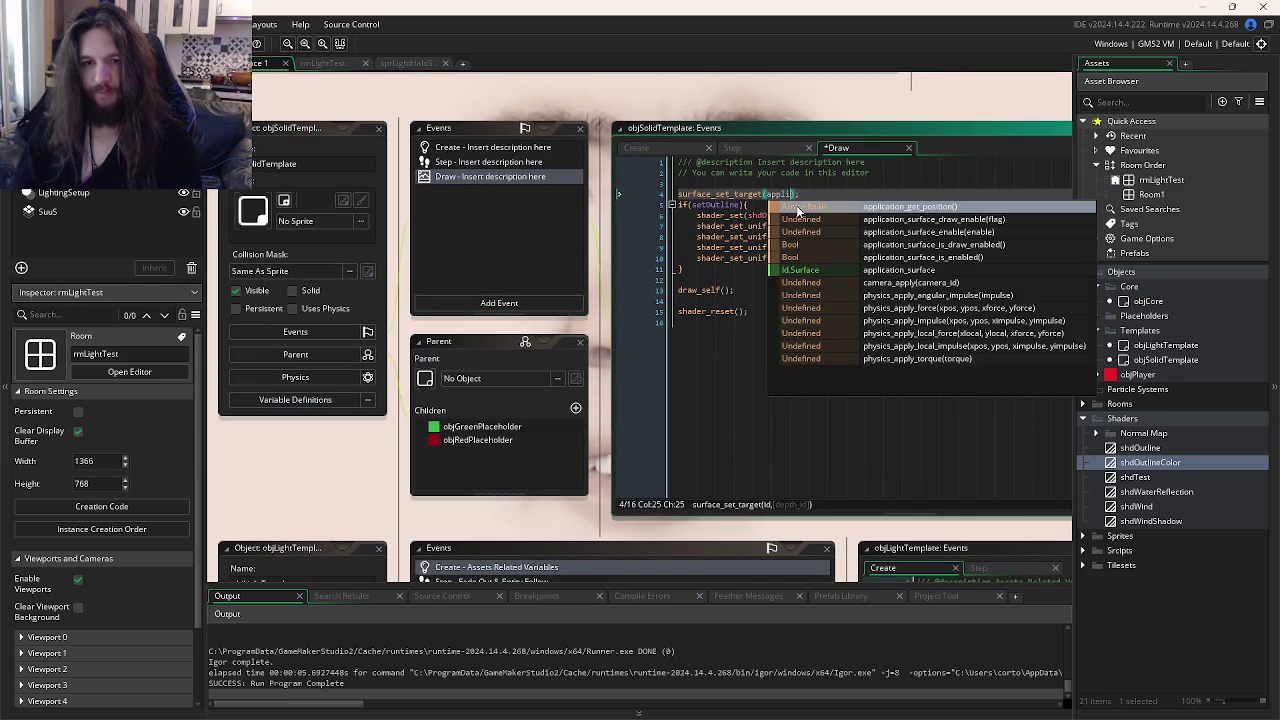
pyautogui.press('Return')
pyautogui.press('BackSpace')
pyautogui.press('BackSpace')
pyautogui.press('BackSpace')
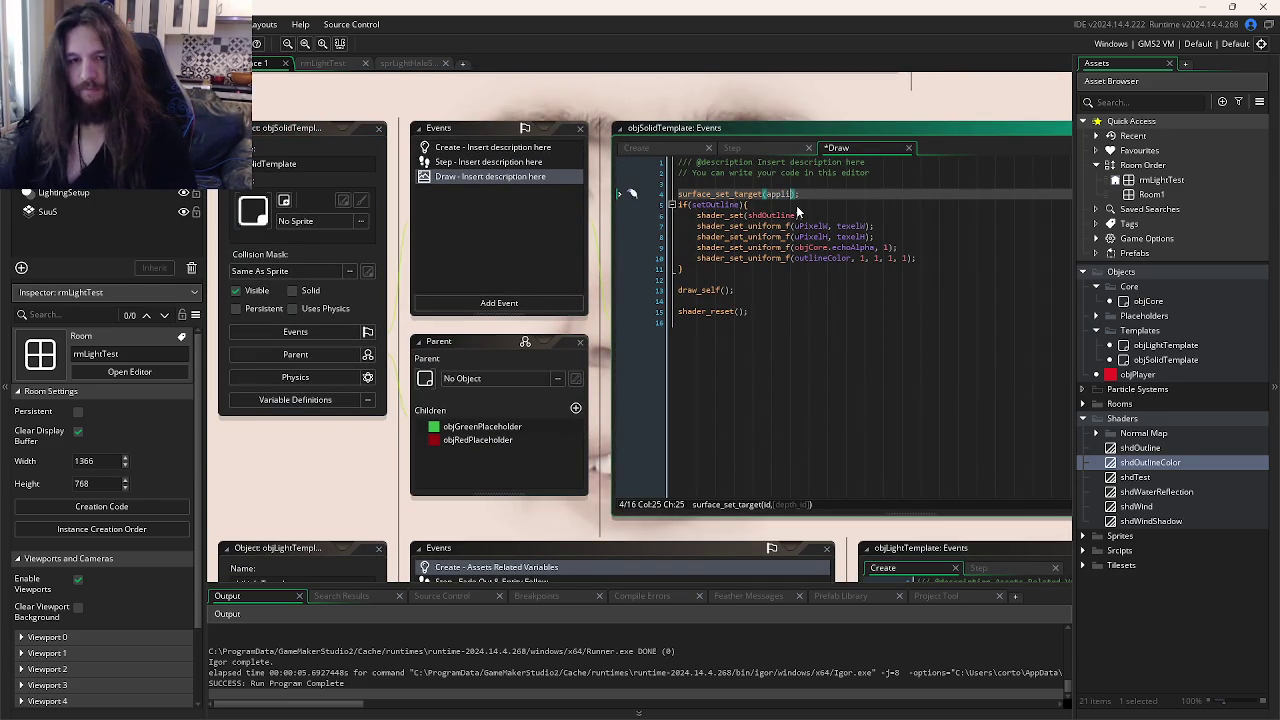
pyautogui.press('Down')
pyautogui.press('Down')
pyautogui.press('Down')
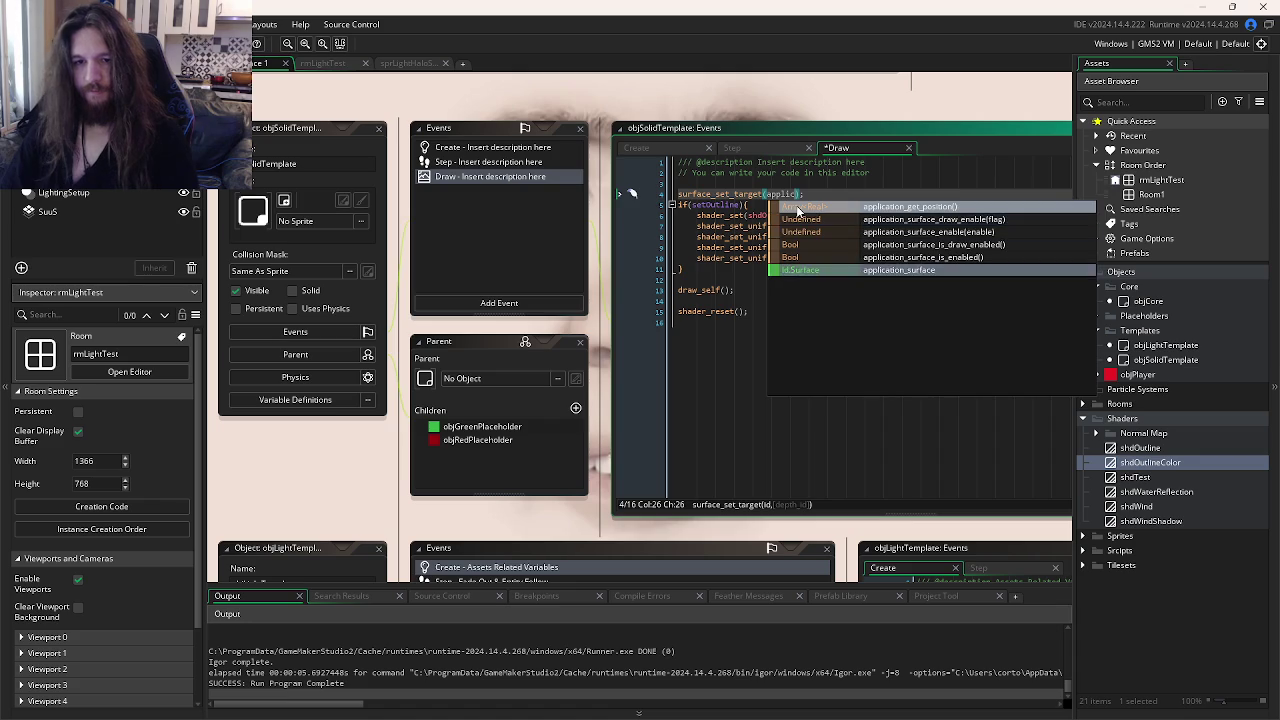
pyautogui.press('Return')
pyautogui.press('F5')
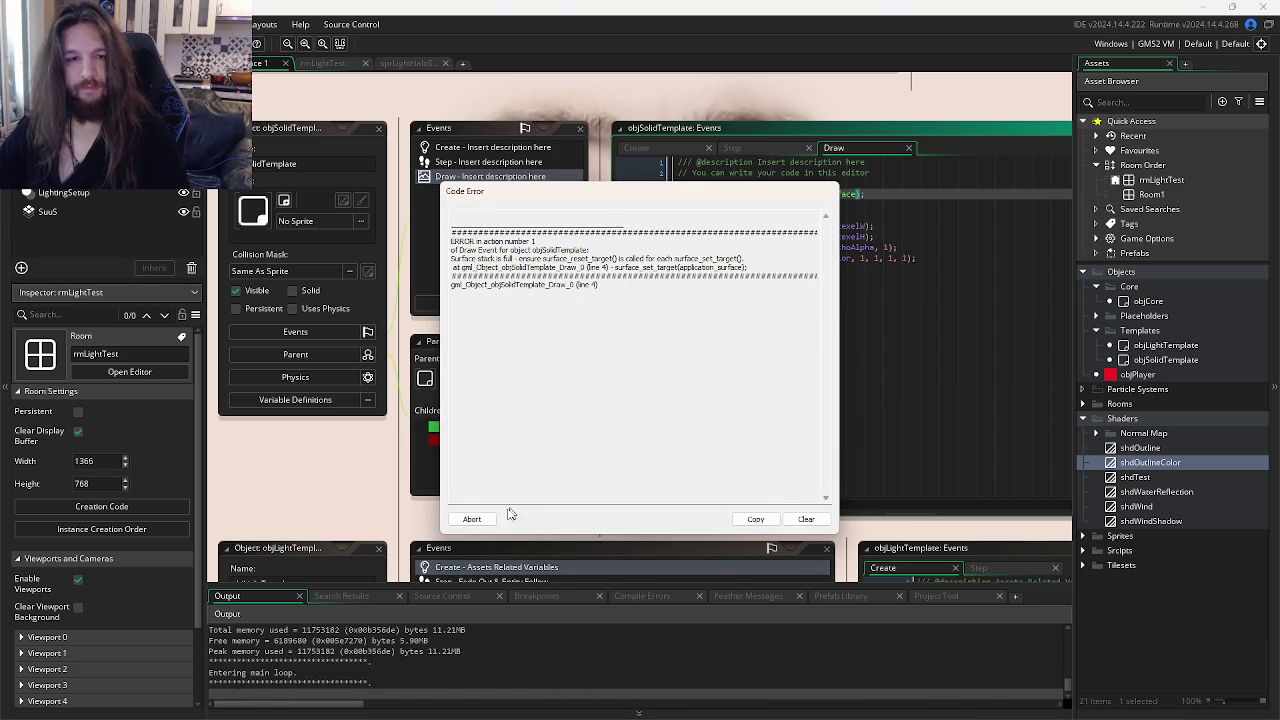
pyautogui.click(491, 526)
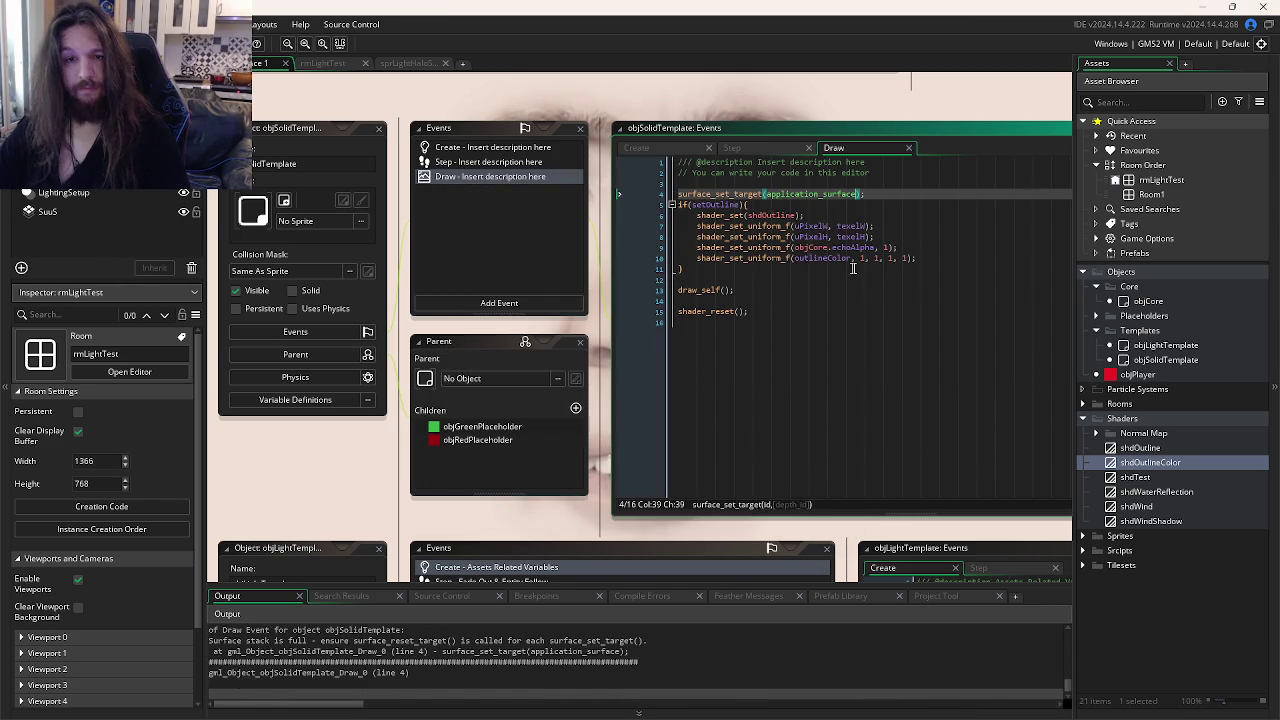
# Step: Add surface_reset_target() after the shader reset, test-run, then undo the surface target lines
pyautogui.scroll(5, 410, 655)
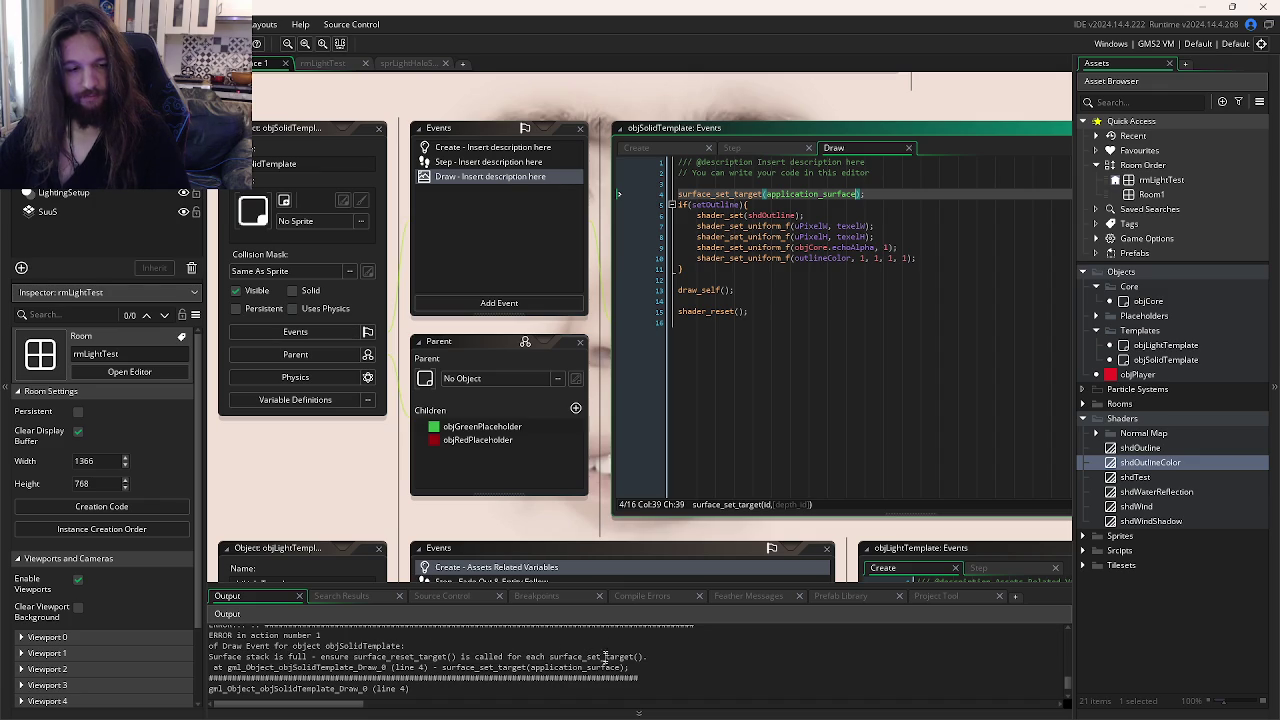
pyautogui.click(780, 320)
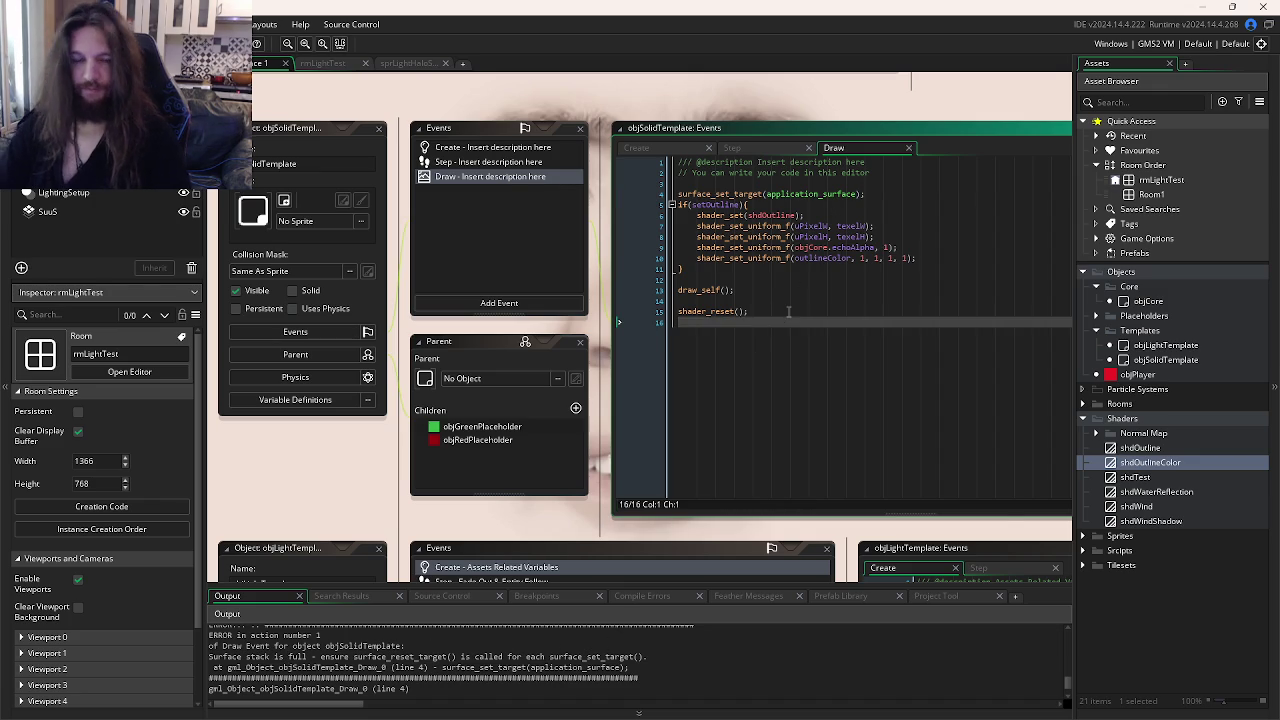
pyautogui.press('Return')
pyautogui.write('surface_res')
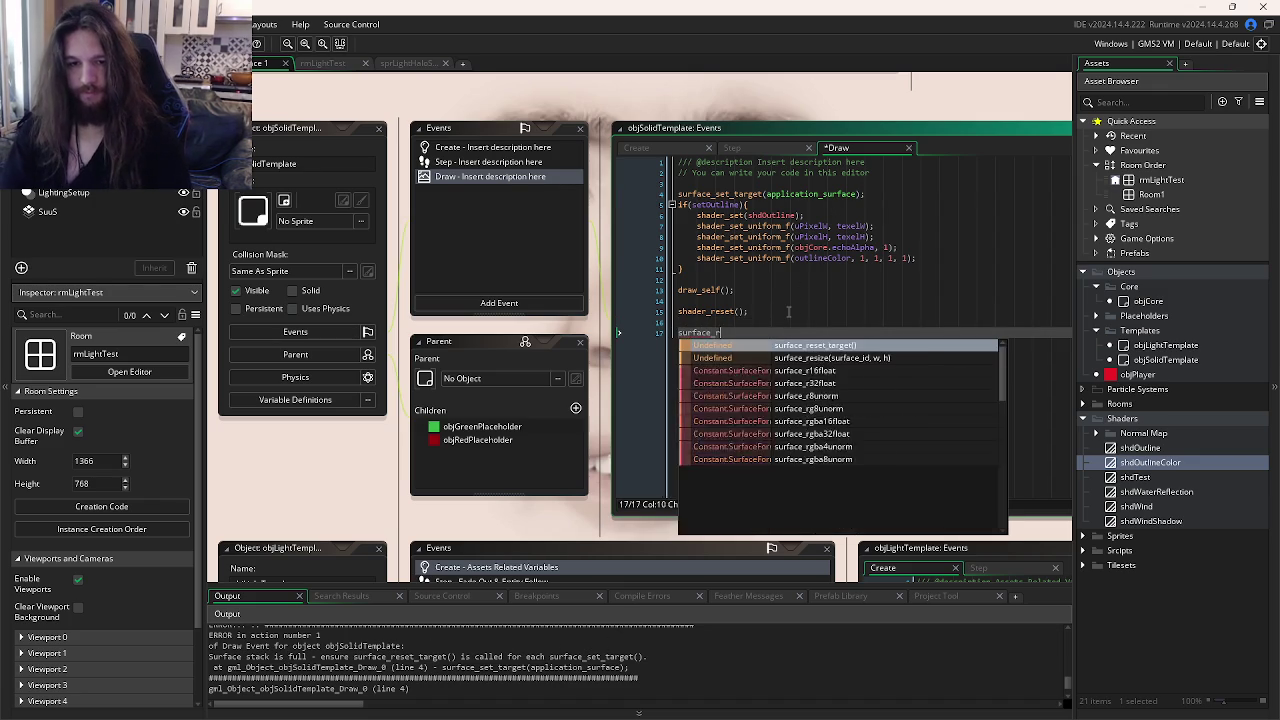
pyautogui.press('Return')
pyautogui.press('F5')
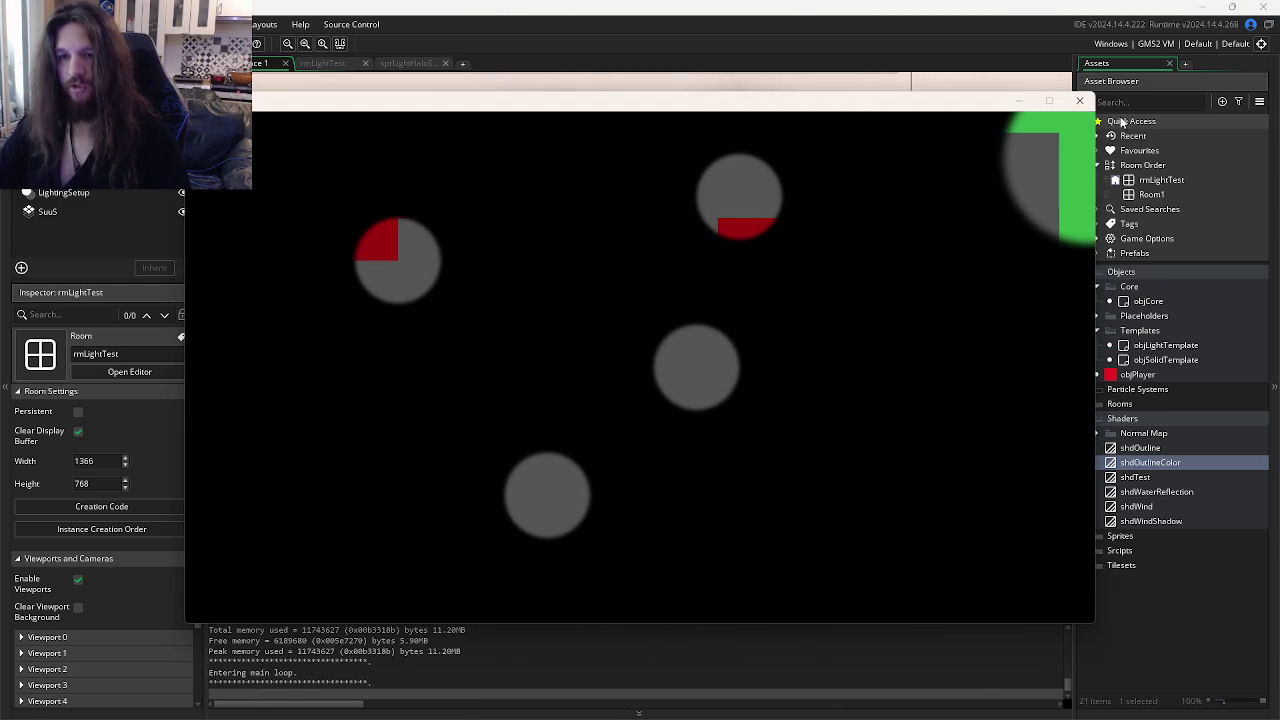
pyautogui.click(1079, 100)
pyautogui.hotkey('ctrl', 'z')
pyautogui.hotkey('ctrl', 'z')
pyautogui.hotkey('ctrl', 'z')
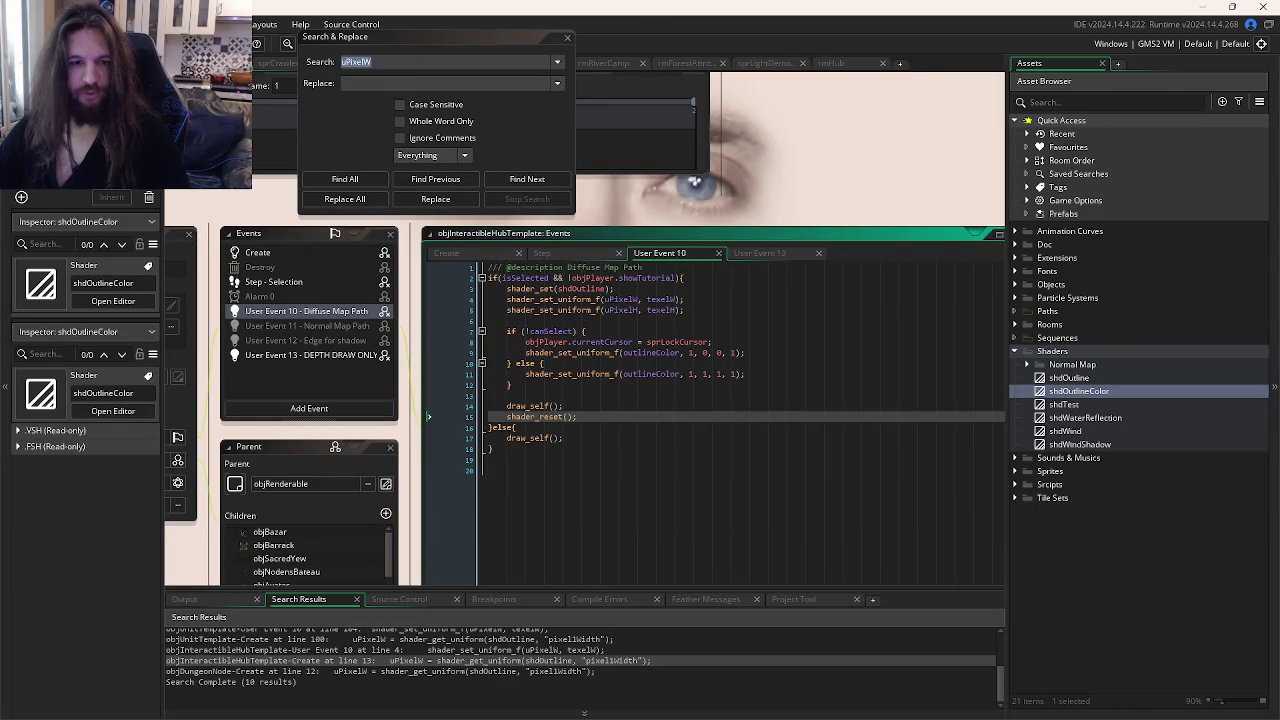
# Step: Run the other project and inspect the hub template's outline shader uniforms on Create lines 13–18
pyautogui.press('F5')
pyautogui.click(505, 252)
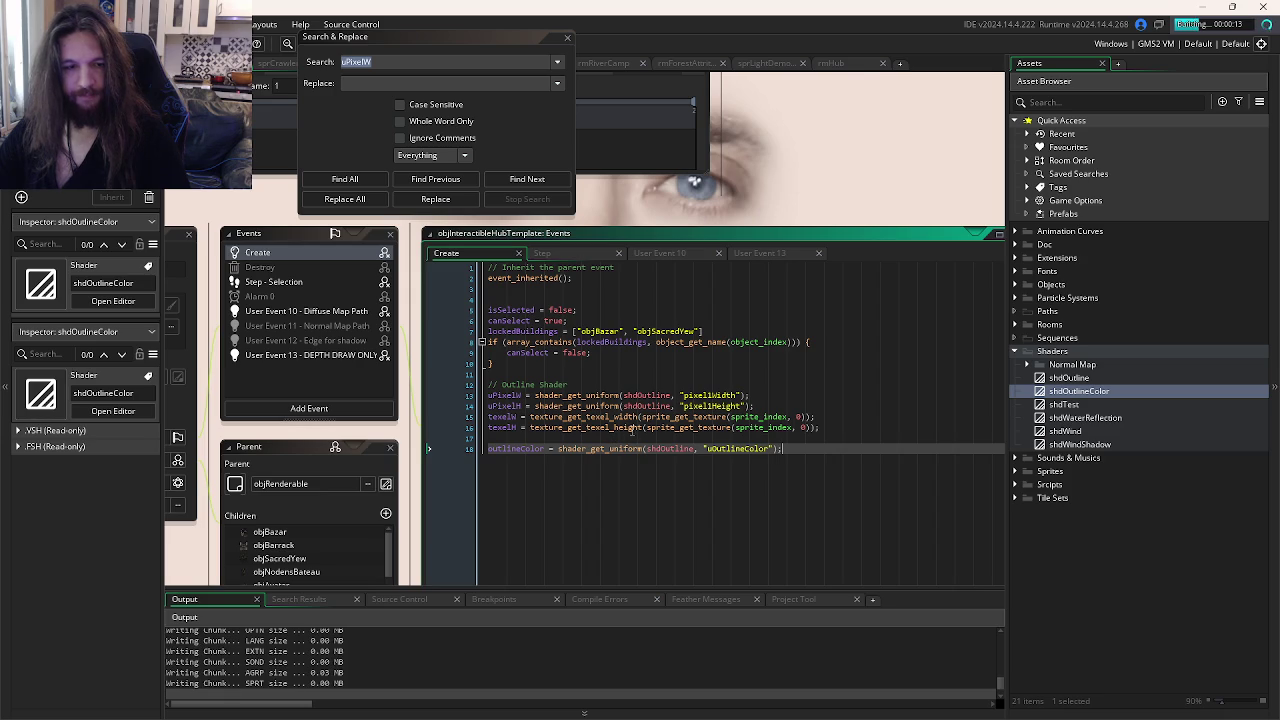
pyautogui.click(713, 446)
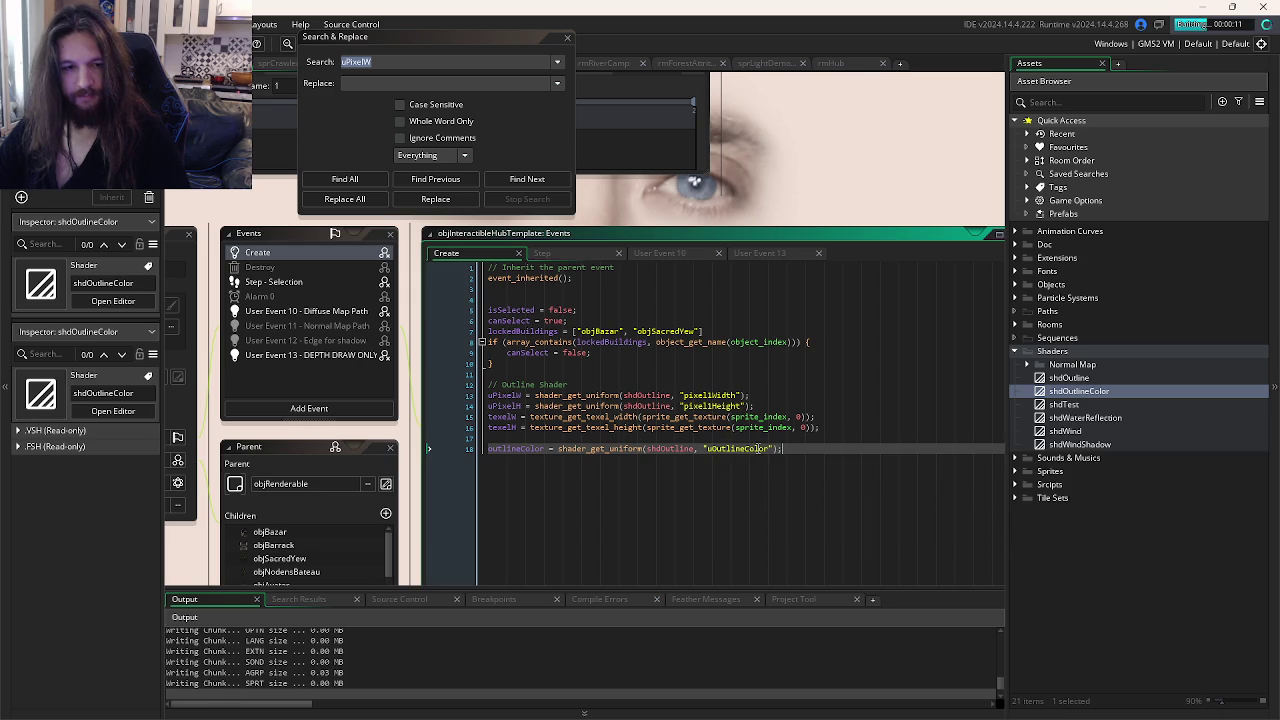
pyautogui.moveTo(800, 450)
pyautogui.mouseDown()
pyautogui.moveTo(420, 400)
pyautogui.moveTo(405, 387)
pyautogui.mouseUp()
pyautogui.click(828, 493)
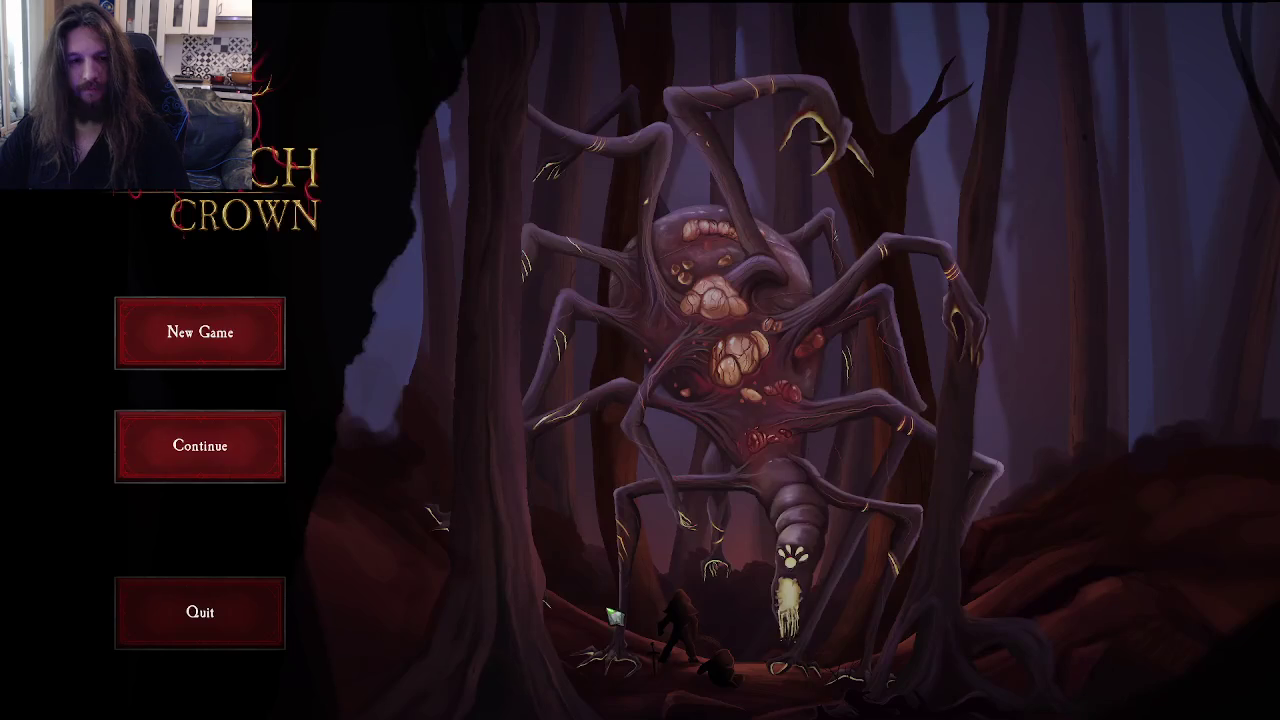
# Step: Continue the saved game to view the town hub, then close it and return to the test project
pyautogui.click(275, 482)
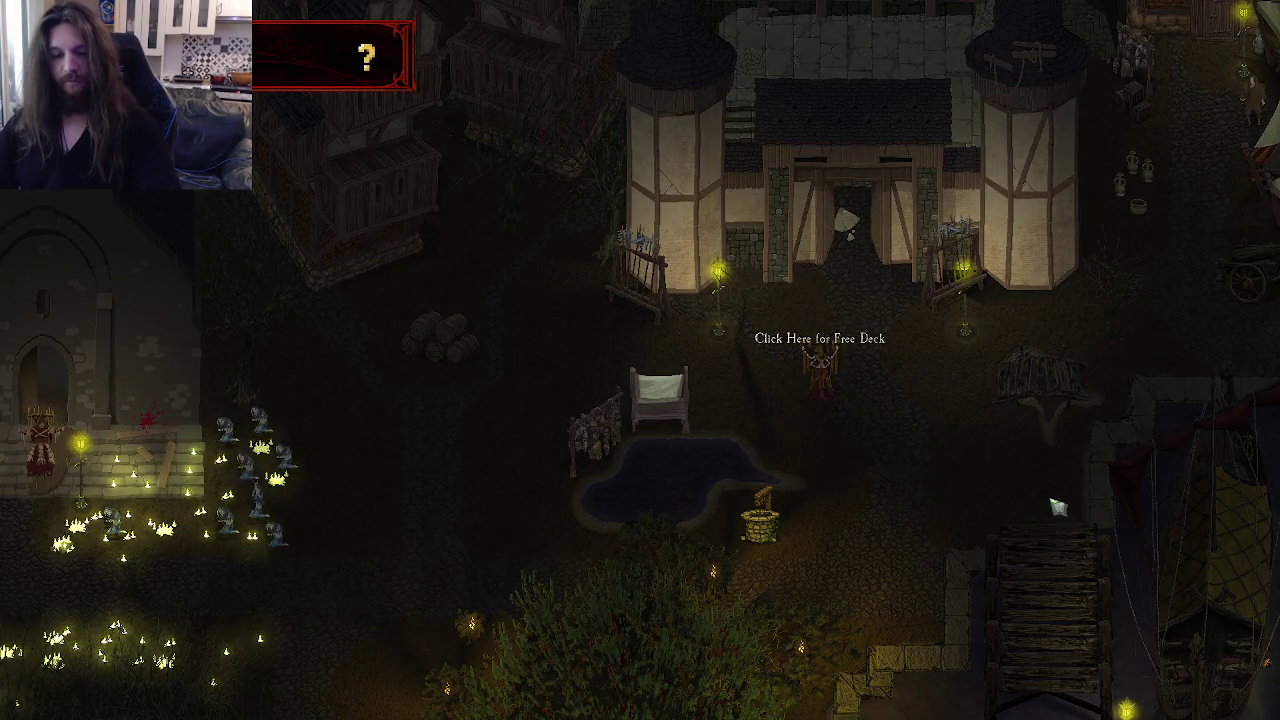
pyautogui.hotkey('alt', 'F4')
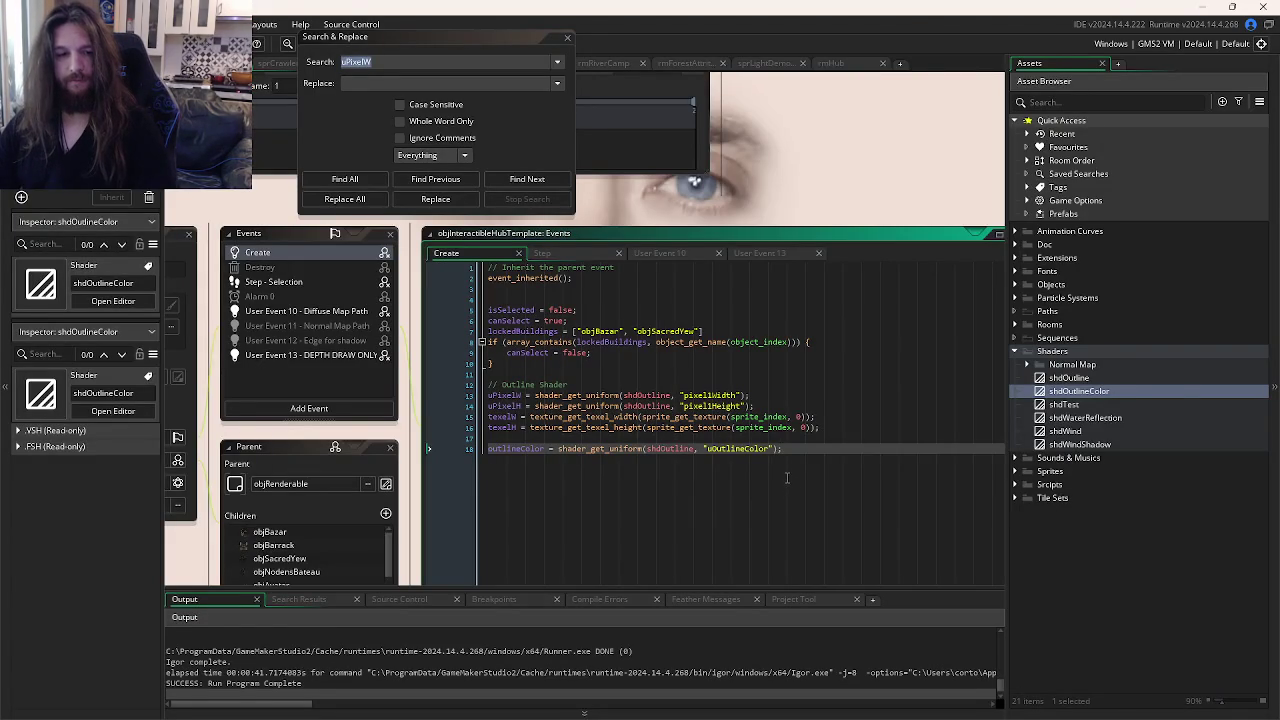
pyautogui.hotkey('alt', 'Tab')
# Step: Select the echoAlpha uniform line in objSolidTemplate's Draw code and re-run the room
pyautogui.click(796, 308)
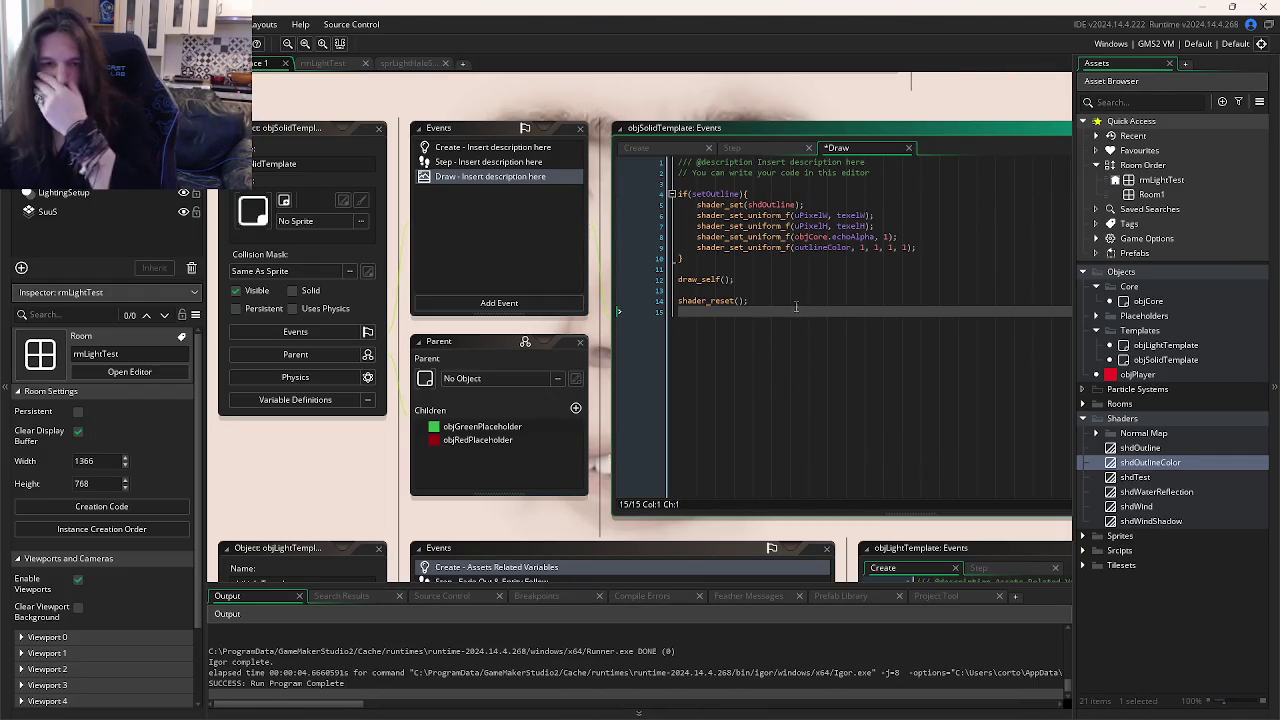
pyautogui.moveTo(826, 250)
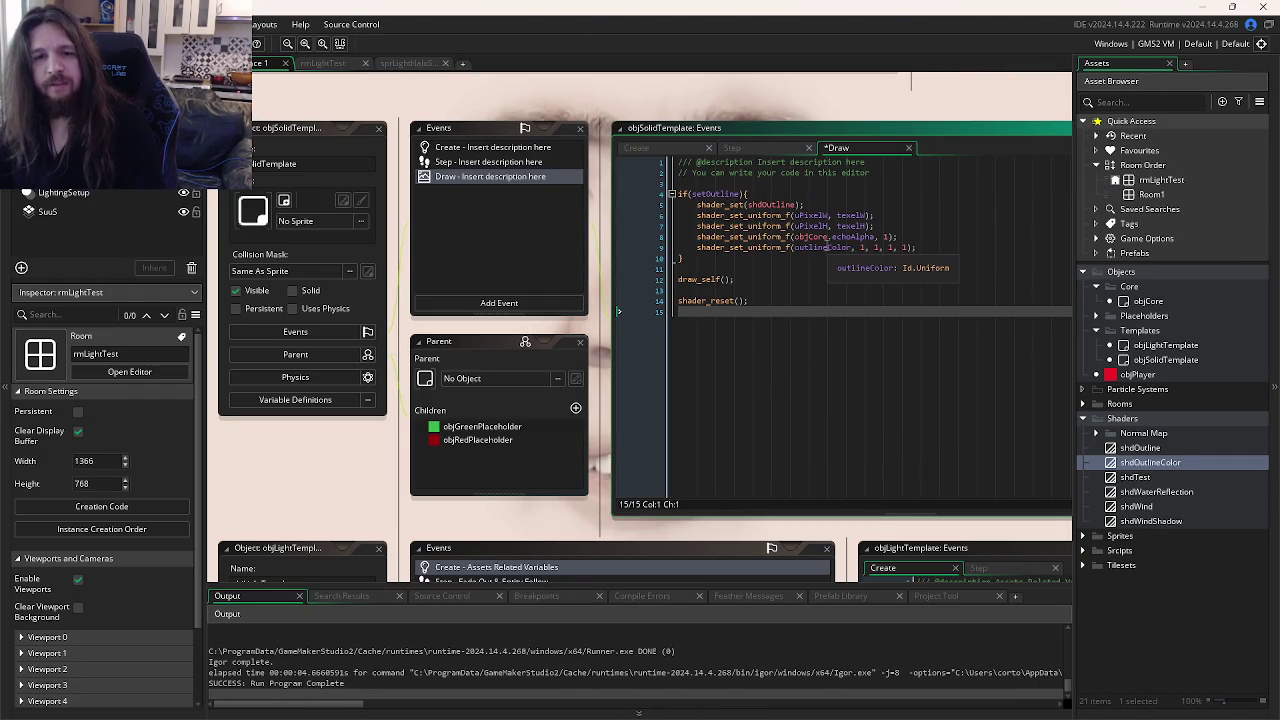
pyautogui.click(900, 237)
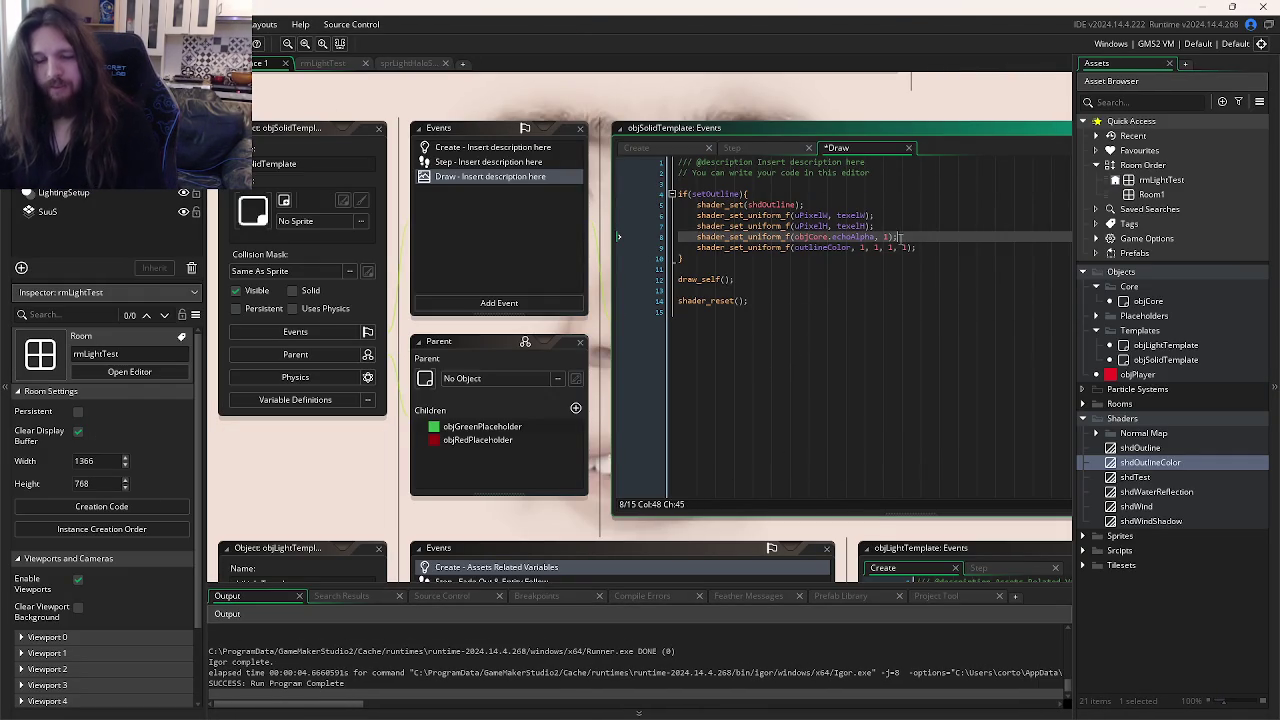
pyautogui.tripleClick(900, 237)
pyautogui.press('F5')
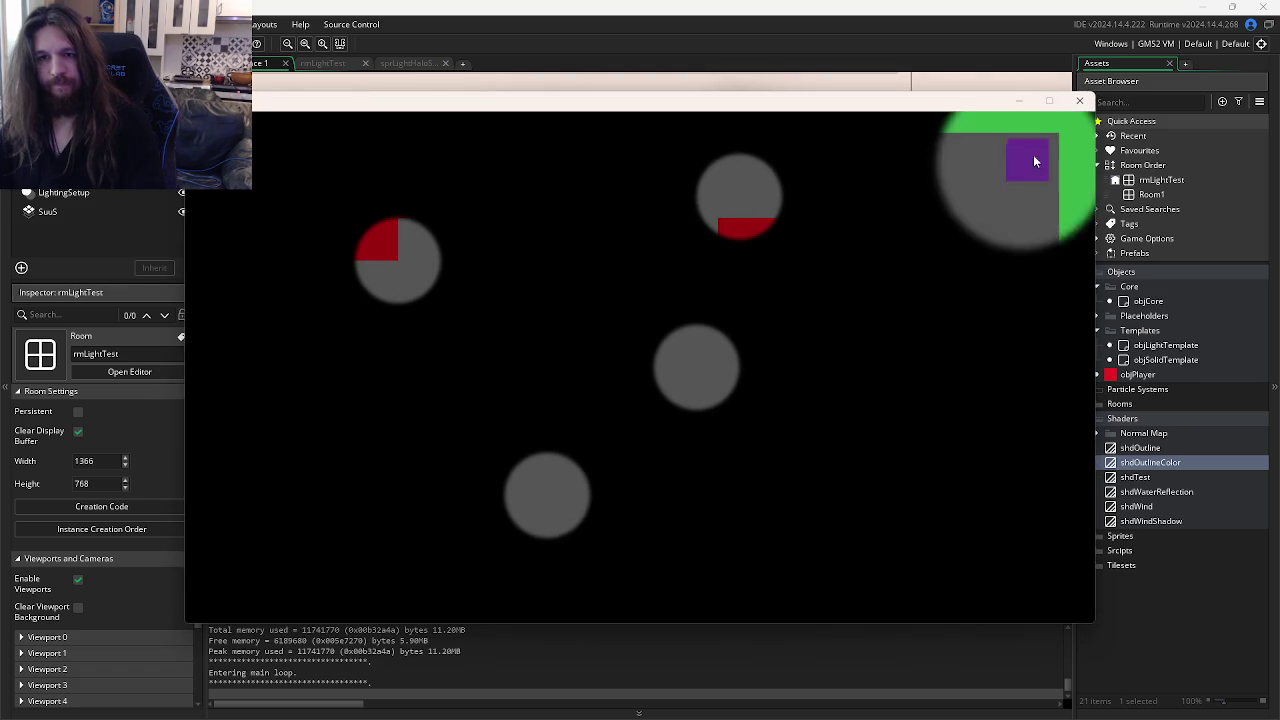
pyautogui.click(1079, 100)
# Step: Restore the echoAlpha line and open the shdOutline fragment shader code
pyautogui.hotkey('ctrl', 'shift', 'k')
pyautogui.press('Up')
pyautogui.moveTo(950, 226); pyautogui.dragTo(758, 300)
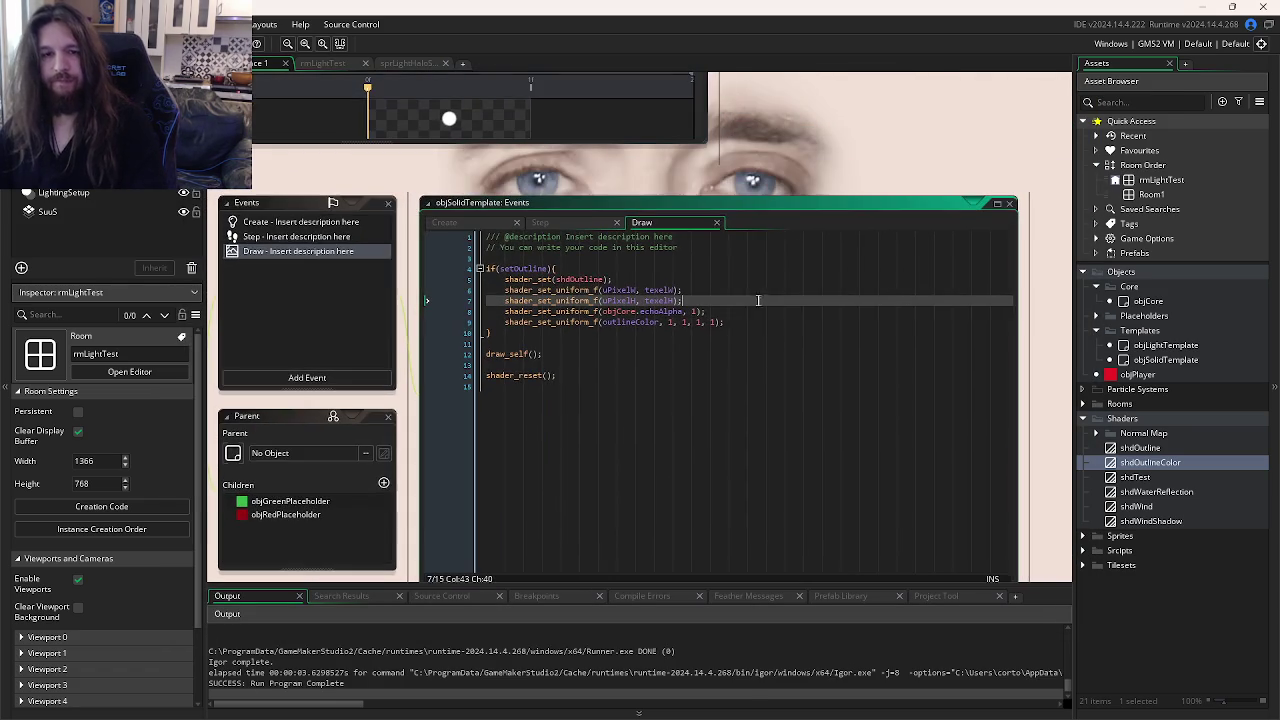
pyautogui.middleClick(573, 280)
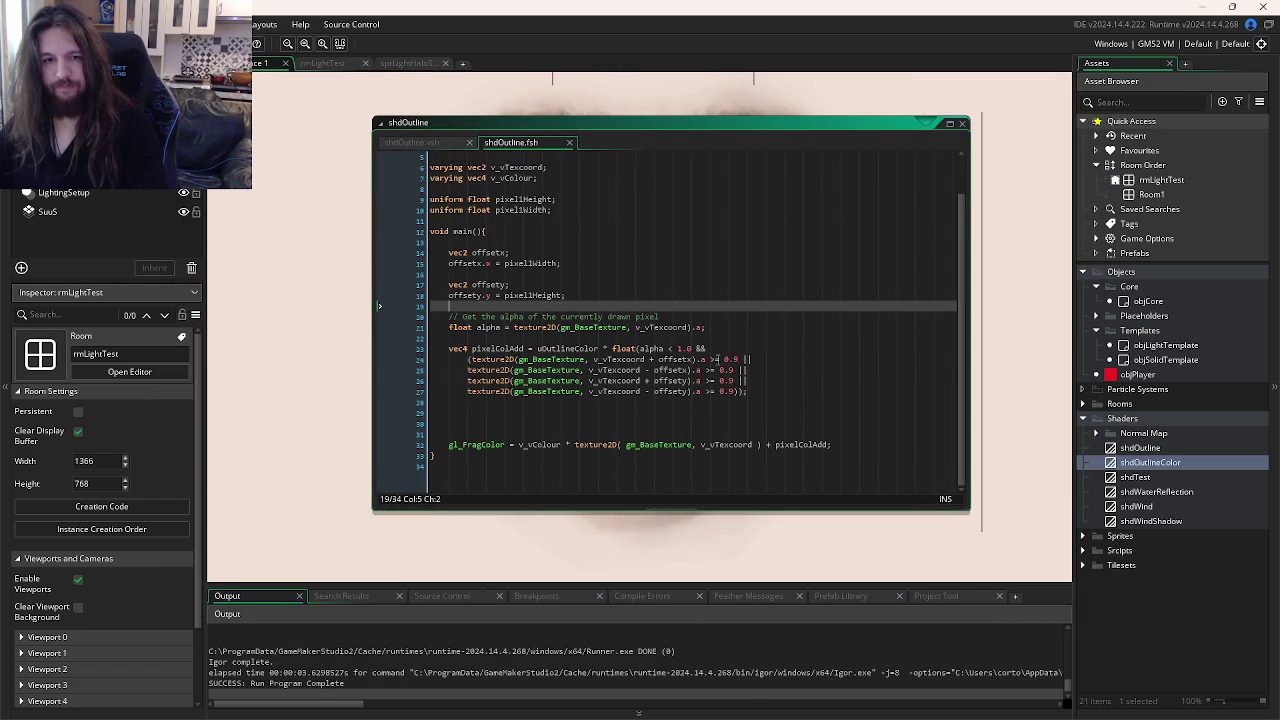
# Step: Duplicate the gl_FragColor output line, discarding a half-typed return line
pyautogui.click(863, 444)
pyautogui.press('Return')
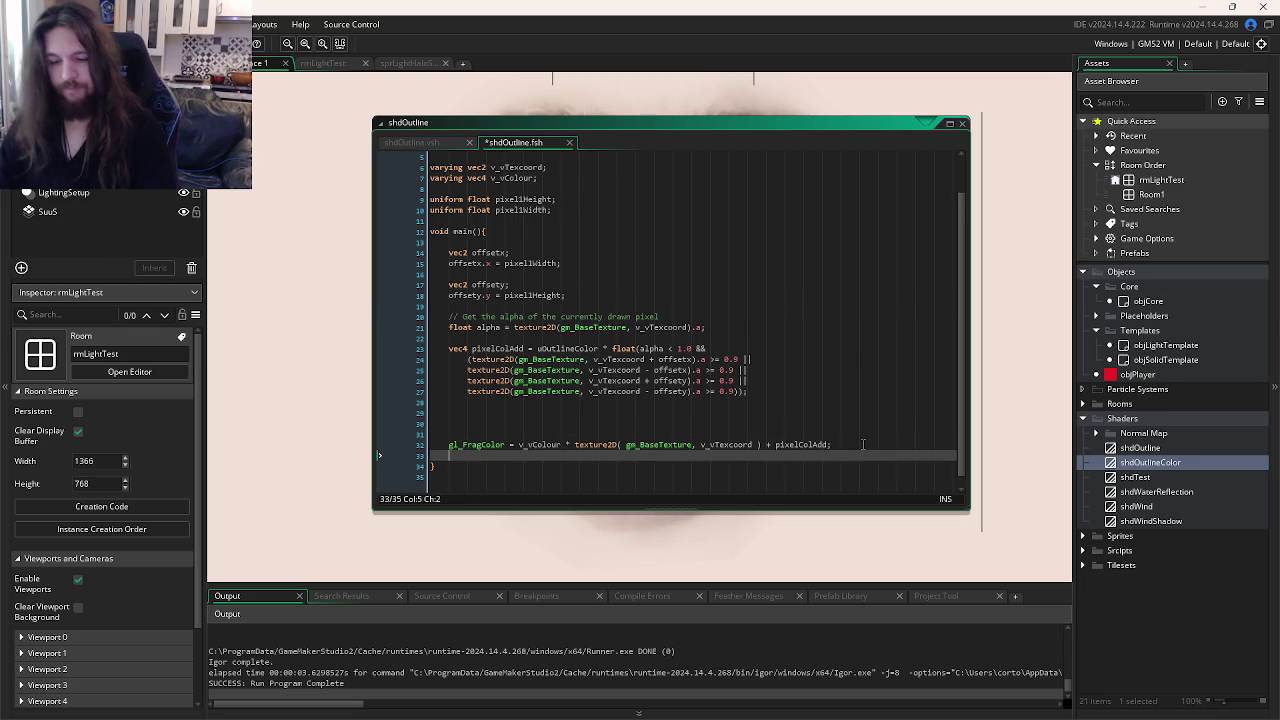
pyautogui.write('return')
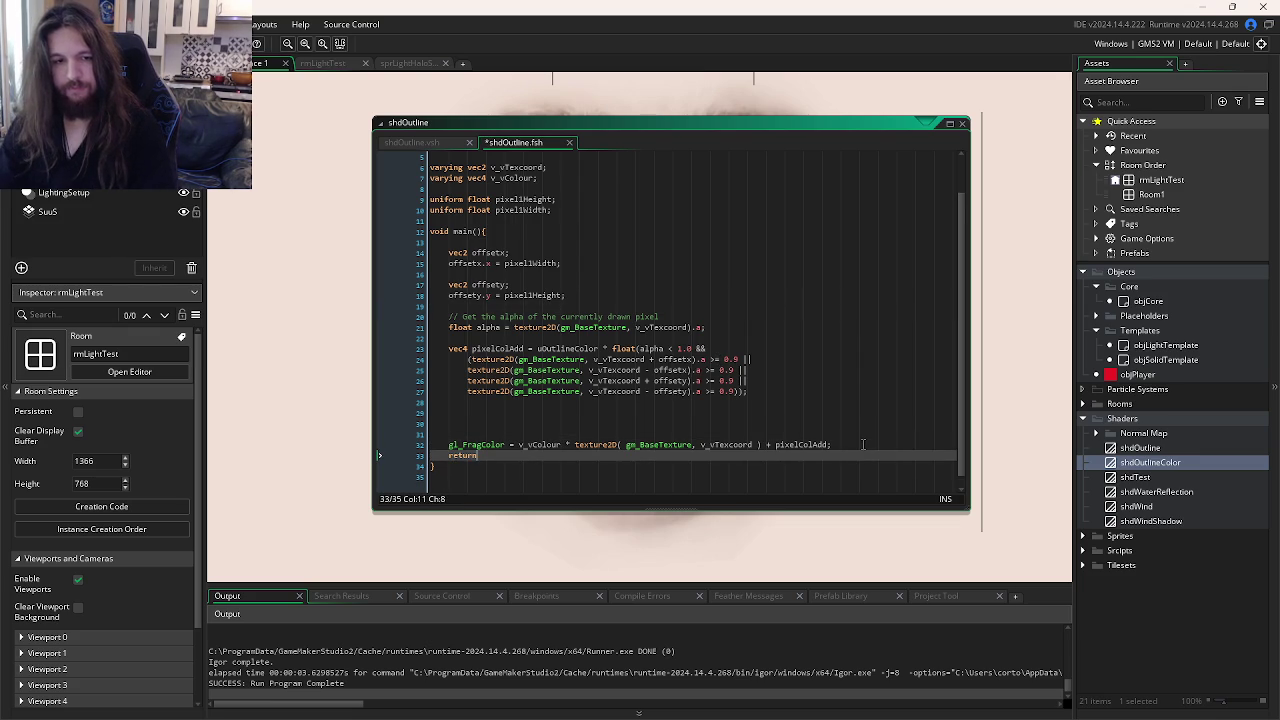
pyautogui.press('BackSpace')
pyautogui.press('BackSpace')
pyautogui.press('BackSpace')
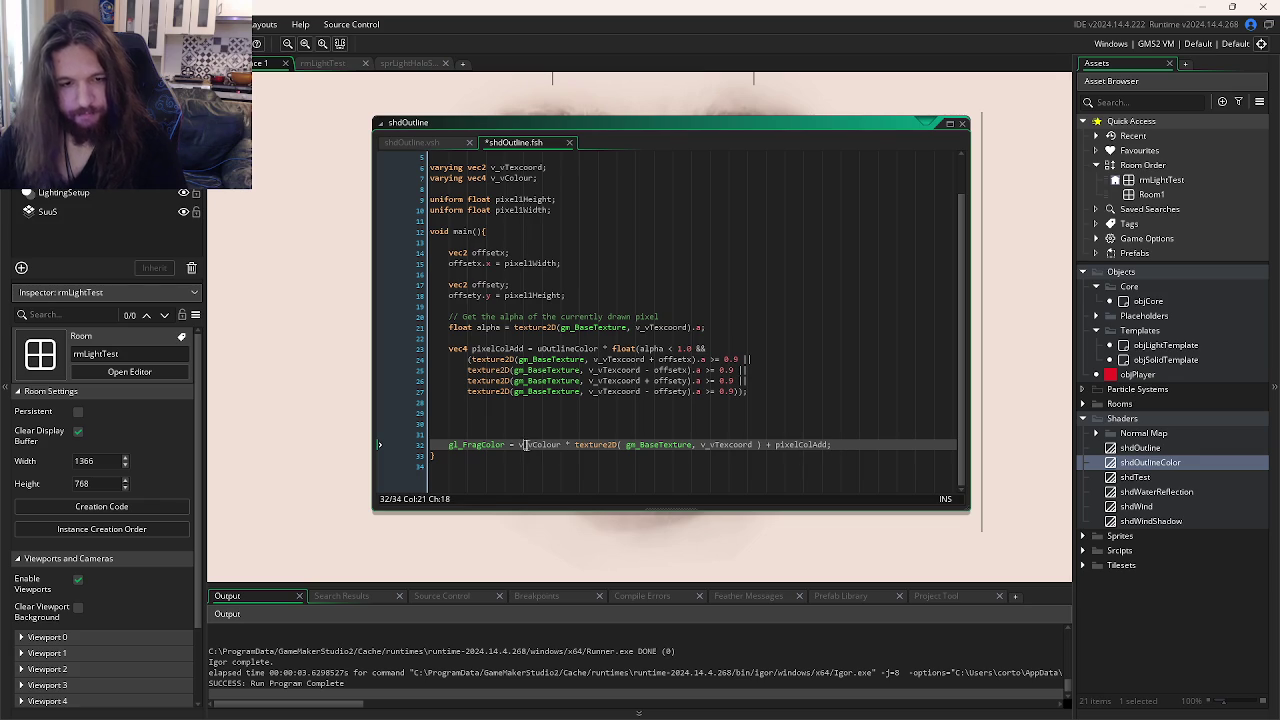
pyautogui.tripleClick(598, 450)
pyautogui.hotkey('ctrl', 'd')
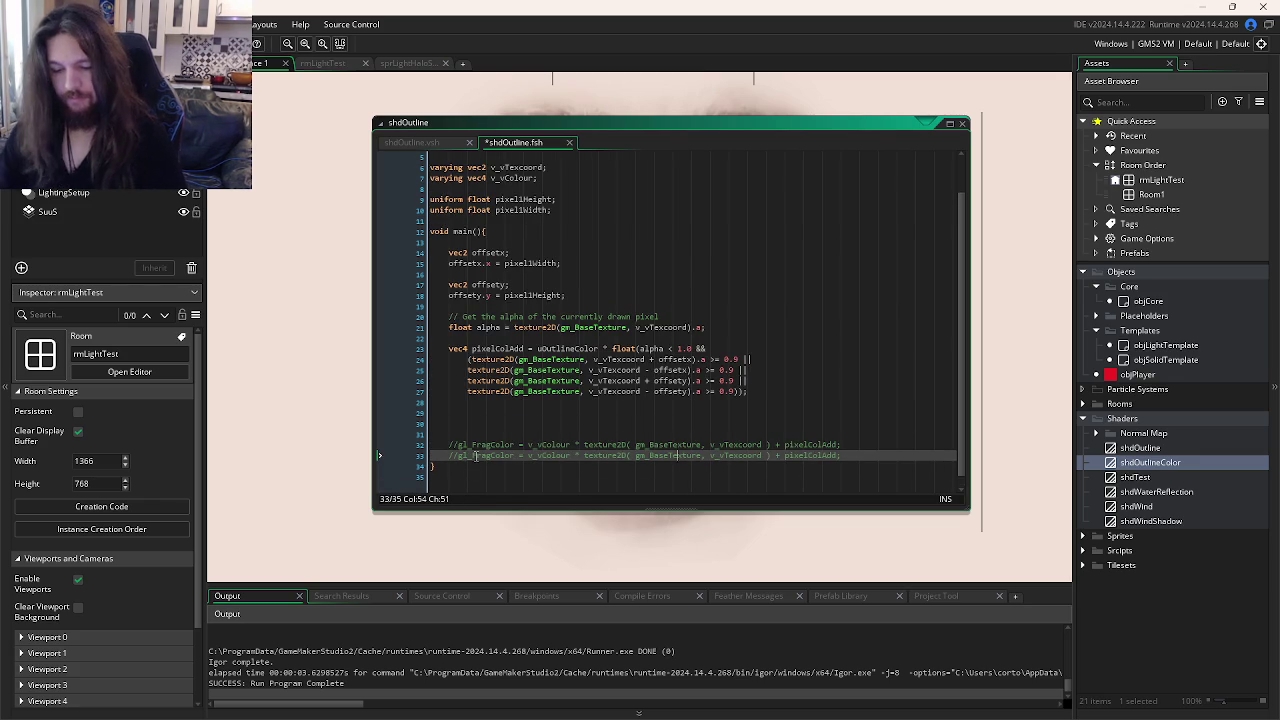
# Step: Change the copy to gl_FragColor = vec4(1, 0, 0, 1), save the shader, and run the game
pyautogui.hotkey('ctrl', 'shift', 'k')
pyautogui.click(519, 456)
pyautogui.moveTo(519, 456)
pyautogui.mouseDown()
pyautogui.moveTo(830, 456)
pyautogui.moveTo(486, 456)
pyautogui.moveTo(521, 456)
pyautogui.mouseUp()
pyautogui.click(830, 458)
pyautogui.press('BackSpace')
pyautogui.write('ec4(1')
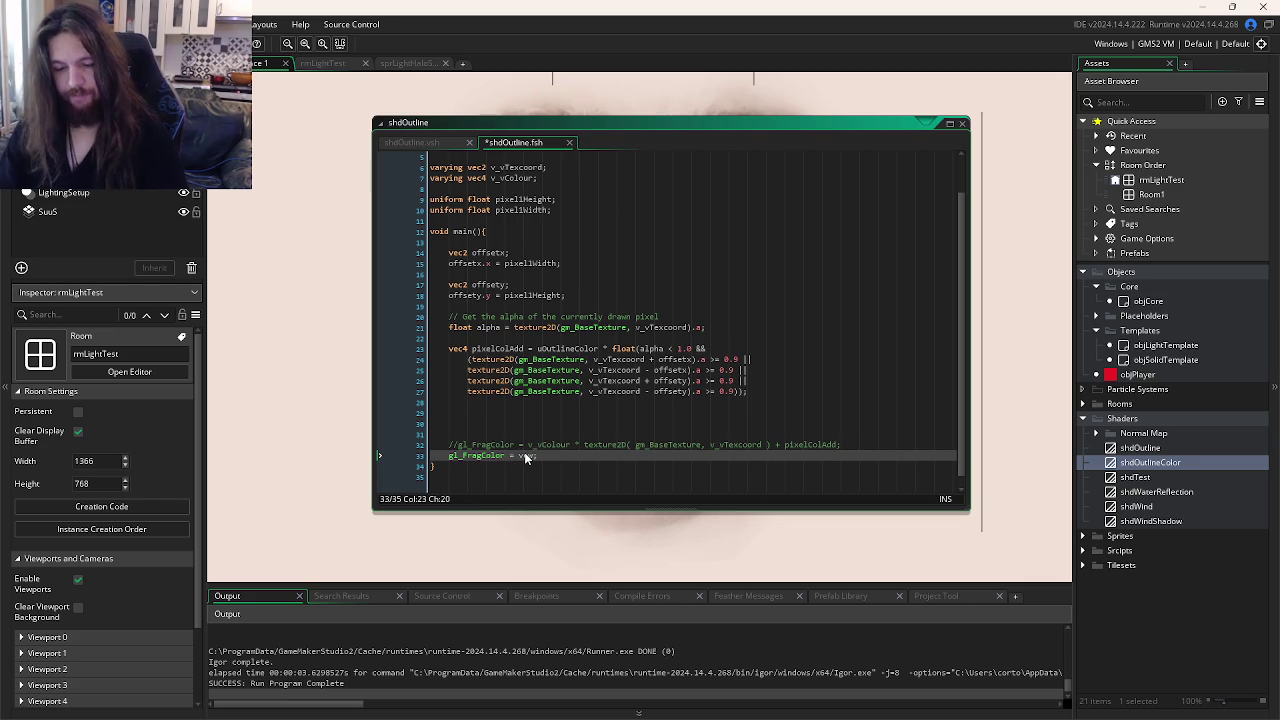
pyautogui.write(', 0, 0, 1')
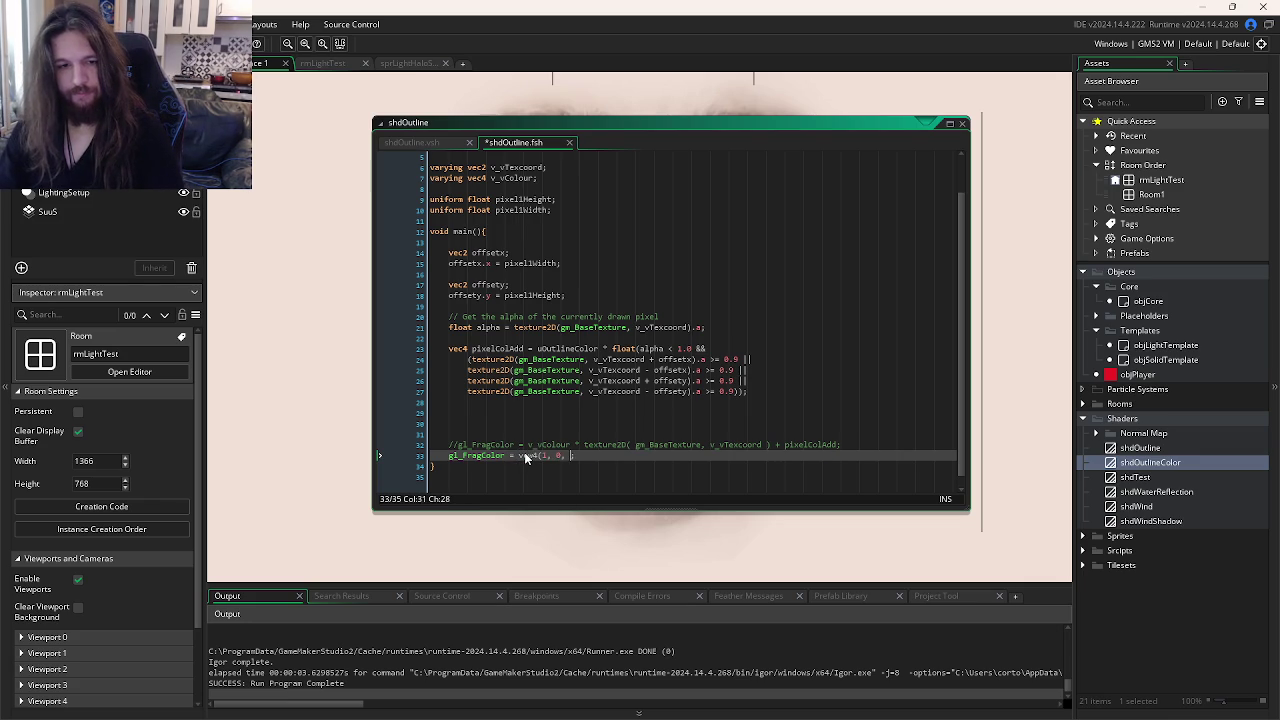
pyautogui.hotkey('ctrl', 's')
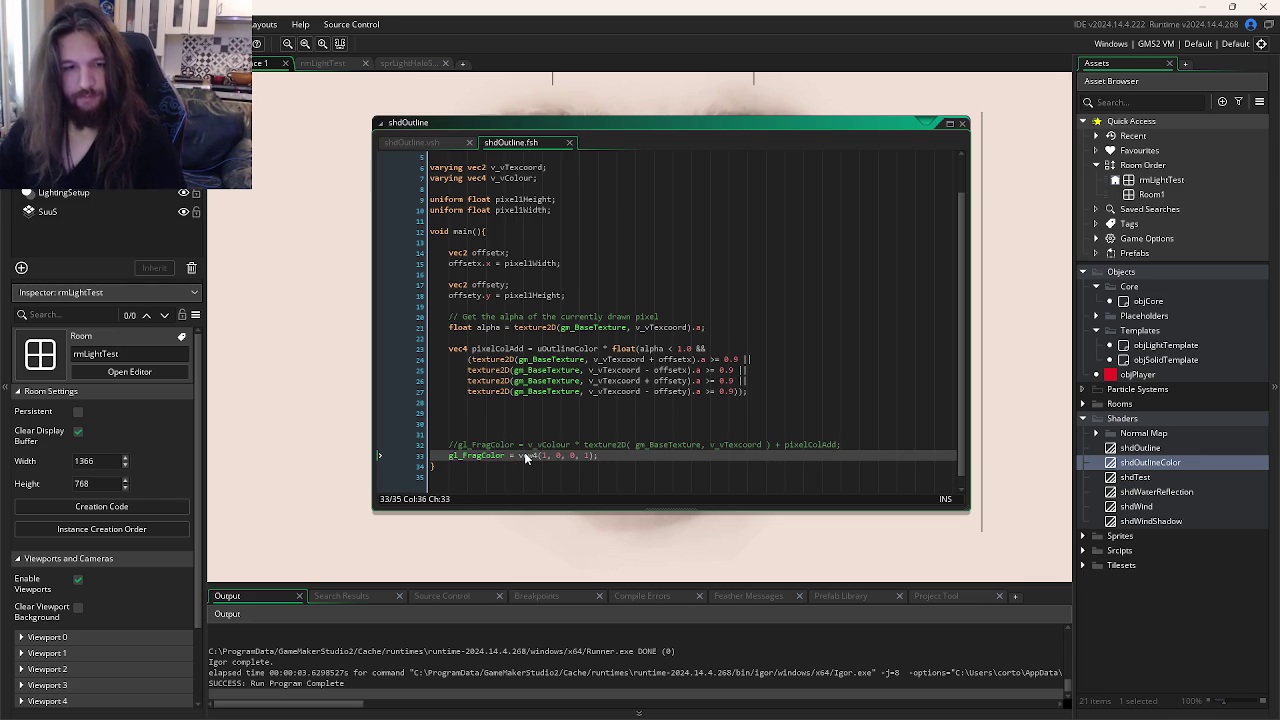
pyautogui.click(533, 460)
pyautogui.click(617, 477)
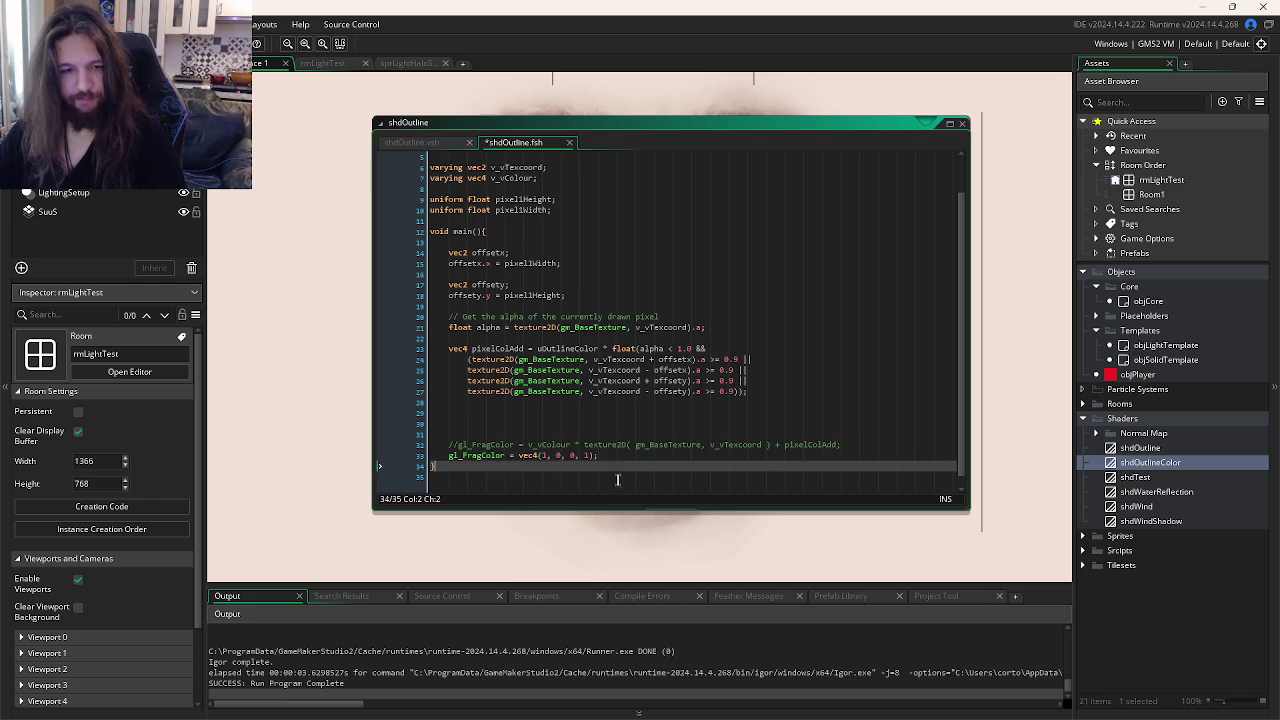
pyautogui.press('F5')
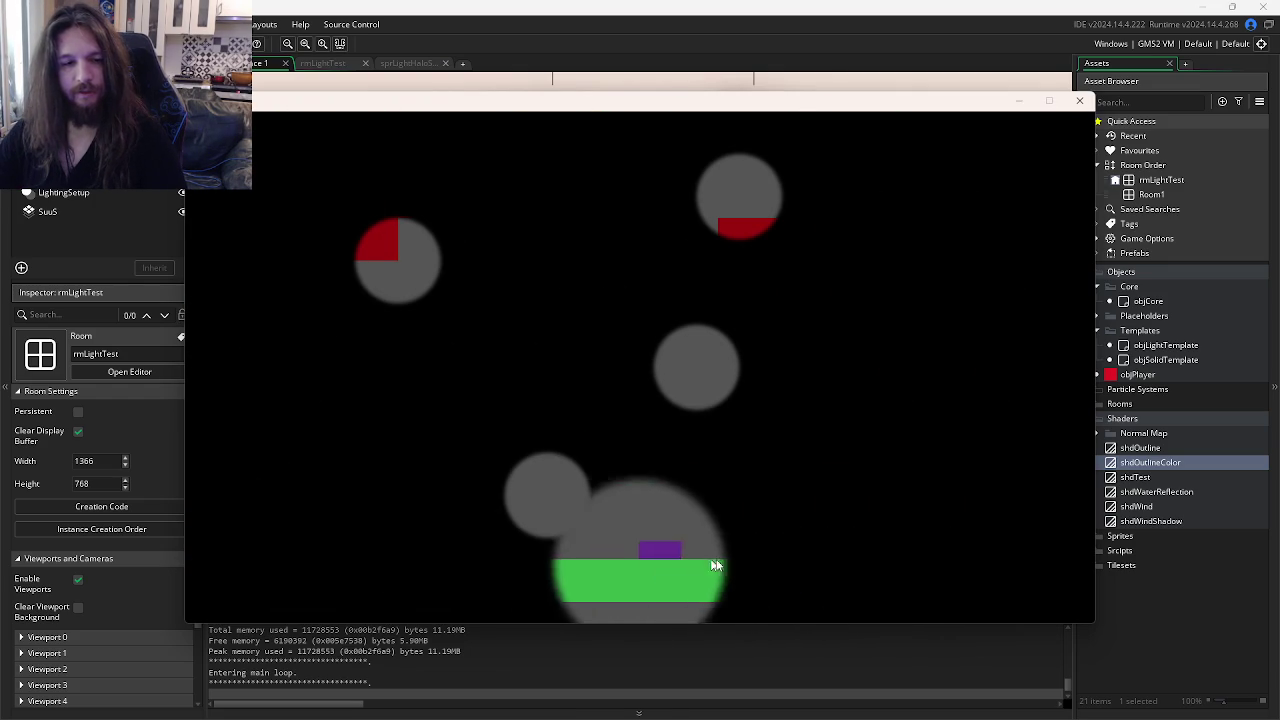
# Step: Test-run with draw_self commented out in objSolidTemplate's Draw event, then restore draw_self
pyautogui.click(1079, 101)
pyautogui.hotkey('ctrl', 'Tab')
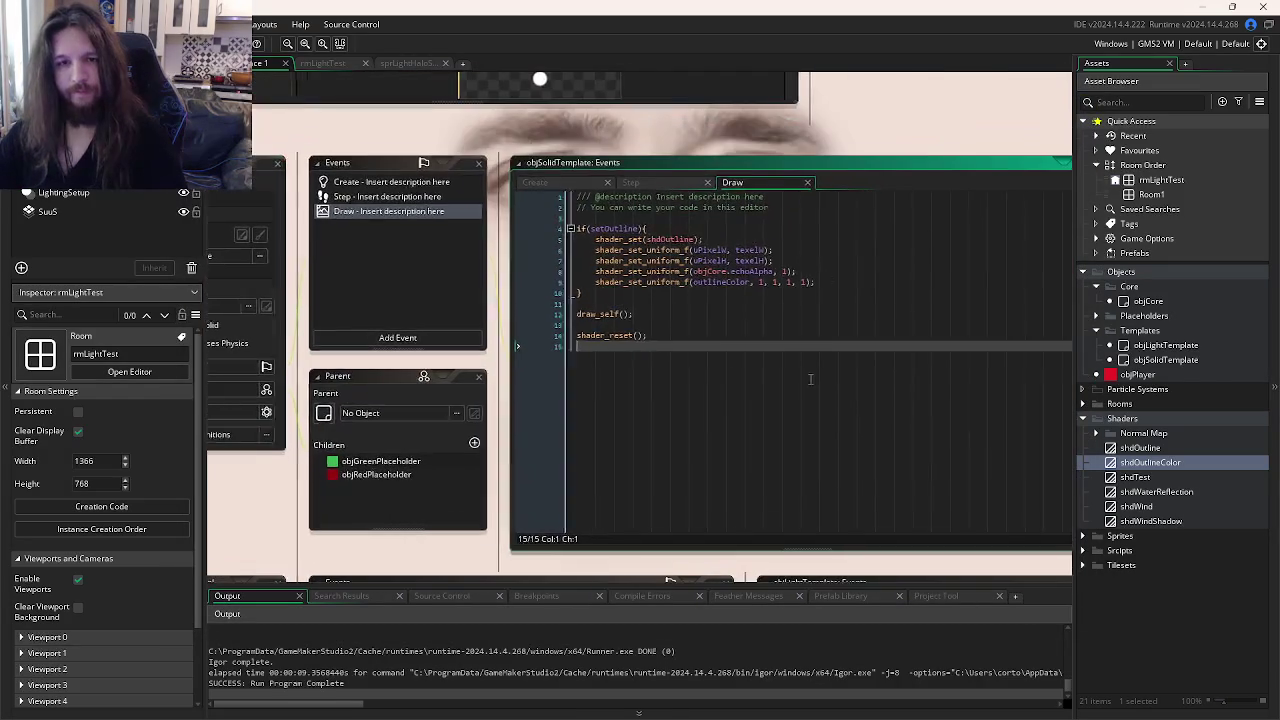
pyautogui.click(655, 314)
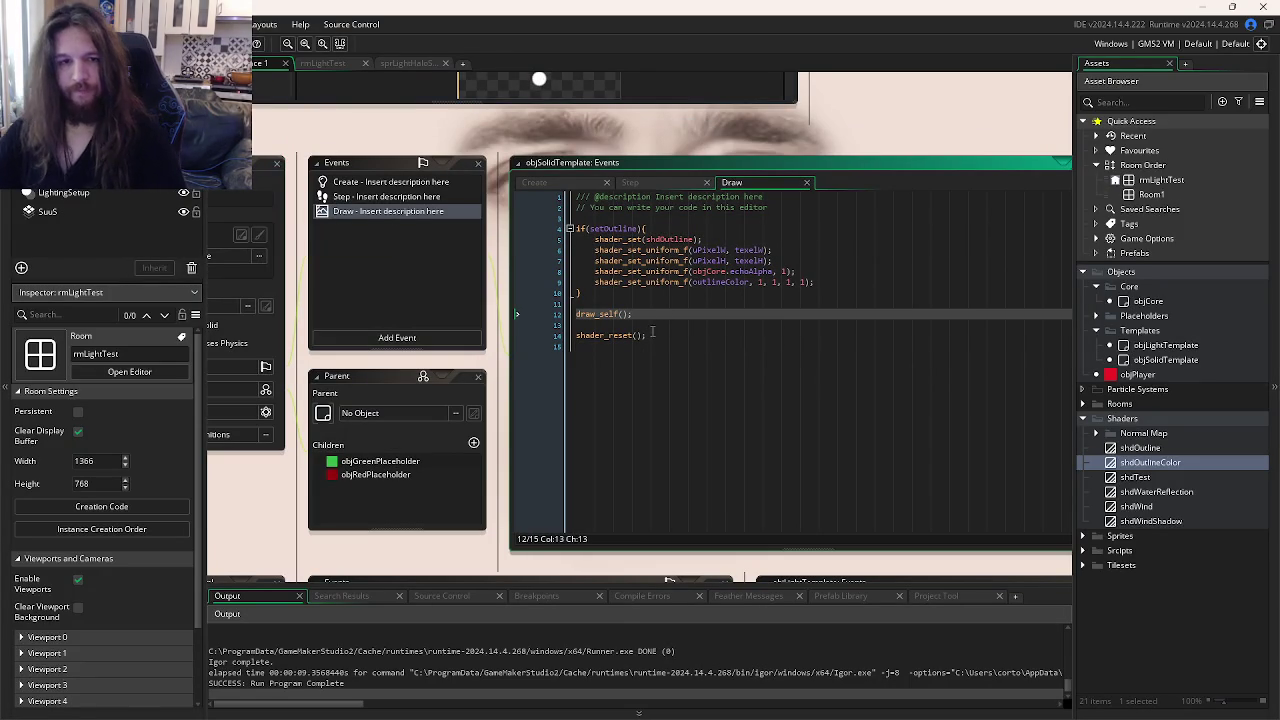
pyautogui.hotkey('ctrl', 'k')
pyautogui.press('F5')
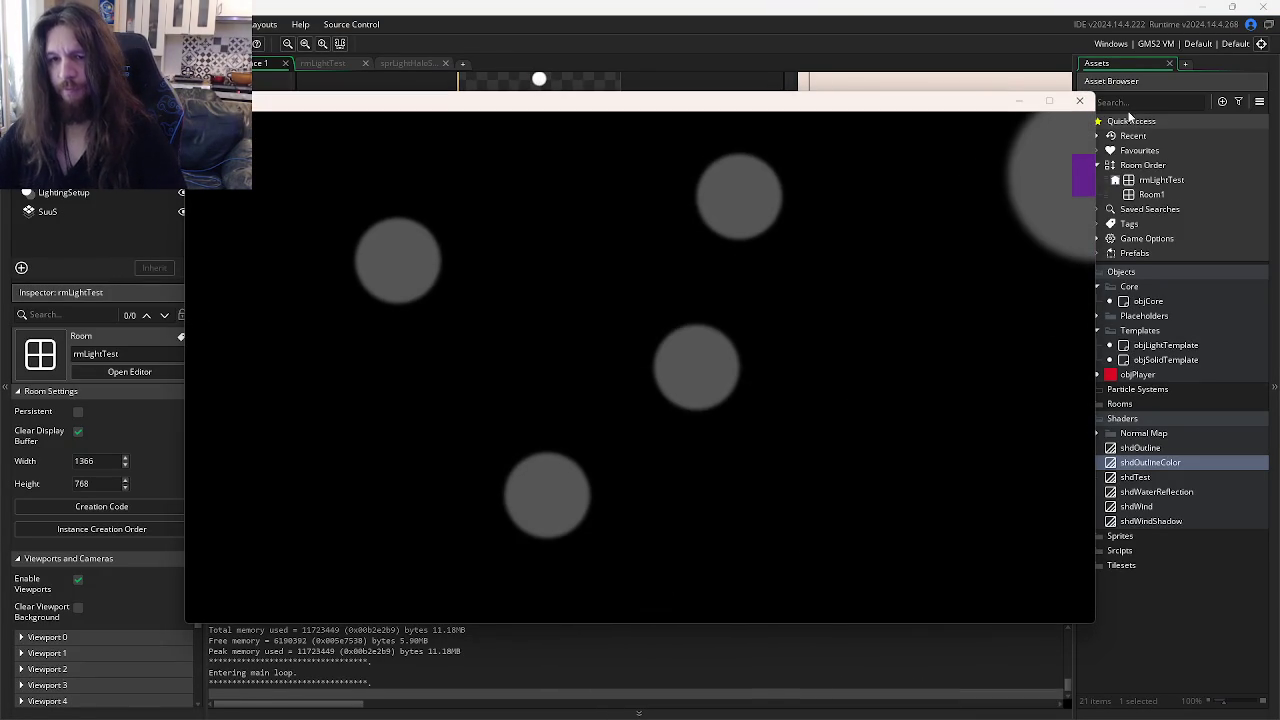
pyautogui.click(1079, 100)
pyautogui.hotkey('ctrl', 'z')
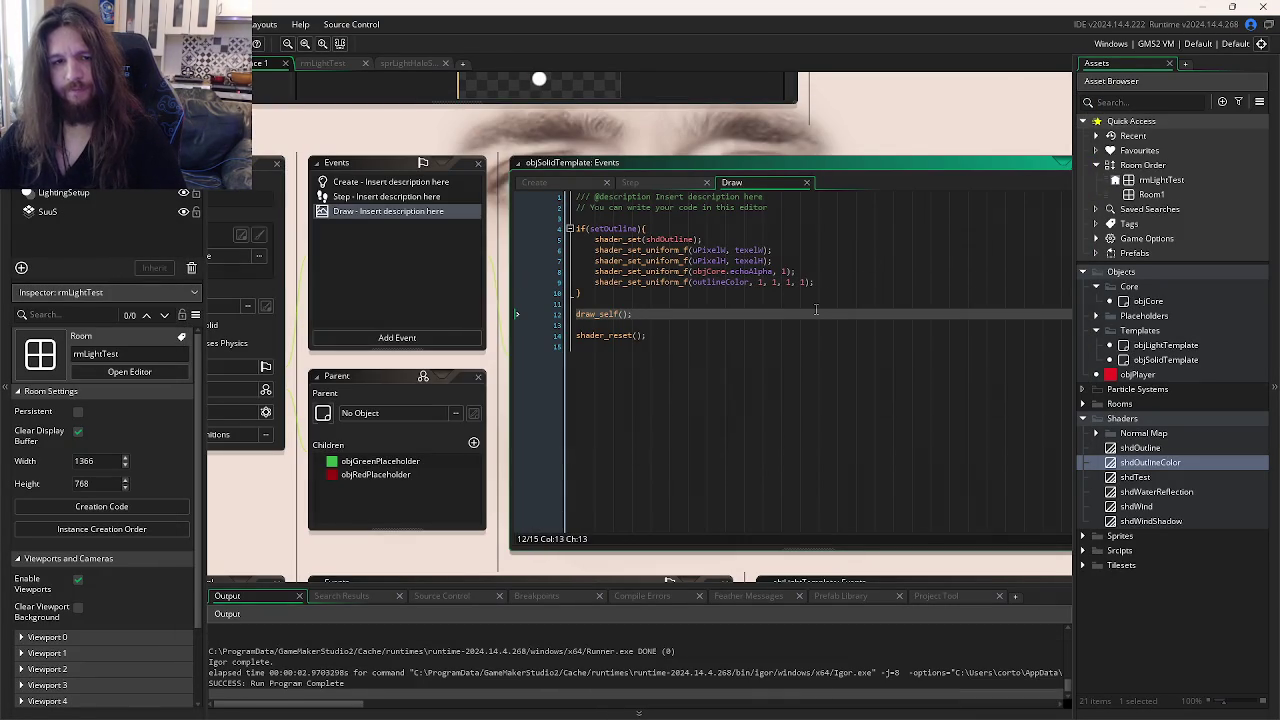
# Step: Delete the if(setOutline){ line and its closing brace from the Draw event
pyautogui.hotkey('ctrl', 'Tab')
pyautogui.hotkey('ctrl', 'Tab')
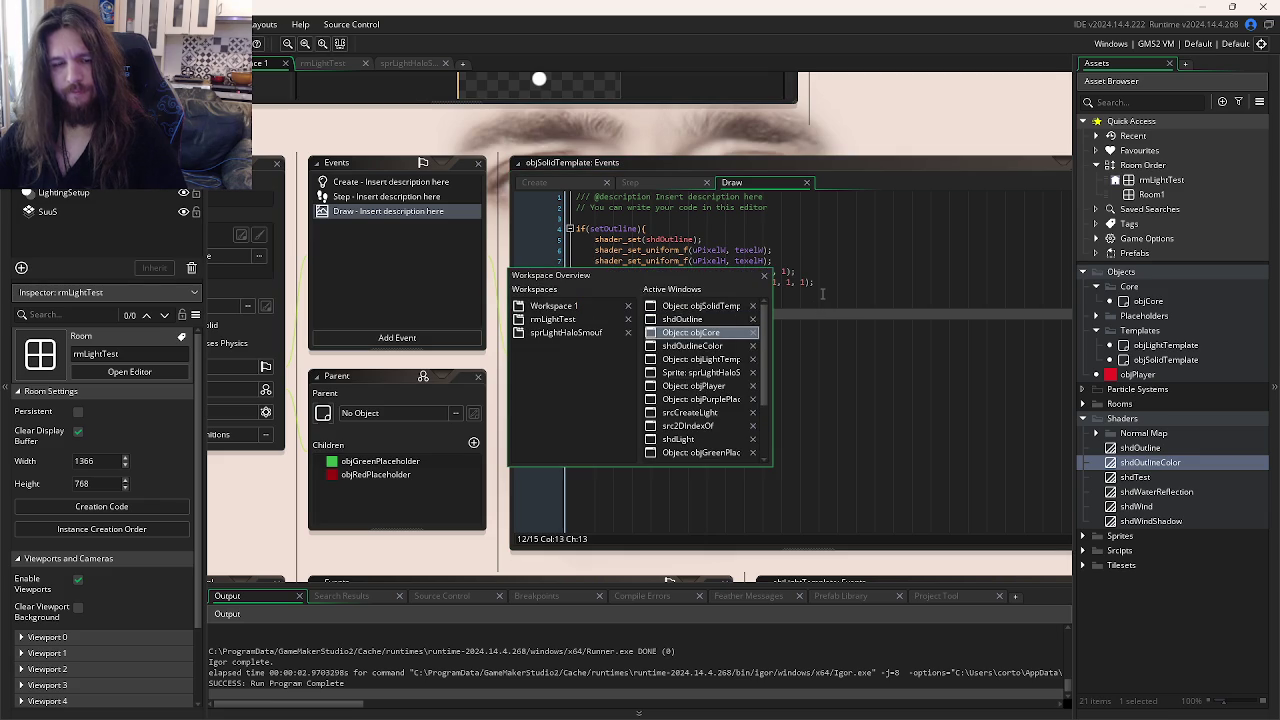
pyautogui.press('Escape')
pyautogui.click(670, 239)
pyautogui.click(648, 229)
pyautogui.moveTo(648, 229); pyautogui.dragTo(566, 229)
pyautogui.press('BackSpace')
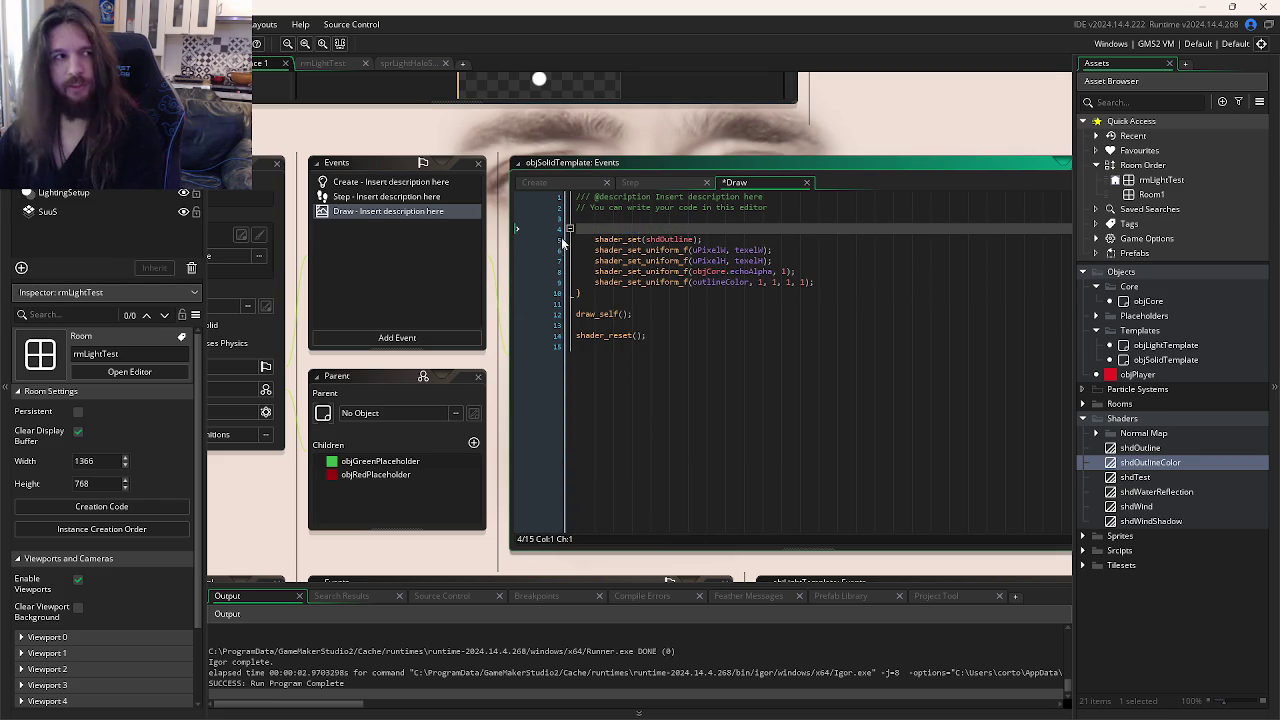
pyautogui.click(592, 293)
pyautogui.press('BackSpace')
# Step: Un-indent shader setup lines 5–9 and run the game, moving the player's light bottom-left
pyautogui.moveTo(612, 282); pyautogui.dragTo(612, 240)
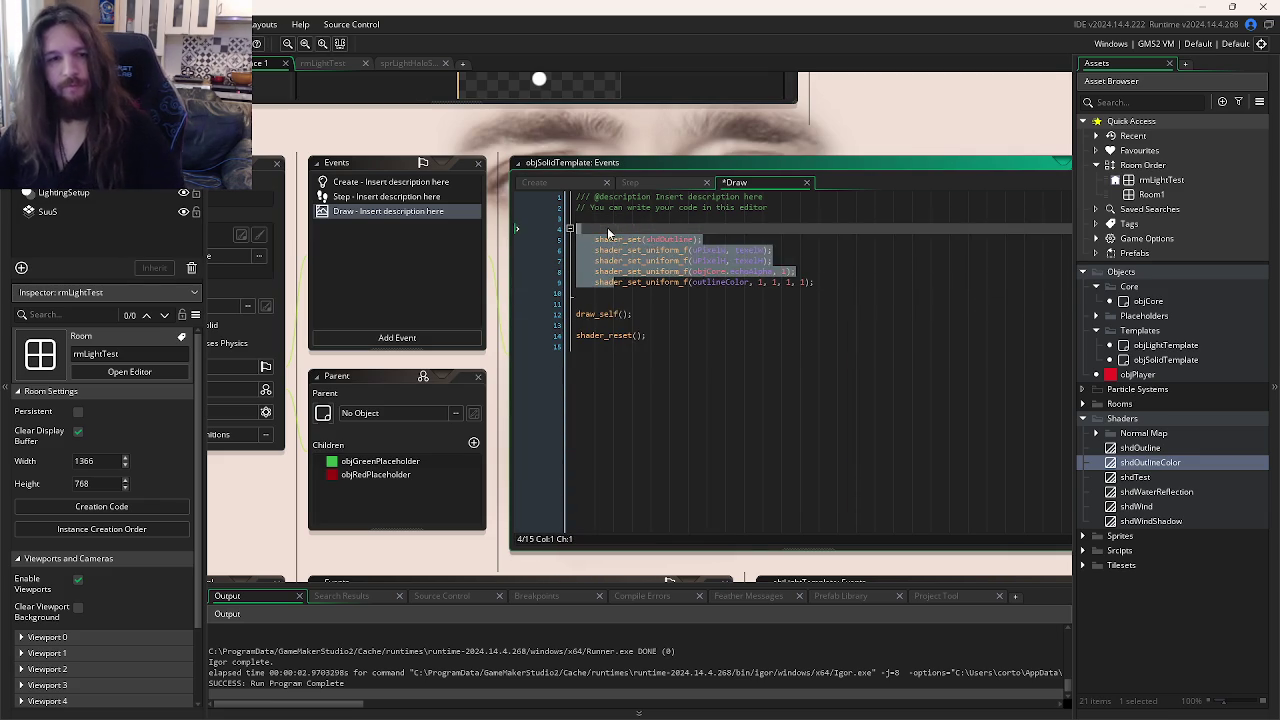
pyautogui.hotkey('shift', 'Tab')
pyautogui.click(673, 348)
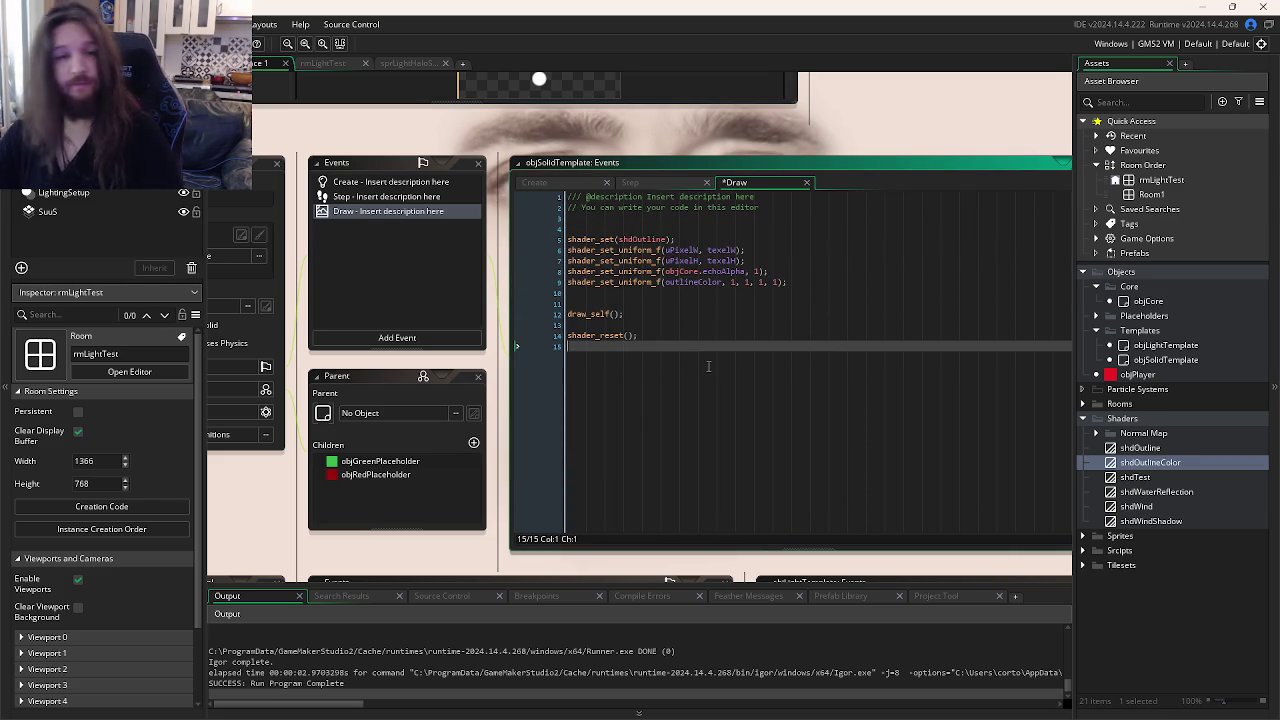
pyautogui.press('F5')
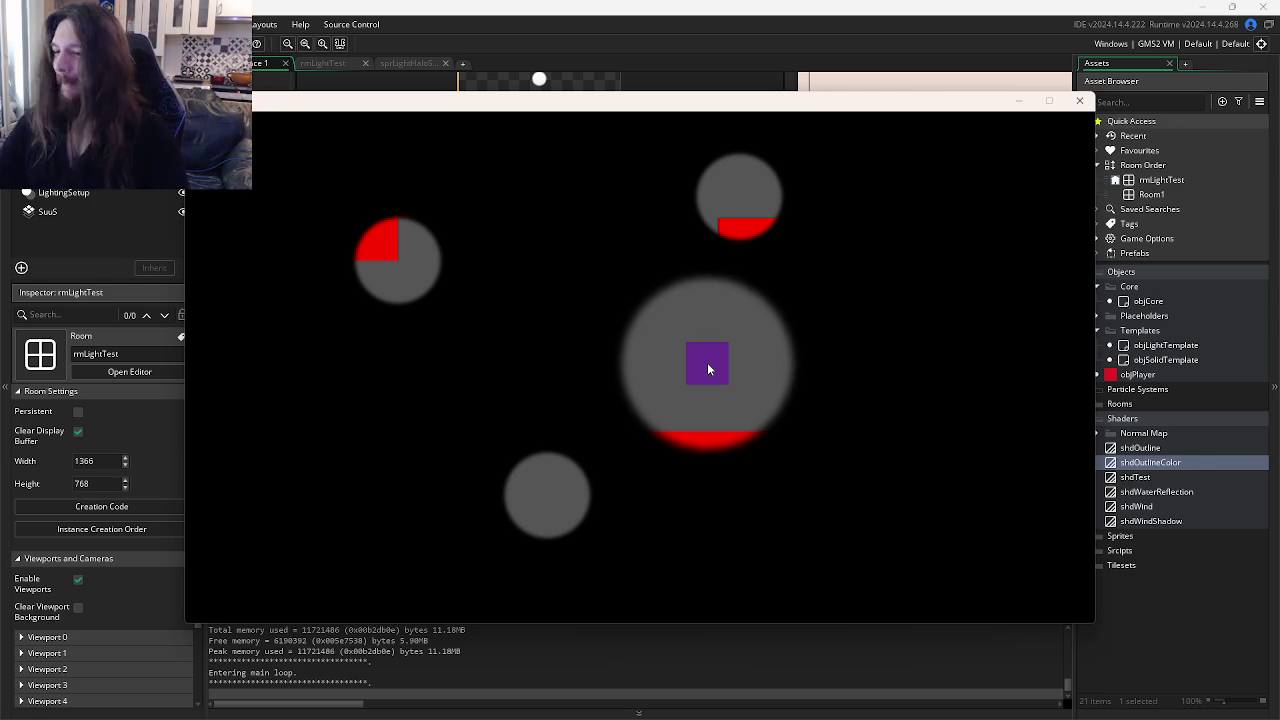
pyautogui.moveTo(669, 363)
pyautogui.mouseDown()
pyautogui.moveTo(657, 523)
pyautogui.moveTo(352, 547)
pyautogui.moveTo(289, 474)
pyautogui.moveTo(1071, 143)
pyautogui.mouseUp()
# Step: Revert shdOutline to its original gl_FragColor output, save, and test-run
pyautogui.click(1079, 100)
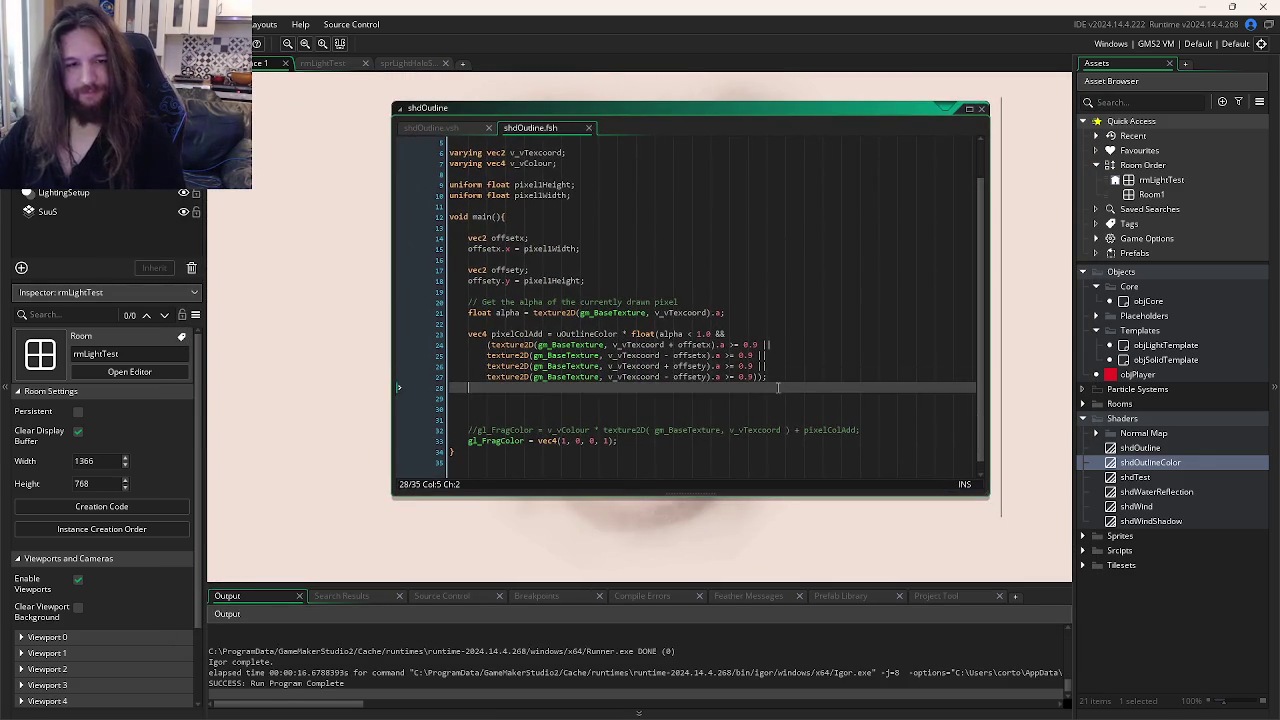
pyautogui.click(790, 440)
pyautogui.hotkey('ctrl', 'z')
pyautogui.hotkey('ctrl', 'z')
pyautogui.hotkey('ctrl', 'z')
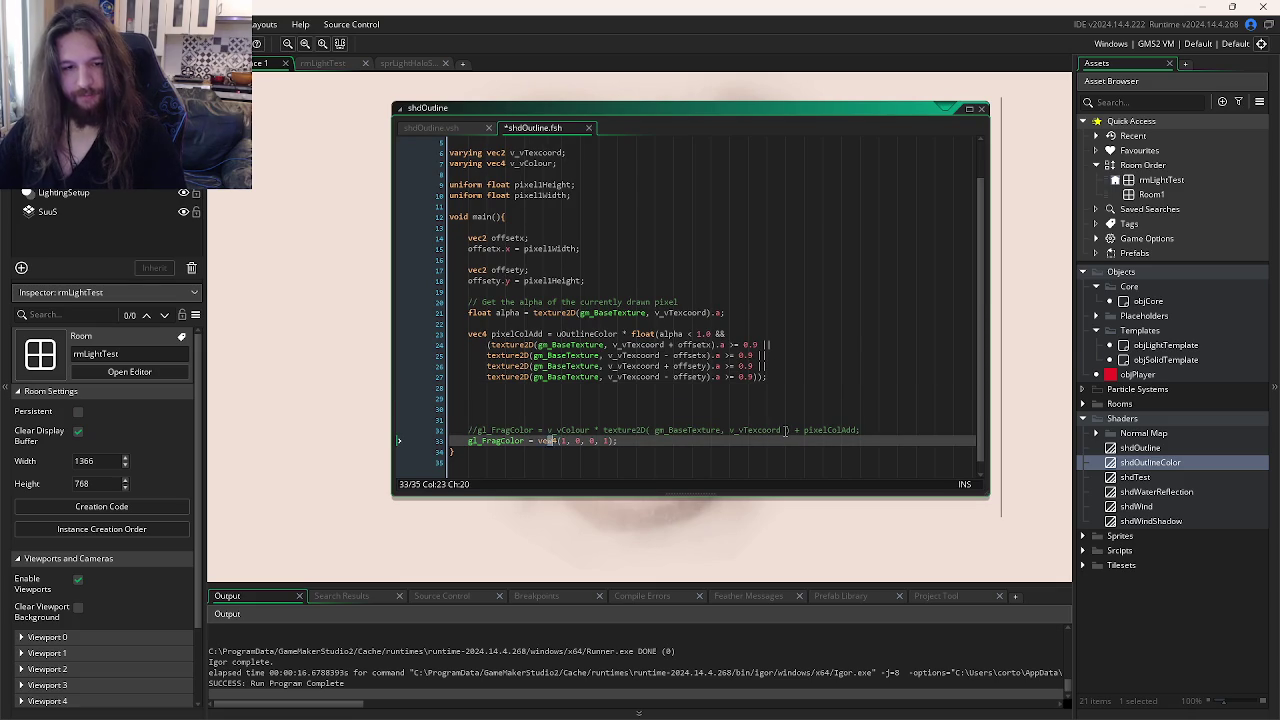
pyautogui.hotkey('ctrl', 's')
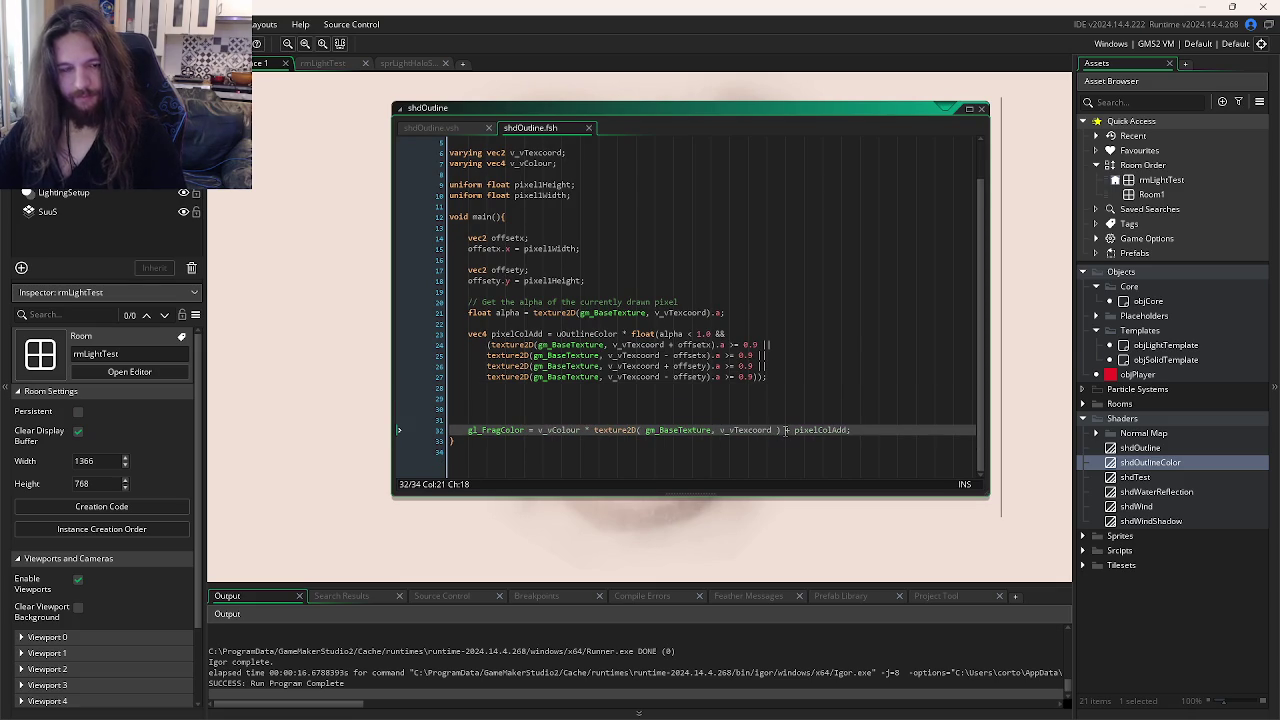
pyautogui.hotkey('ctrl', 'z')
pyautogui.hotkey('ctrl', 'y')
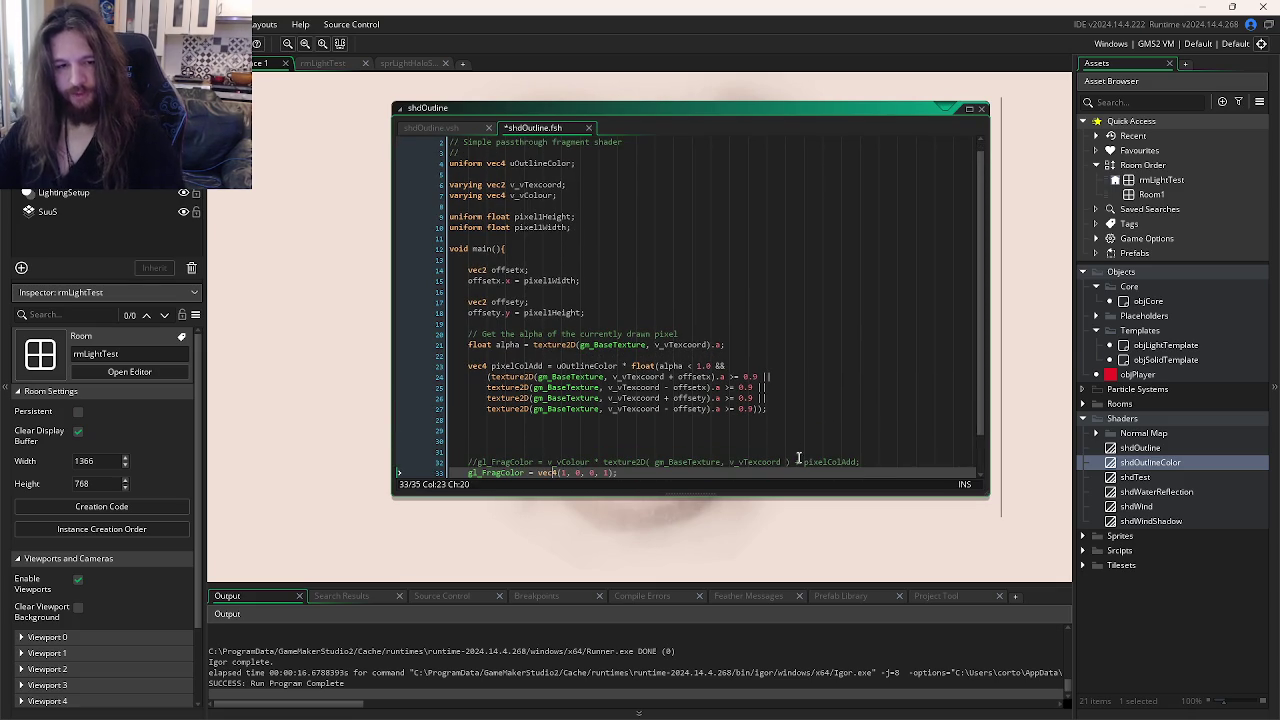
pyautogui.hotkey('ctrl', 'z')
pyautogui.hotkey('ctrl', 'z')
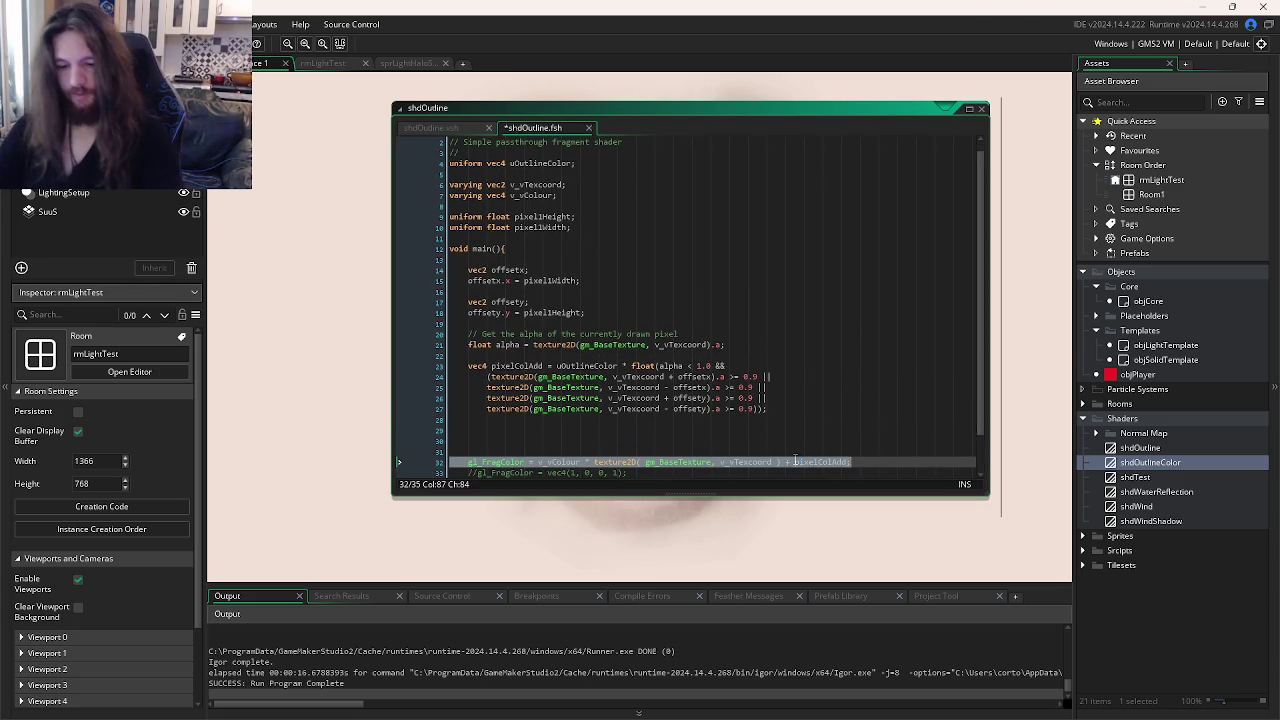
pyautogui.press('F5')
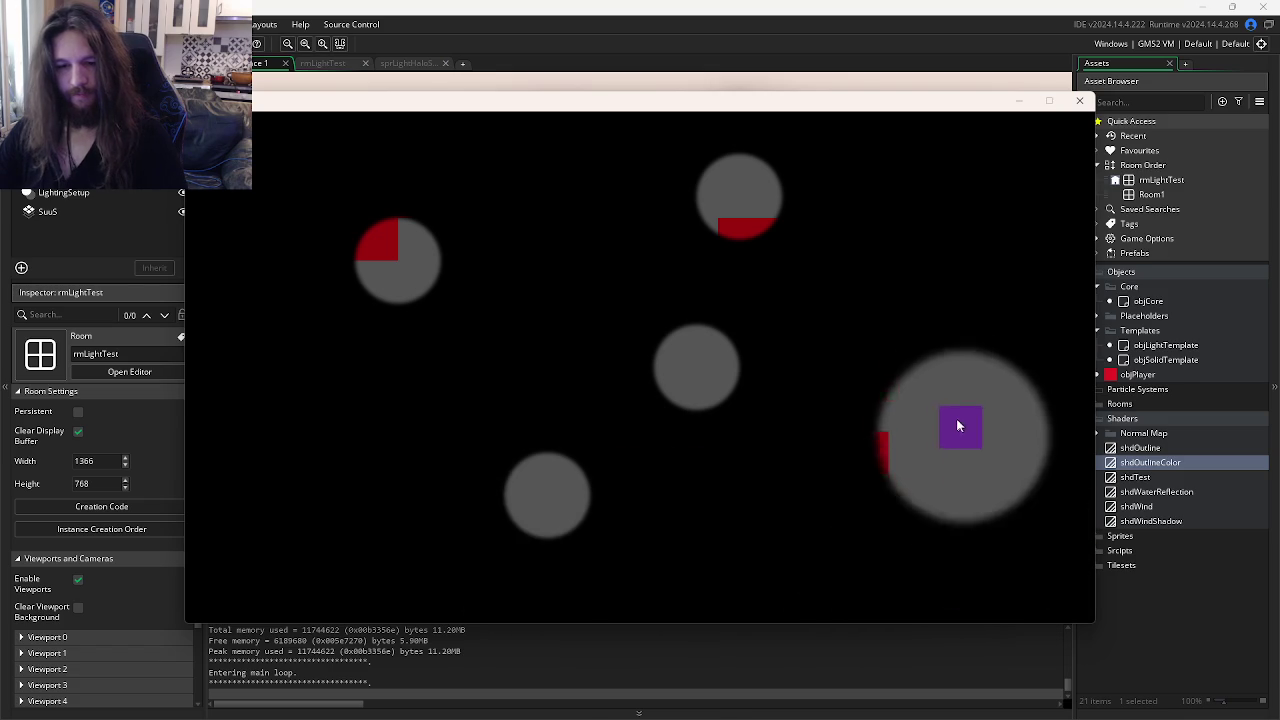
# Step: Comment out the original output, re-enable the solid-red debug line, and test-run again
pyautogui.click(1079, 101)
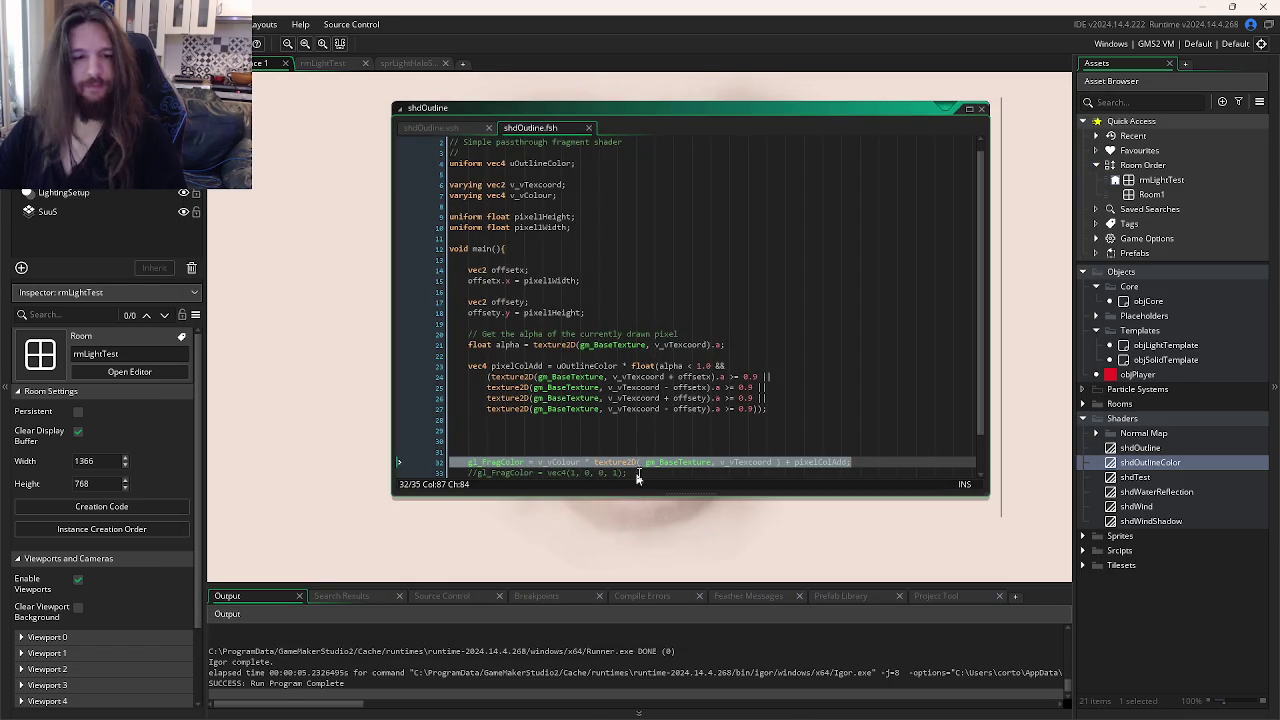
pyautogui.click(712, 341)
pyautogui.hotkey('ctrl', 'k')
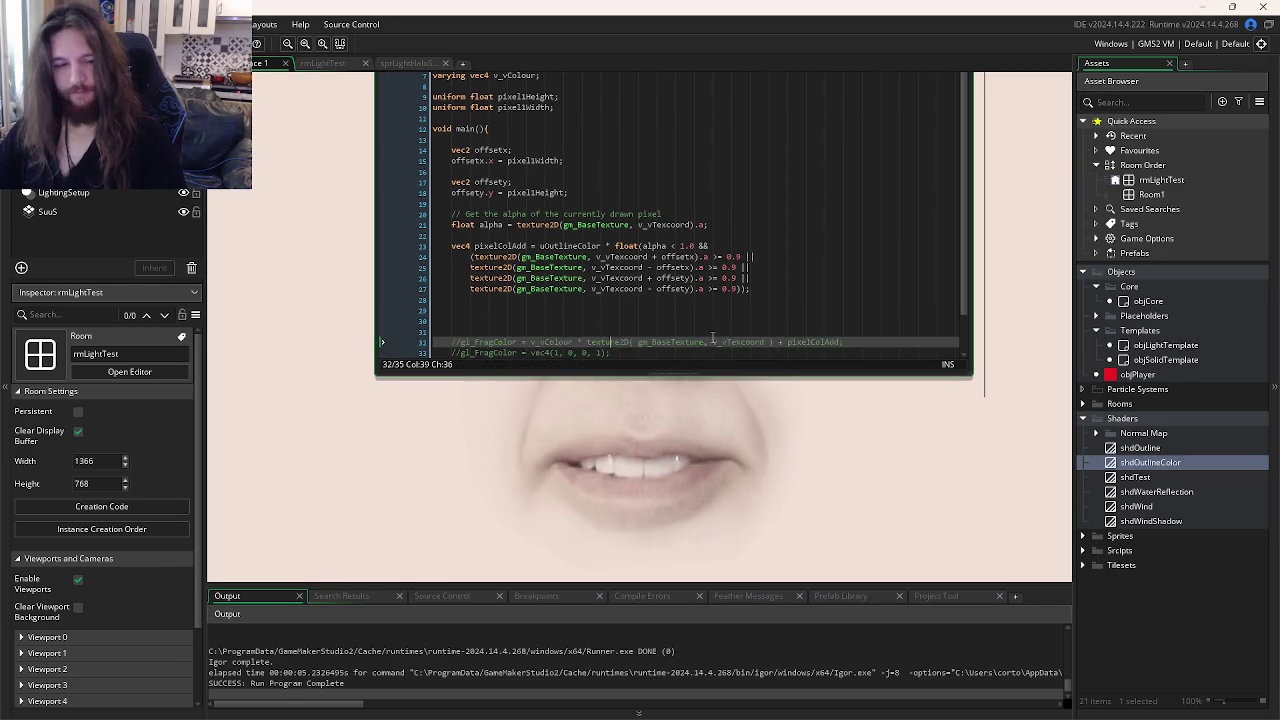
pyautogui.press('Down')
pyautogui.hotkey('ctrl', 'shift', 'k')
pyautogui.press('F5')
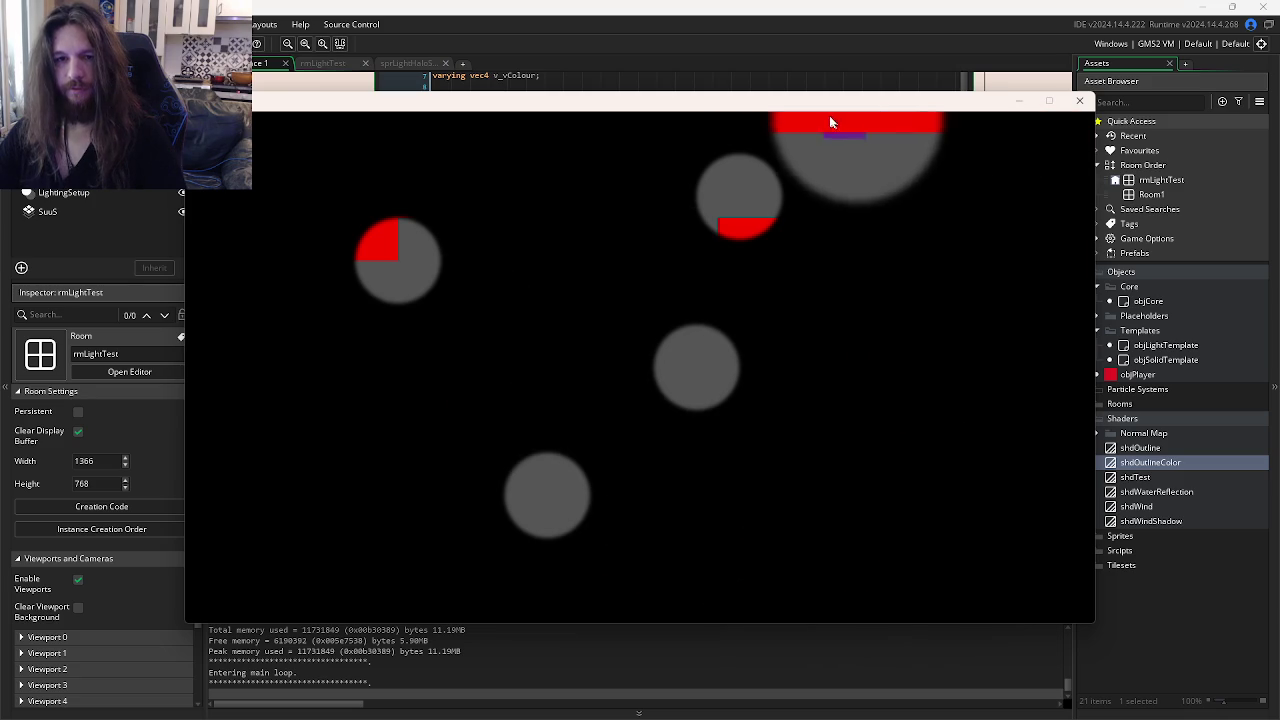
# Step: Restore the original gl_FragColor output with the red line commented out, then switch projects
pyautogui.click(1079, 100)
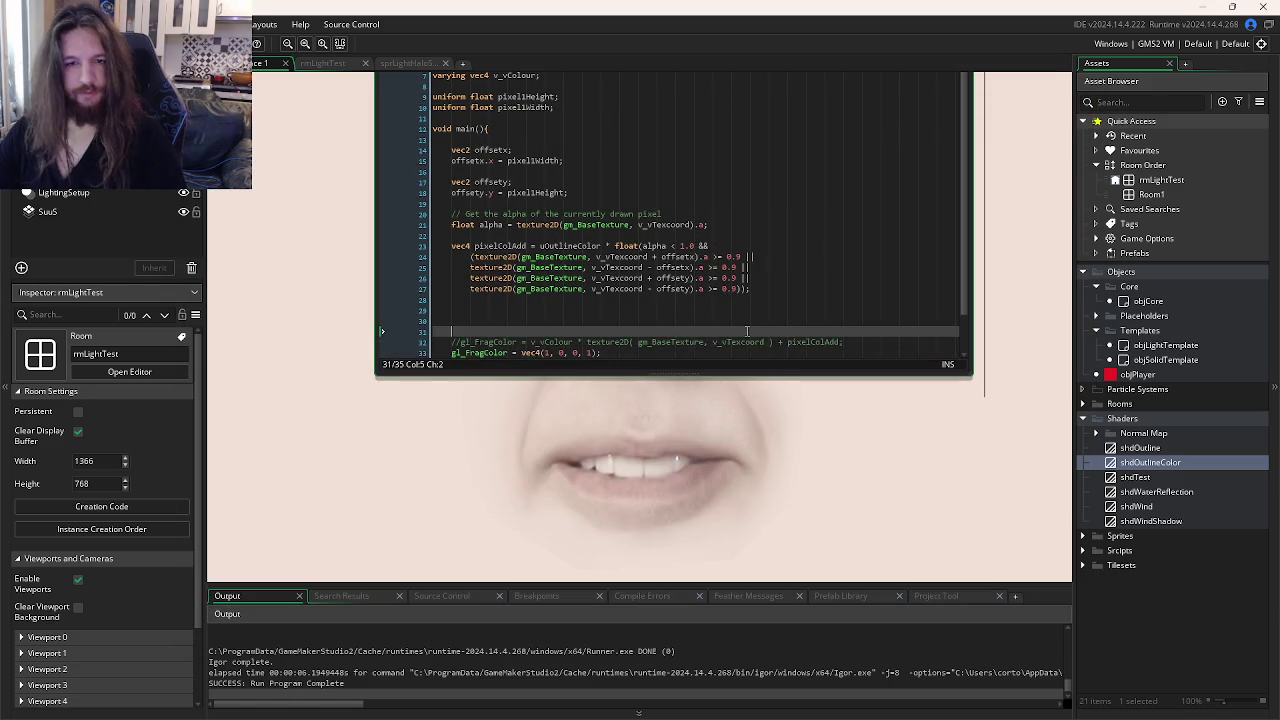
pyautogui.hotkey('ctrl', 'z')
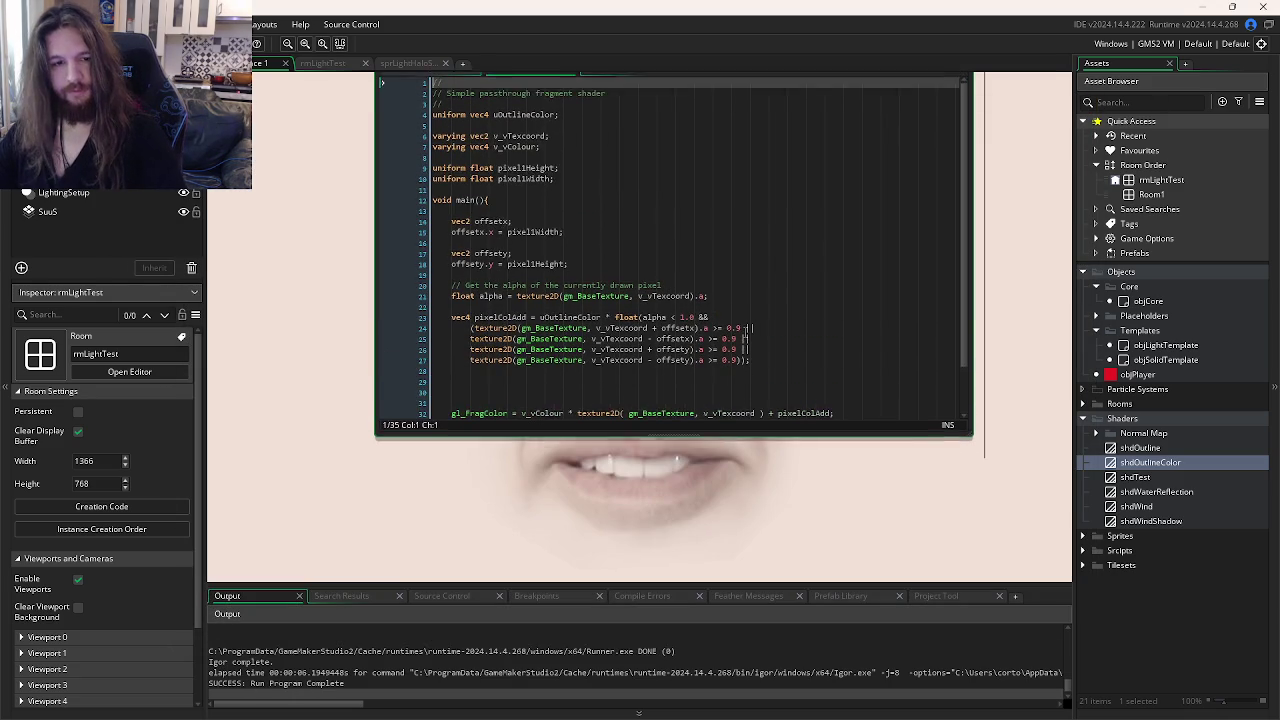
pyautogui.hotkey('ctrl', 'z')
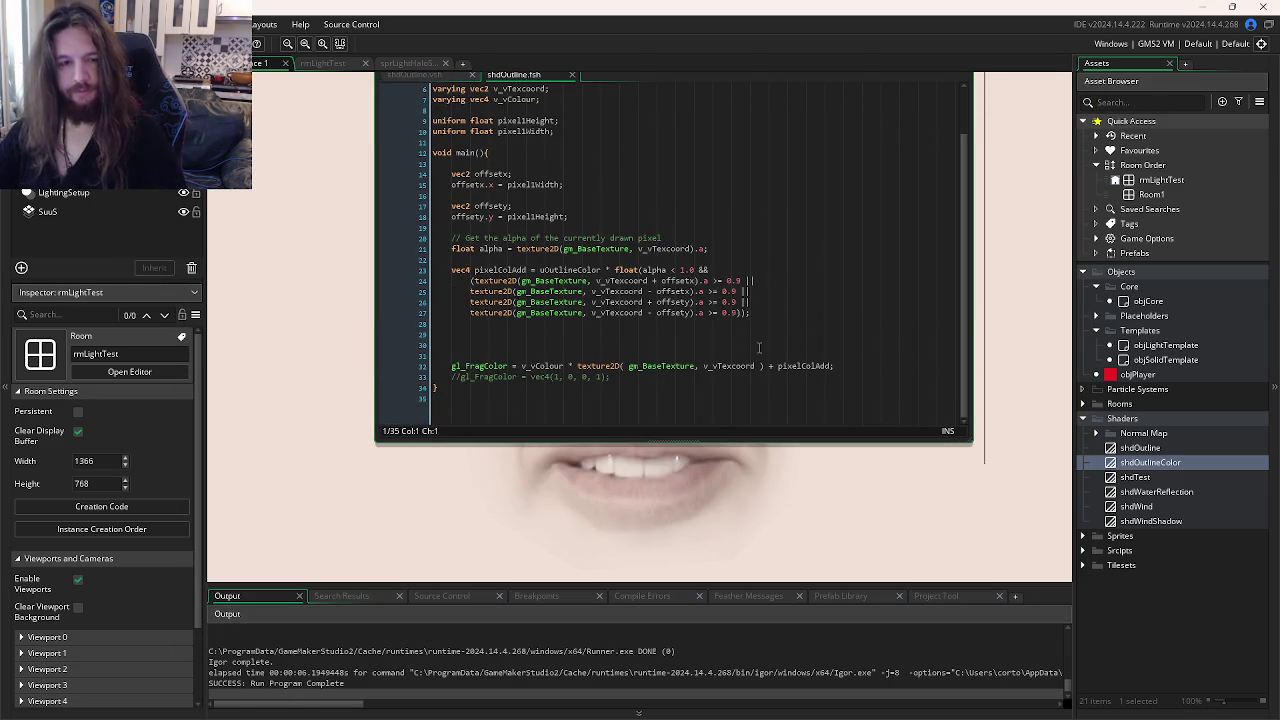
pyautogui.hotkey('alt', 'Tab')
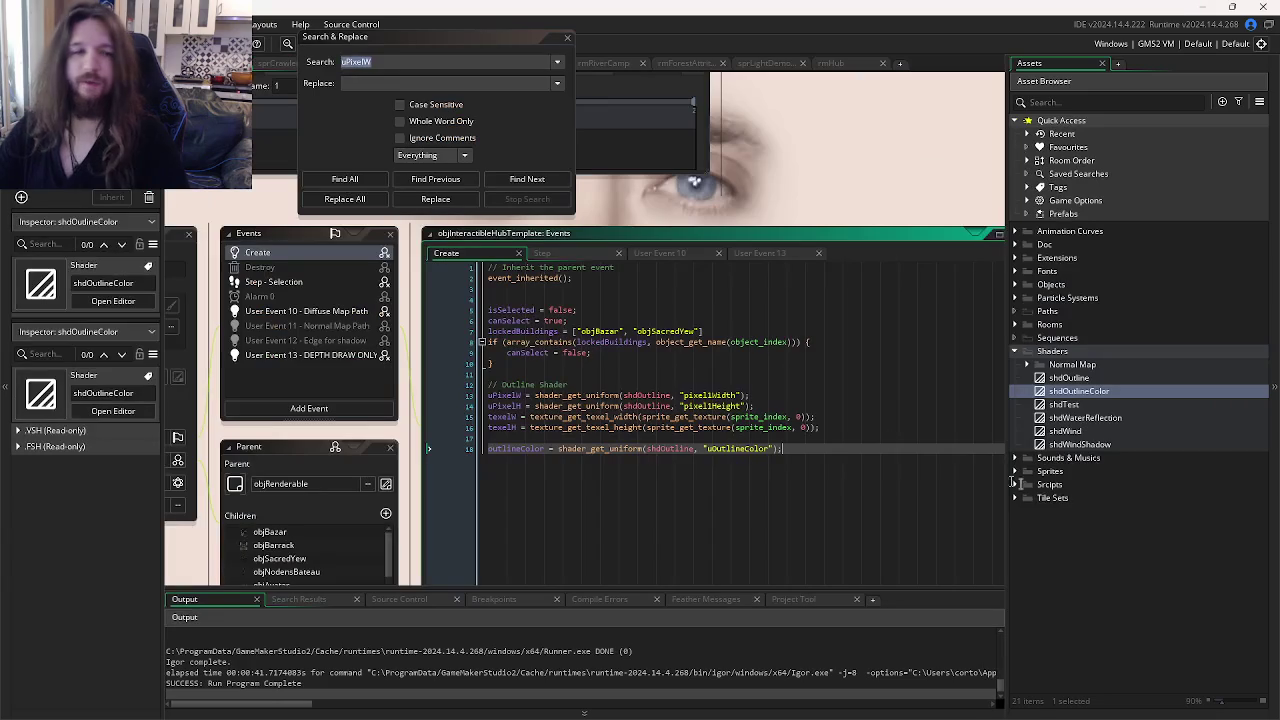
# Step: Open the other project's shdOutline shader and view its vertex and fragment code
pyautogui.doubleClick(1068, 378)
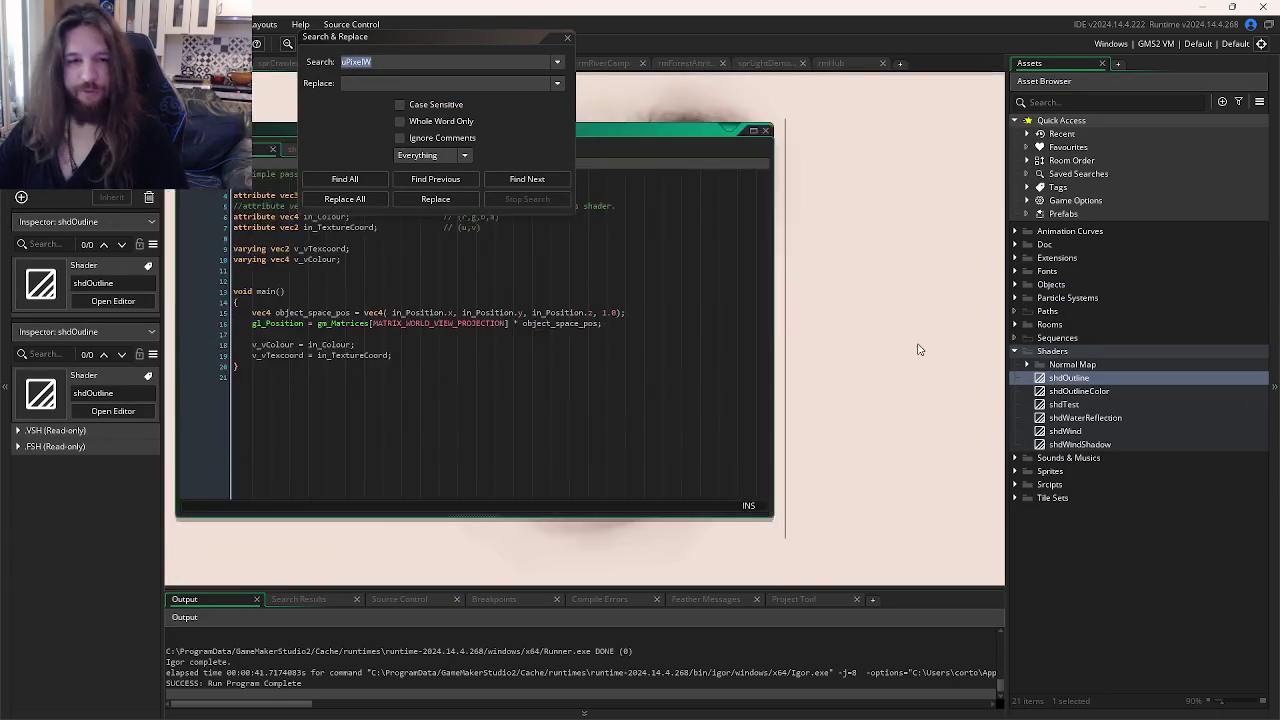
pyautogui.click(696, 311)
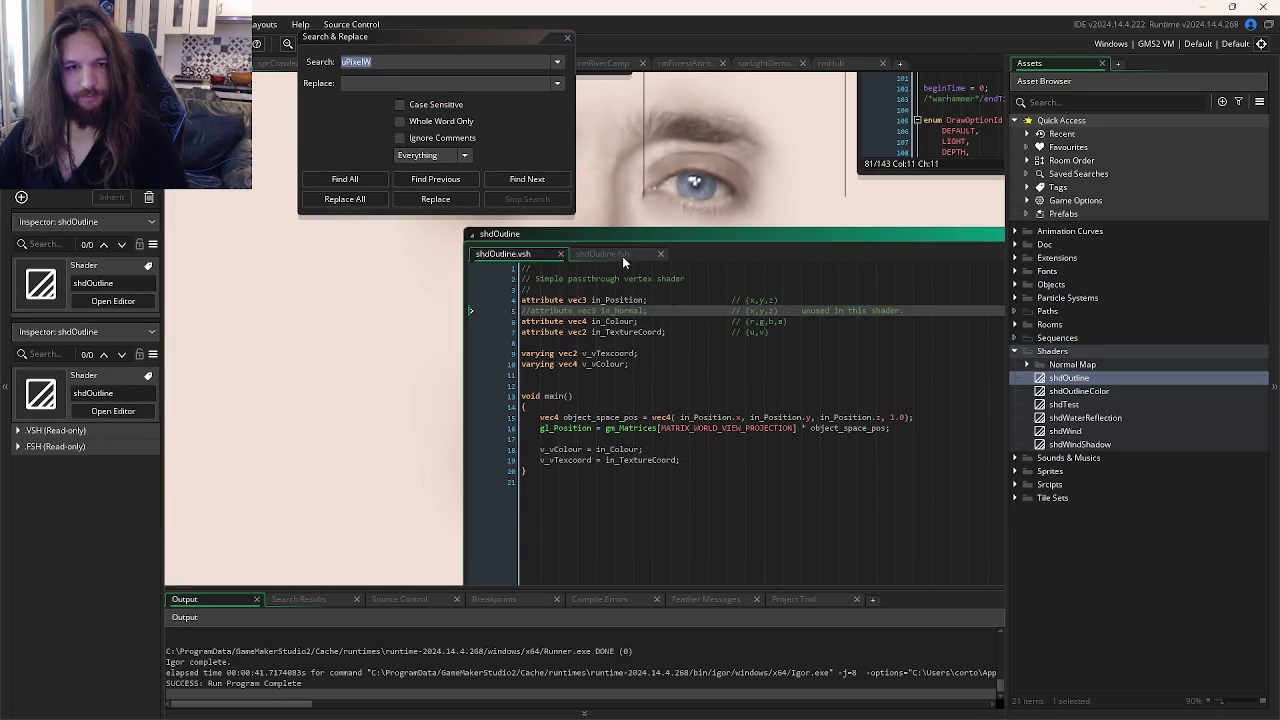
pyautogui.click(600, 254)
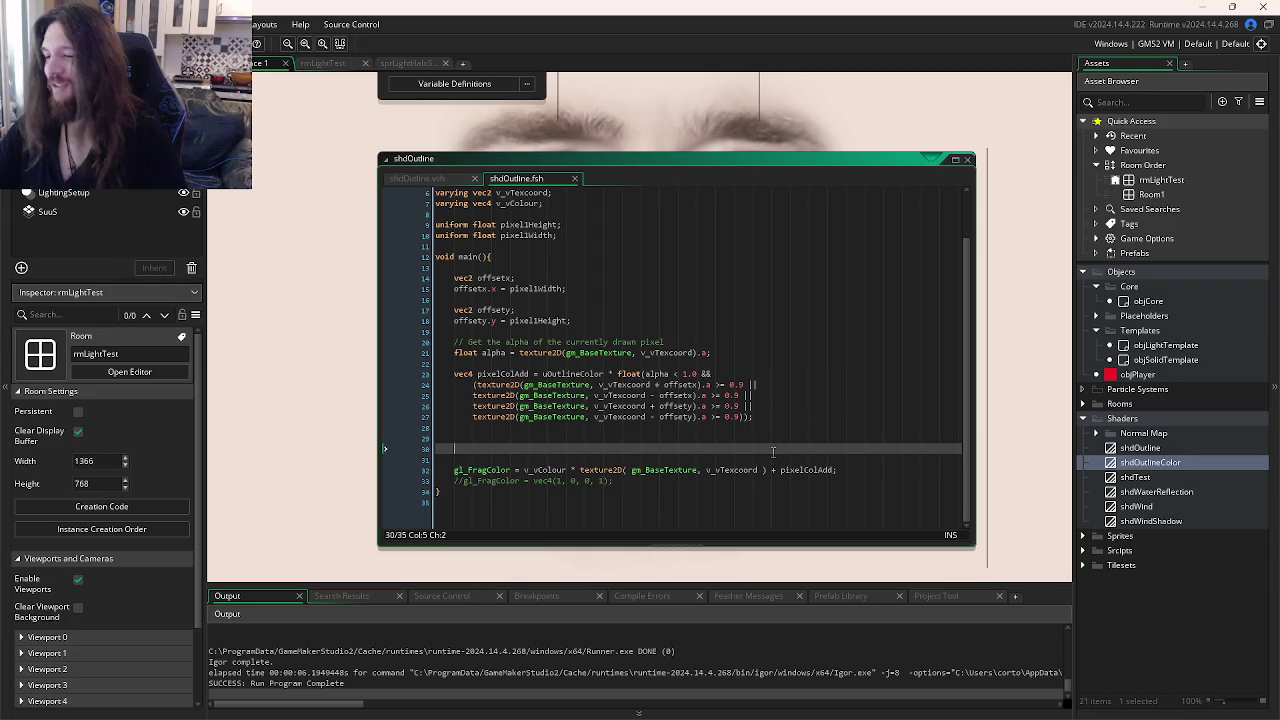
# Step: In objSolidTemplate's Create event, inspect the sprite_index, pixel1Width and pixel1Height uniform lines
pyautogui.scroll(4, 690, 298)
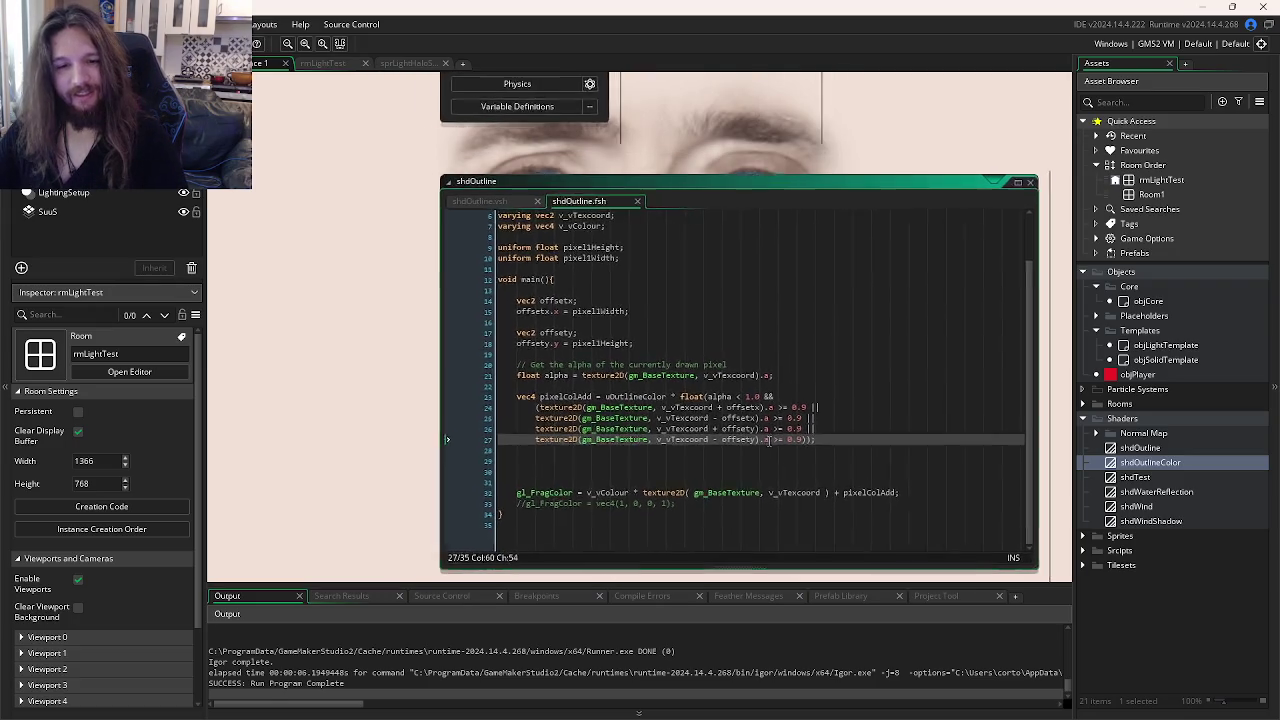
pyautogui.scroll(10, 690, 298)
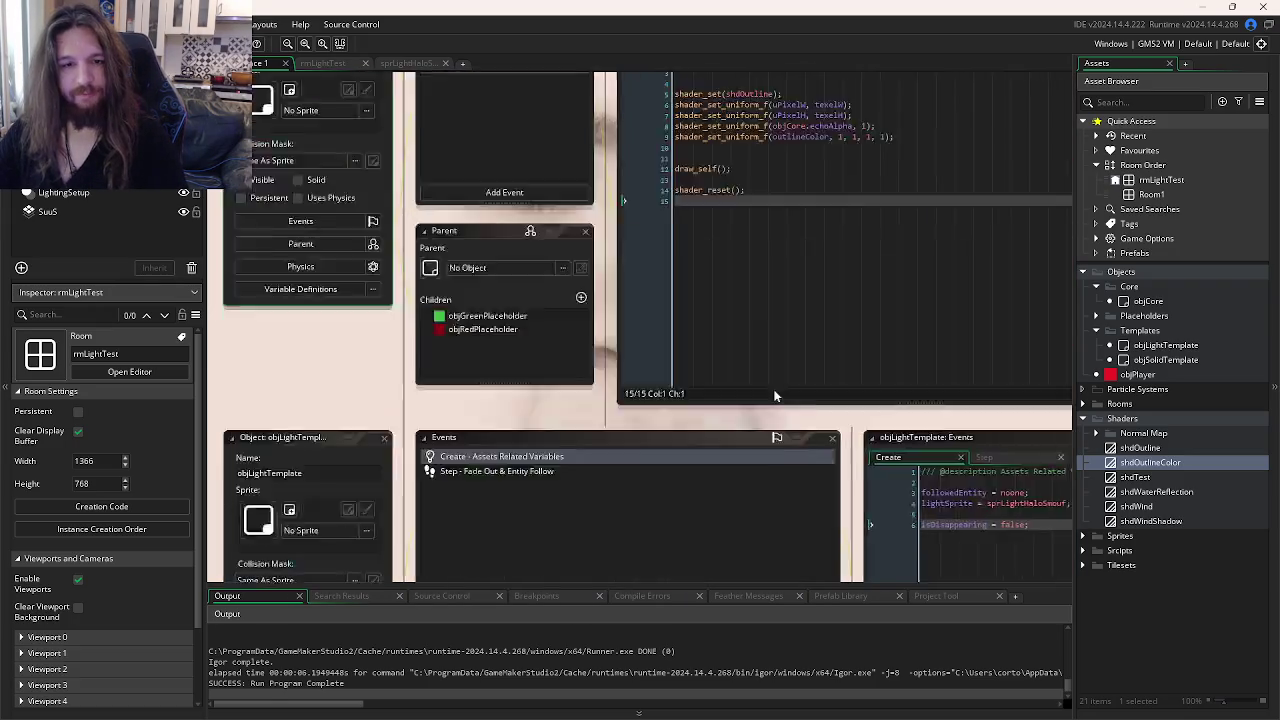
pyautogui.hscroll(3, 667, 181)
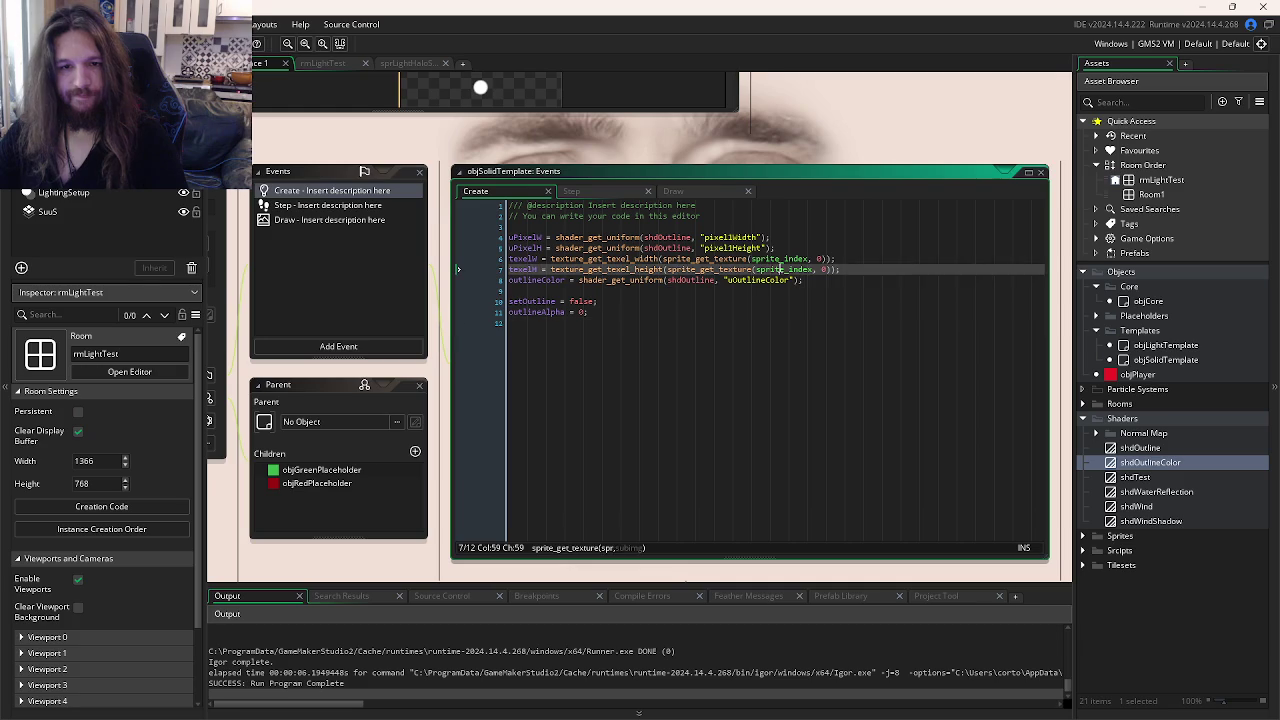
pyautogui.doubleClick(806, 262)
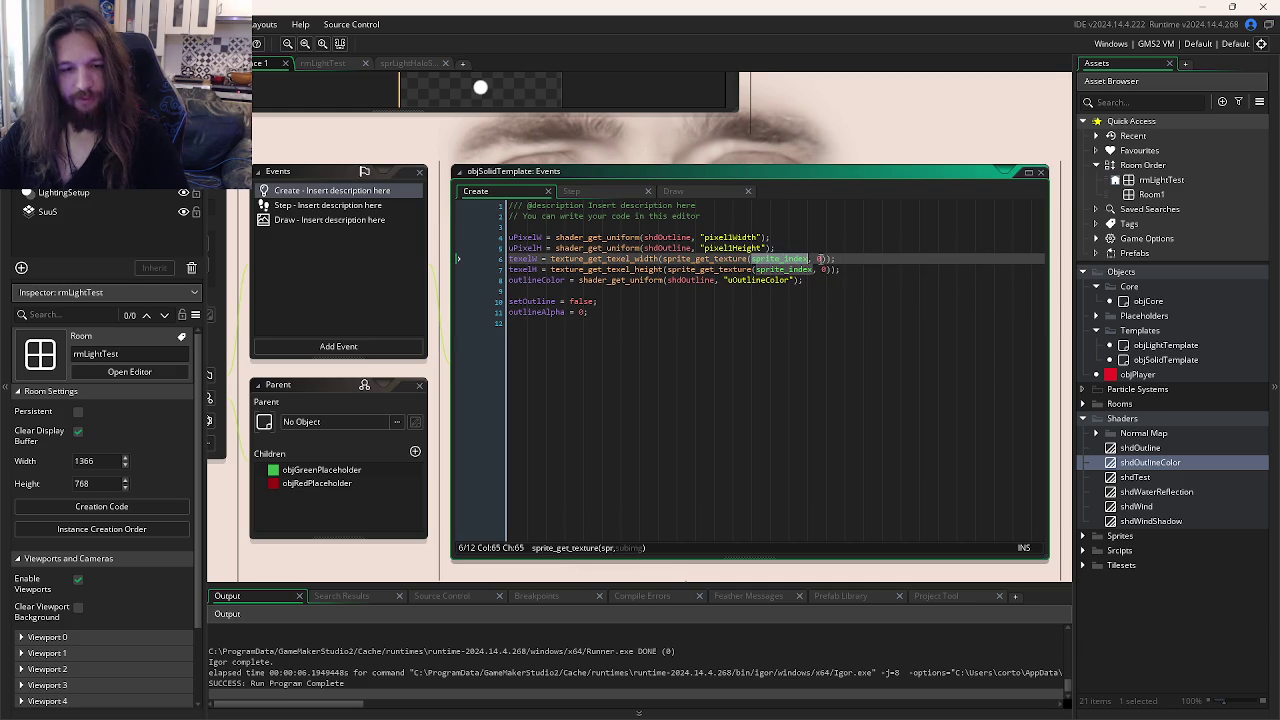
pyautogui.doubleClick(786, 269)
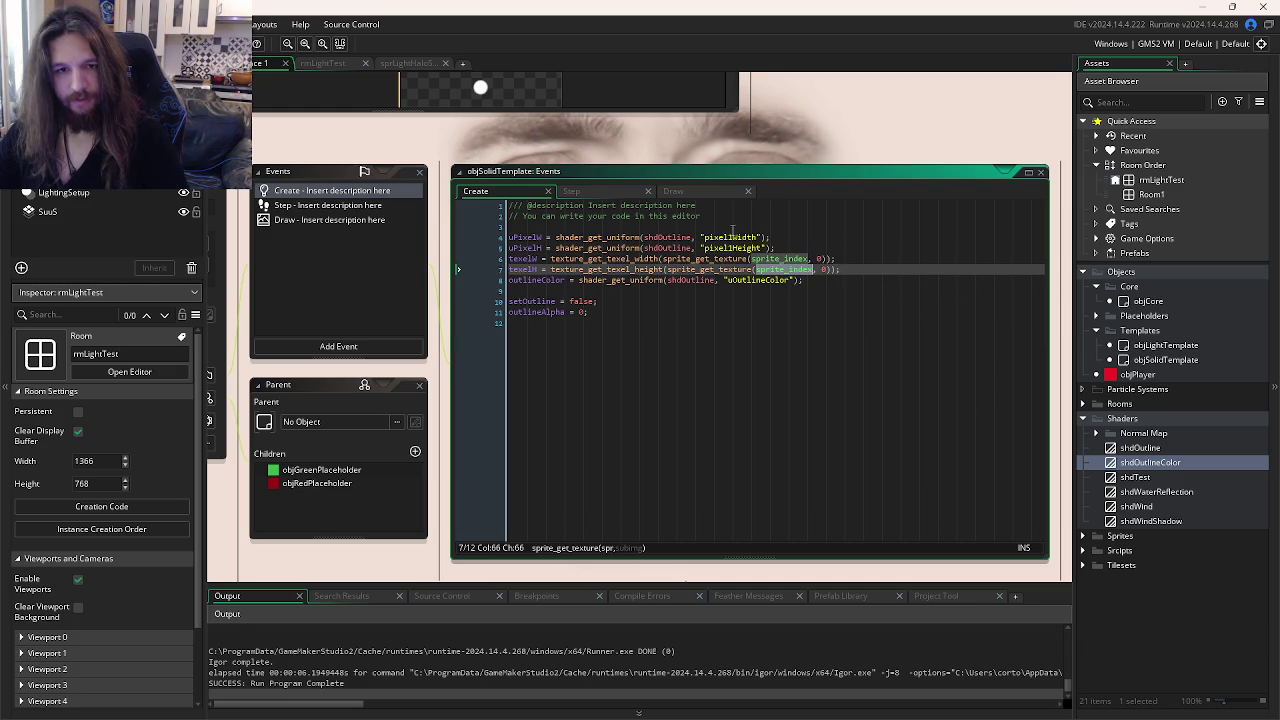
pyautogui.doubleClick(730, 237)
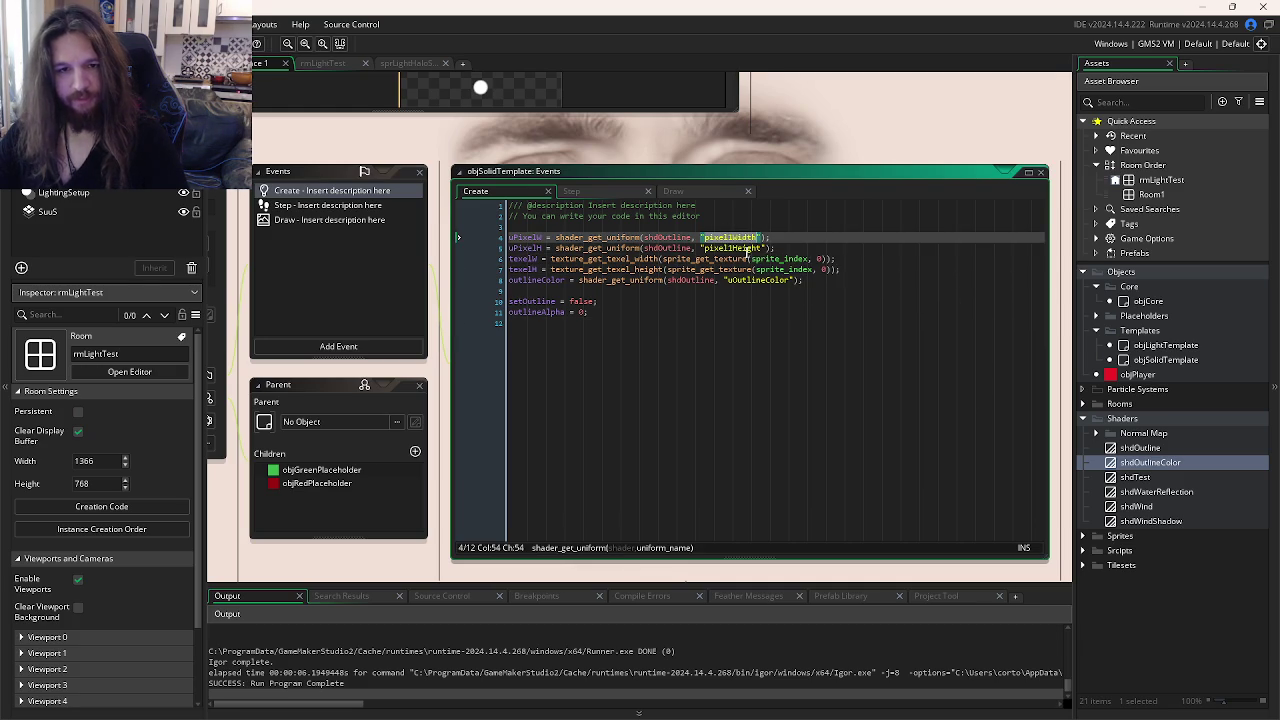
pyautogui.click(748, 247)
pyautogui.doubleClick(748, 247)
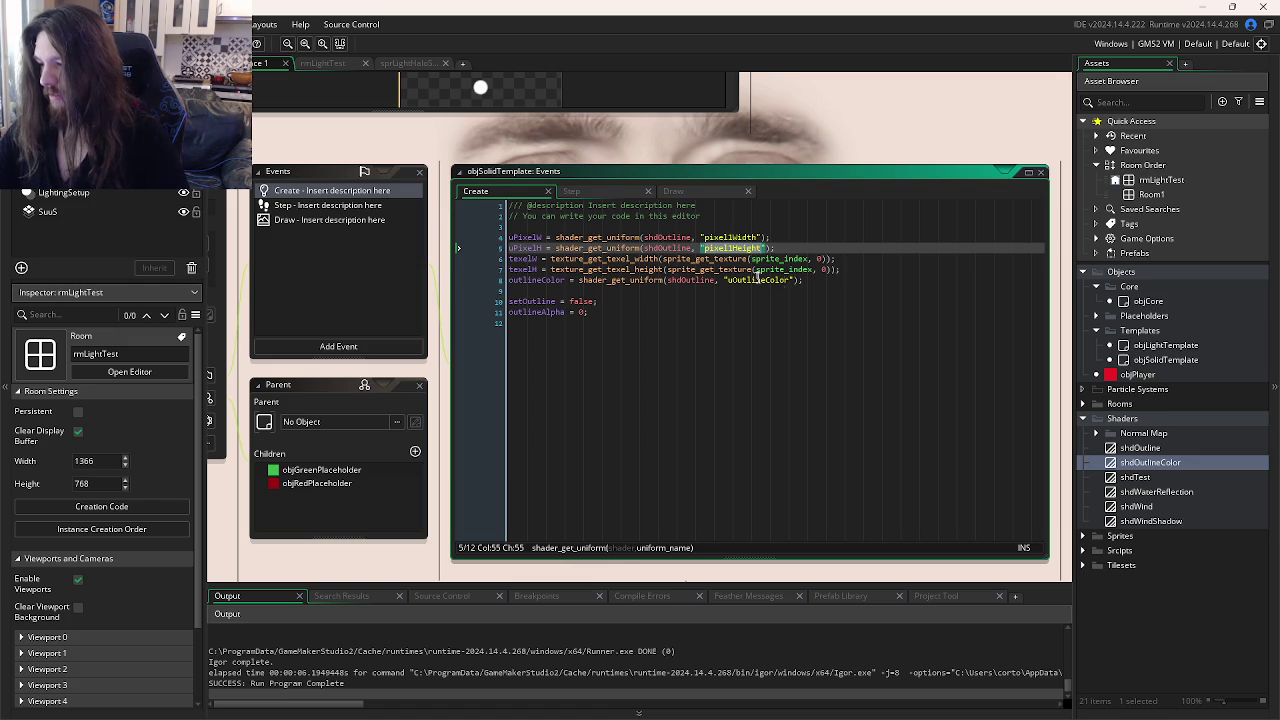
# Step: Bring Firefox forward and switch to the LD59 FigJam whiteboard tab
pyautogui.moveTo(259, 703)
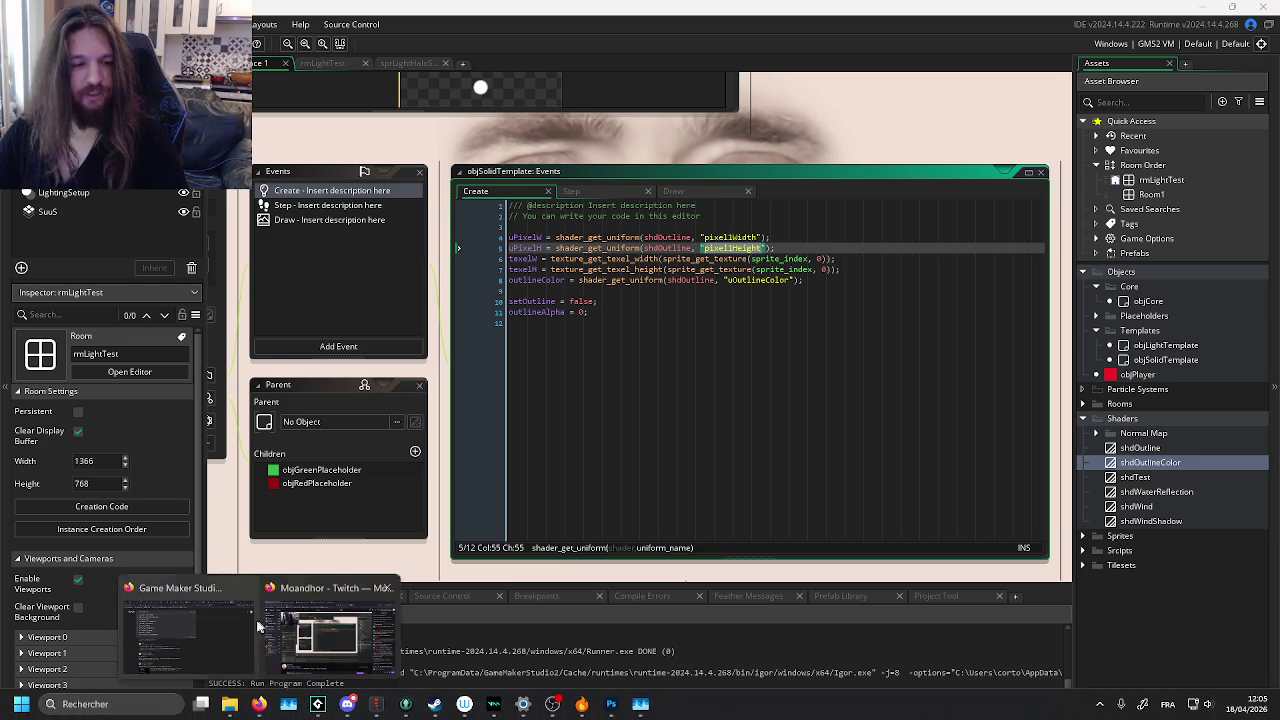
pyautogui.click(234, 625)
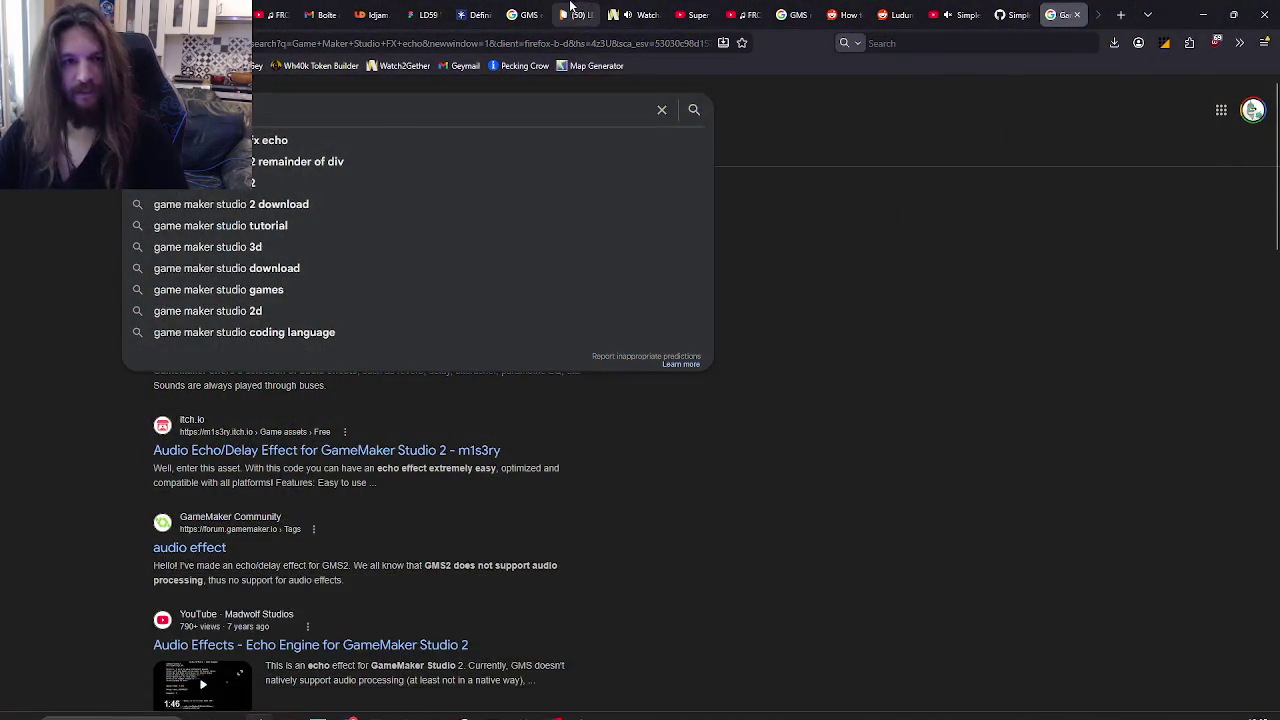
pyautogui.click(572, 15)
pyautogui.click(422, 15)
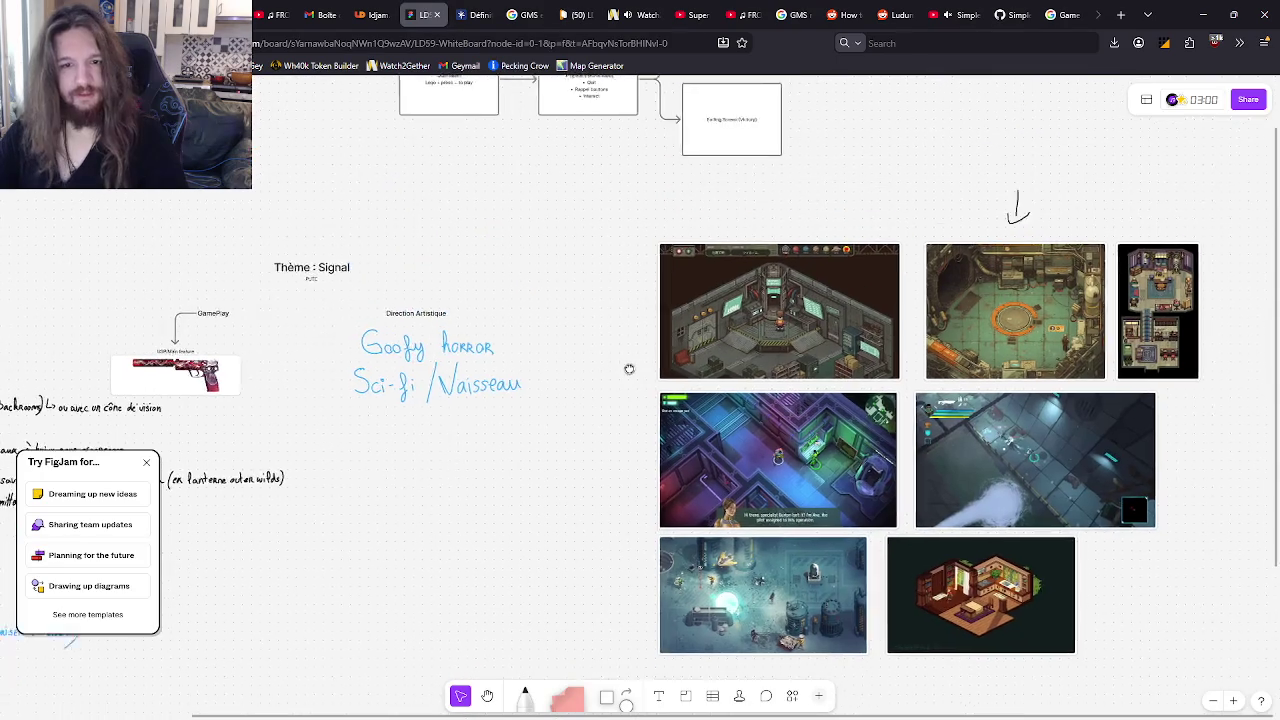
# Step: Scroll around the whiteboard's top-down sci-fi reference screenshots, then return to GameMaker
pyautogui.hscroll(-2, 619, 330)
pyautogui.hscroll(5, 619, 330)
pyautogui.scroll(5, 739, 353)
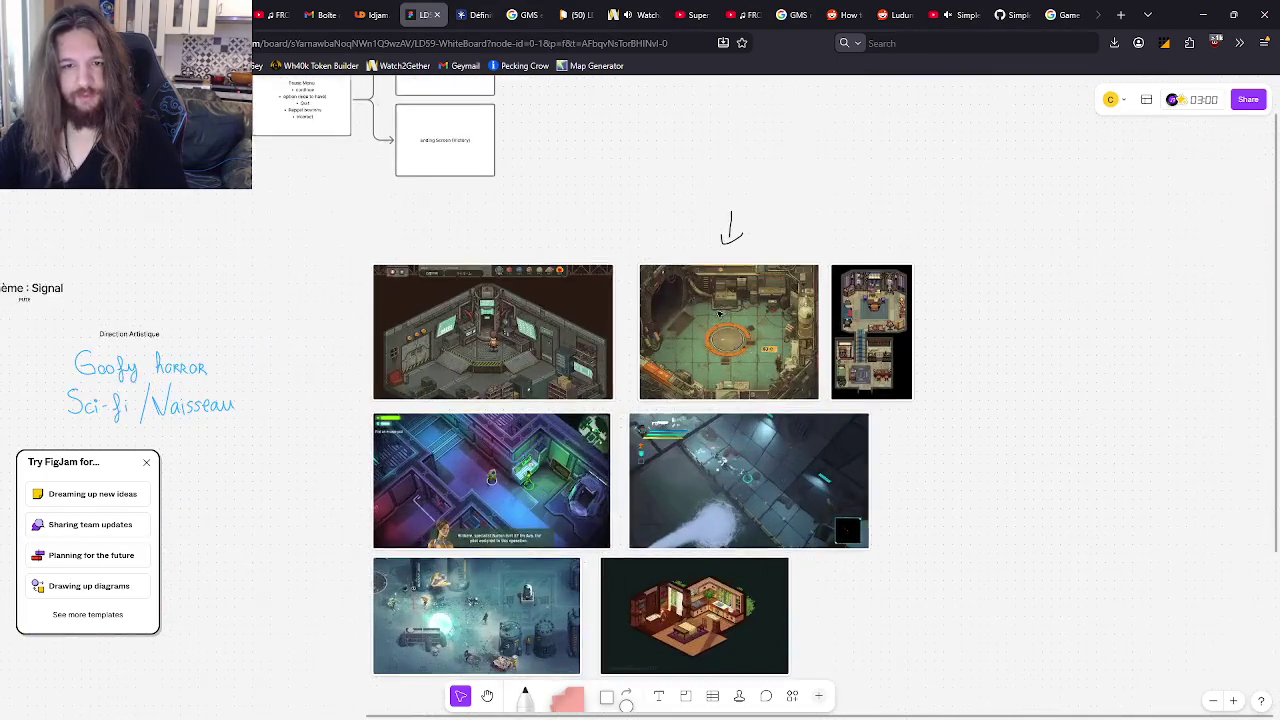
pyautogui.scroll(-3, 739, 353)
pyautogui.scroll(1, 760, 300)
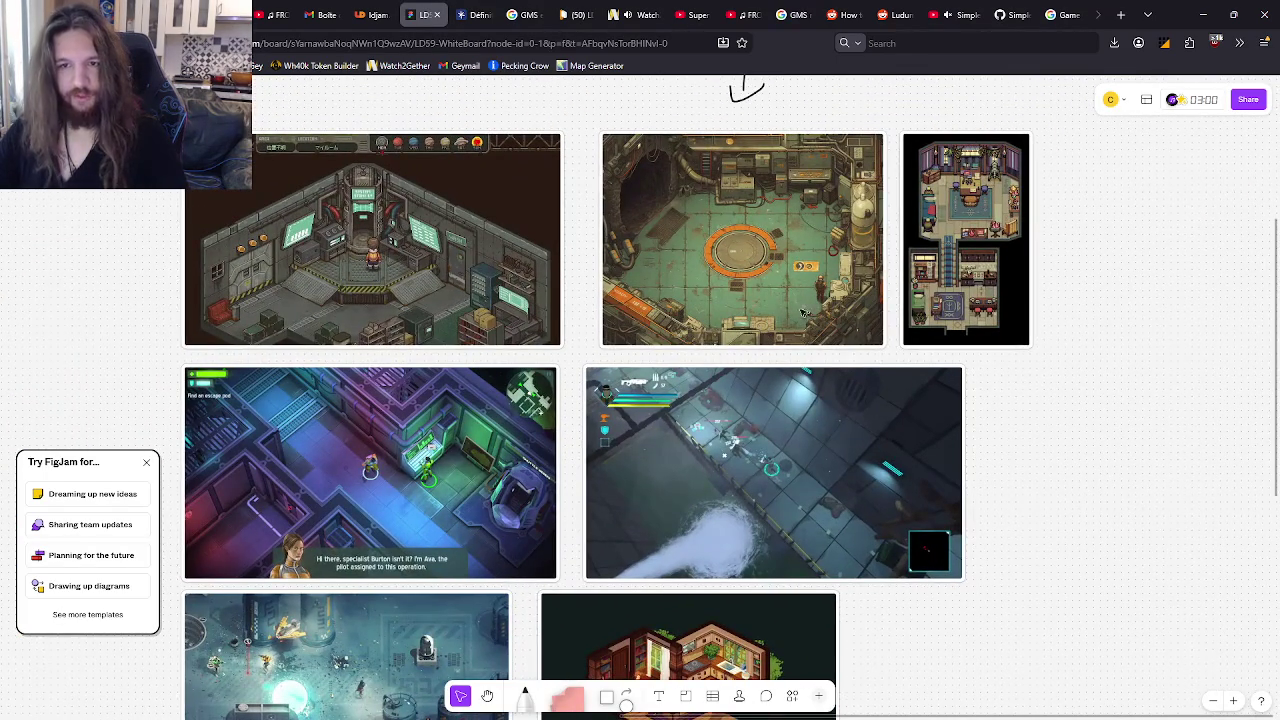
pyautogui.hscroll(-3, 778, 263)
pyautogui.scroll(-3, 597, 381)
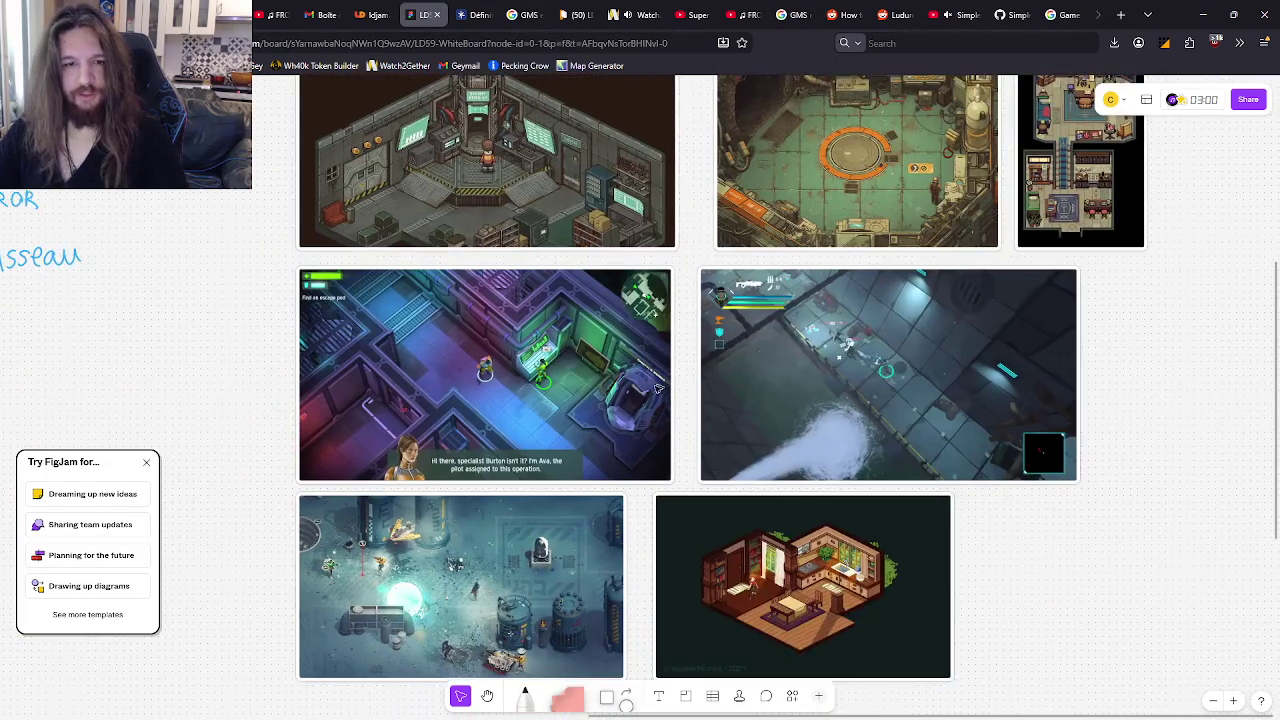
pyautogui.scroll(-2, 597, 381)
pyautogui.scroll(1, 597, 384)
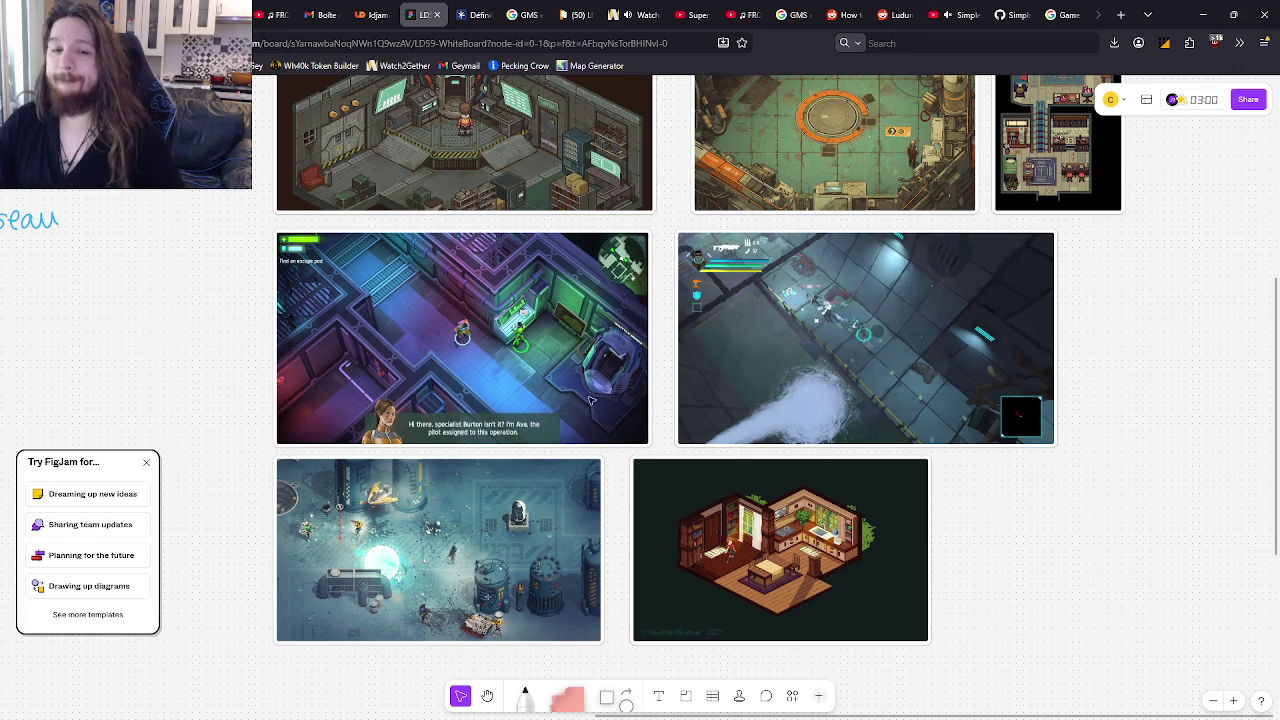
pyautogui.hscroll(-5, 590, 400)
pyautogui.scroll(-2, 590, 400)
pyautogui.scroll(-3, 575, 391)
pyautogui.hotkey('alt', 'Tab')
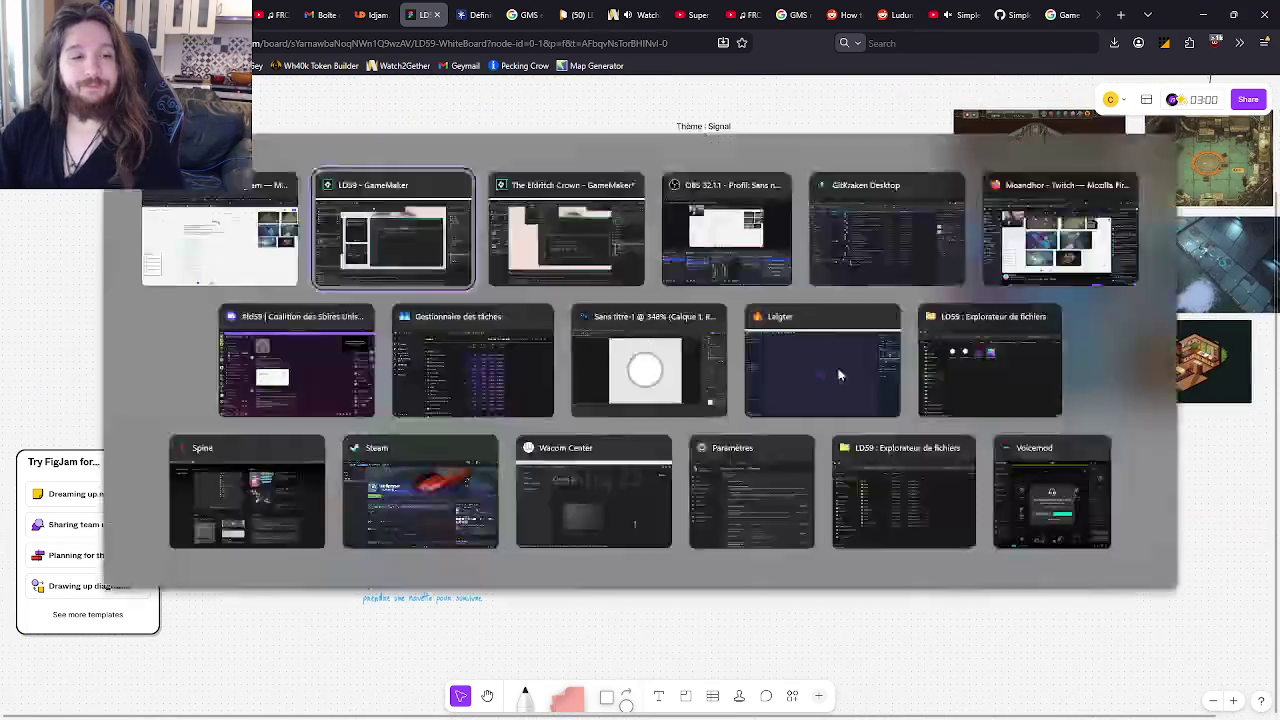
# Step: Switch to the other project and bring up its shdOutline editor and search results list
pyautogui.click(815, 399)
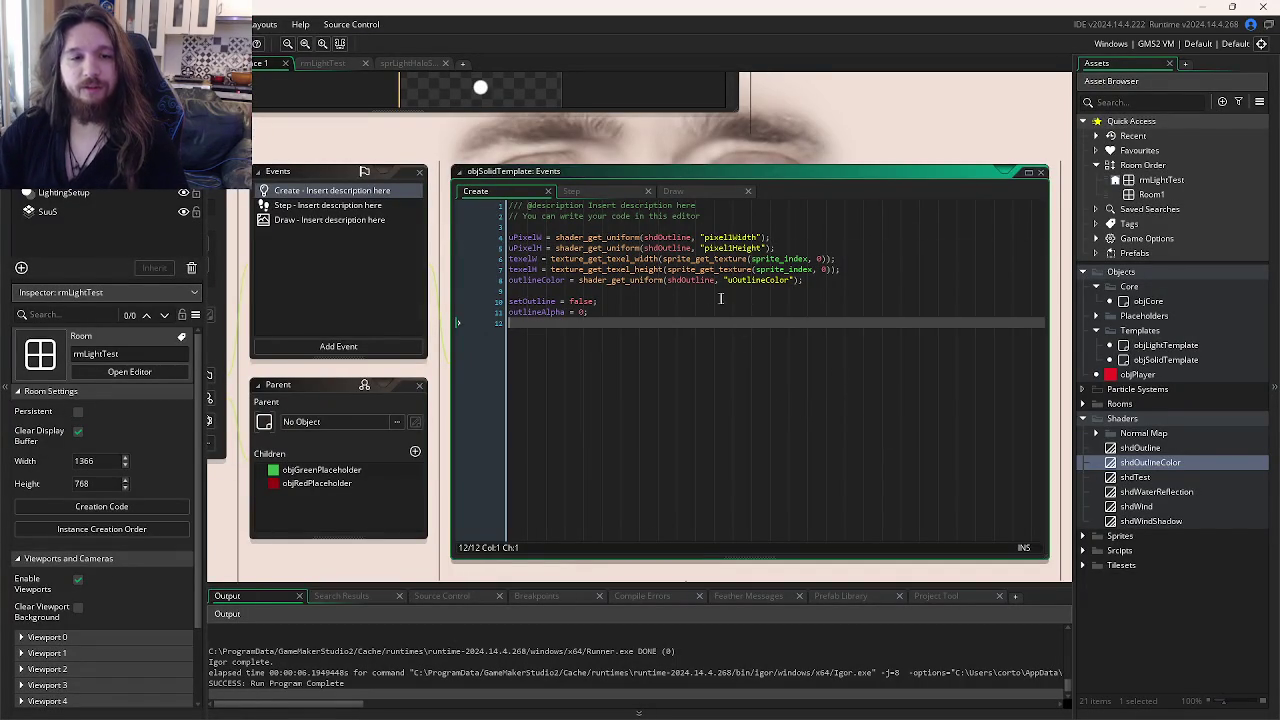
pyautogui.hotkey('alt', 'Tab')
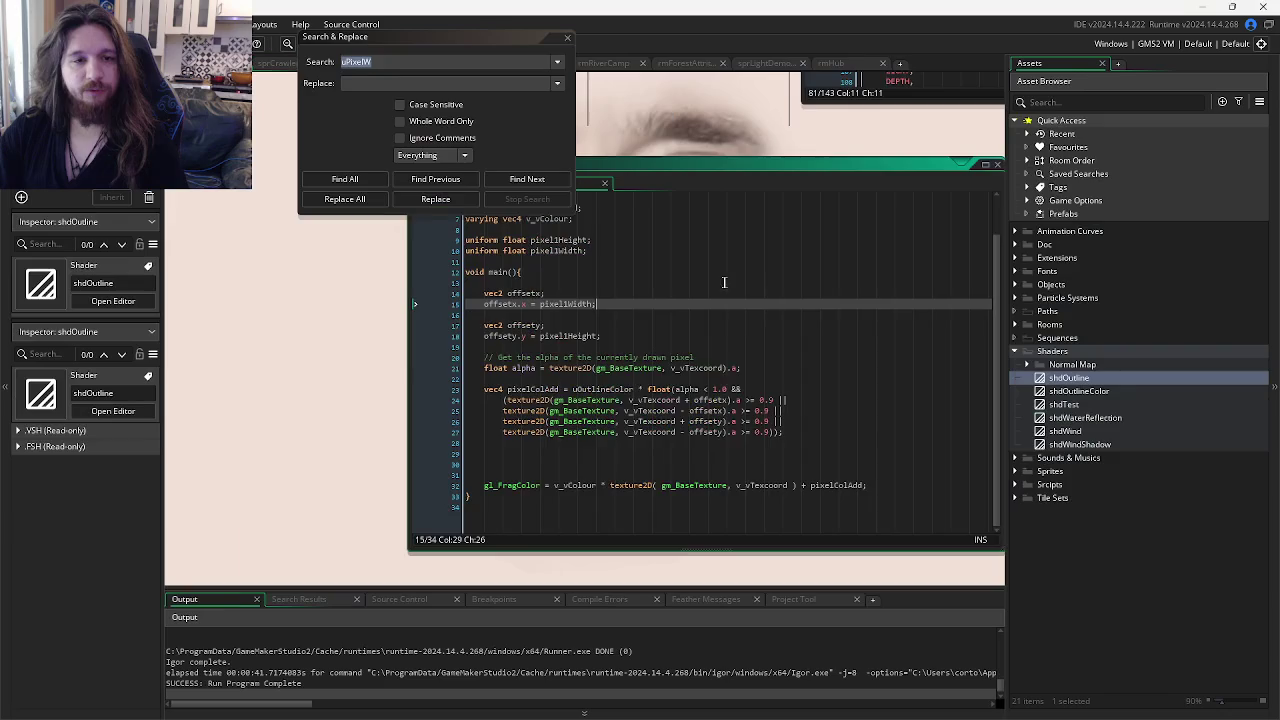
pyautogui.hotkey('ctrl', 'Tab')
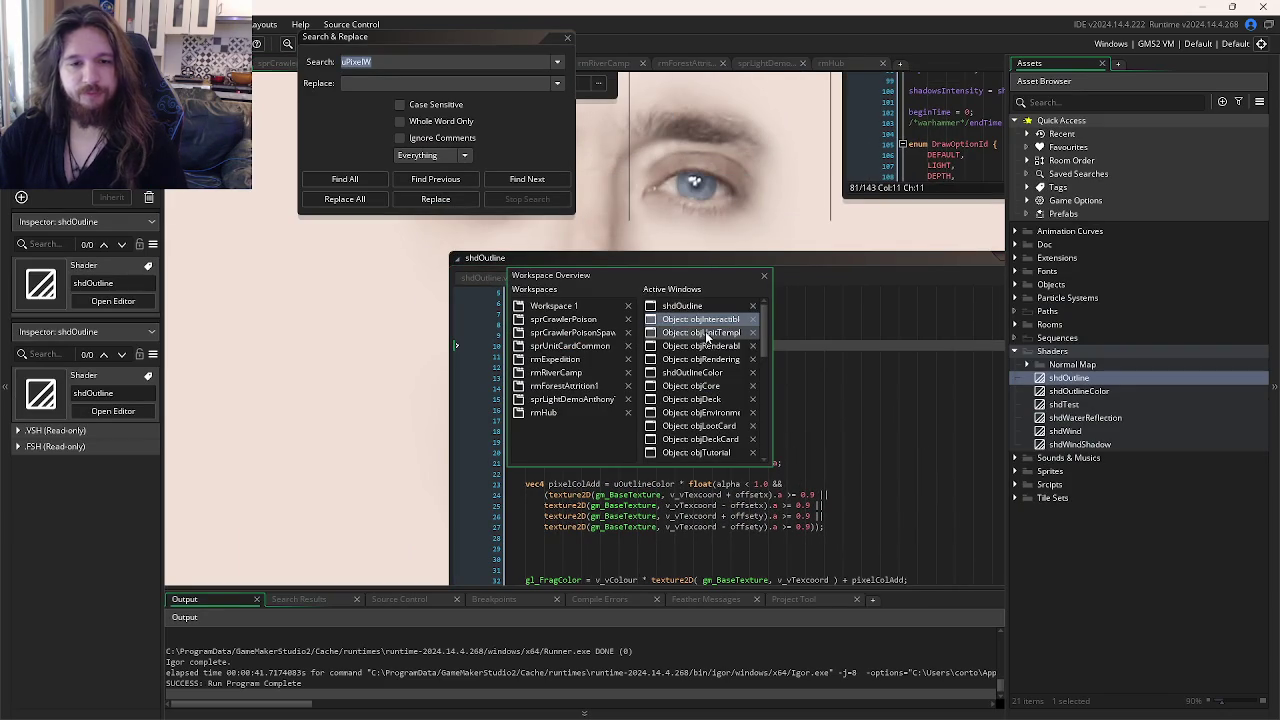
pyautogui.click(690, 306)
pyautogui.hotkey('ctrl', 'Tab')
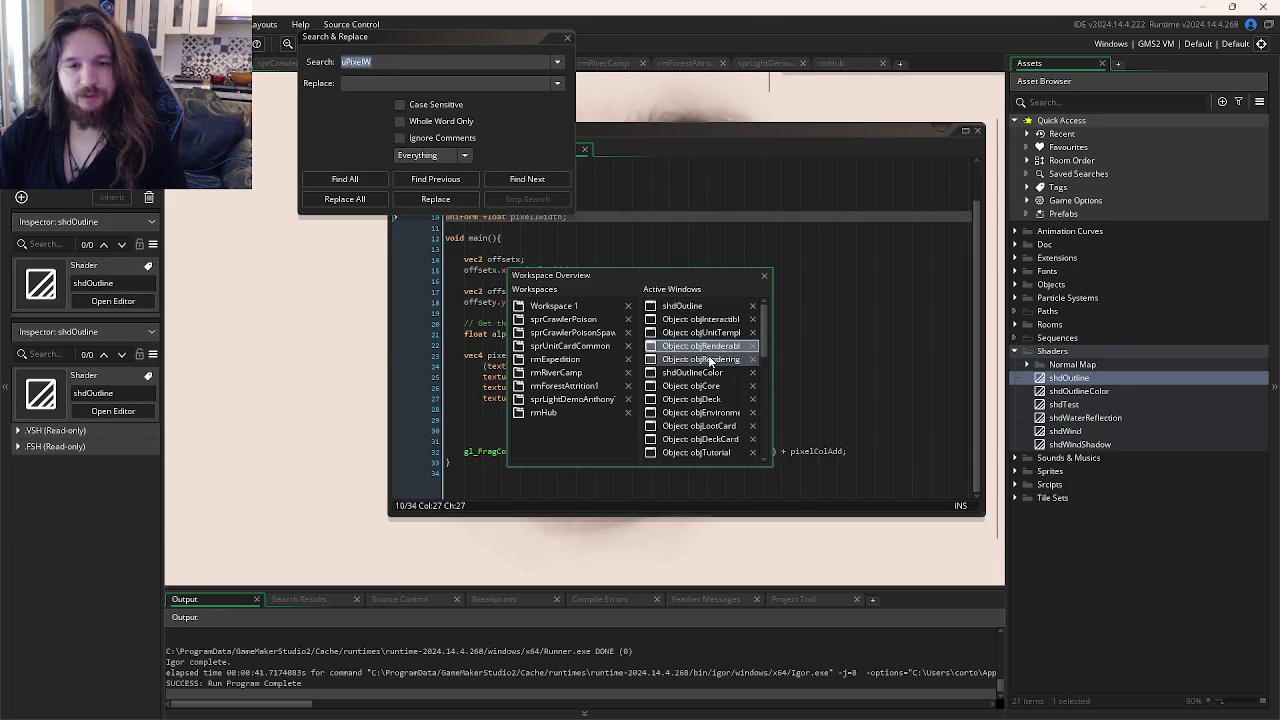
pyautogui.click(312, 597)
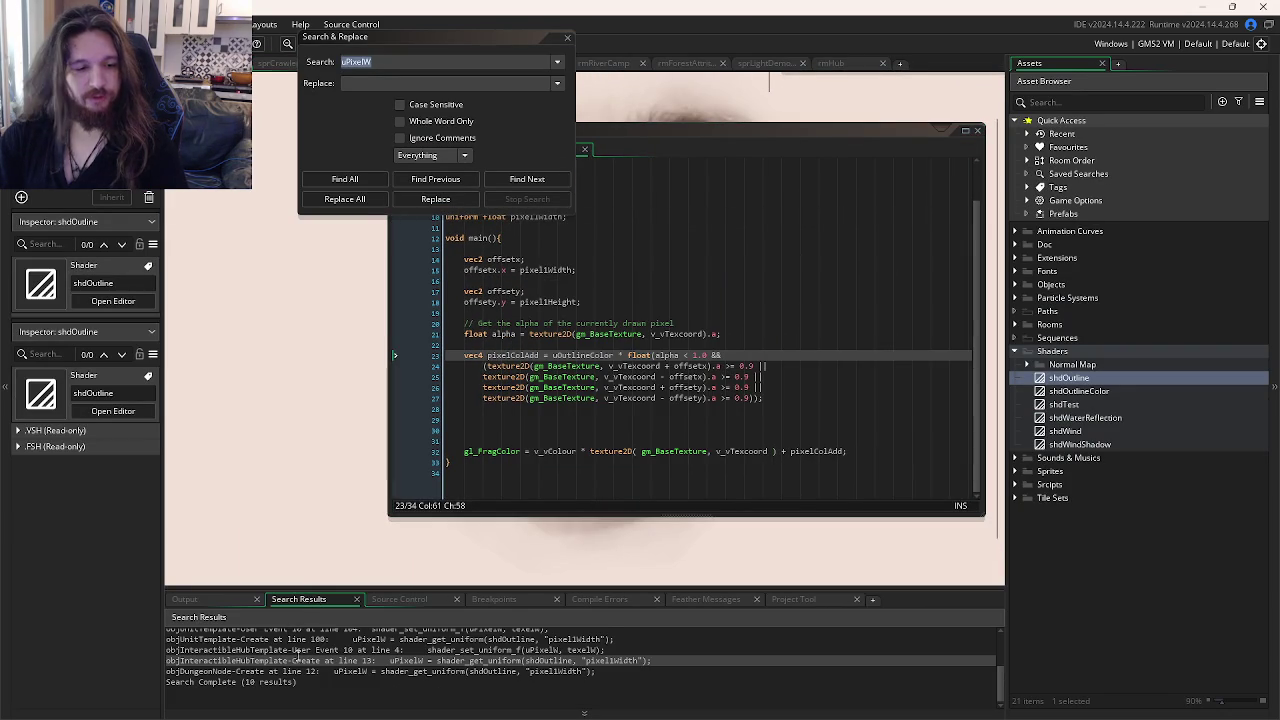
# Step: From objInteractibleHubTemplate's Create code, search the project for every pixel1Width occurrence
pyautogui.doubleClick(297, 660)
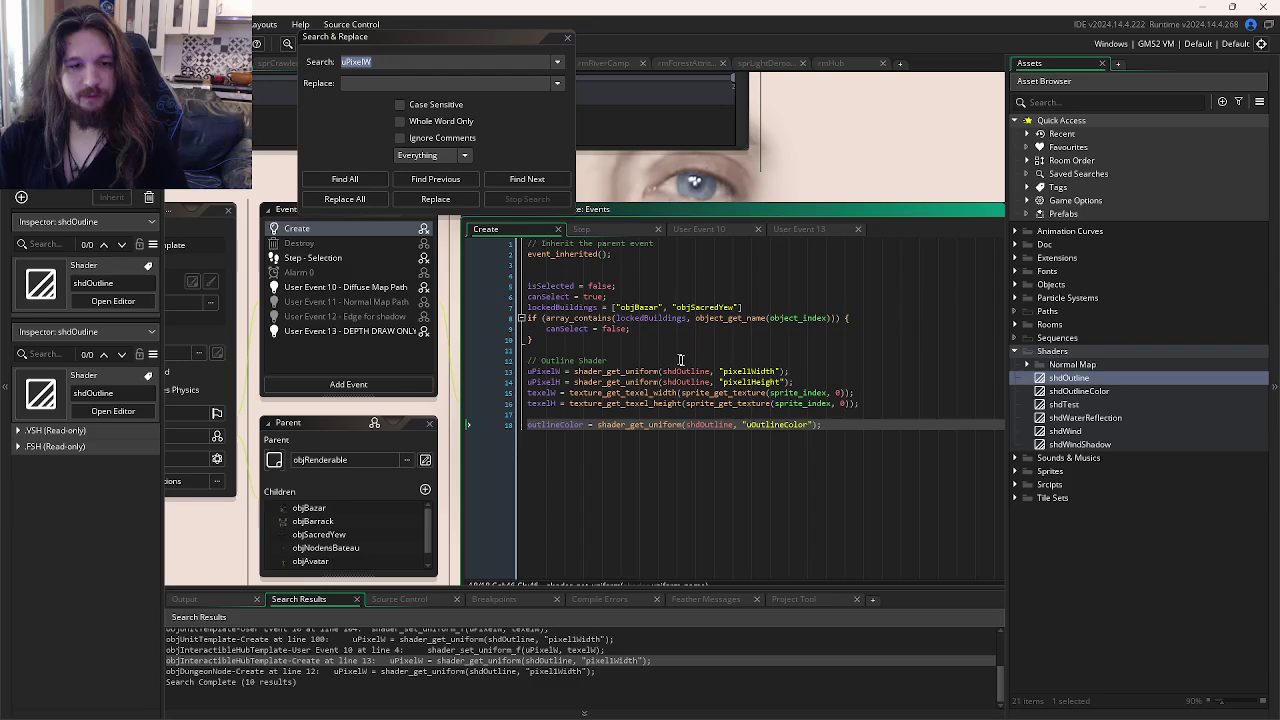
pyautogui.doubleClick(748, 371)
pyautogui.hotkey('ctrl', 'shift', 'f')
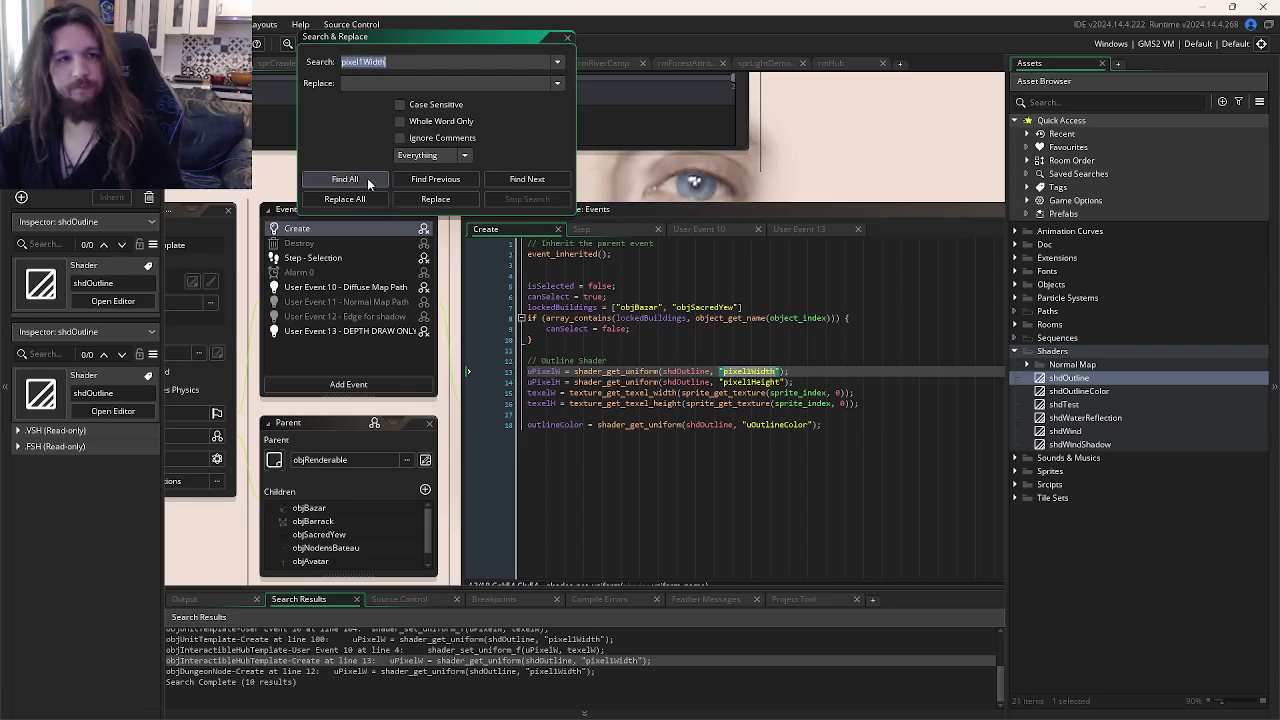
pyautogui.click(368, 181)
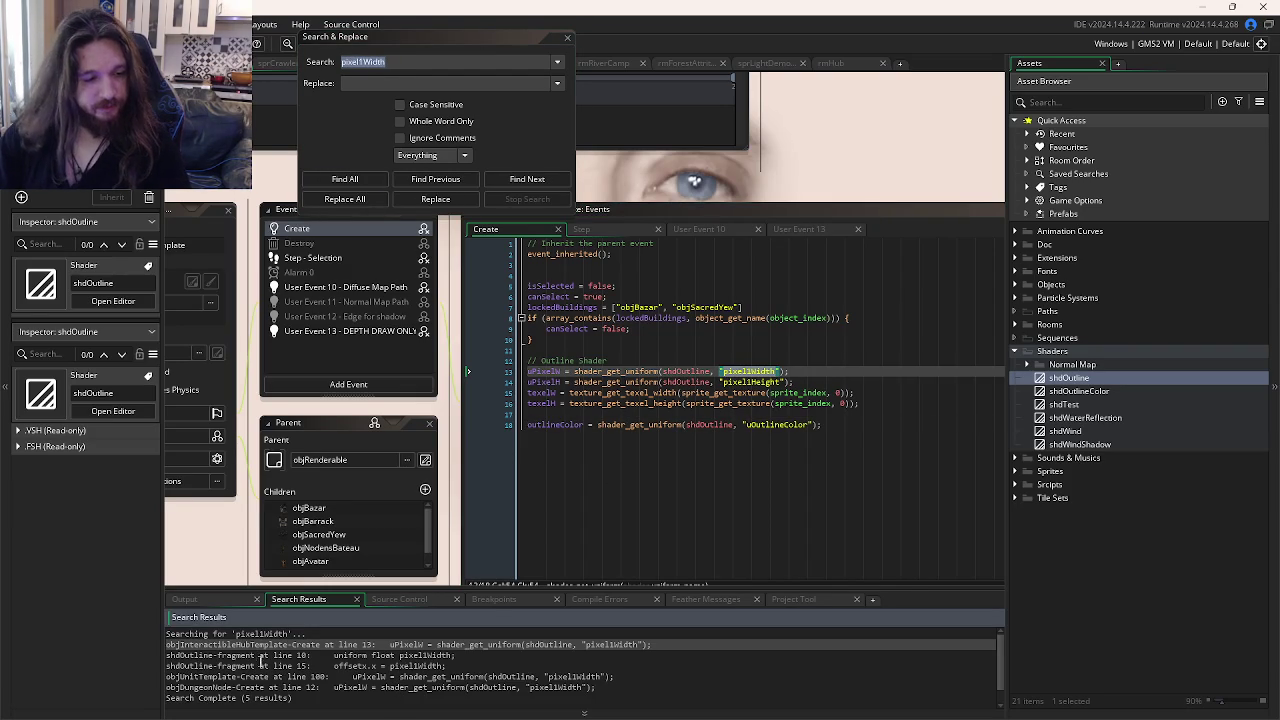
# Step: Open the pixel1Width results in objUnitTemplate, objDungeonNode and the shdOutline fragment shader
pyautogui.doubleClick(258, 676)
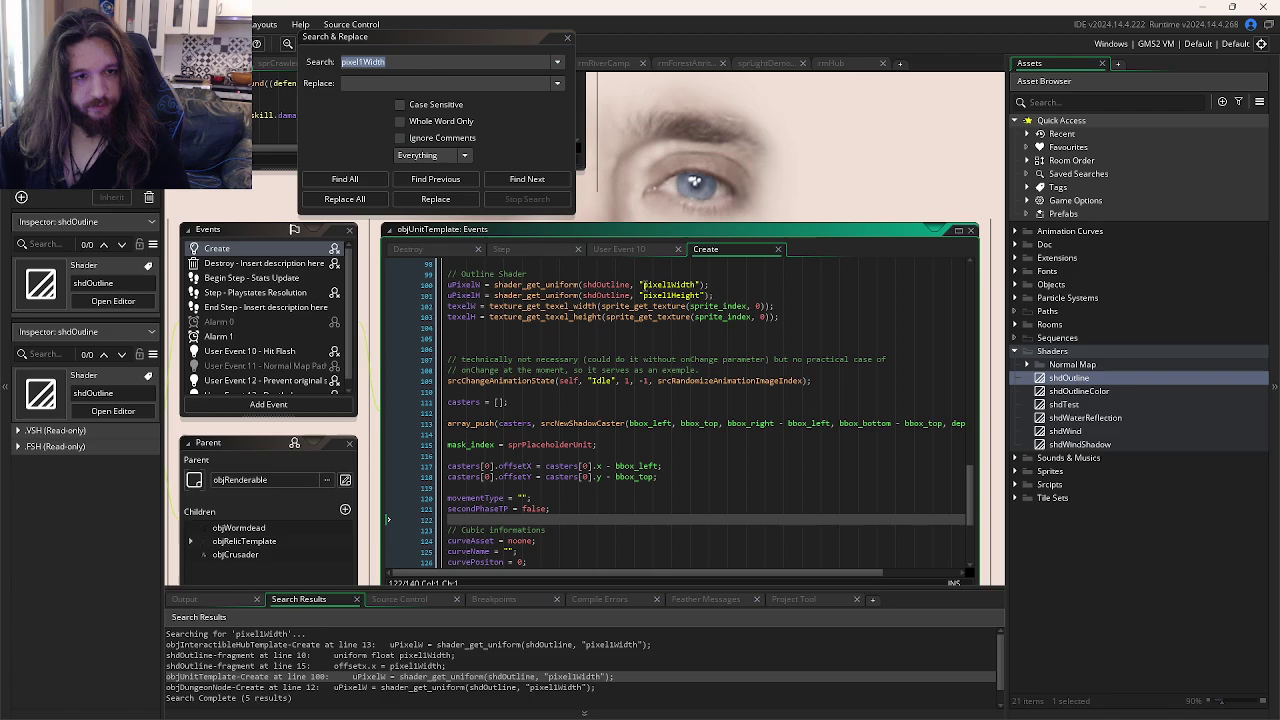
pyautogui.doubleClick(383, 688)
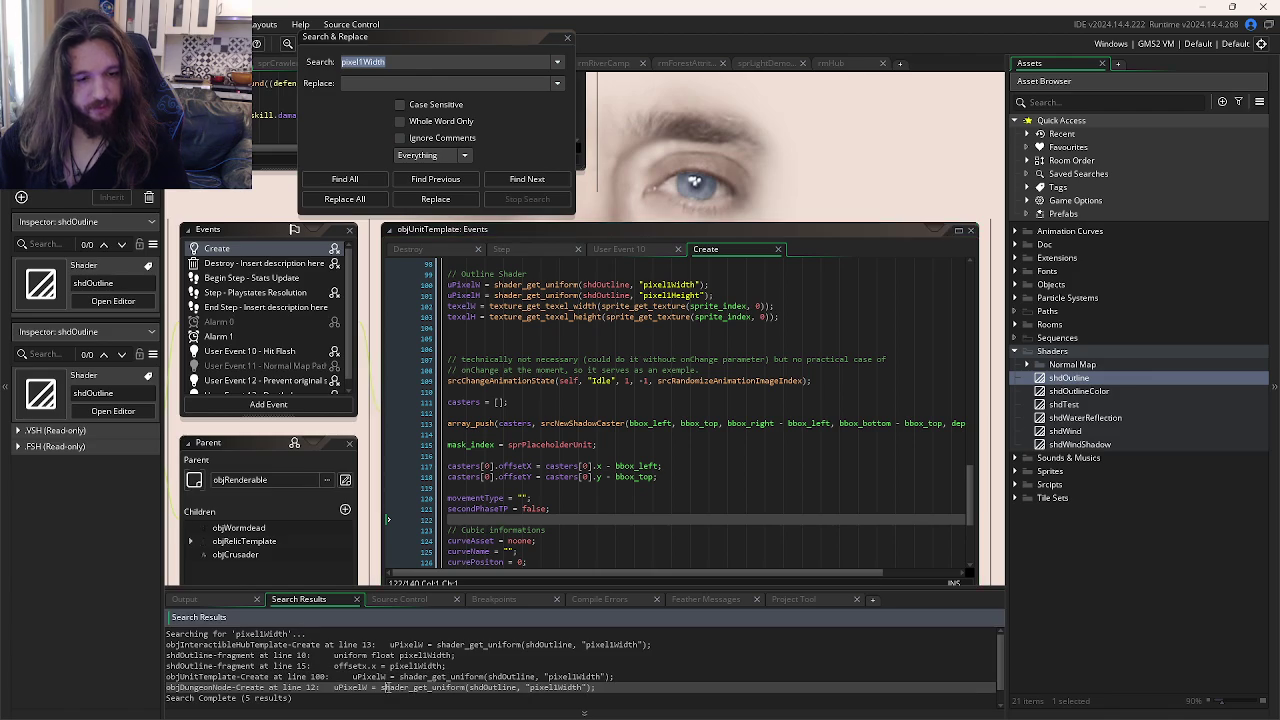
pyautogui.doubleClick(392, 665)
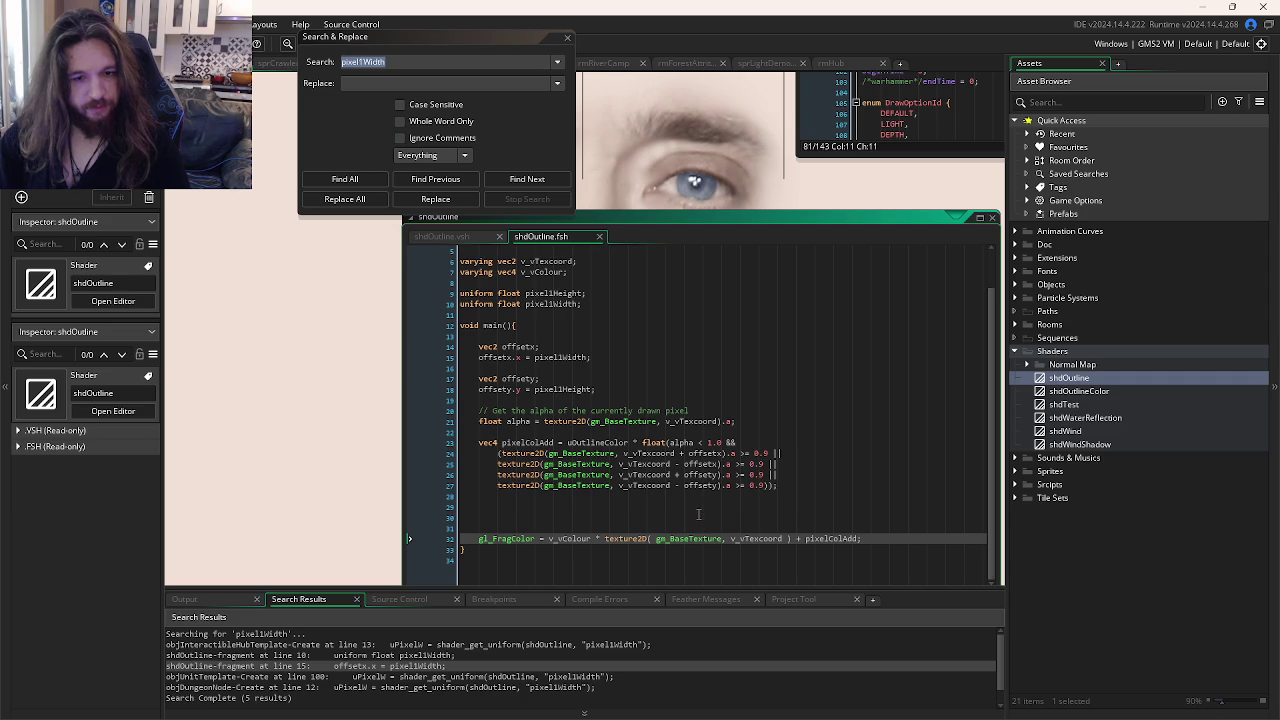
pyautogui.hotkey('alt', 'Tab')
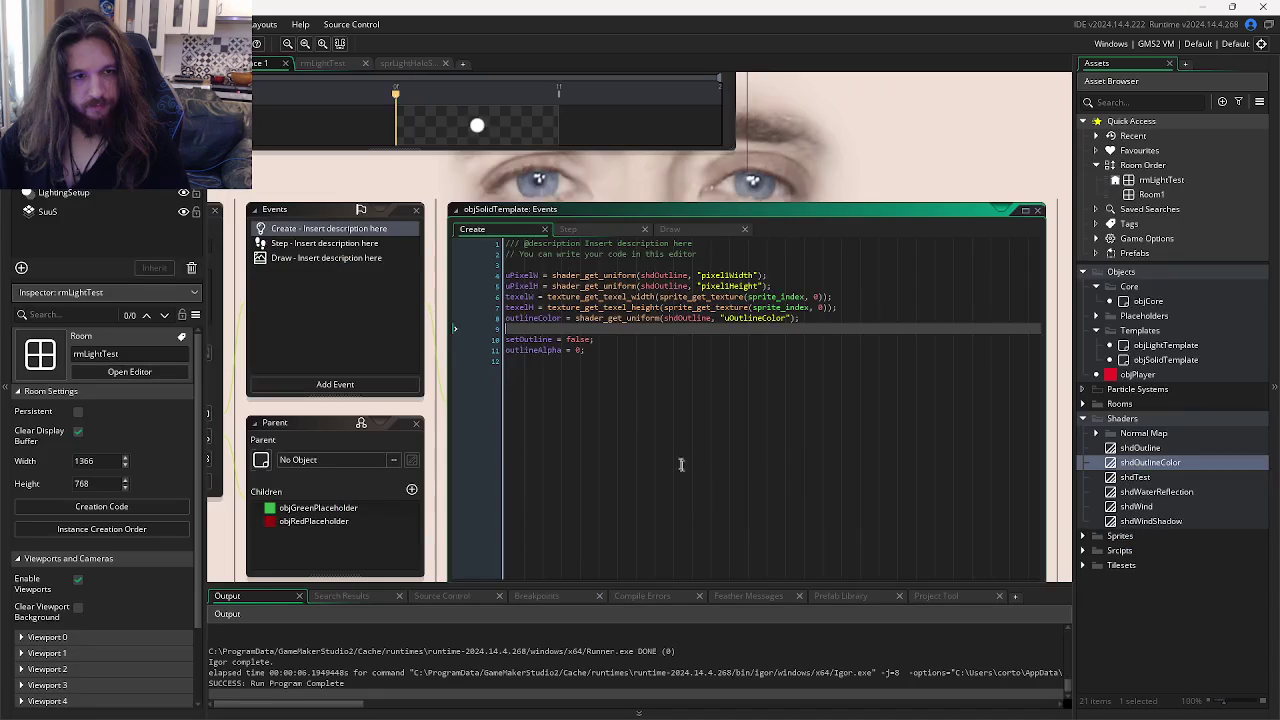
# Step: Switch from the test project's solid template and outline shader code to the other project's window
pyautogui.hotkey('ctrl', 'Tab')
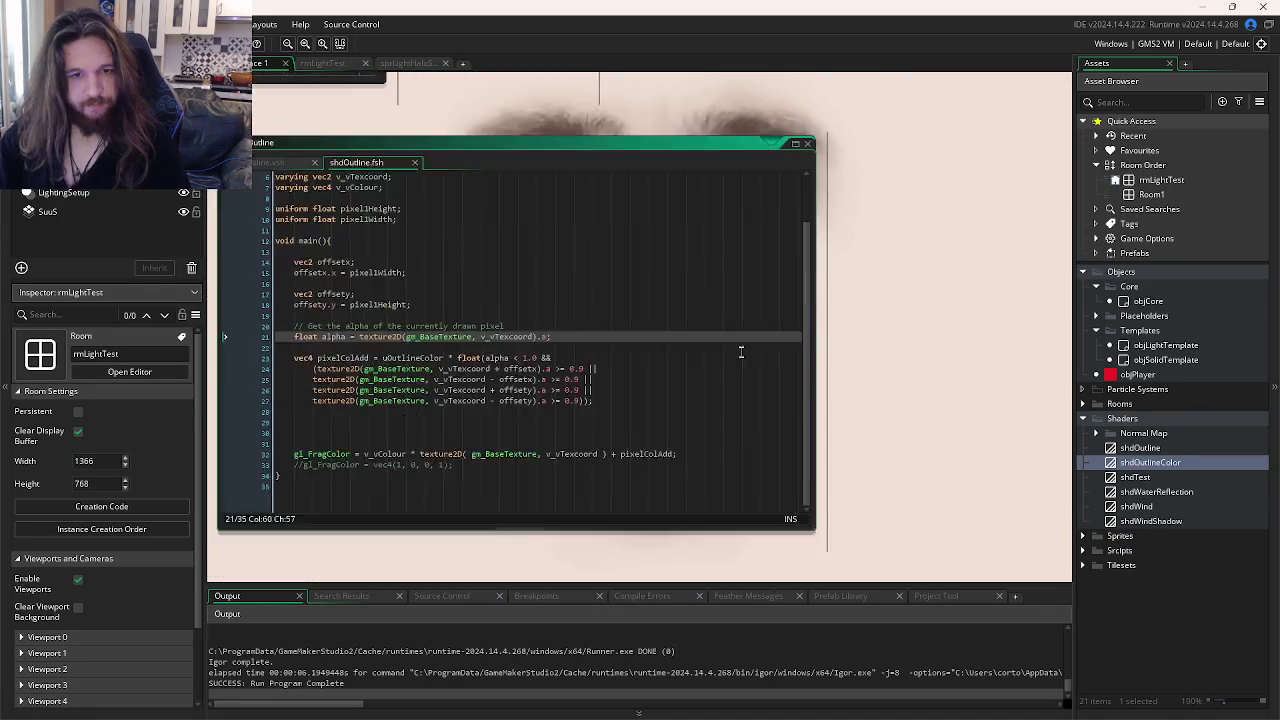
pyautogui.hotkey('alt', 'Tab')
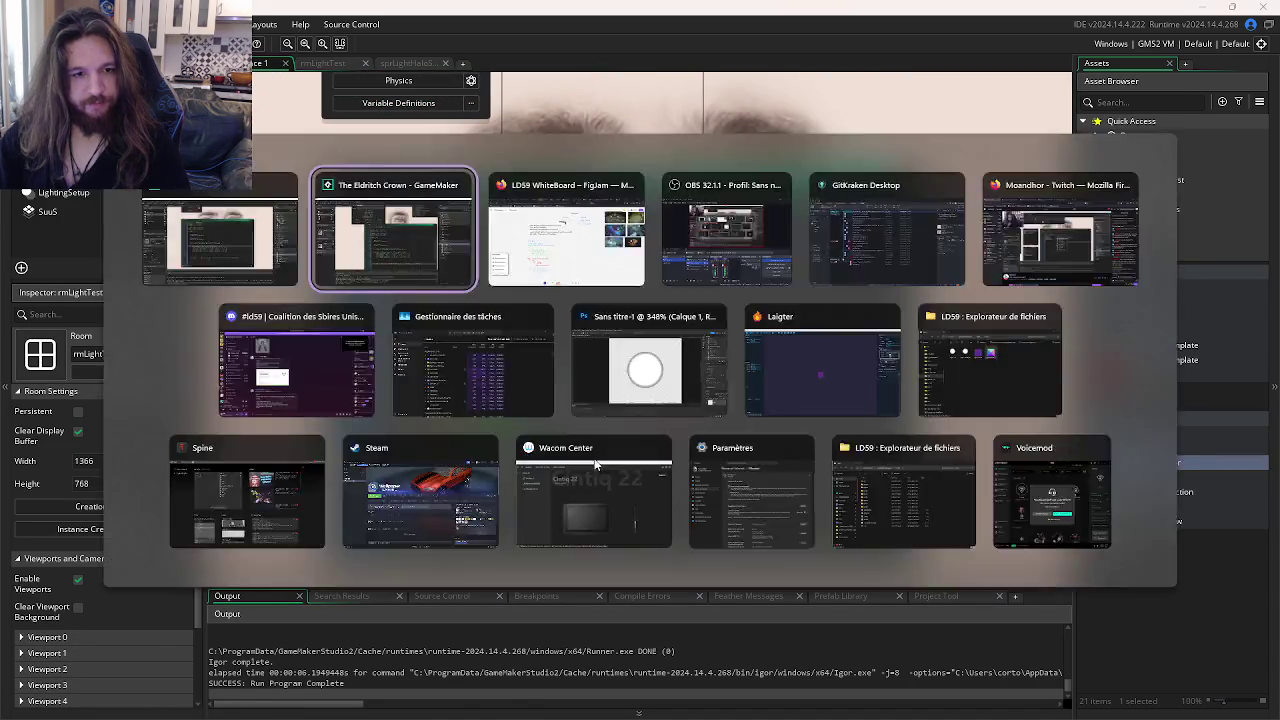
pyautogui.hotkey('alt', 'Tab')
pyautogui.hotkey('alt', 'Tab')
pyautogui.hotkey('alt', 'Tab')
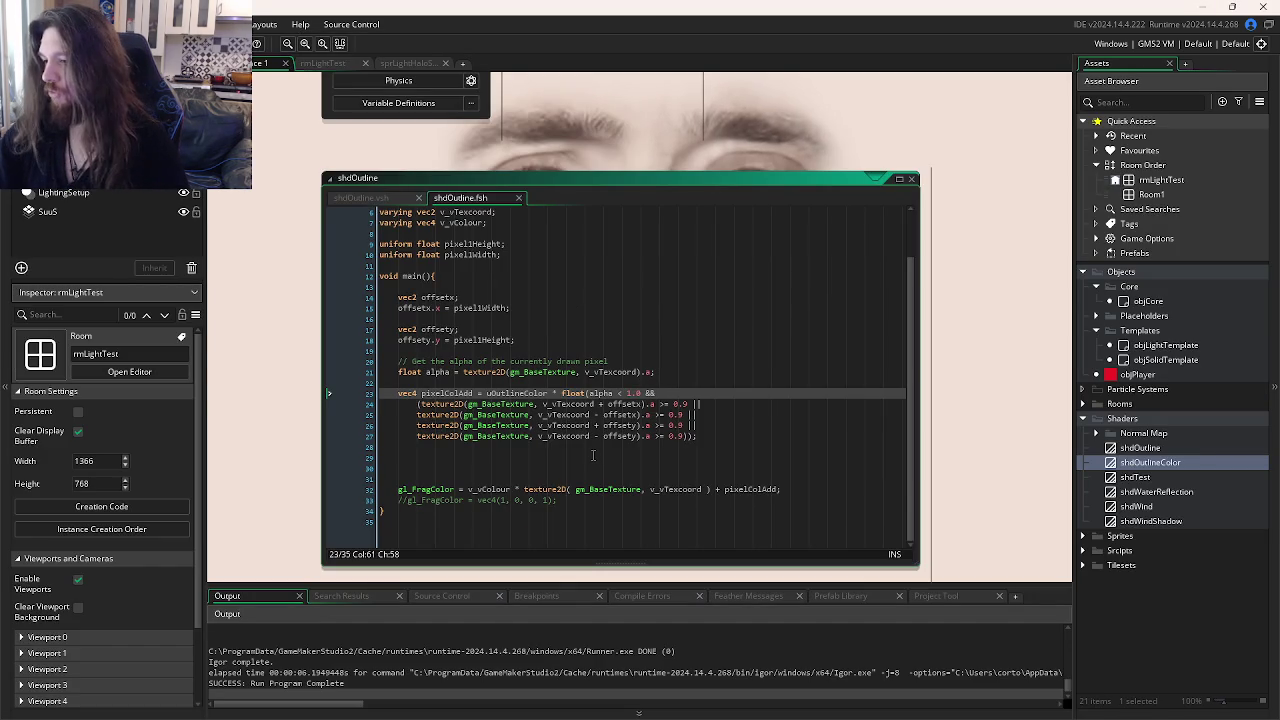
pyautogui.hotkey('alt', 'Tab')
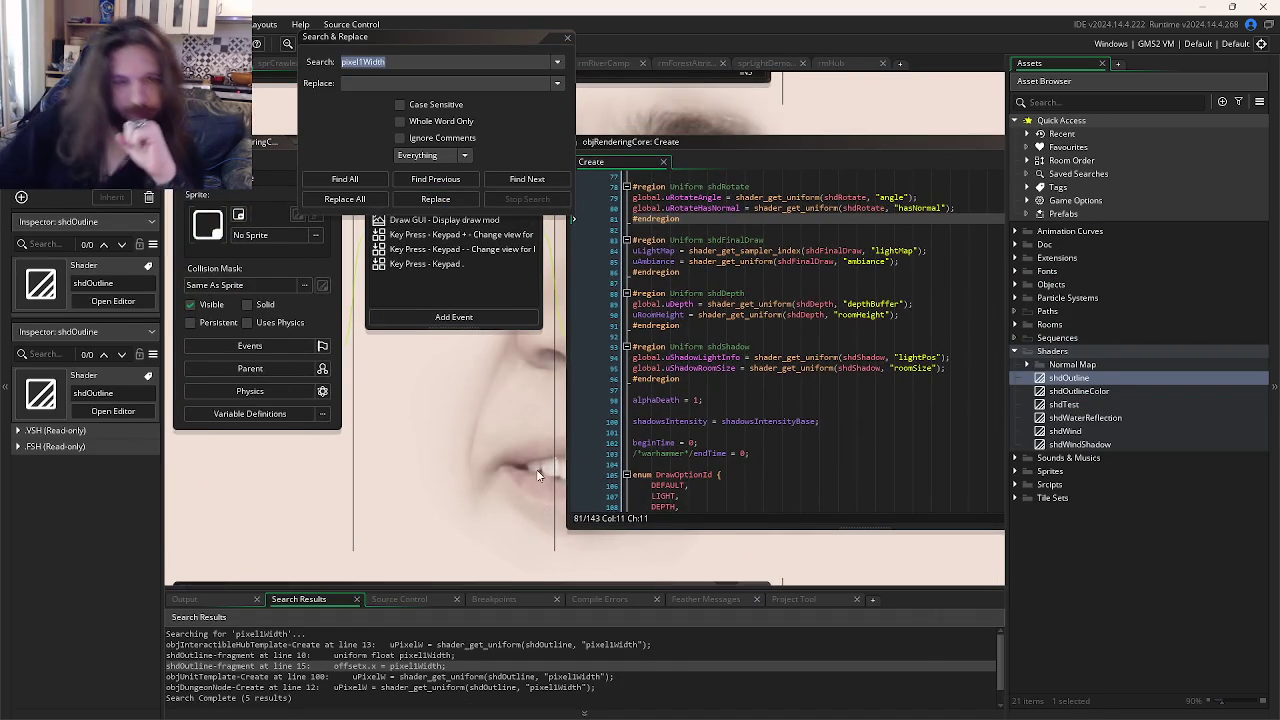
# Step: Highlight offsetx uses in the other project's shader, then open objSolidTemplate's Draw event code
pyautogui.click(437, 335)
pyautogui.doubleClick(437, 335)
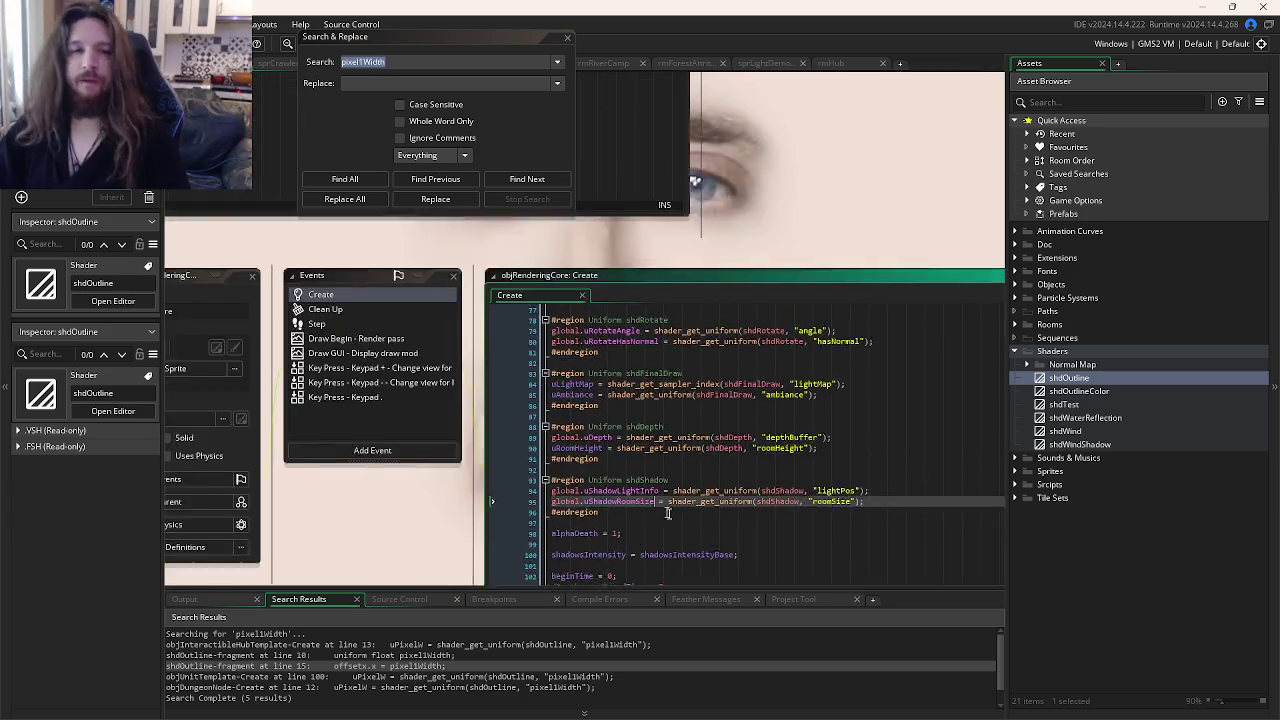
pyautogui.hotkey('ctrl', 'Tab')
pyautogui.hotkey('ctrl', 'Tab')
pyautogui.hotkey('ctrl', 'Tab')
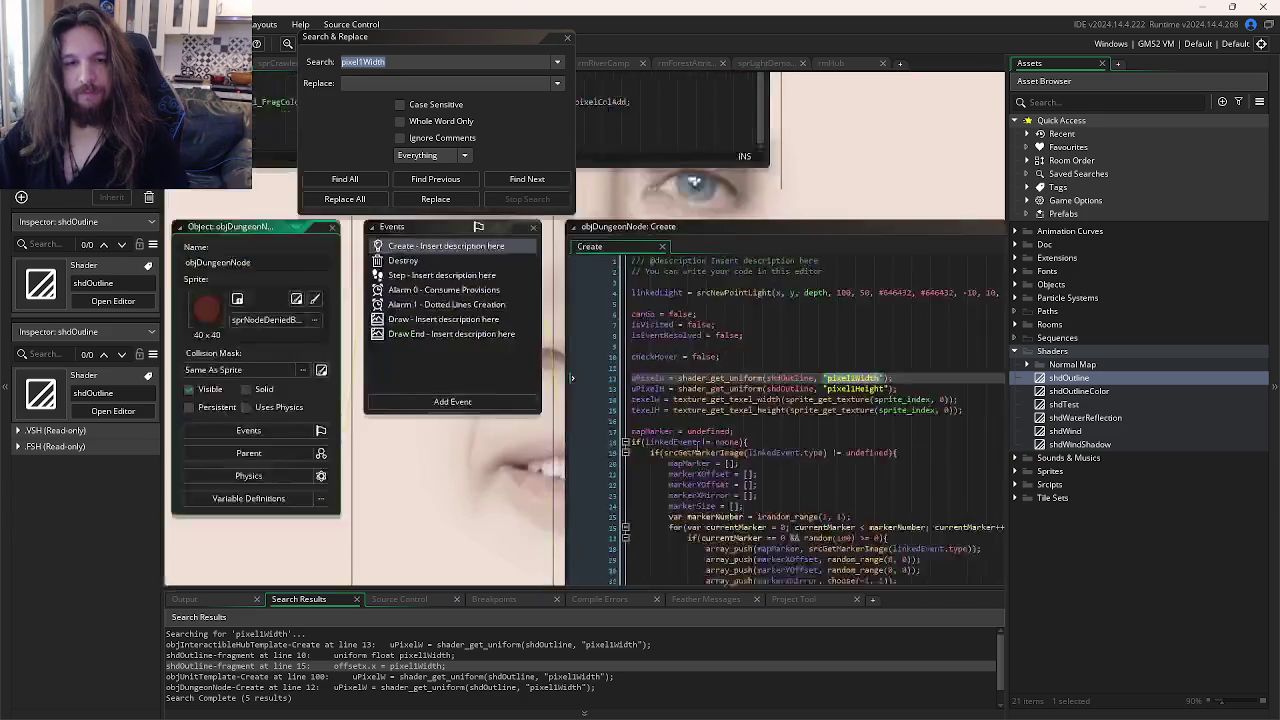
pyautogui.hotkey('ctrl', 'Tab')
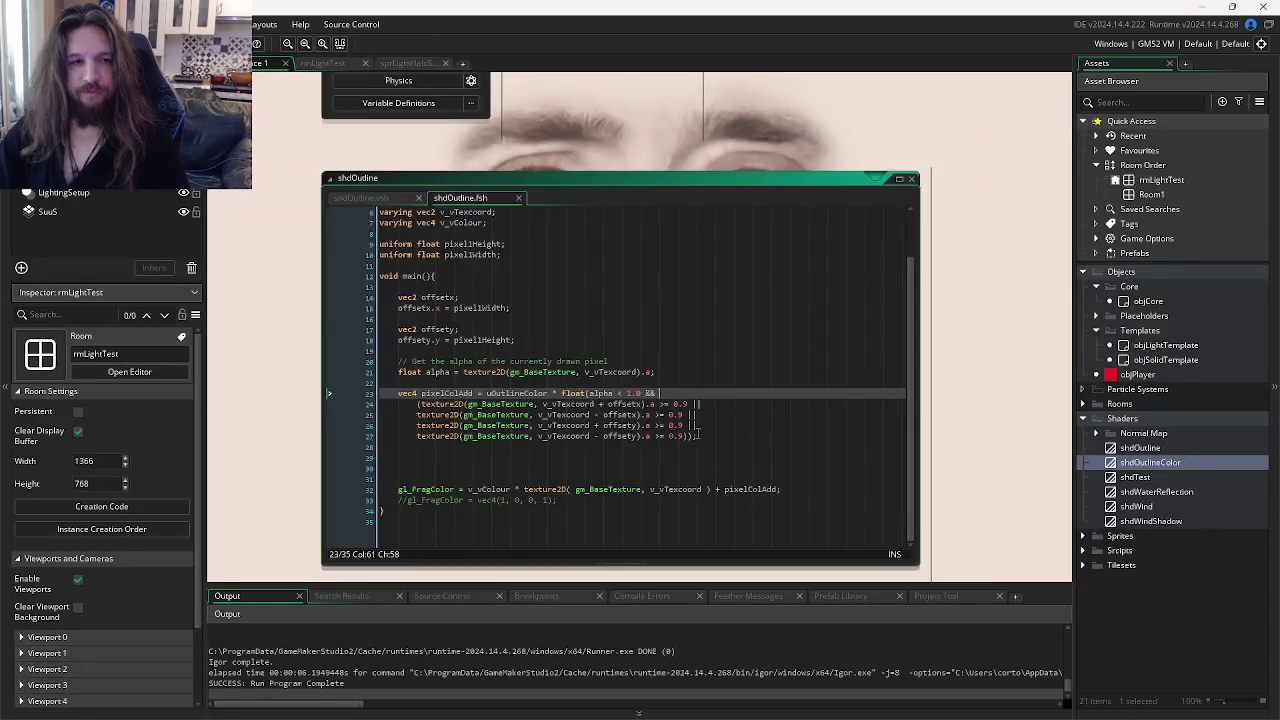
pyautogui.hotkey('ctrl', 'Tab')
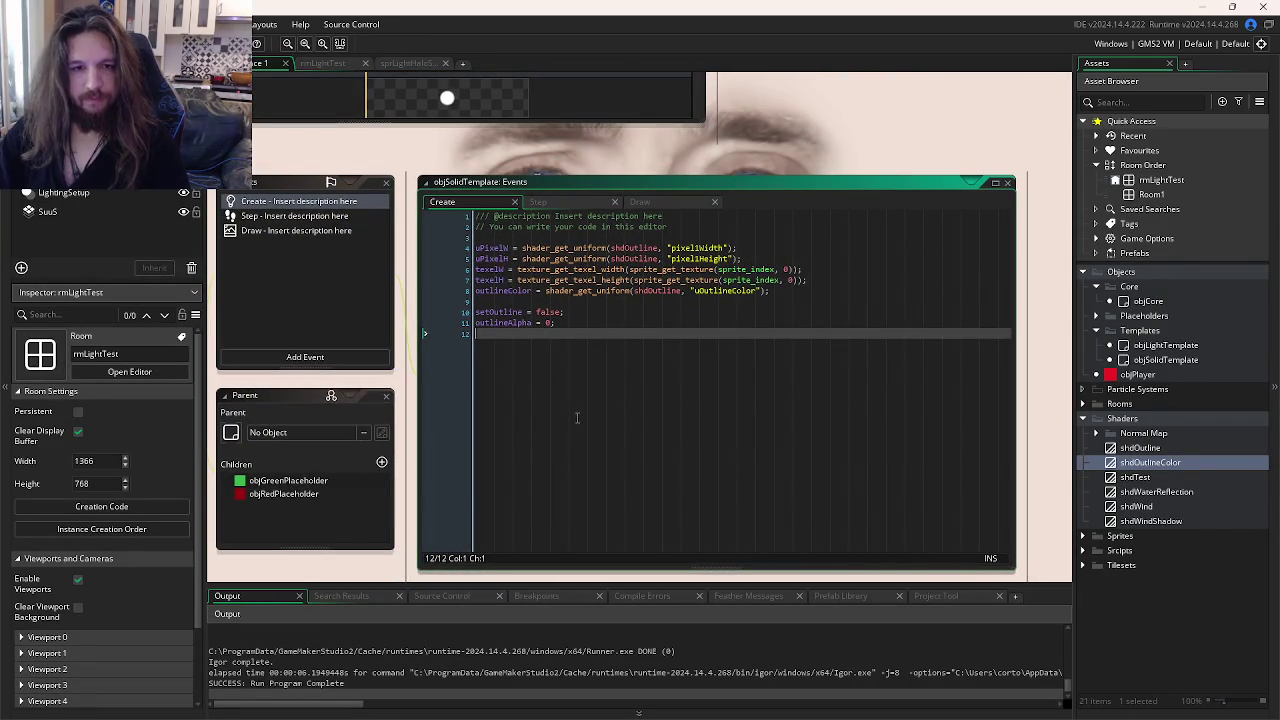
pyautogui.click(646, 203)
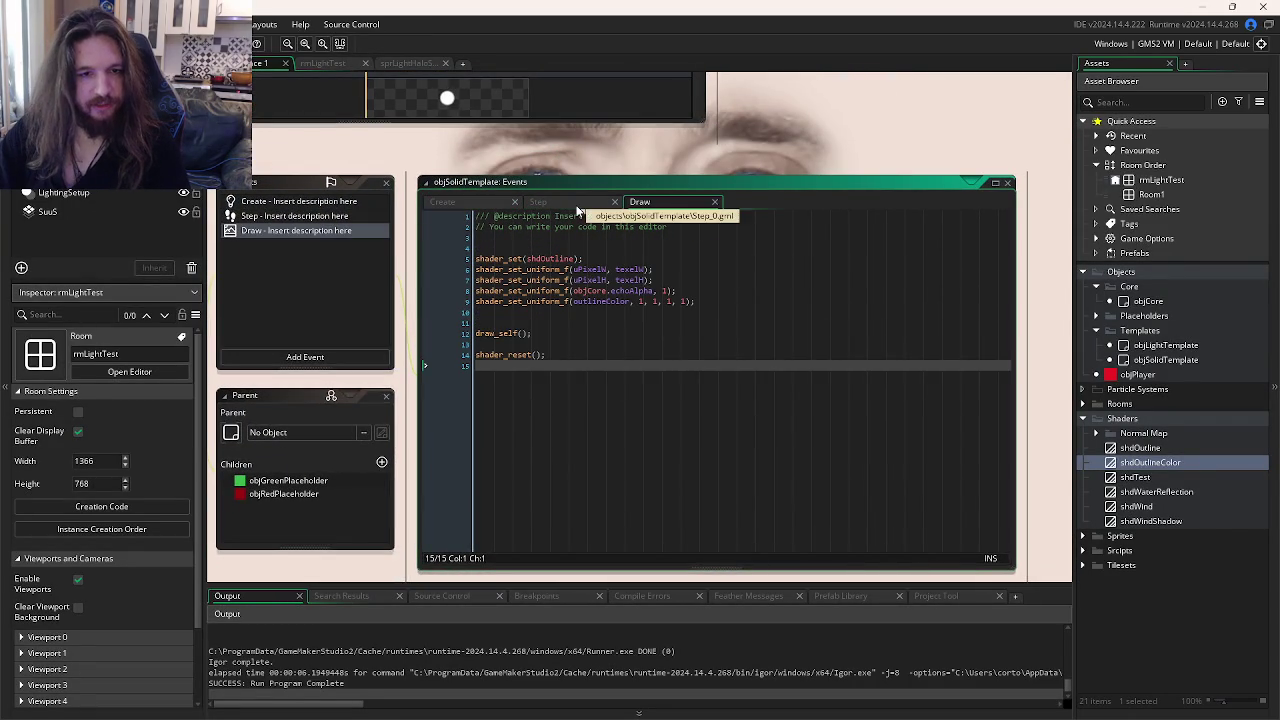
# Step: Comment out the echoAlpha uniform line in objSolidTemplate's Draw event with Ctrl+K
pyautogui.click(631, 311)
pyautogui.click(651, 291)
pyautogui.click(690, 290)
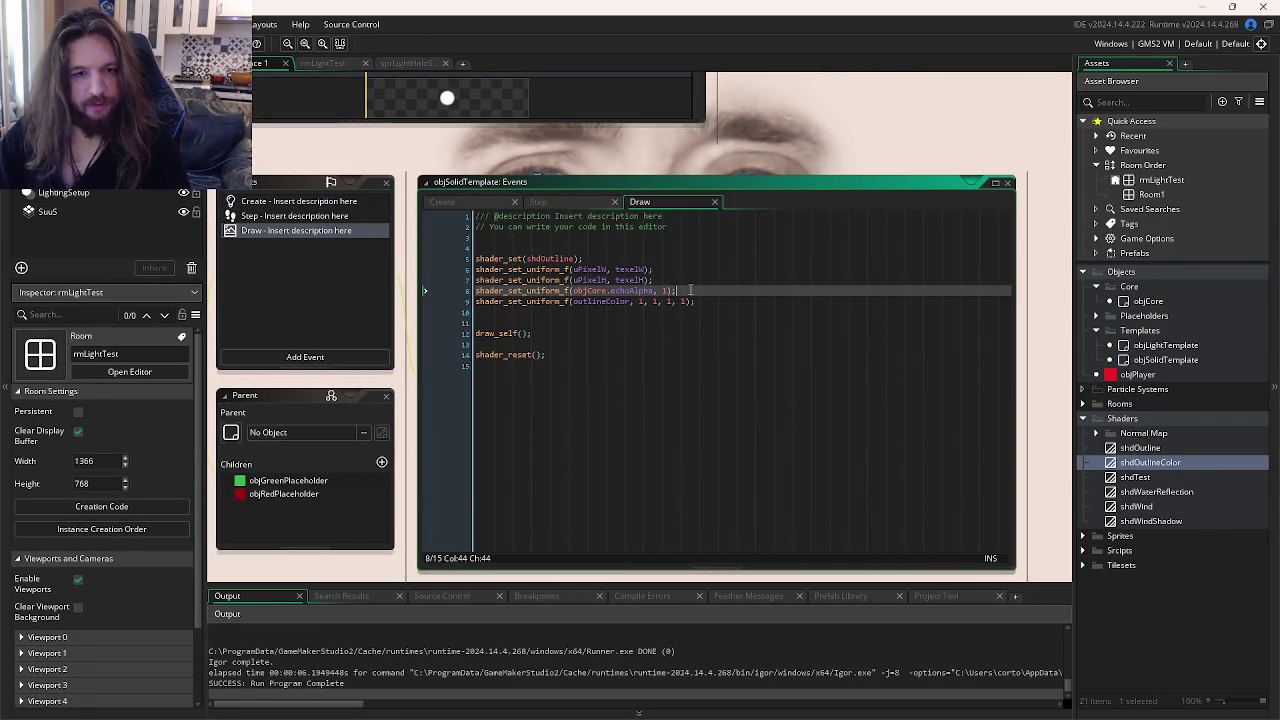
pyautogui.tripleClick(690, 290)
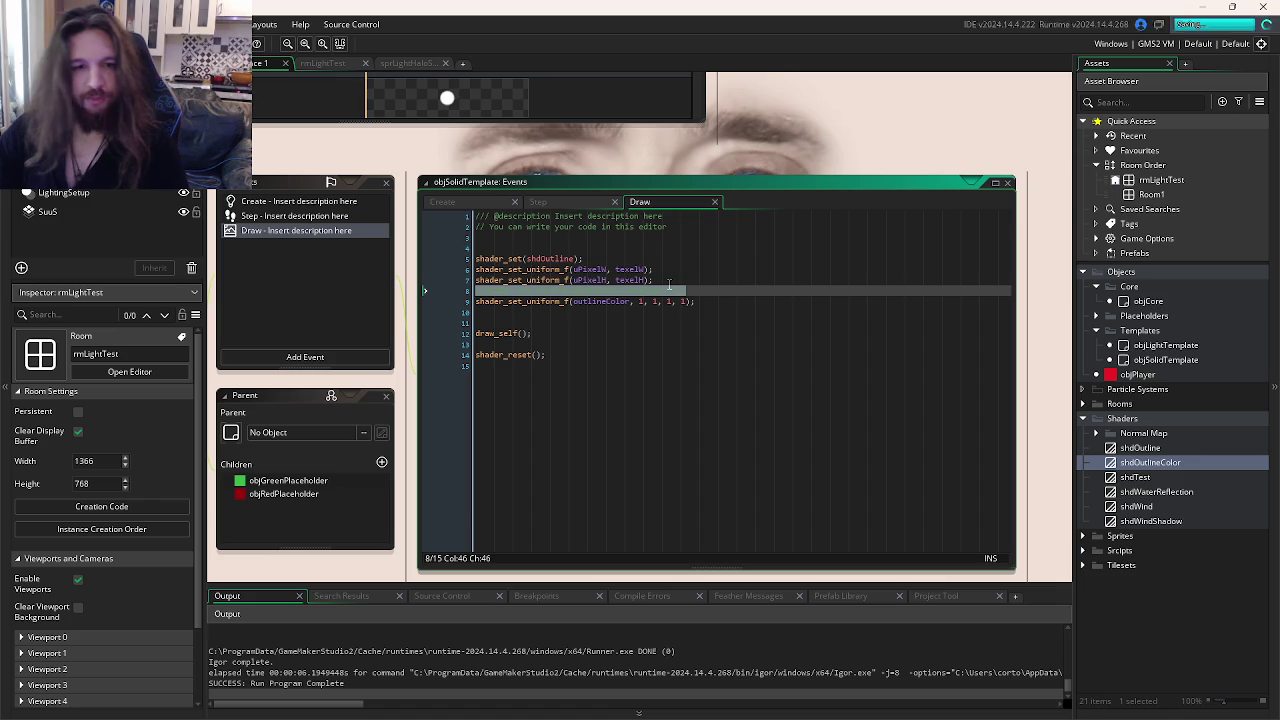
pyautogui.hotkey('ctrl', 'k')
pyautogui.click(741, 301)
# Step: In the other project, open objDungeonNode's code from the pixel1Width results and select shdOutline
pyautogui.hotkey('alt', 'Tab')
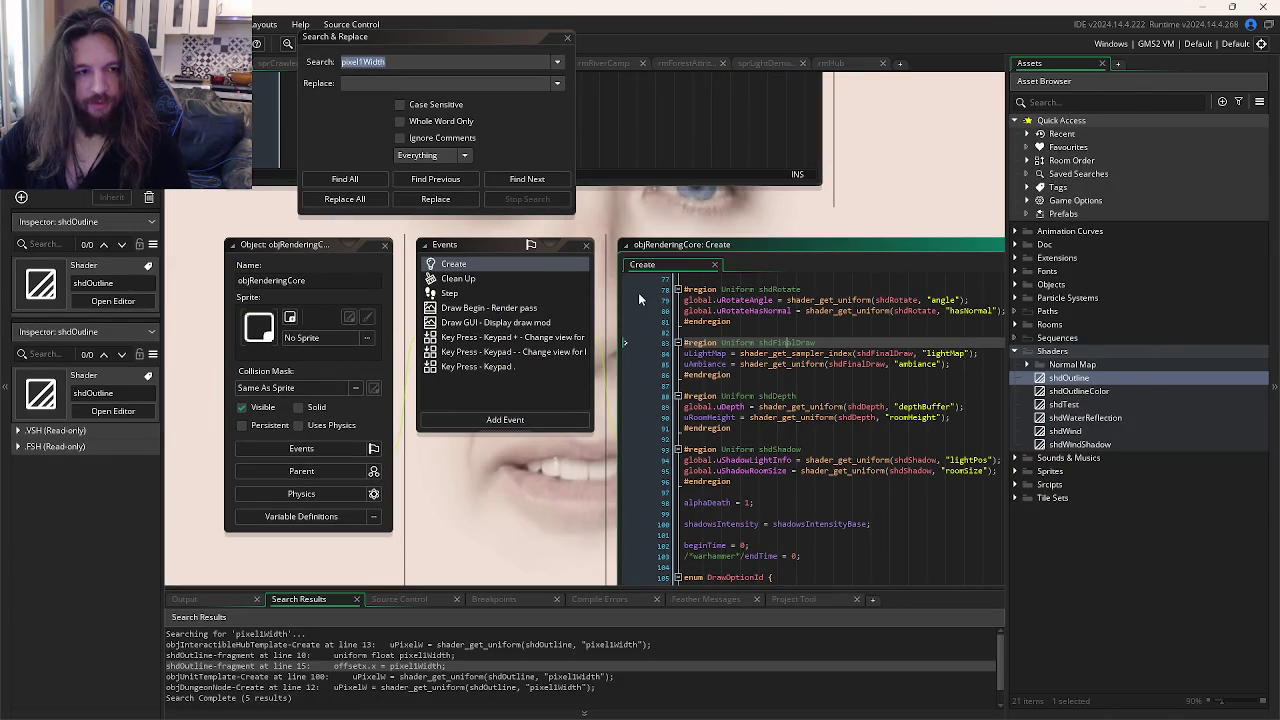
pyautogui.hotkey('ctrl', 'Tab')
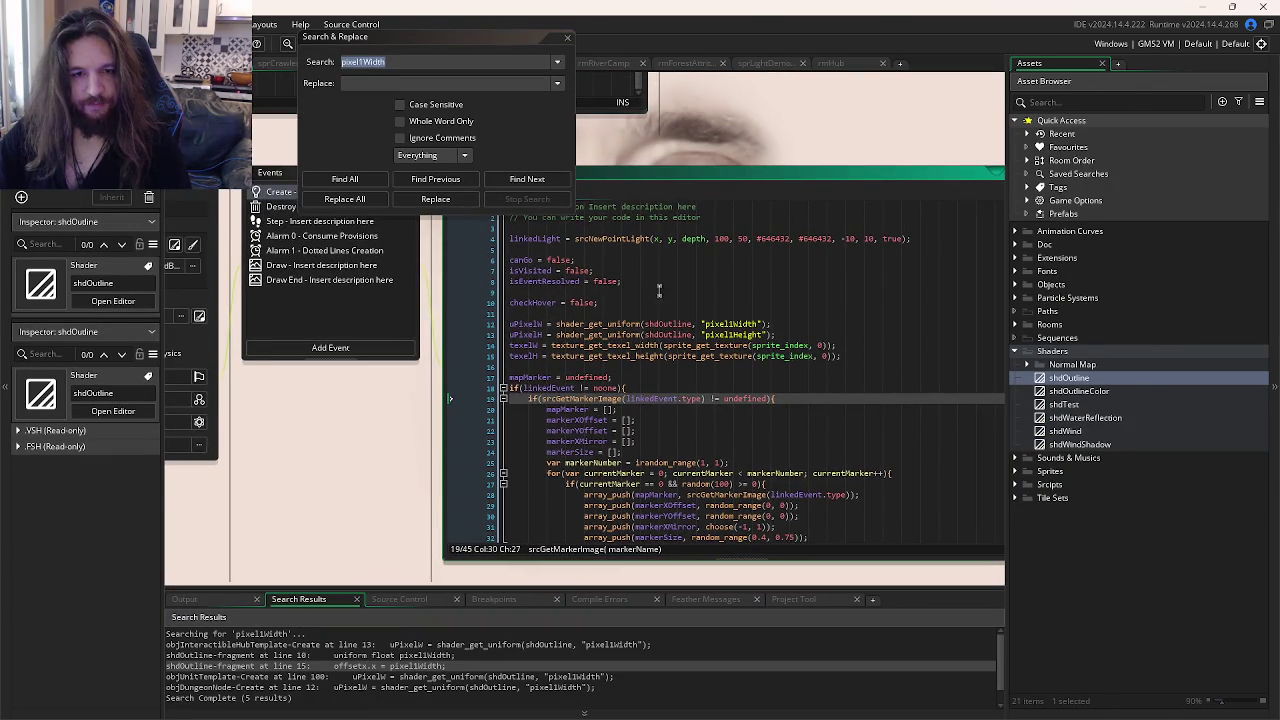
pyautogui.click(694, 316)
pyautogui.click(335, 304)
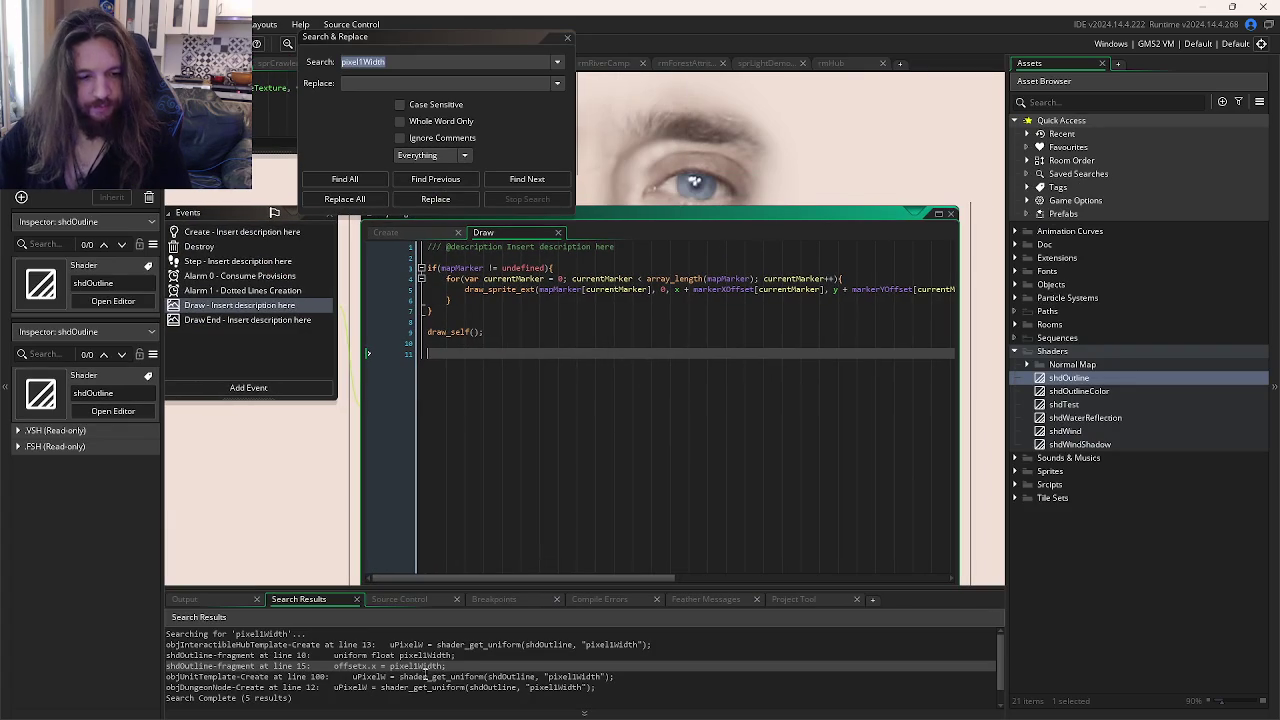
pyautogui.doubleClick(424, 687)
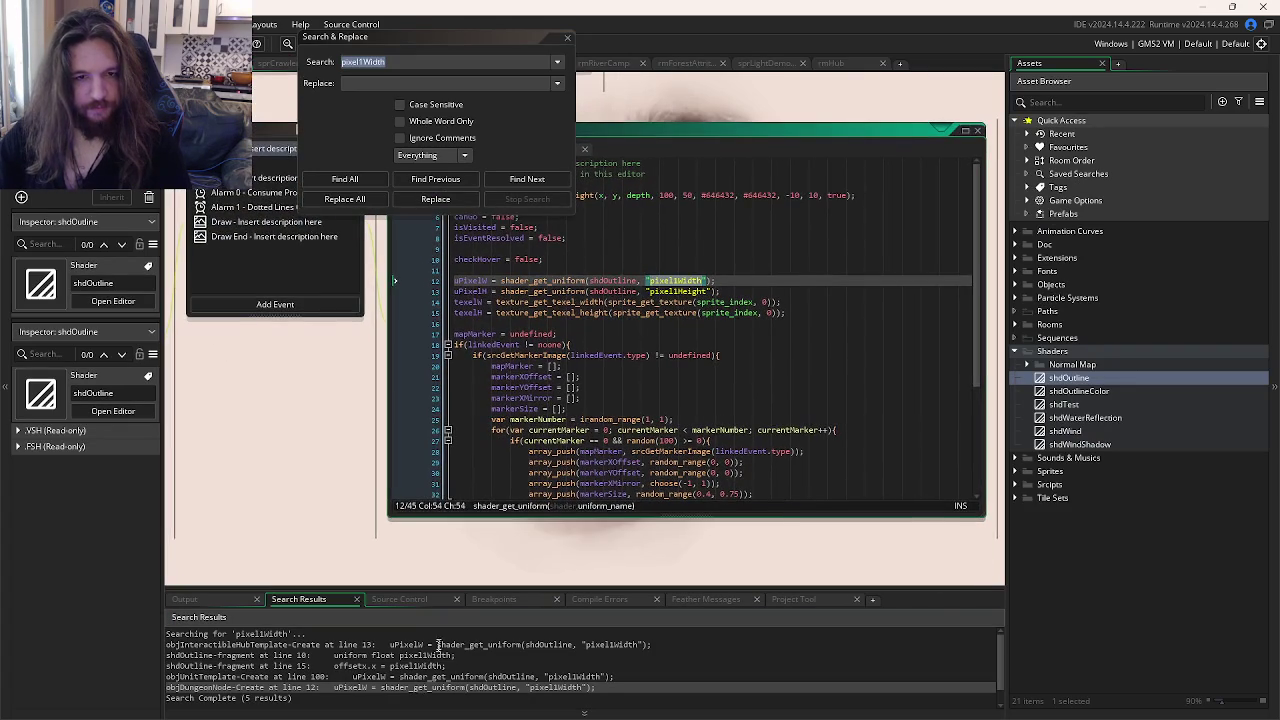
pyautogui.scroll(-3, 551, 419)
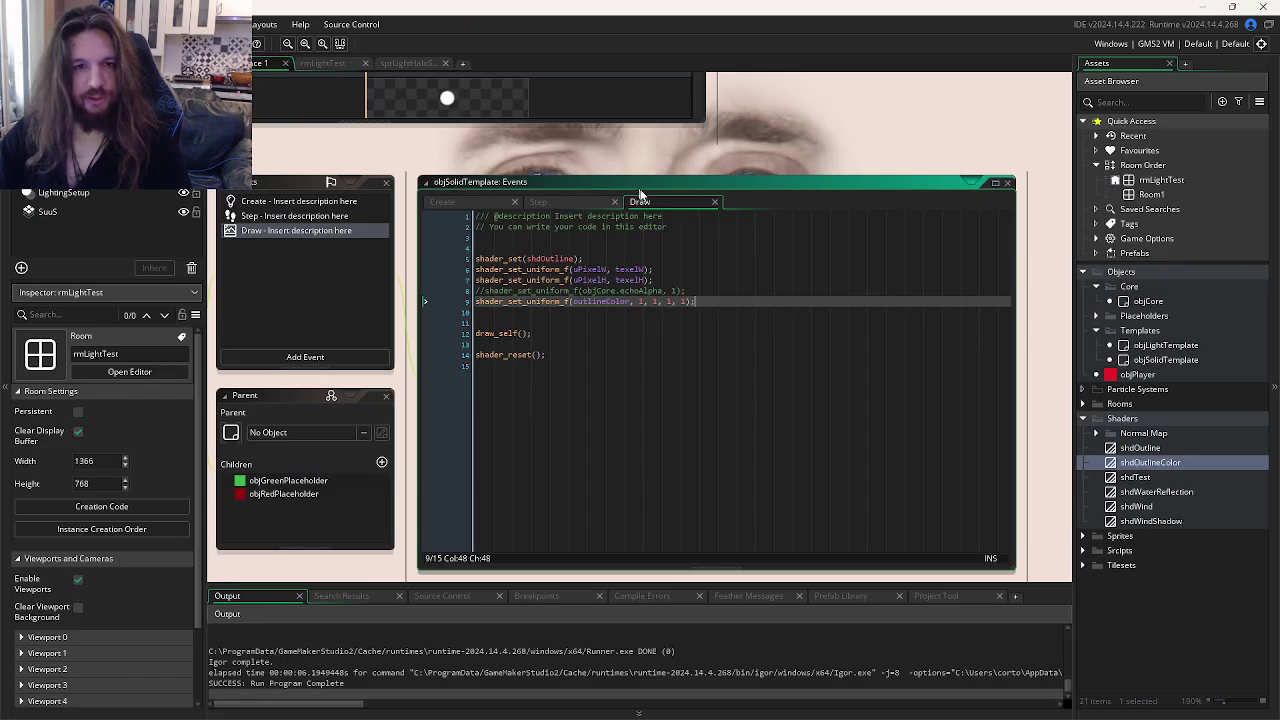
pyautogui.doubleClick(557, 258)
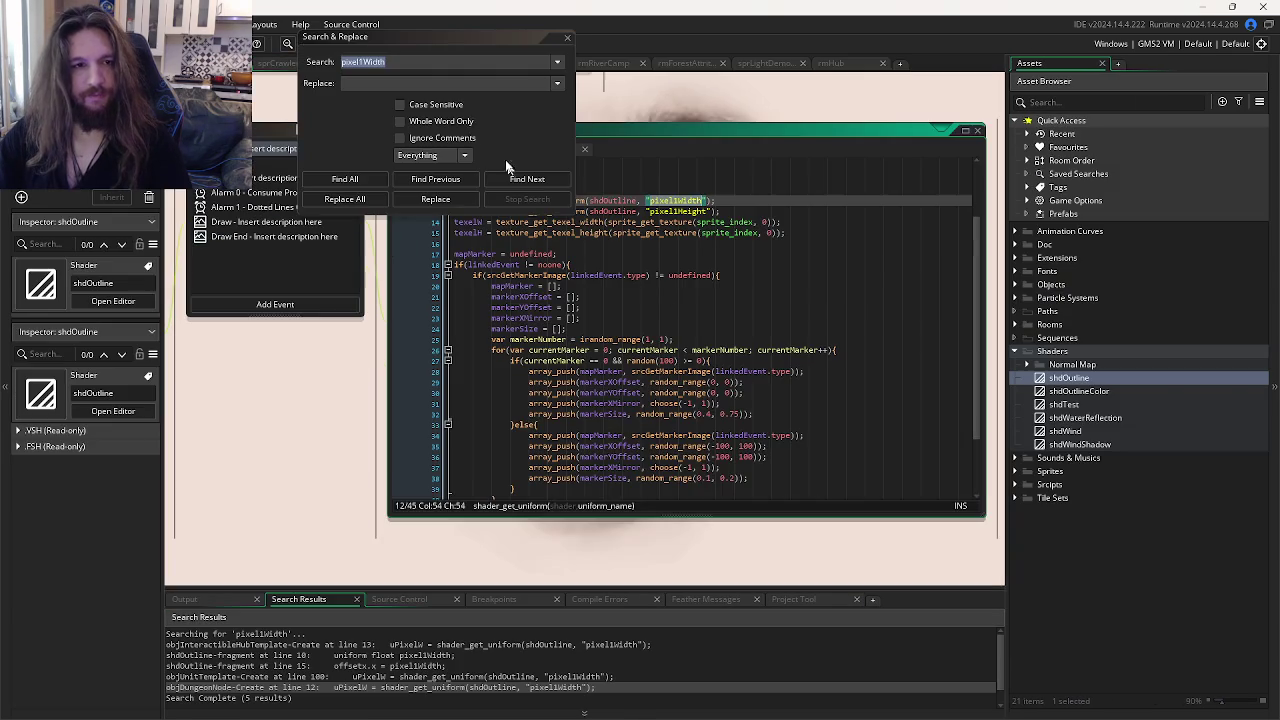
# Step: Find all shdOutline uses and open its matches, including the User Event 10 shader call
pyautogui.write('shdOutline')
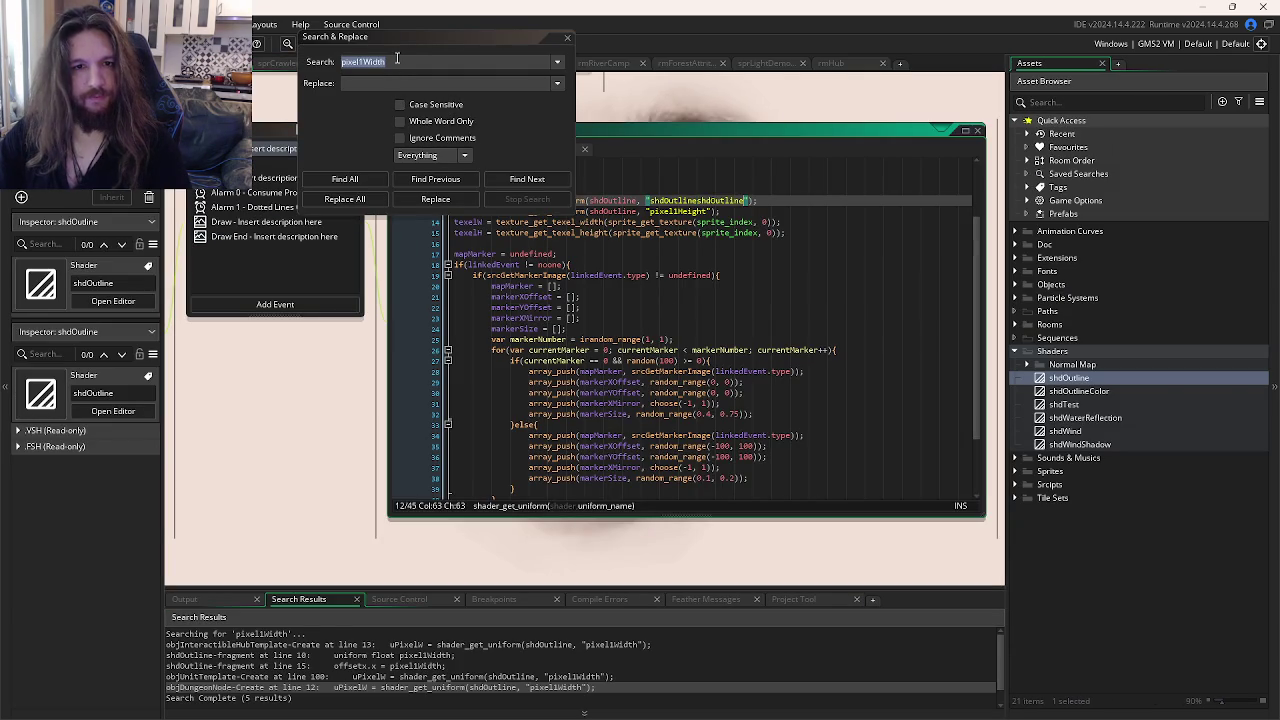
pyautogui.click(399, 61)
pyautogui.write('shdOutline')
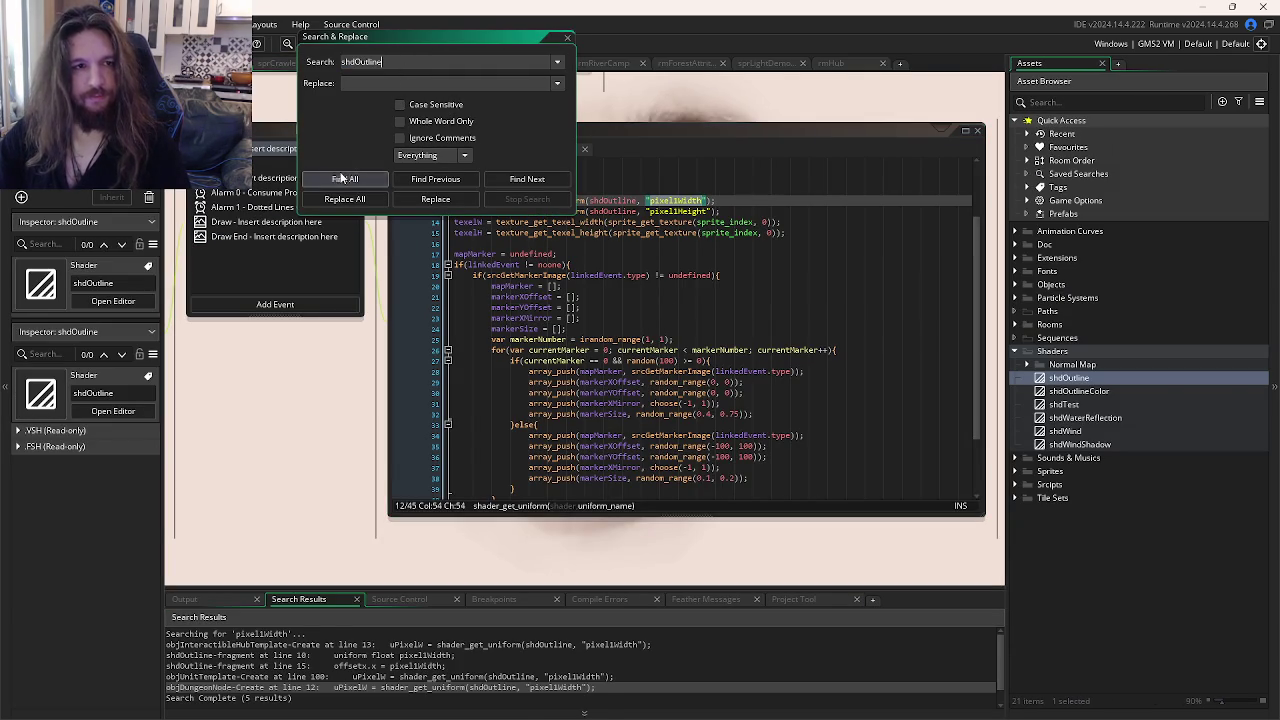
pyautogui.click(343, 179)
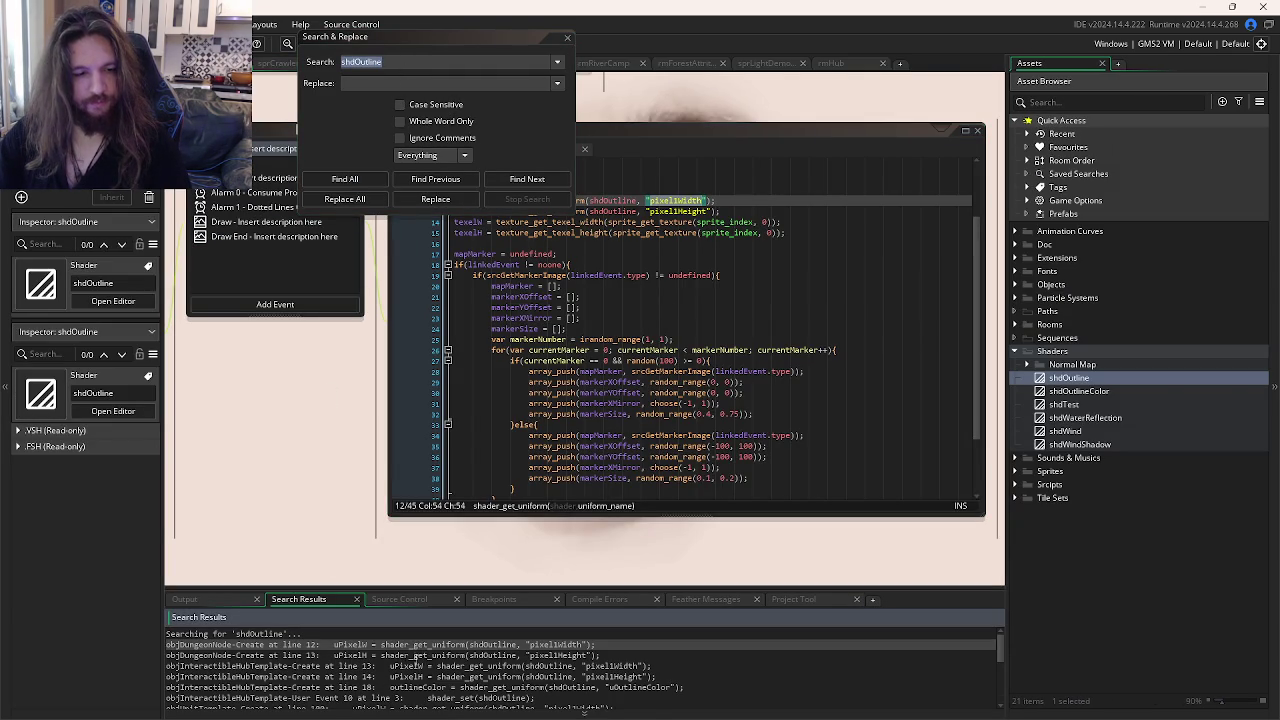
pyautogui.doubleClick(430, 645)
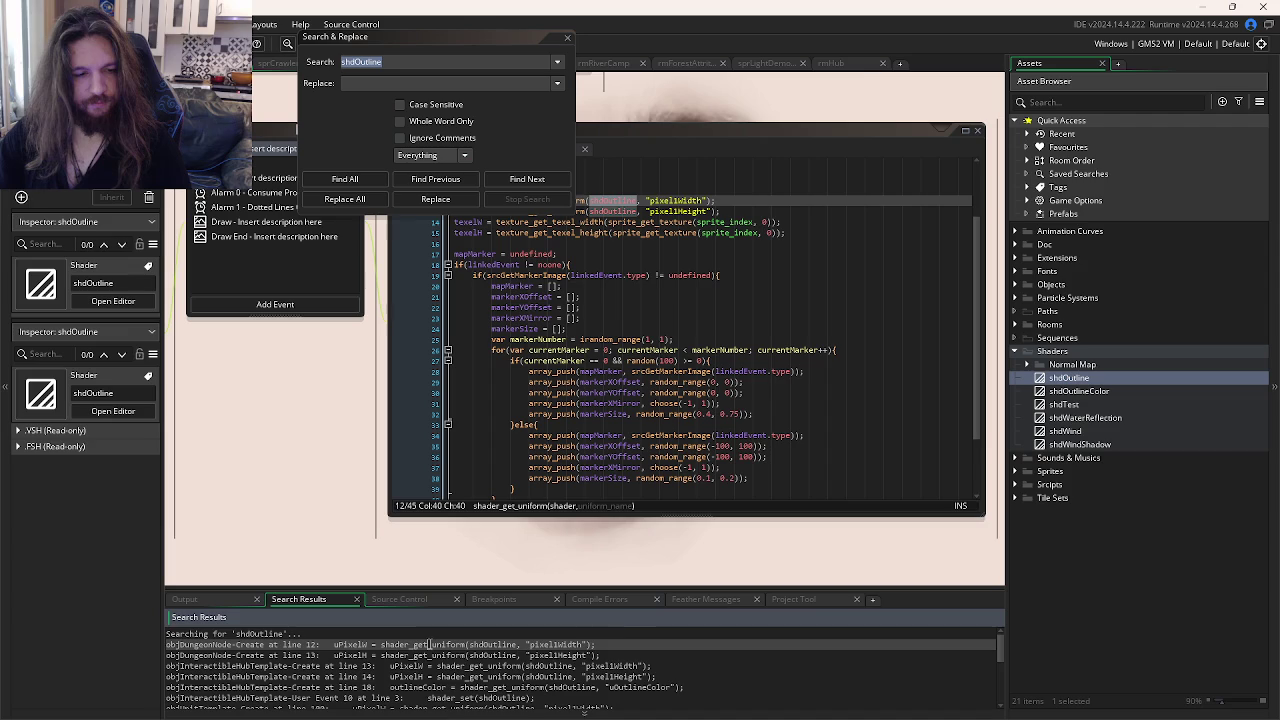
pyautogui.scroll(-1, 428, 668)
pyautogui.doubleClick(430, 652)
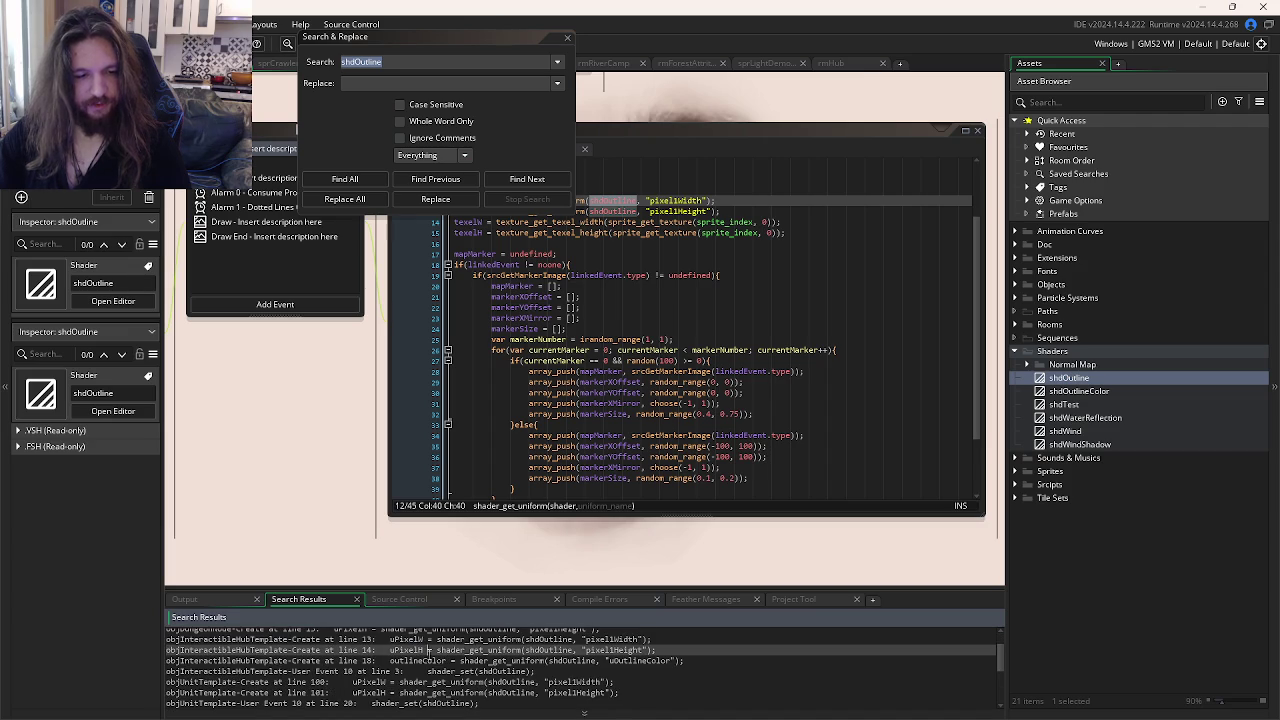
pyautogui.doubleClick(430, 660)
pyautogui.doubleClick(435, 670)
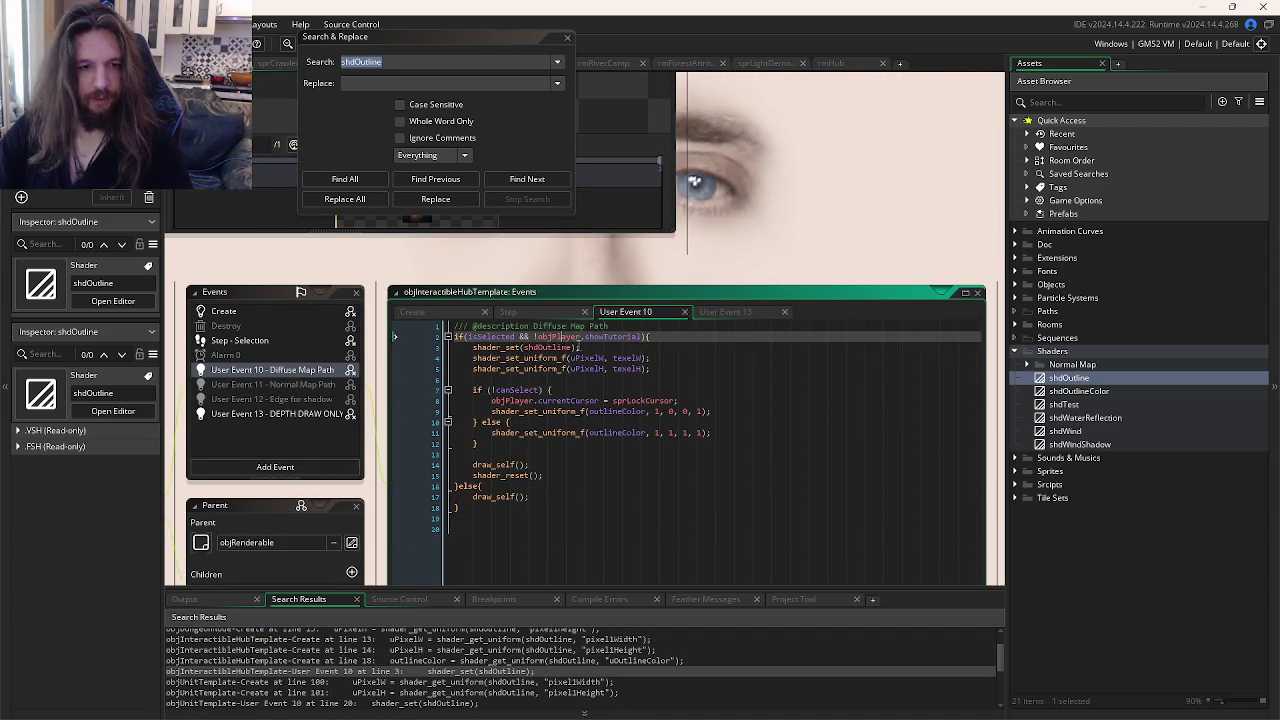
# Step: Examine User Event 10's shader, pixel-size and white outline colour lines, then return to the test project
pyautogui.moveTo(583, 347); pyautogui.dragTo(474, 347)
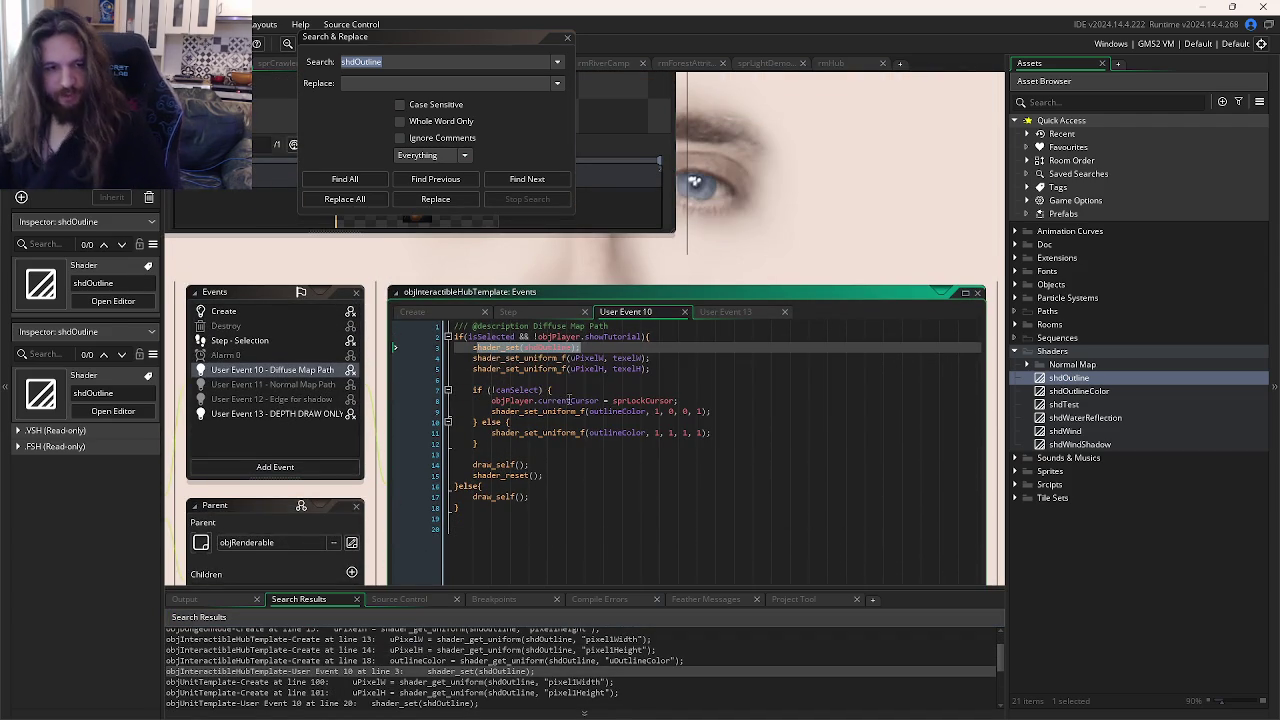
pyautogui.moveTo(676, 372)
pyautogui.mouseDown()
pyautogui.moveTo(639, 350)
pyautogui.moveTo(657, 350)
pyautogui.moveTo(658, 368)
pyautogui.mouseUp()
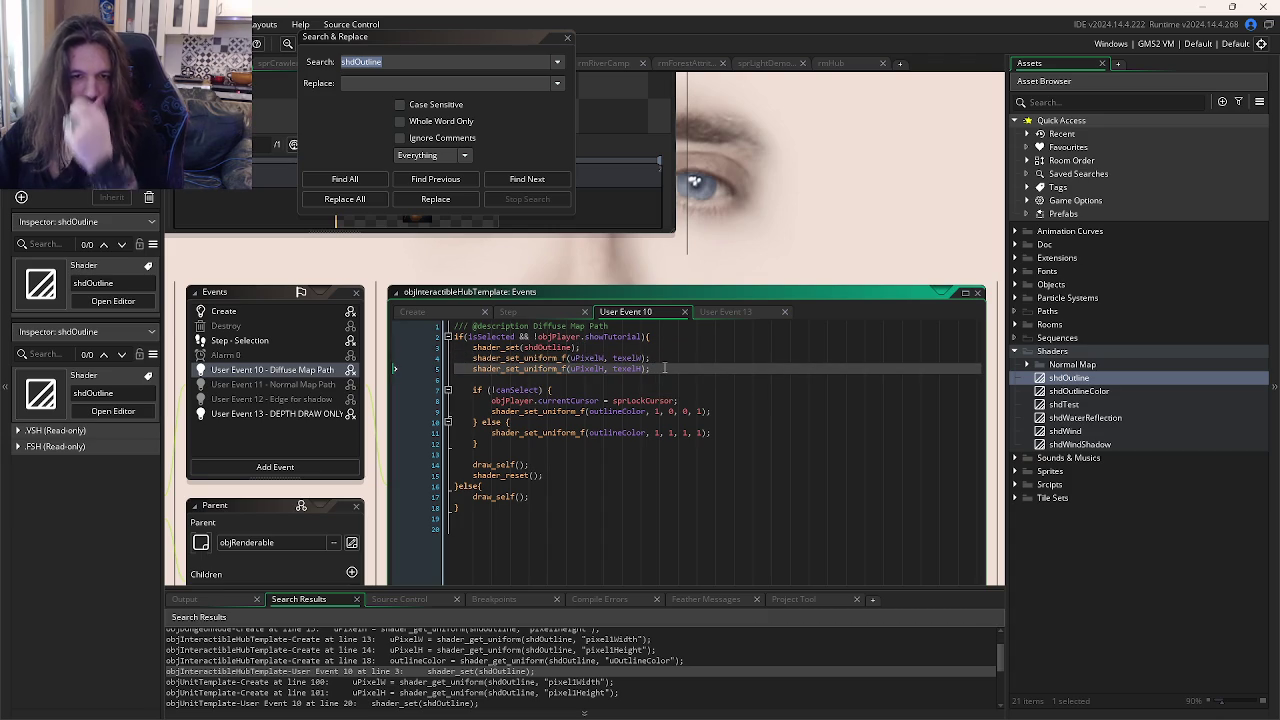
pyautogui.click(704, 433)
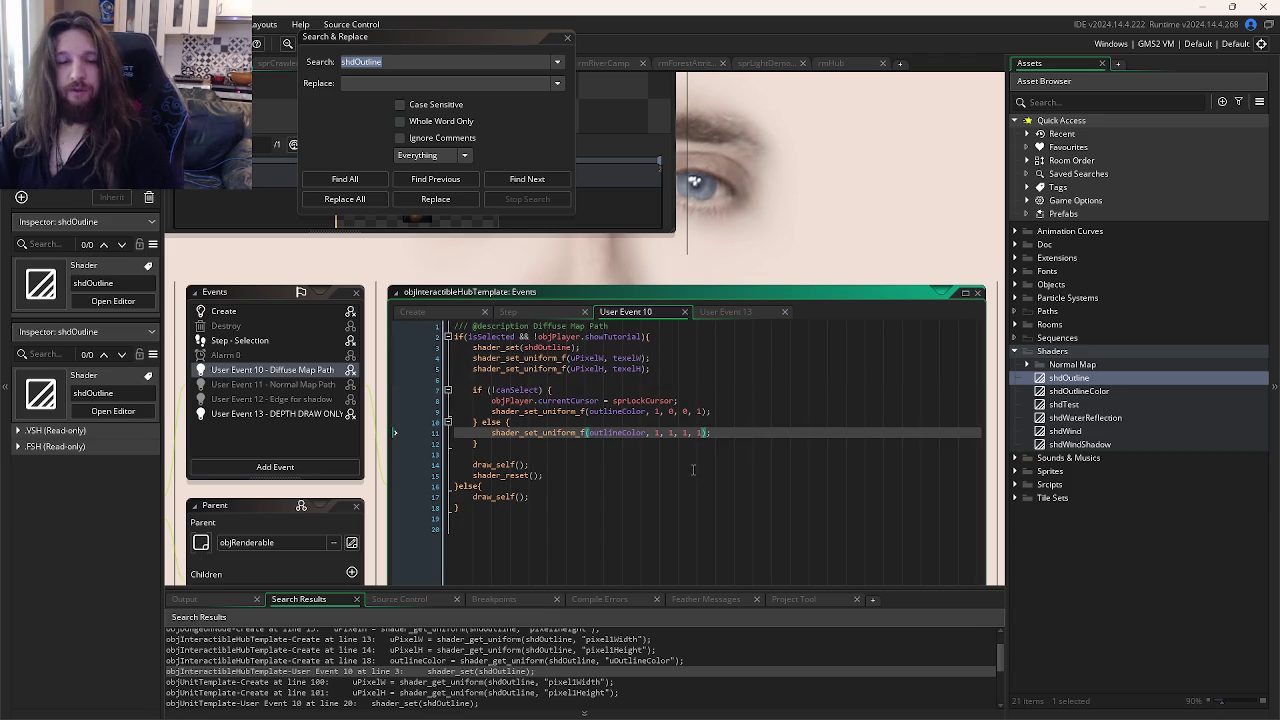
pyautogui.moveTo(736, 432); pyautogui.dragTo(652, 433)
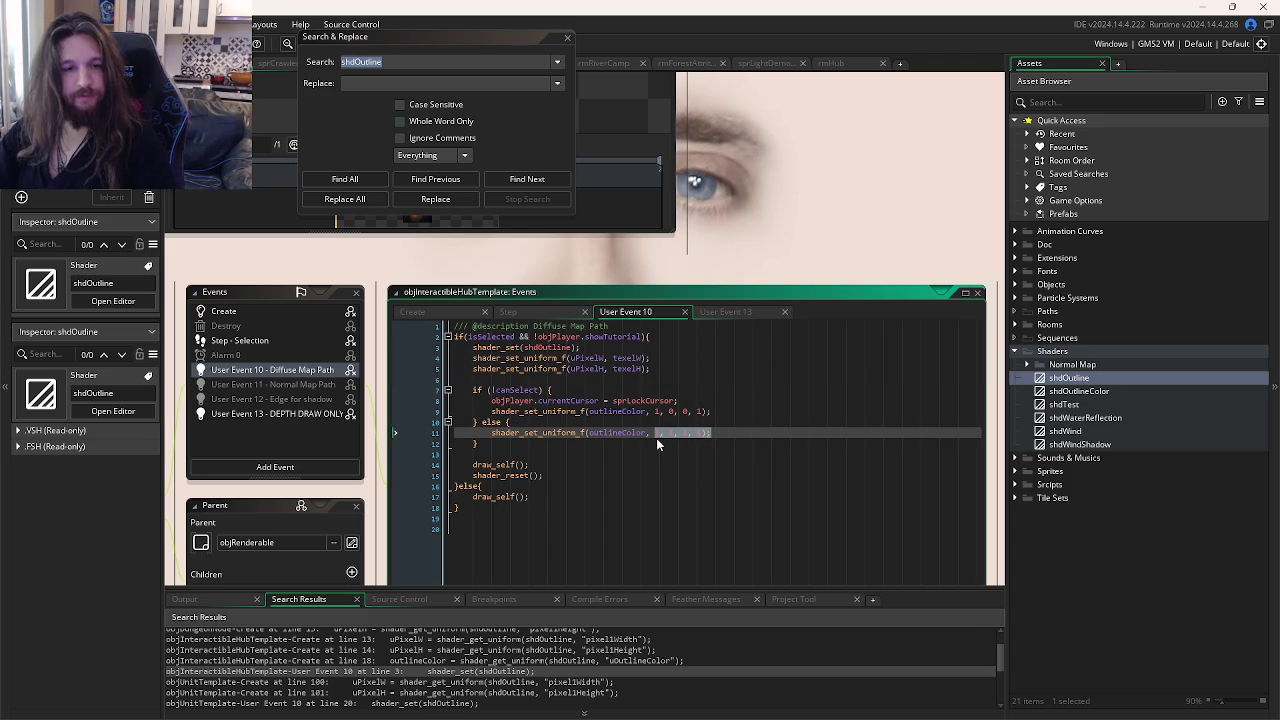
pyautogui.click(661, 432)
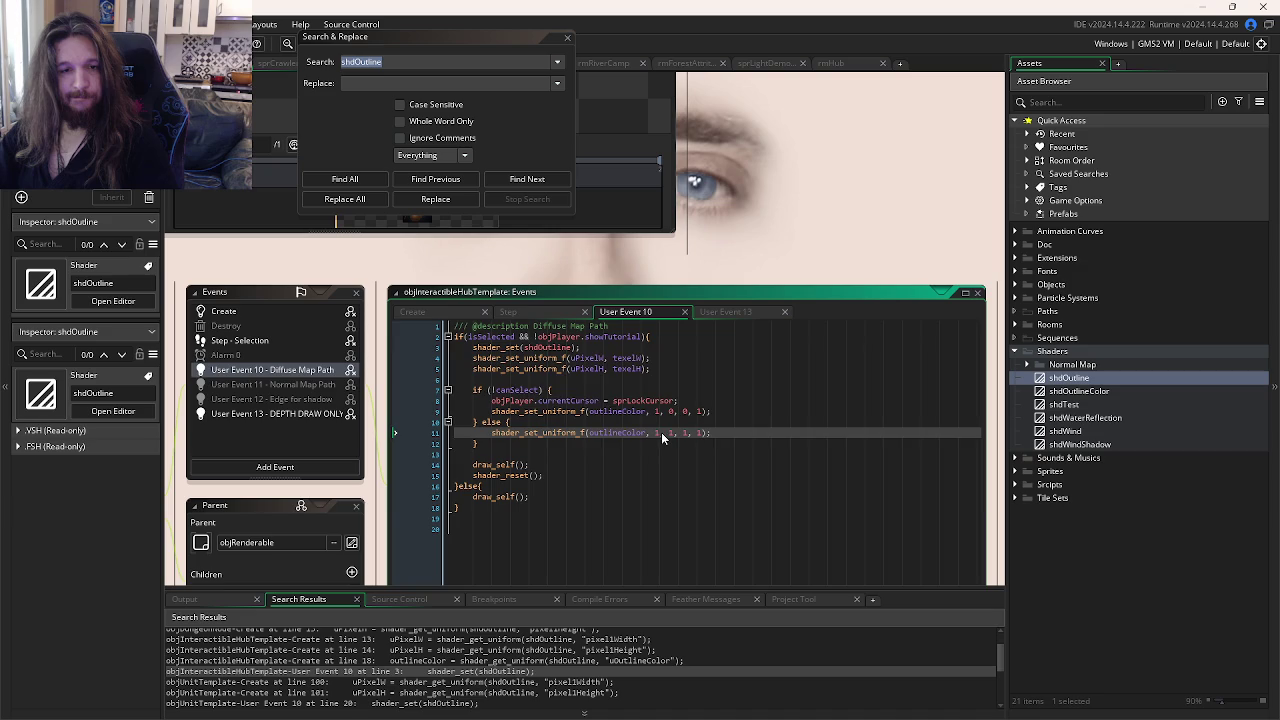
pyautogui.click(435, 179)
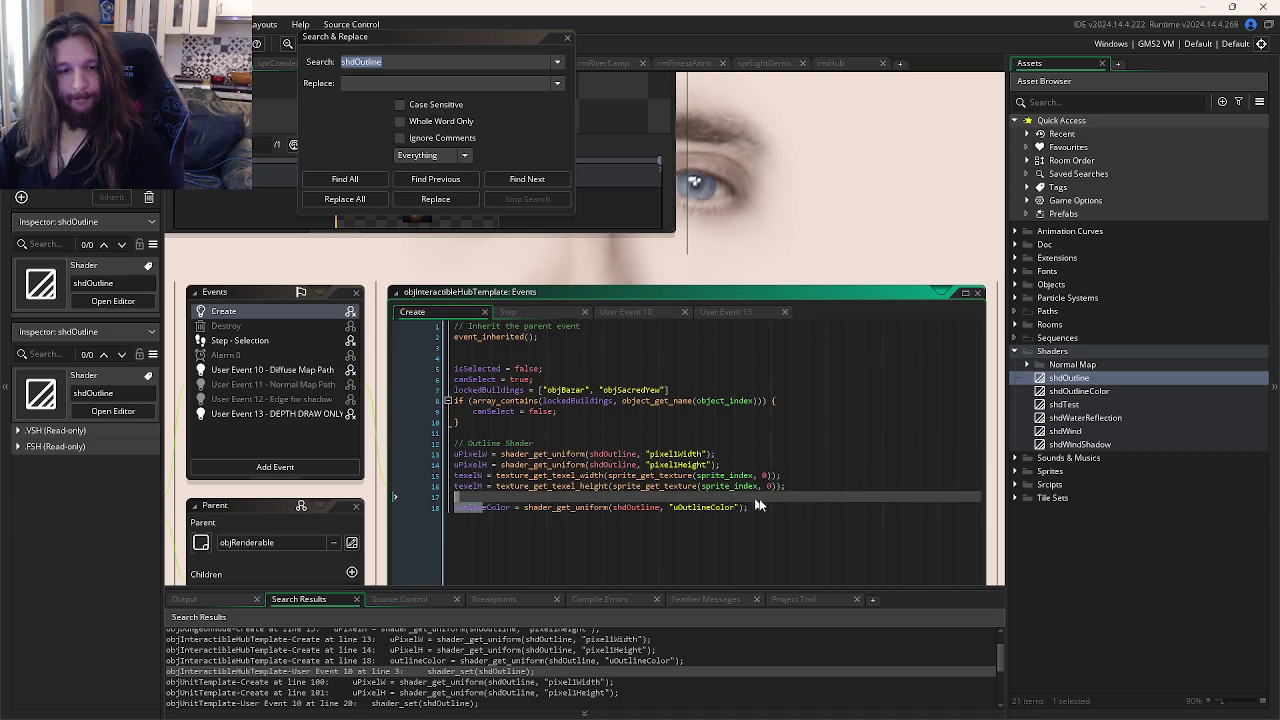
pyautogui.hotkey('alt', 'Tab')
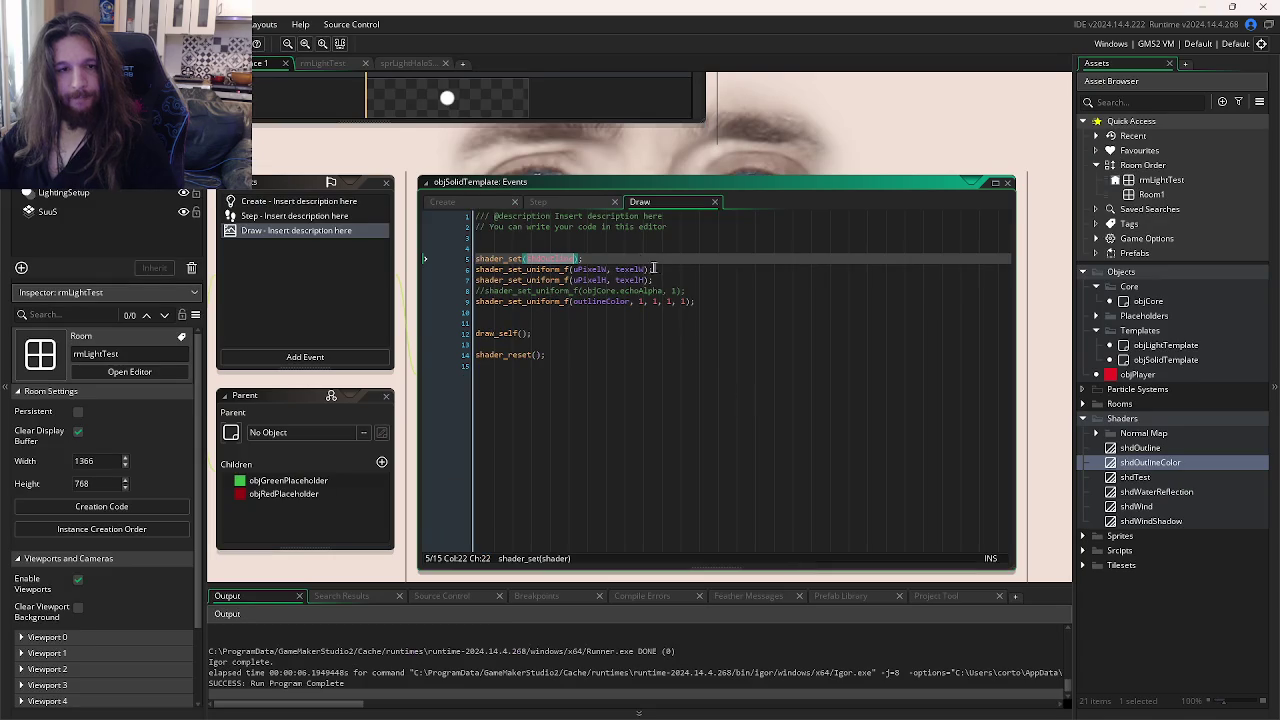
# Step: Look over objSolidTemplate's Create event code
pyautogui.click(298, 201)
pyautogui.click(537, 290)
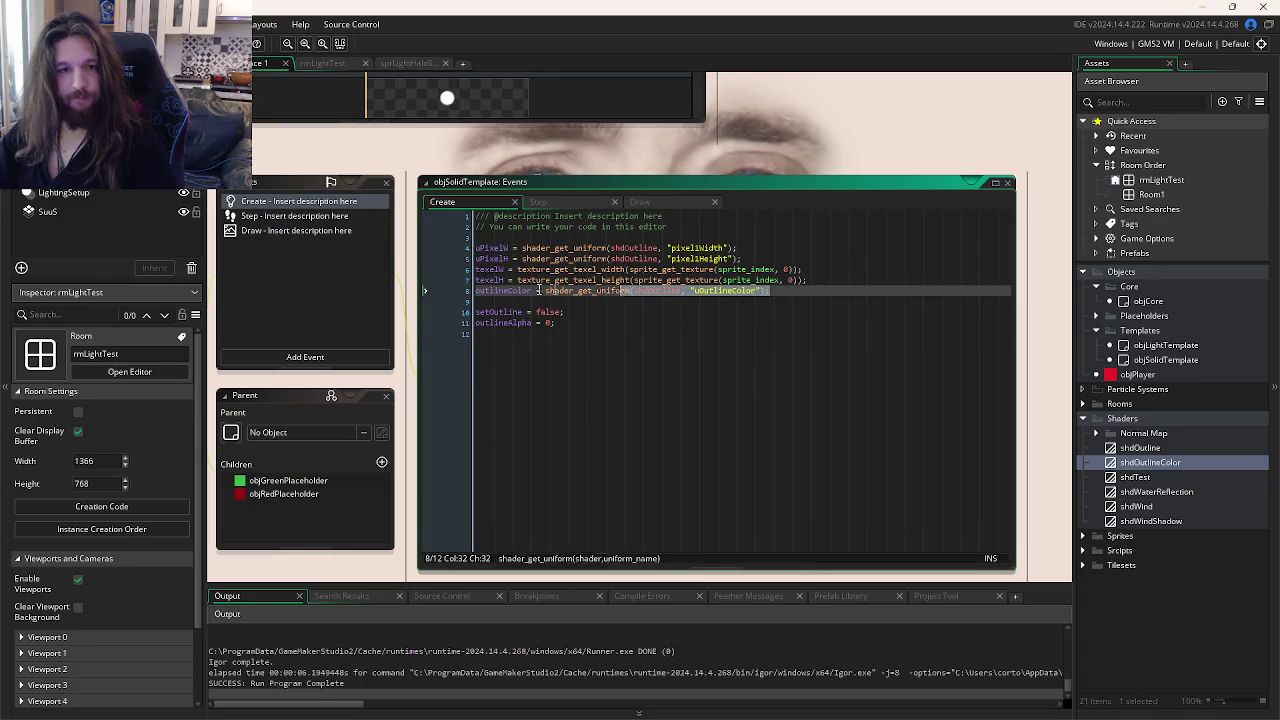
pyautogui.click(765, 456)
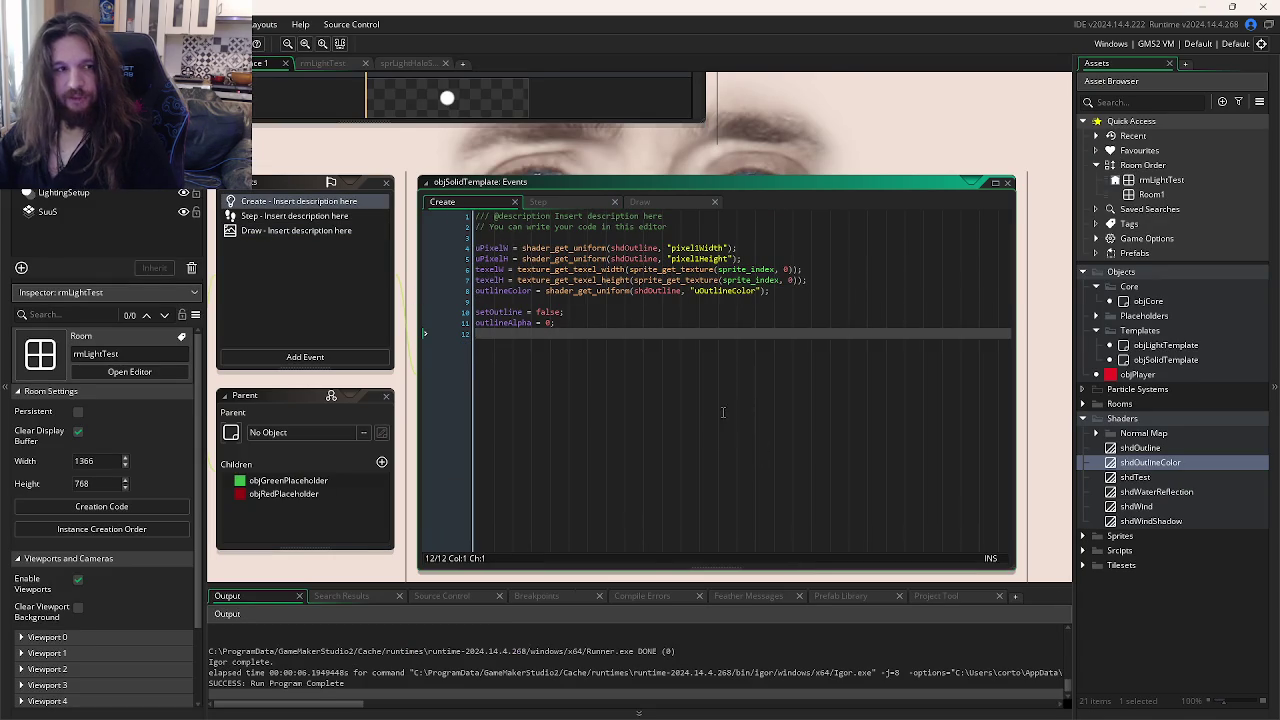
pyautogui.hscroll(-3, 849, 420)
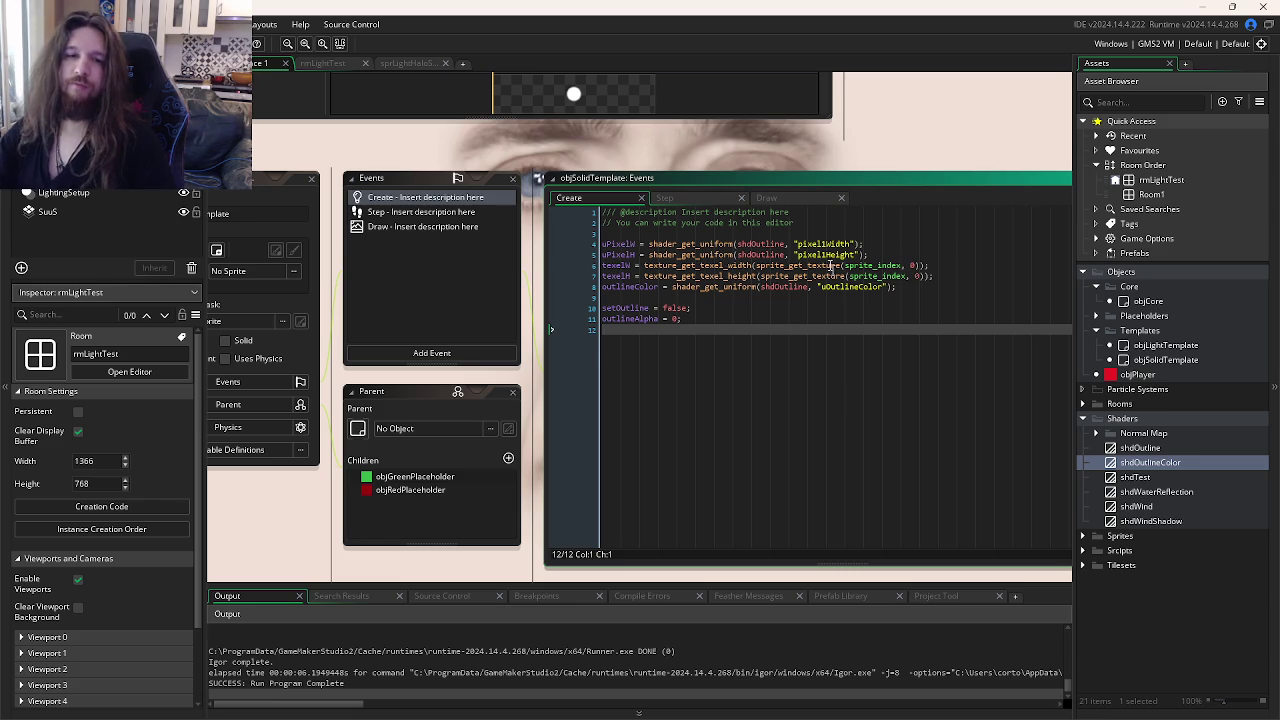
# Step: In objSolidTemplate's Draw event, change the outlineColor uniform to 1, 0, 1, 1
pyautogui.click(782, 198)
pyautogui.click(813, 297)
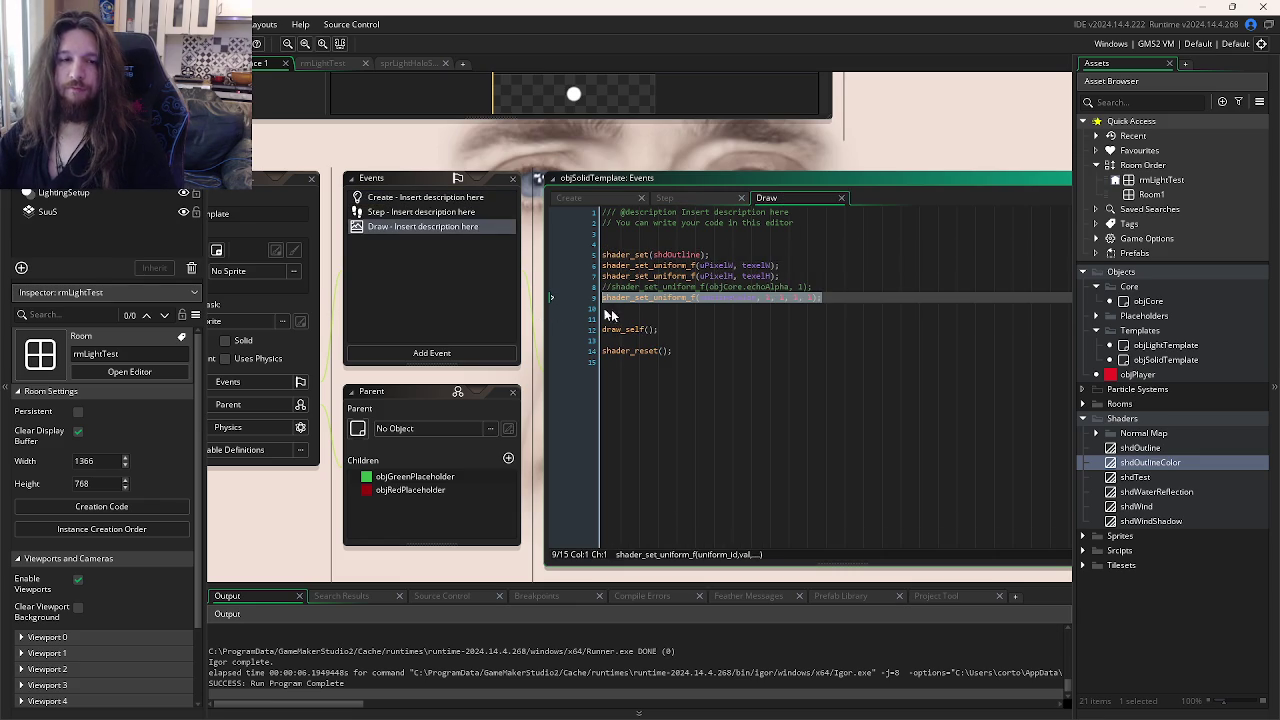
pyautogui.moveTo(821, 298); pyautogui.dragTo(663, 288)
pyautogui.click(842, 391)
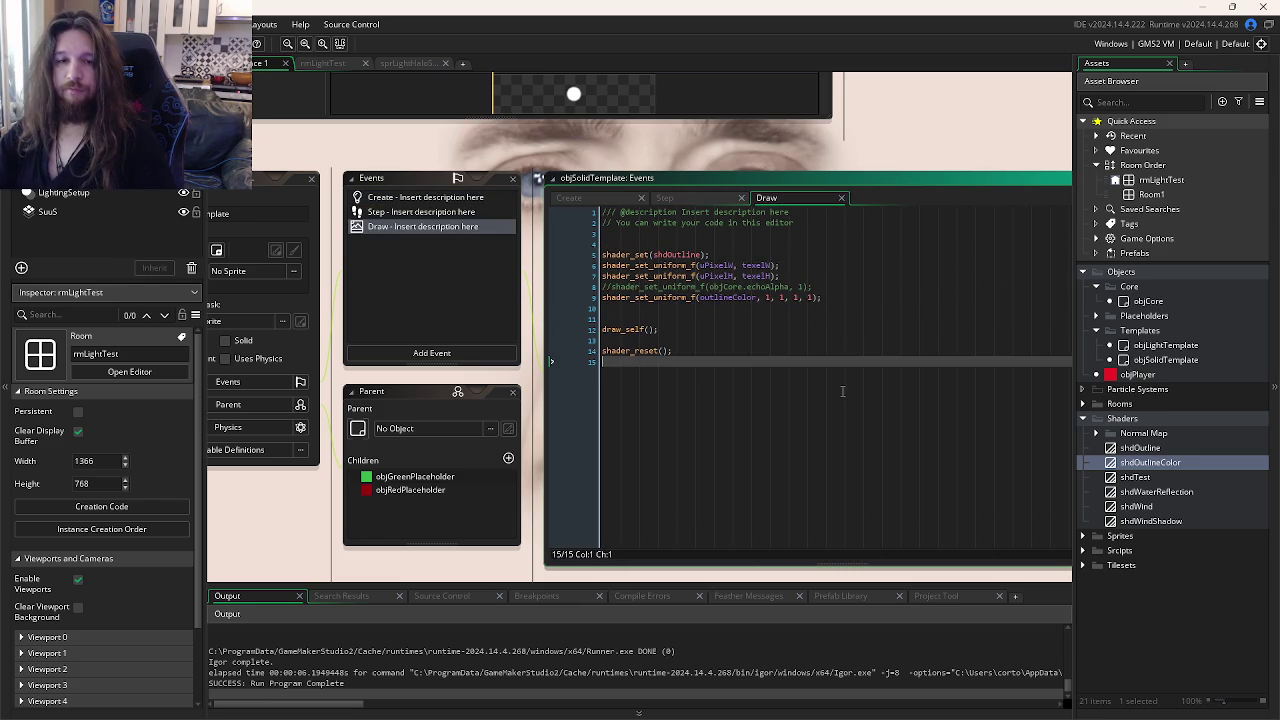
pyautogui.click(860, 300)
pyautogui.click(790, 352)
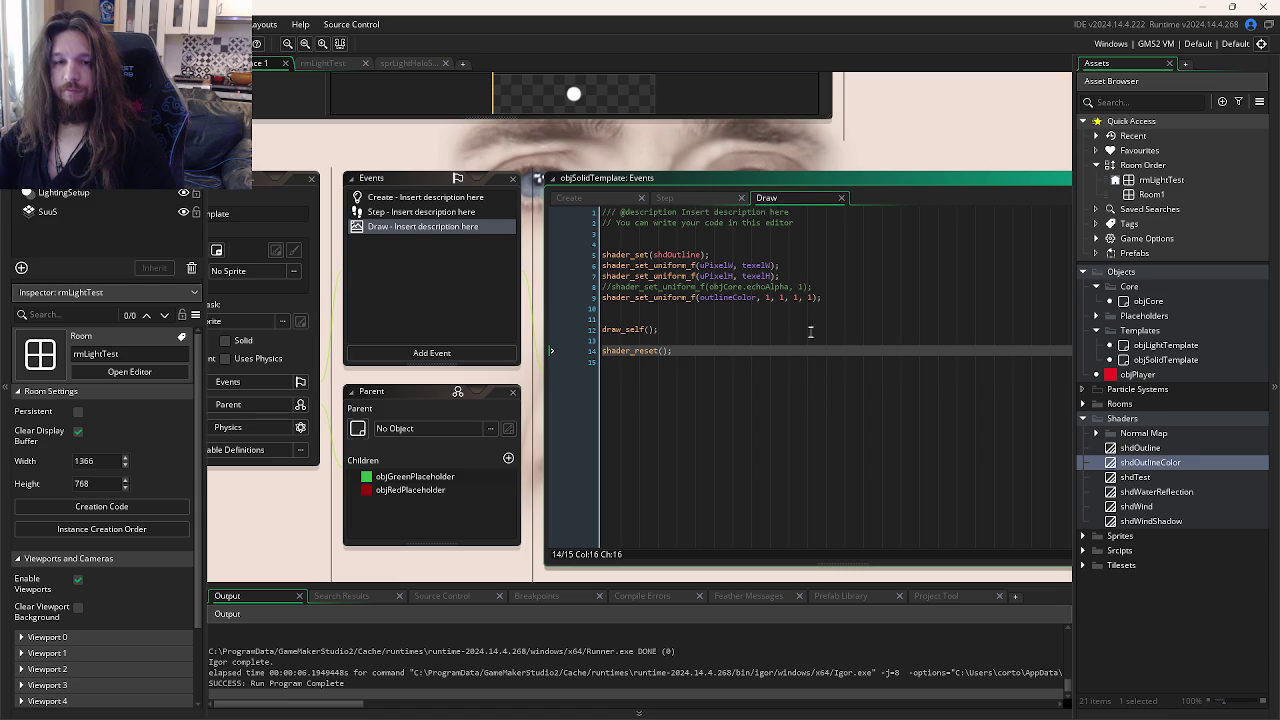
pyautogui.click(811, 297)
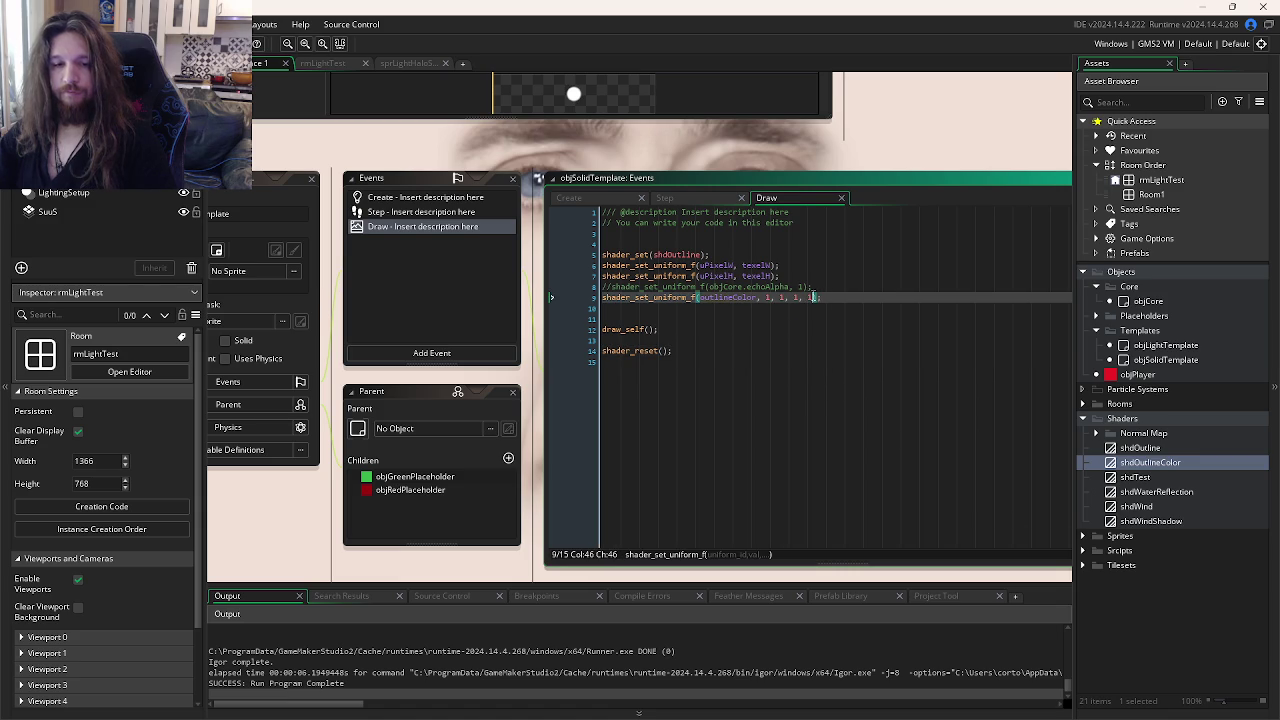
pyautogui.doubleClick(780, 297)
pyautogui.write('0')
# Step: Run the game with F5 to test the new outline colour, then close it
pyautogui.press('F5')
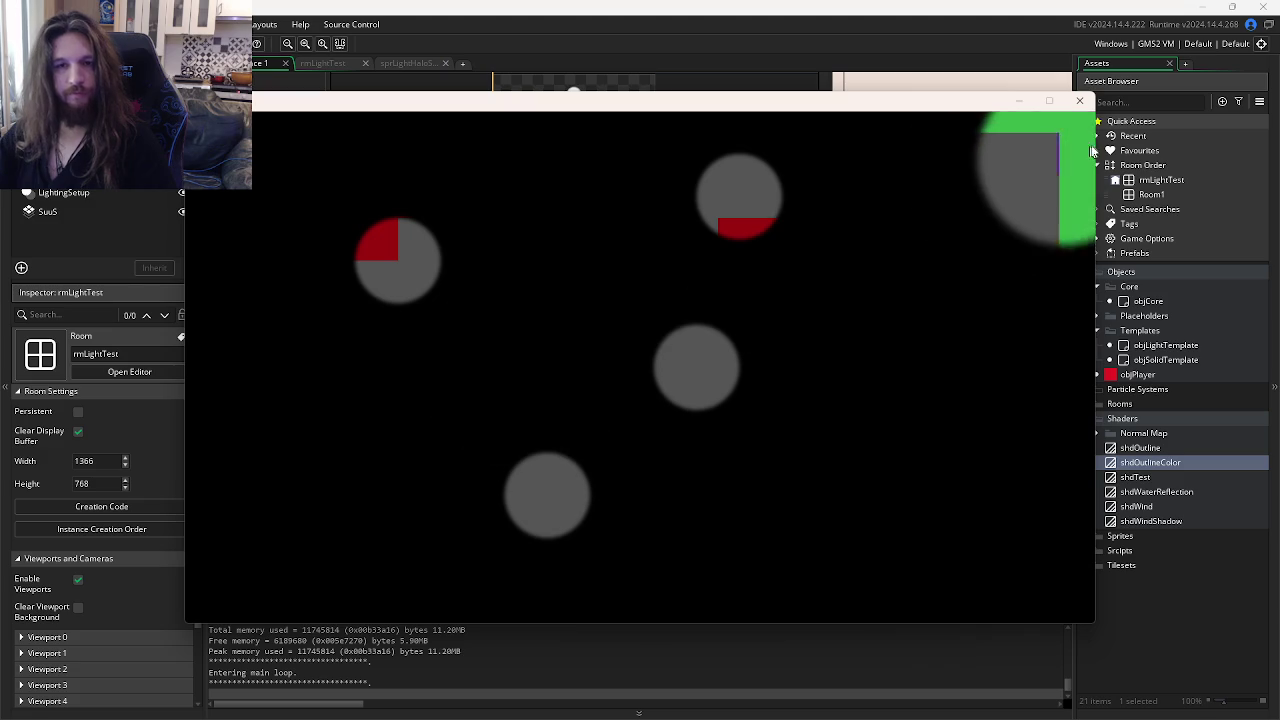
pyautogui.click(1080, 100)
pyautogui.click(817, 287)
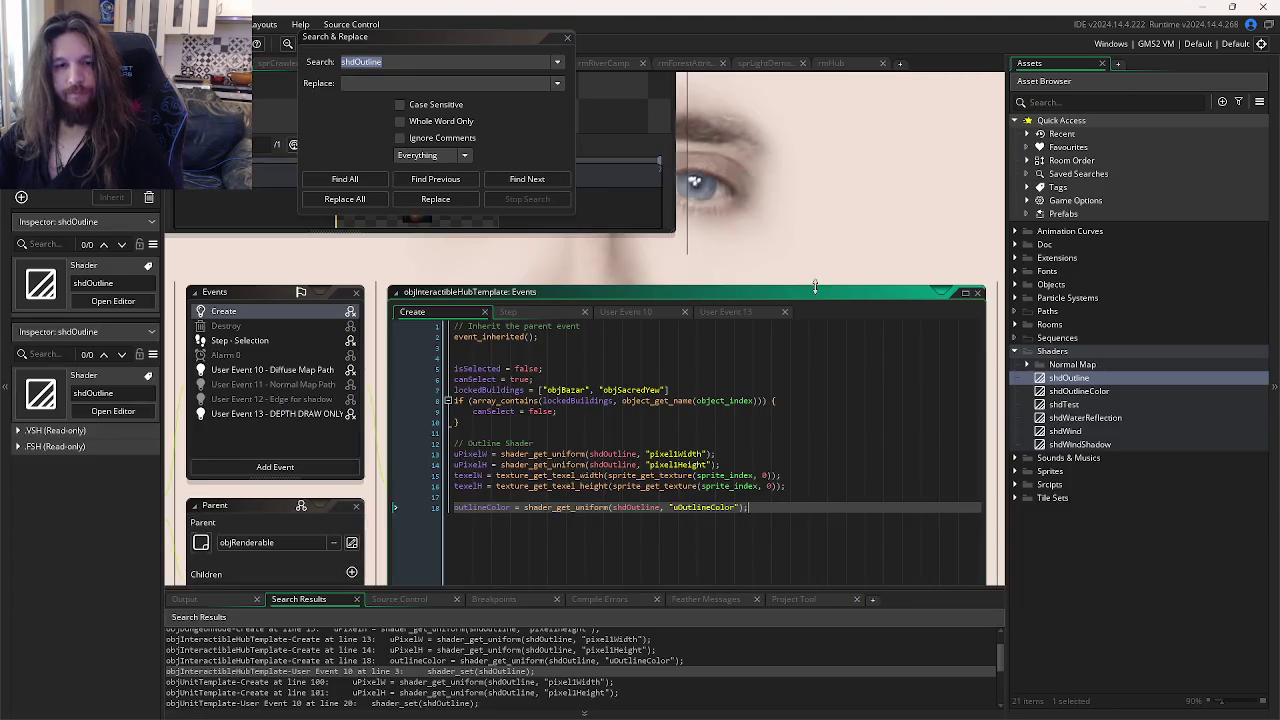
# Step: Inspect the shader_set_uniform_f outlineColor call in the other project's User Event 10
pyautogui.click(658, 297)
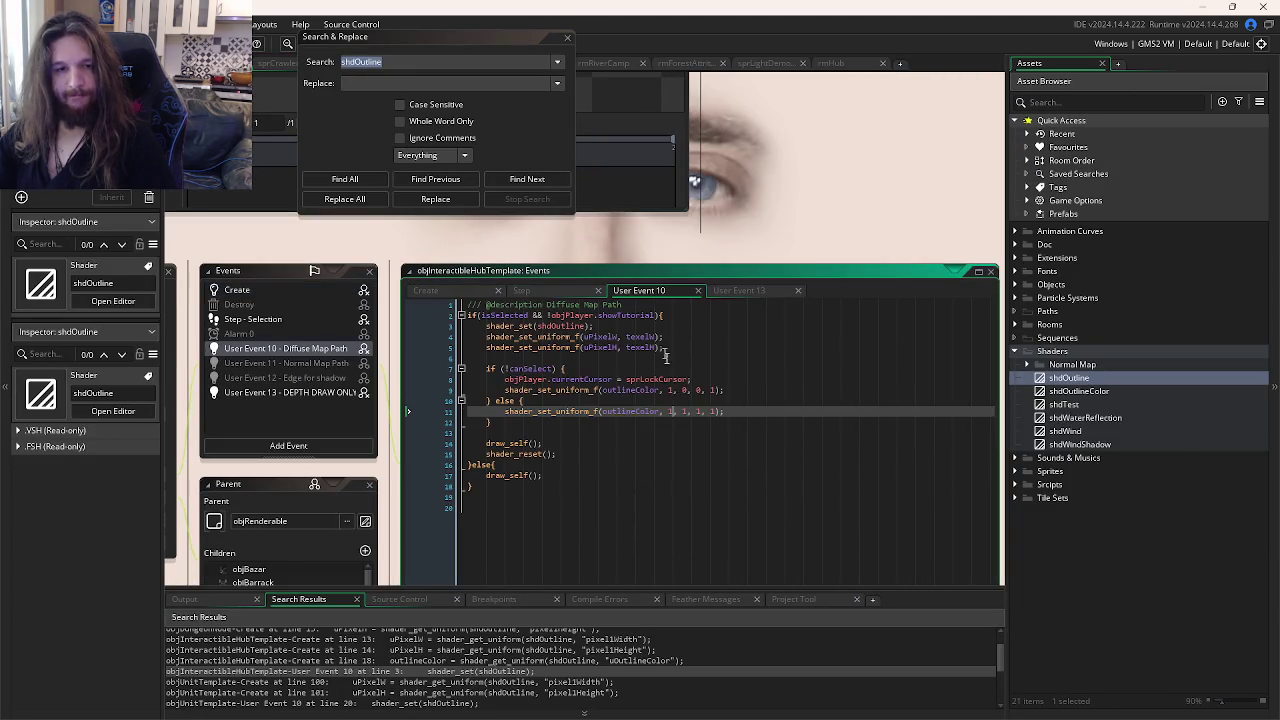
pyautogui.click(713, 427)
pyautogui.click(722, 411)
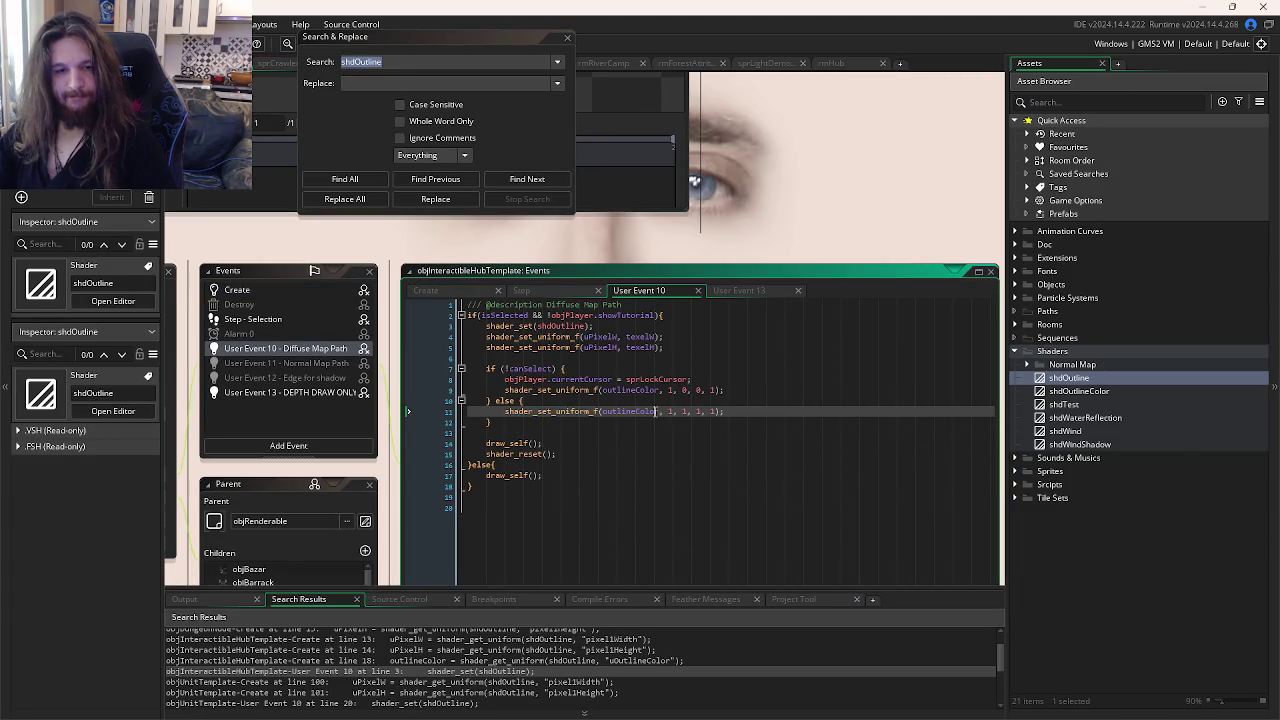
pyautogui.scroll(-2, 700, 411)
pyautogui.click(605, 285)
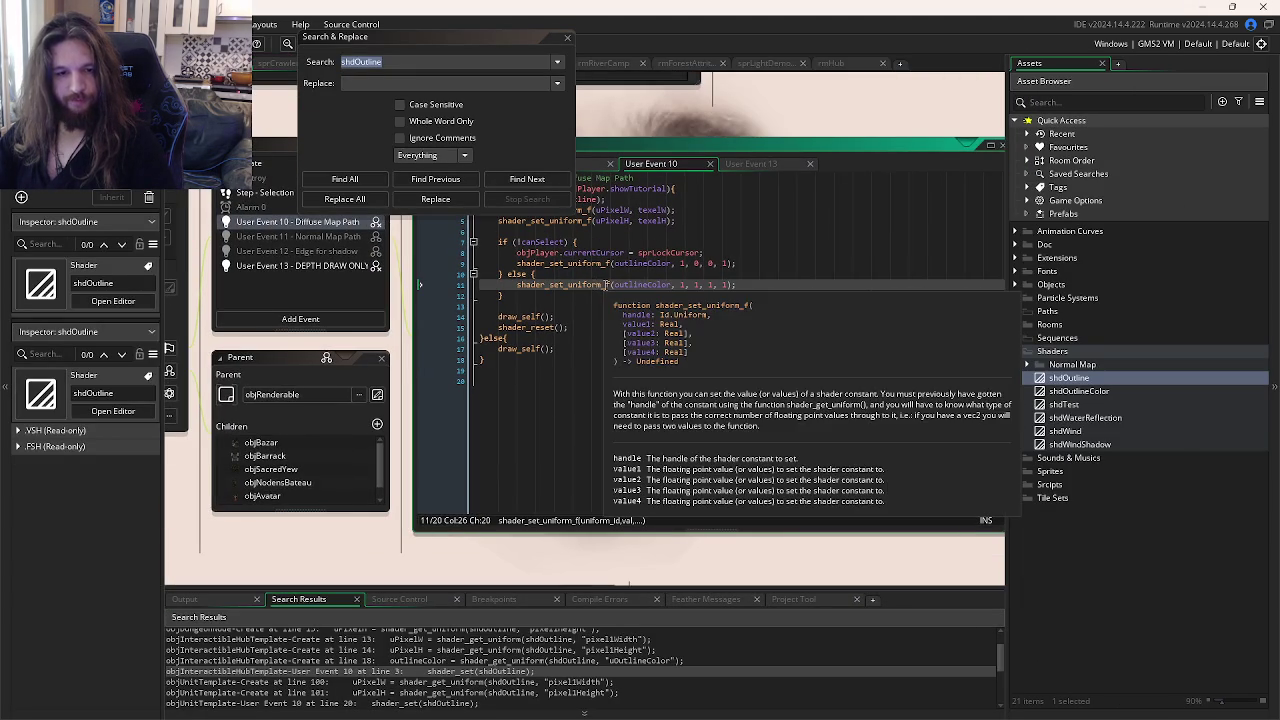
pyautogui.click(633, 285)
pyautogui.moveTo(600, 282)
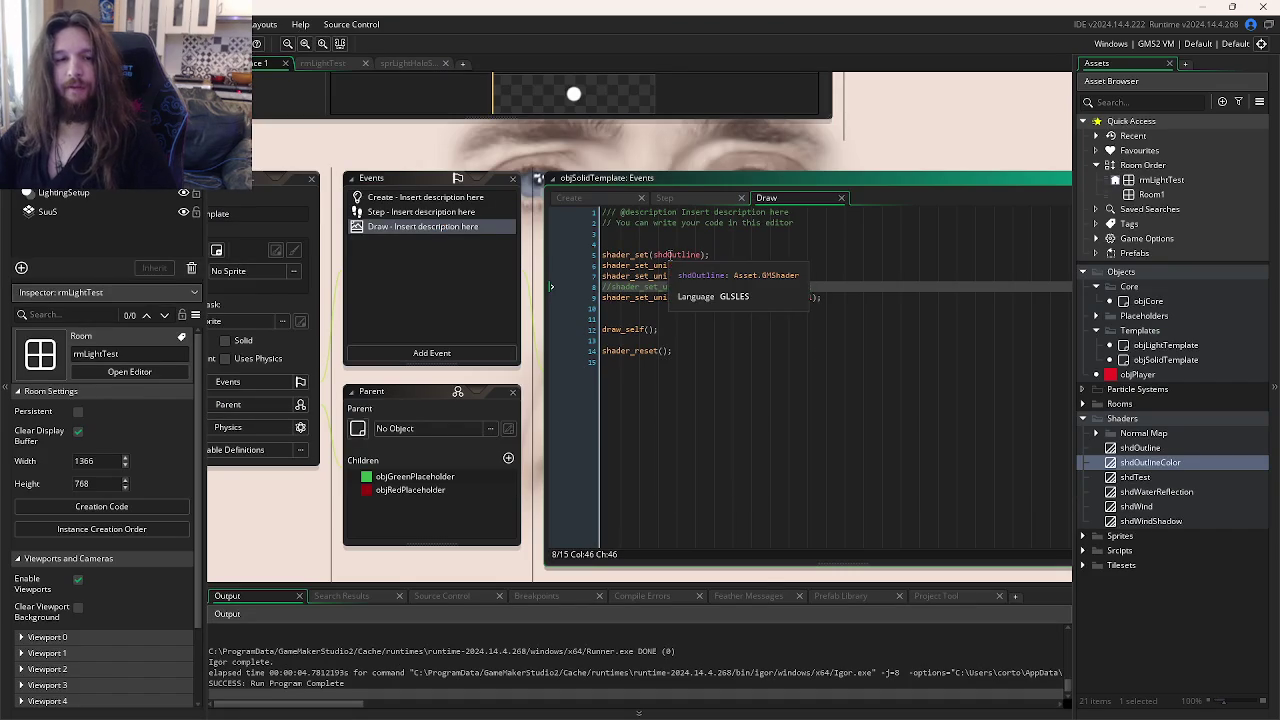
# Step: Open shdOutline.fsh to highlight uOutlineColor, then return to objSolidTemplate's Create event
pyautogui.middleClick(676, 254)
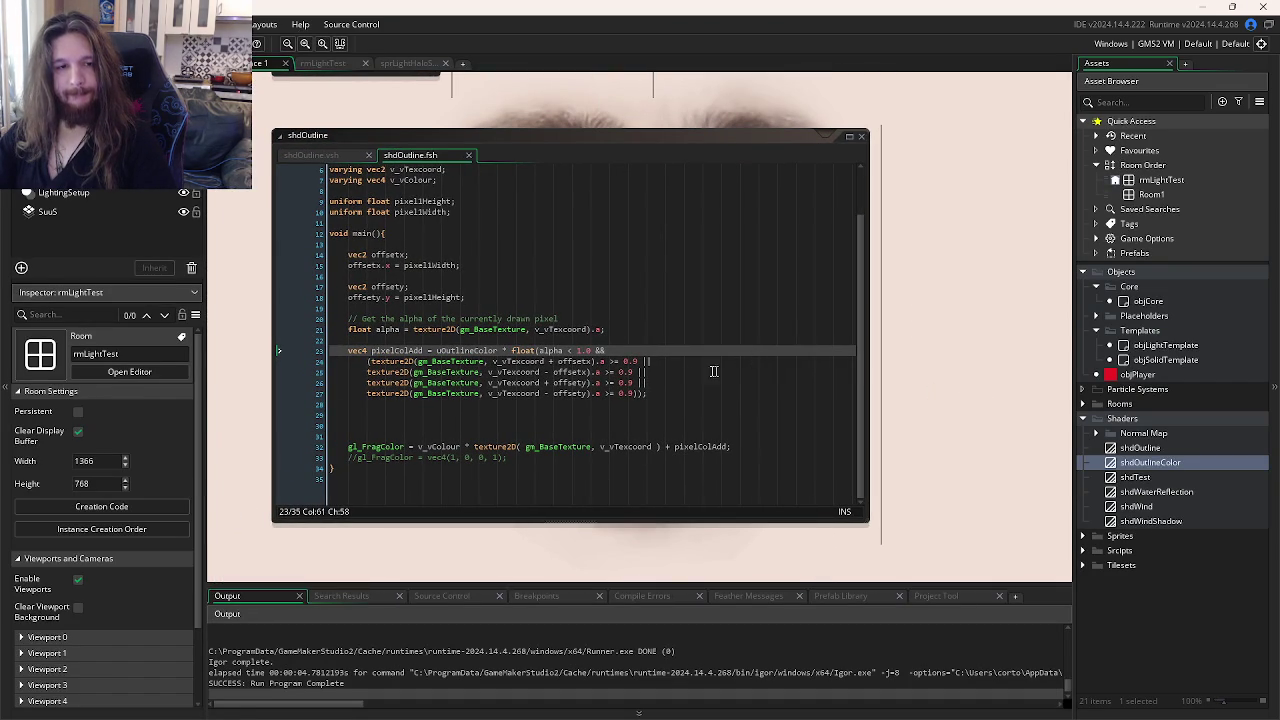
pyautogui.doubleClick(455, 350)
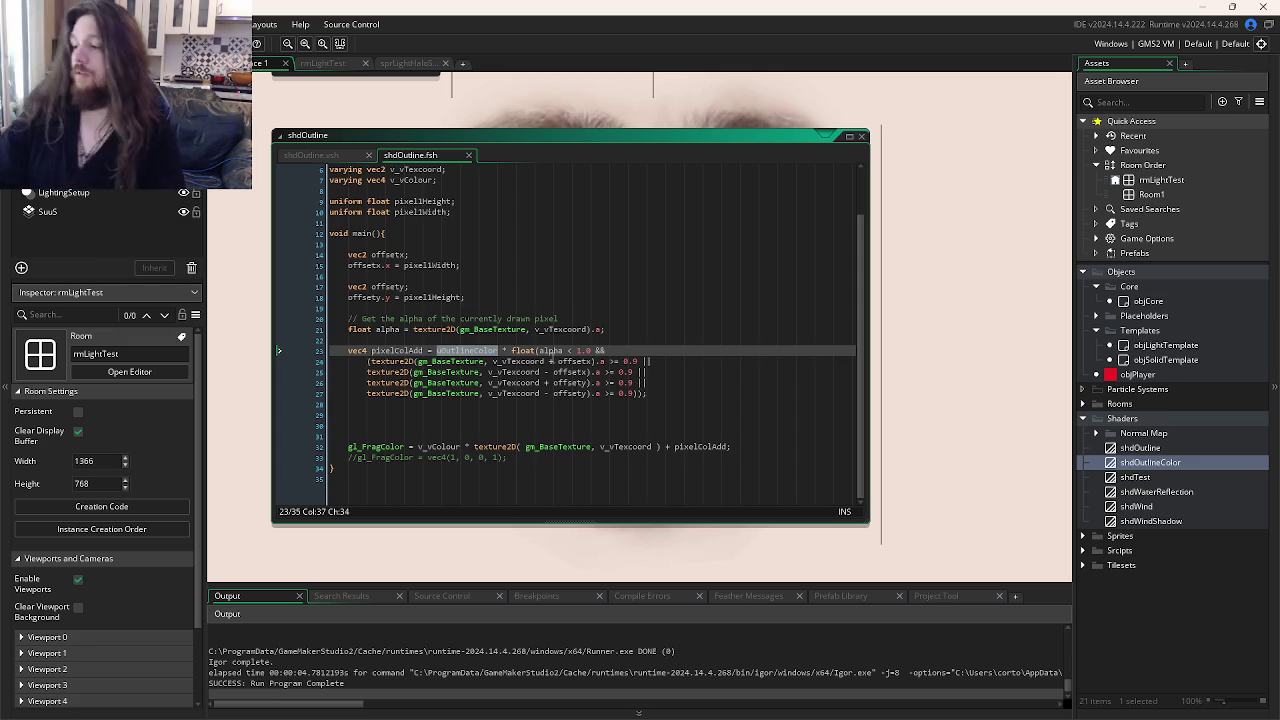
pyautogui.hotkey('ctrl', 'Tab')
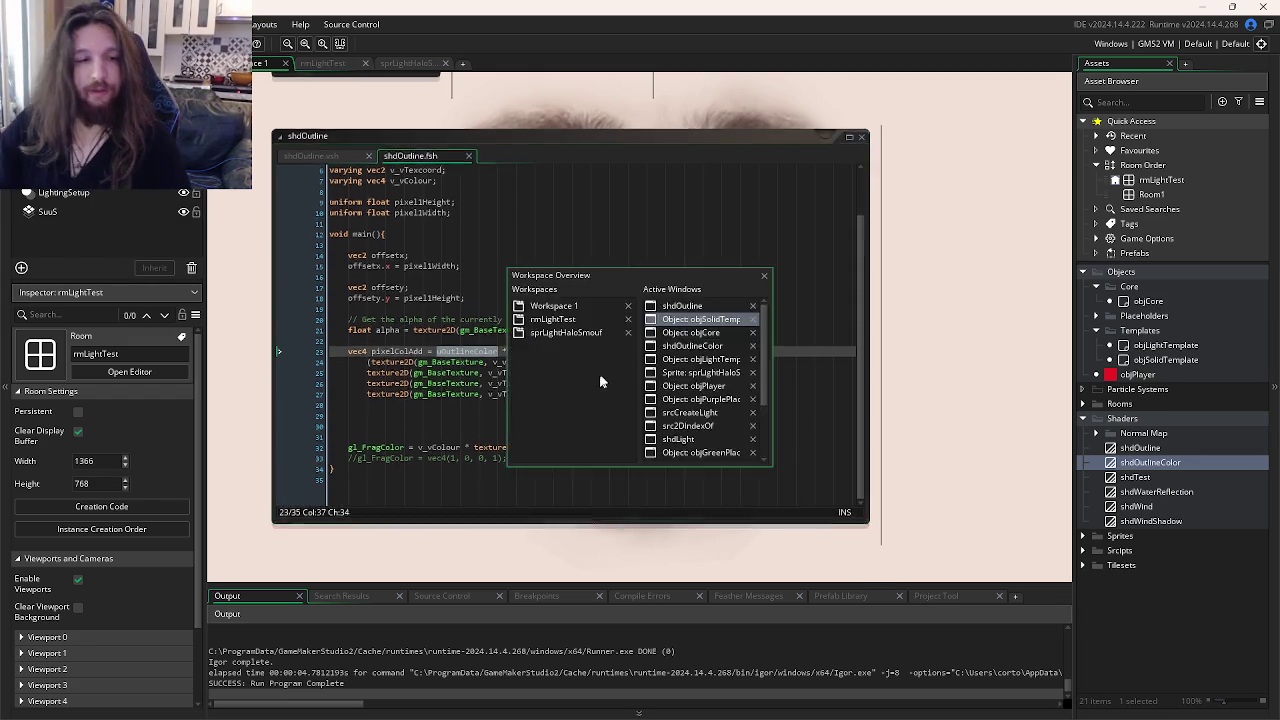
pyautogui.hotkey('ctrl', 'Tab')
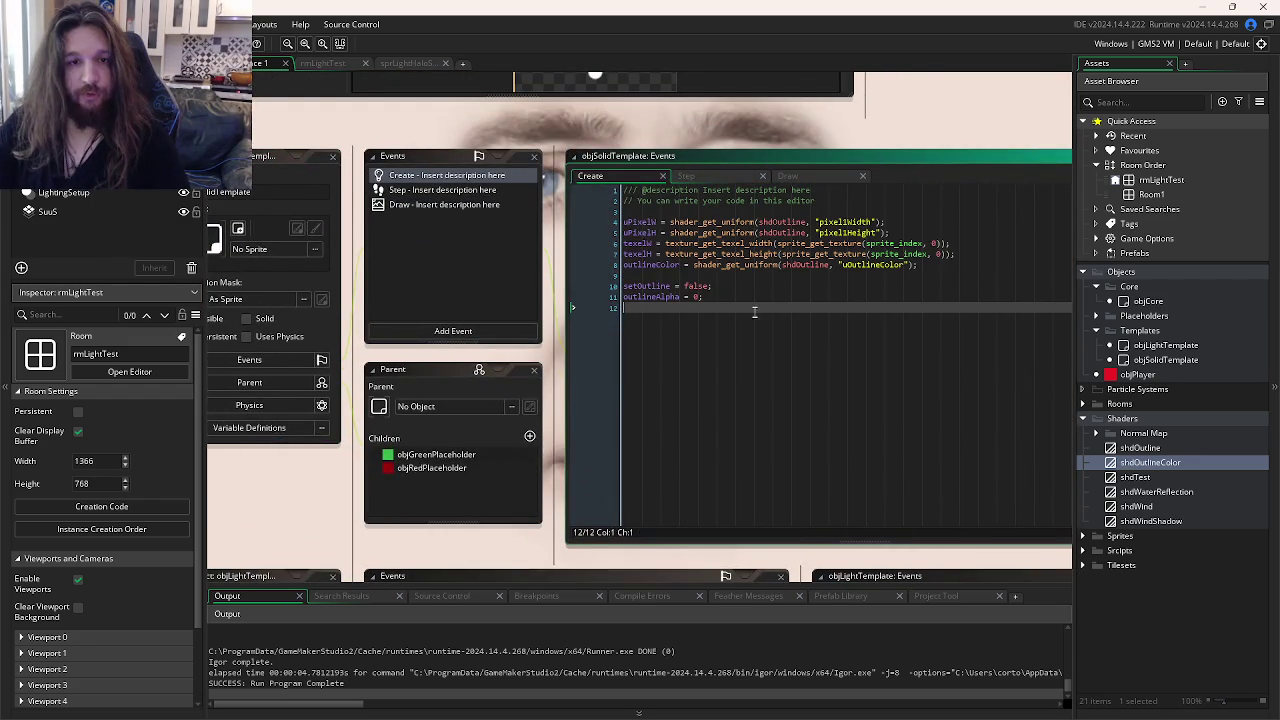
pyautogui.moveTo(692, 361); pyautogui.dragTo(700, 362)
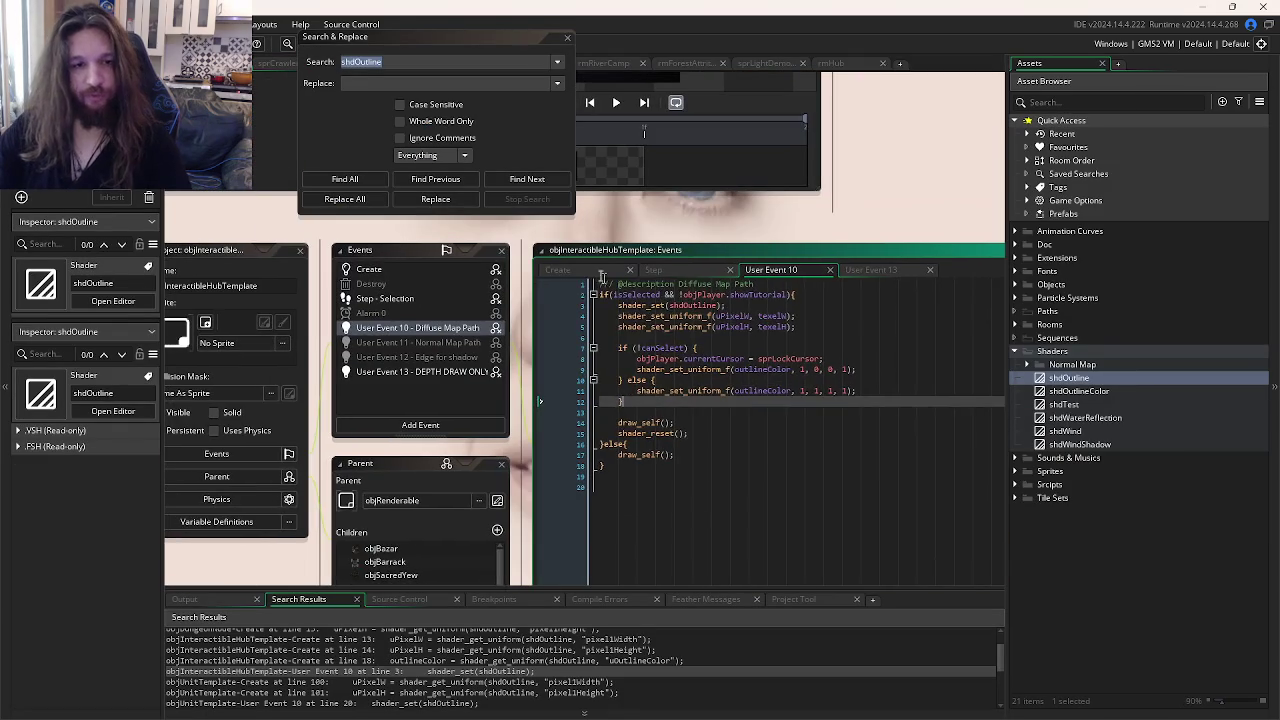
pyautogui.moveTo(860, 411); pyautogui.dragTo(521, 364)
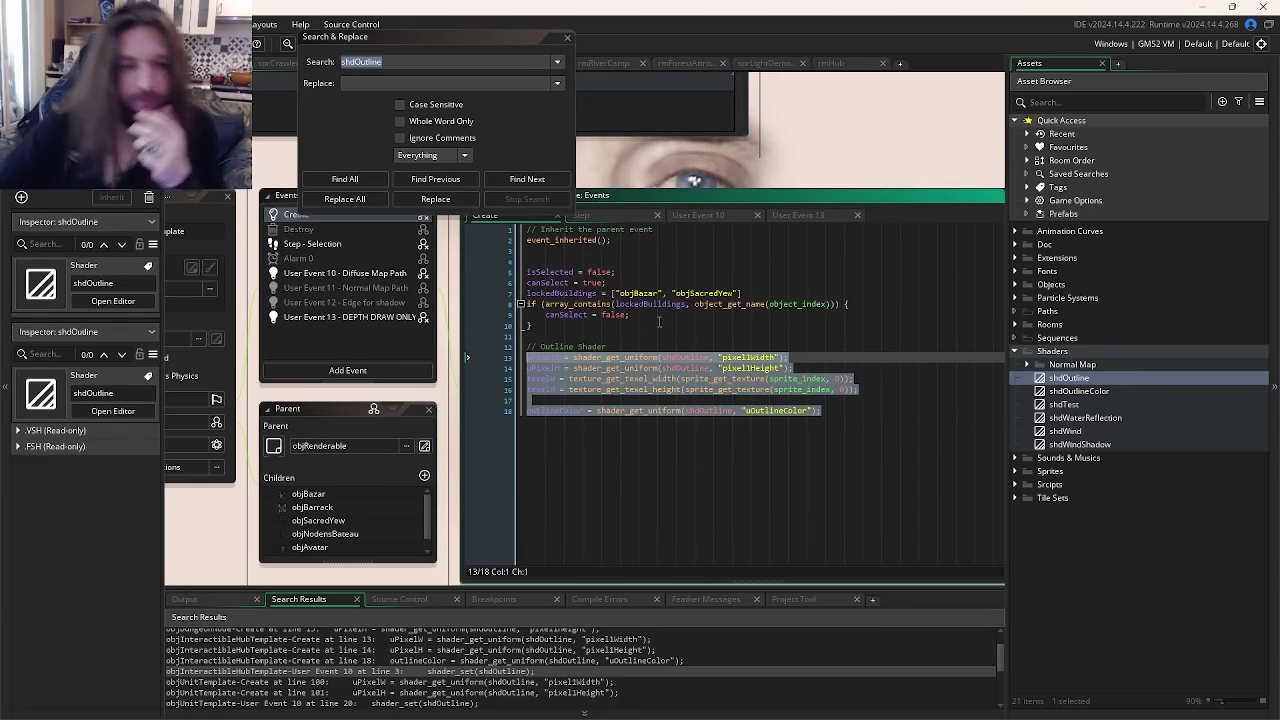
pyautogui.click(646, 336)
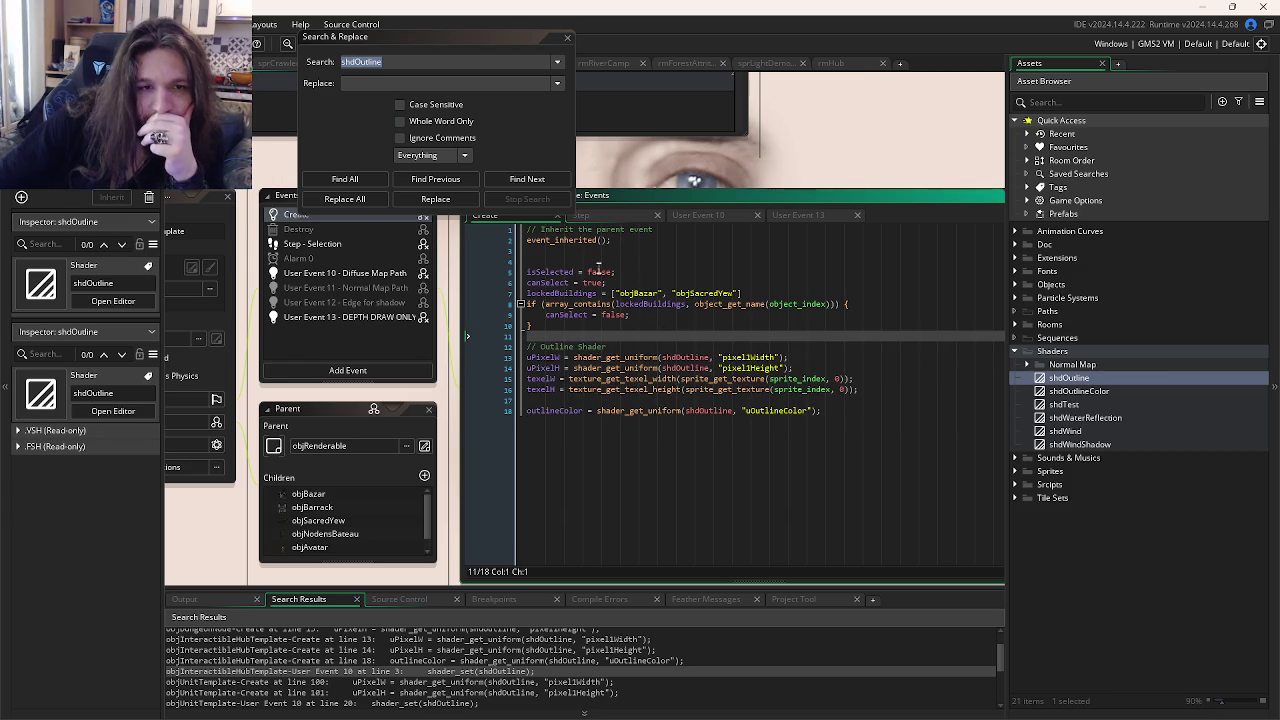
pyautogui.scroll(1, 600, 267)
pyautogui.moveTo(424, 486); pyautogui.dragTo(550, 442)
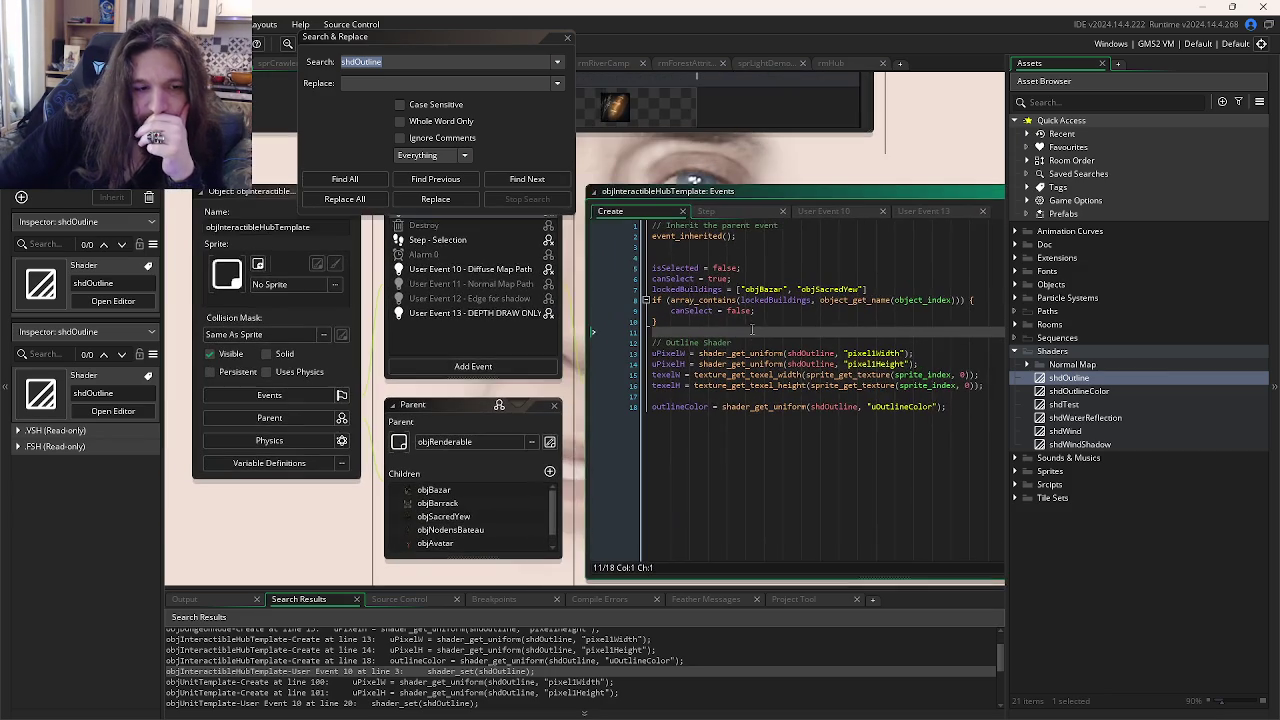
pyautogui.click(550, 442)
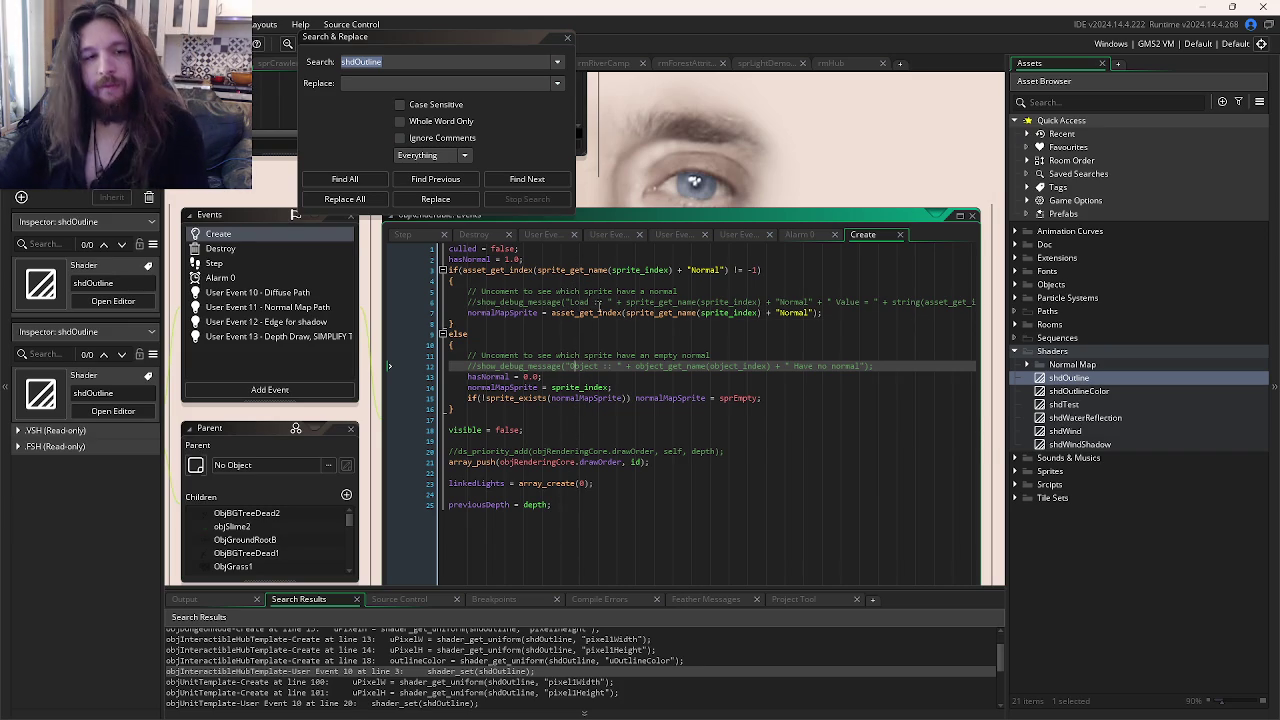
pyautogui.press('Return')
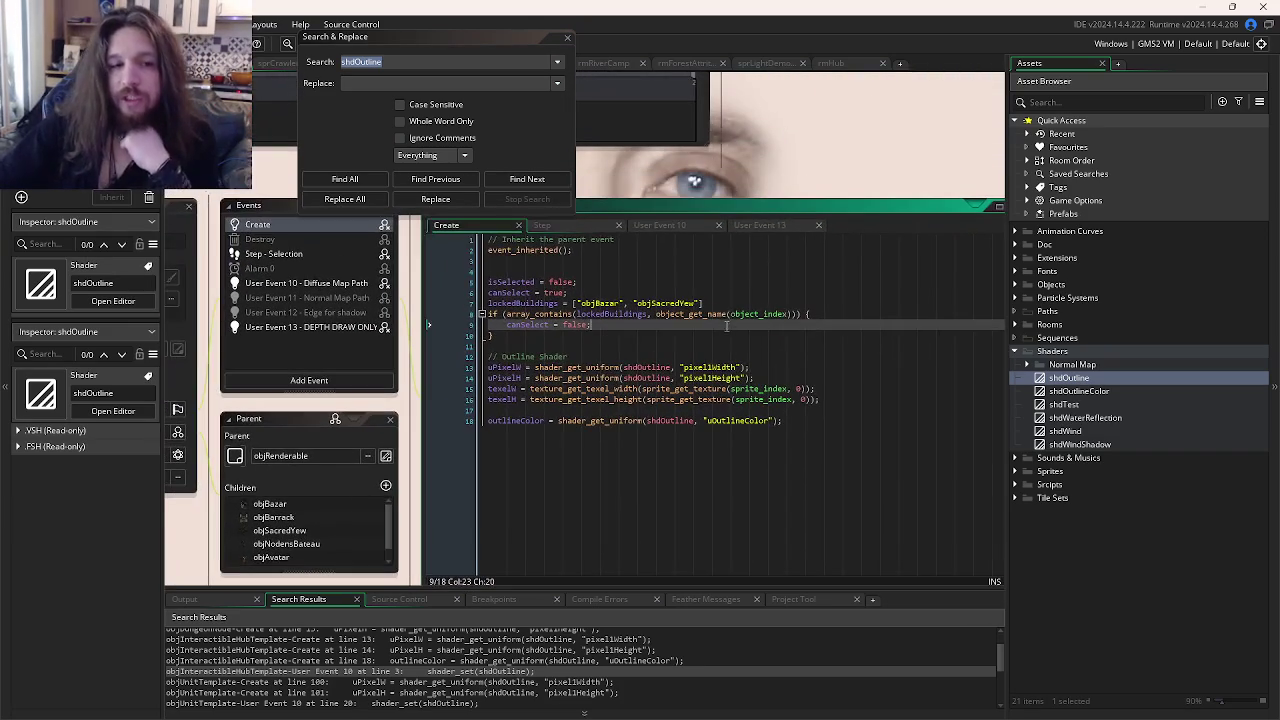
pyautogui.click(750, 226)
pyautogui.click(692, 225)
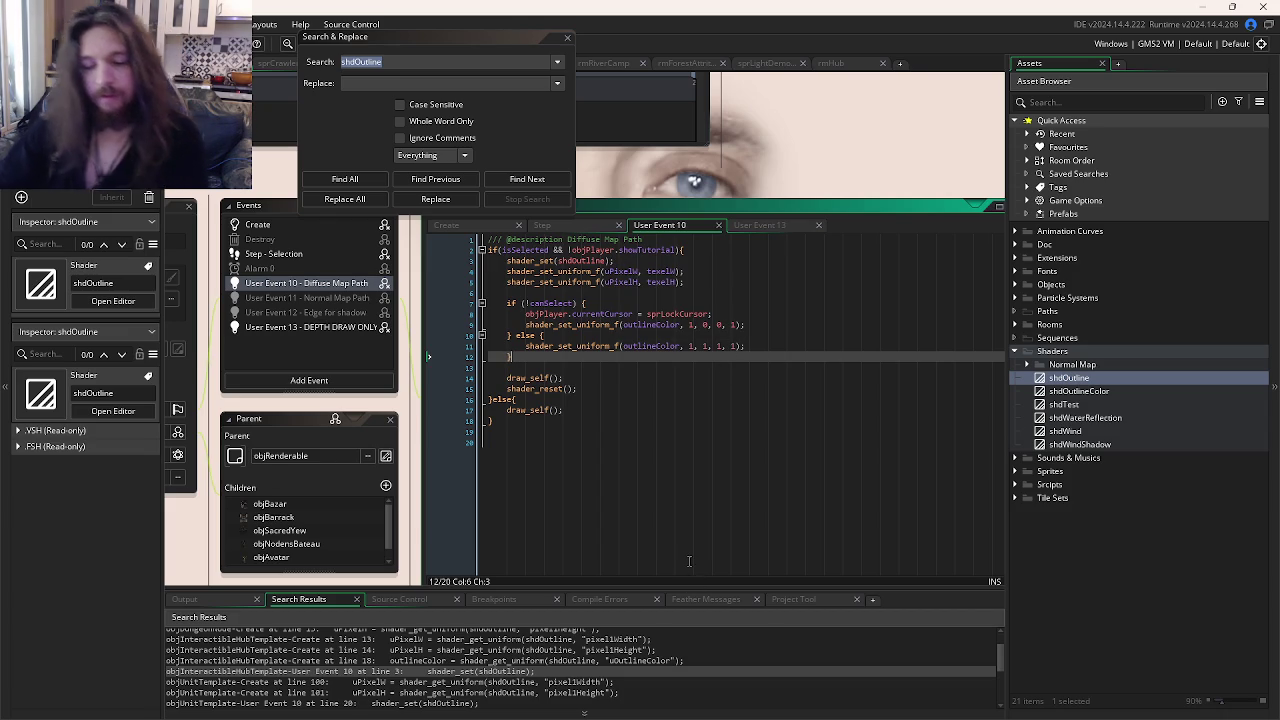
pyautogui.hotkey('alt', 'Tab')
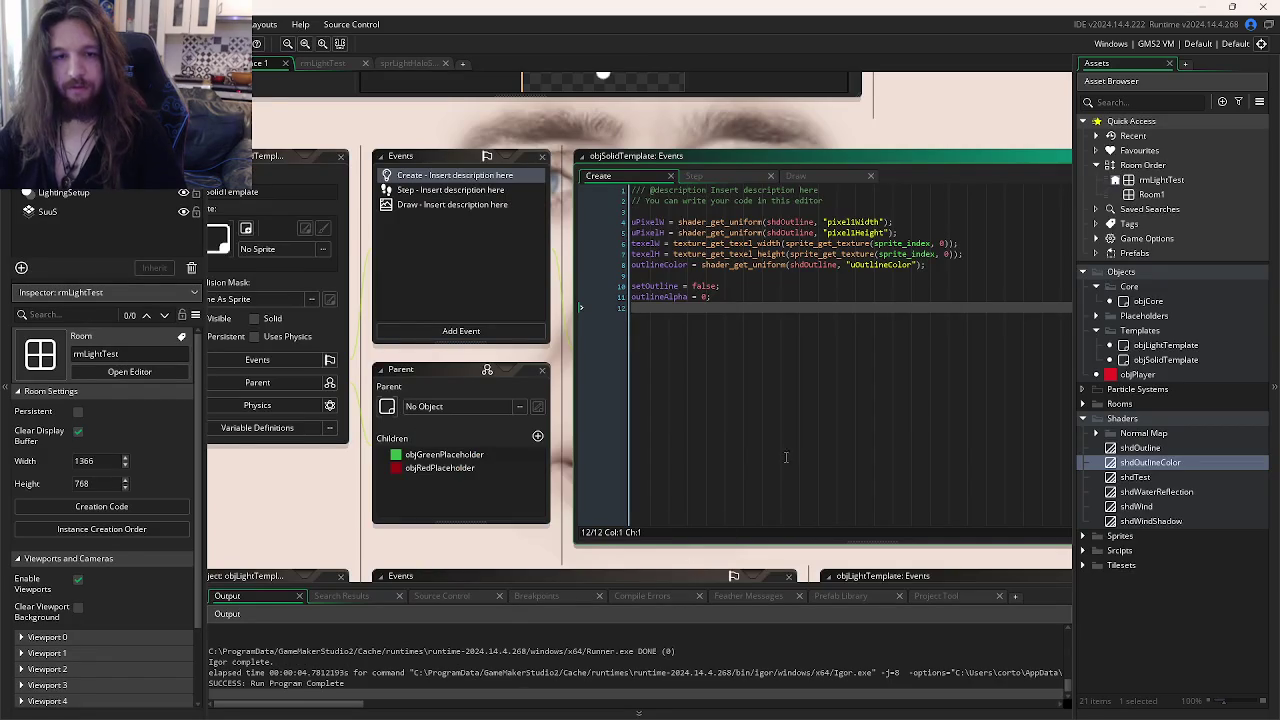
# Step: Duplicate the gl_FragColor line in shdOutline.fsh so the original pixelColAdd version is kept
pyautogui.hotkey('ctrl', 'Tab')
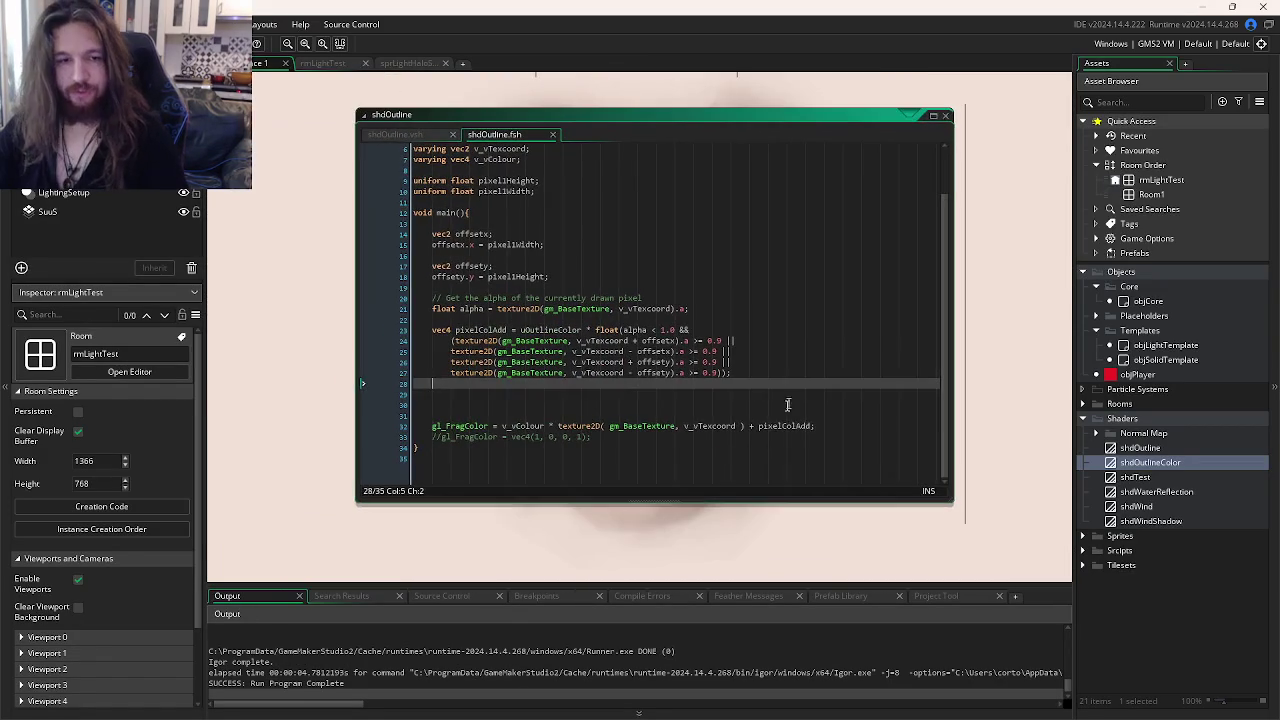
pyautogui.click(820, 428)
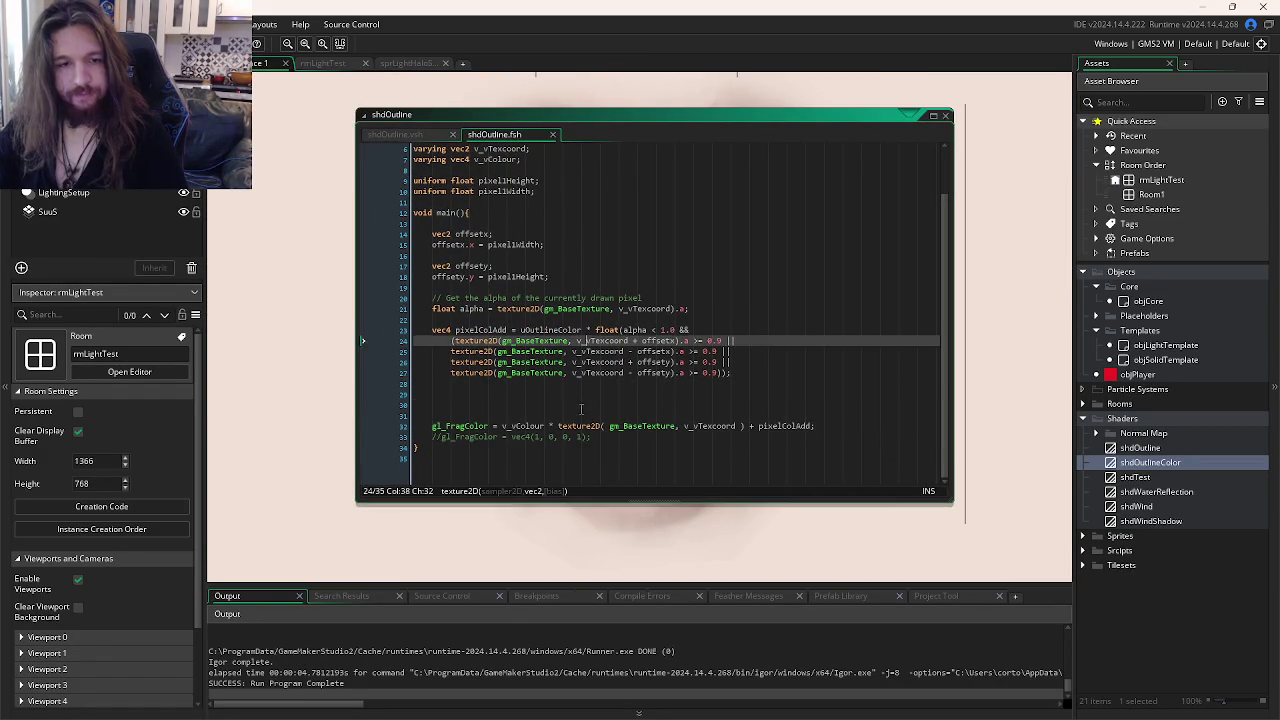
pyautogui.write('d')
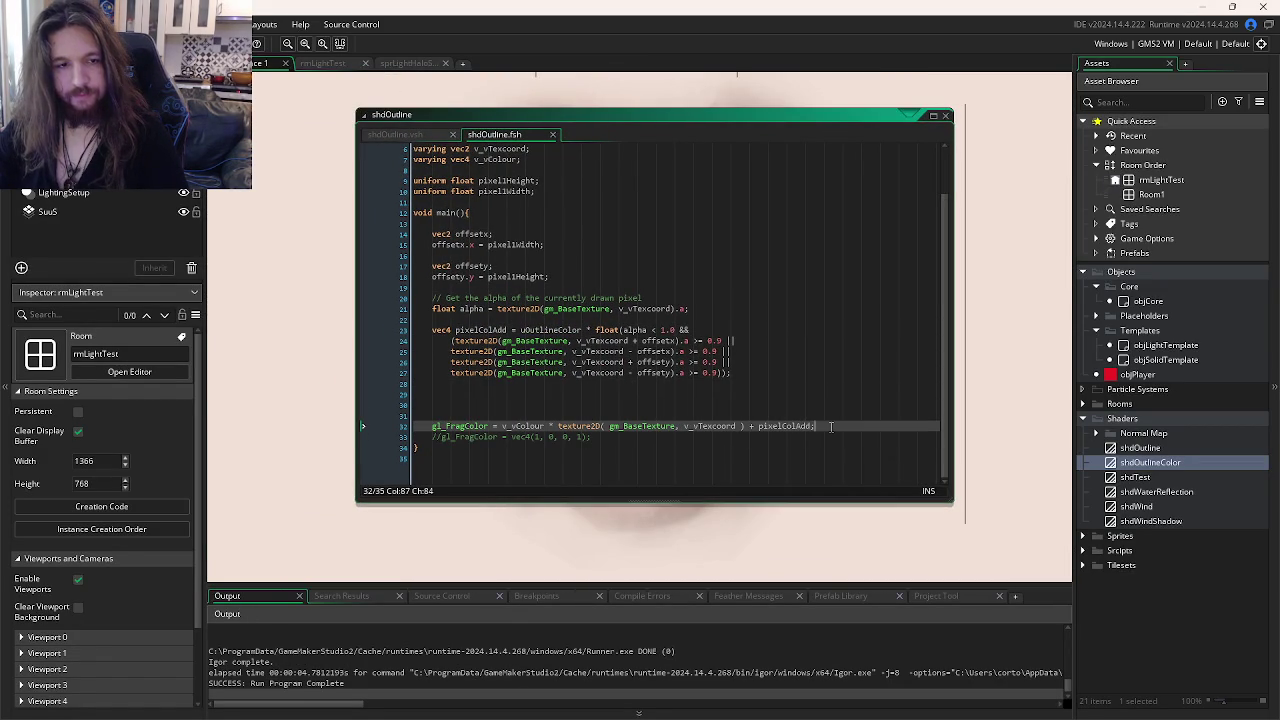
pyautogui.hotkey('ctrl', 'd')
pyautogui.tripleClick(826, 427)
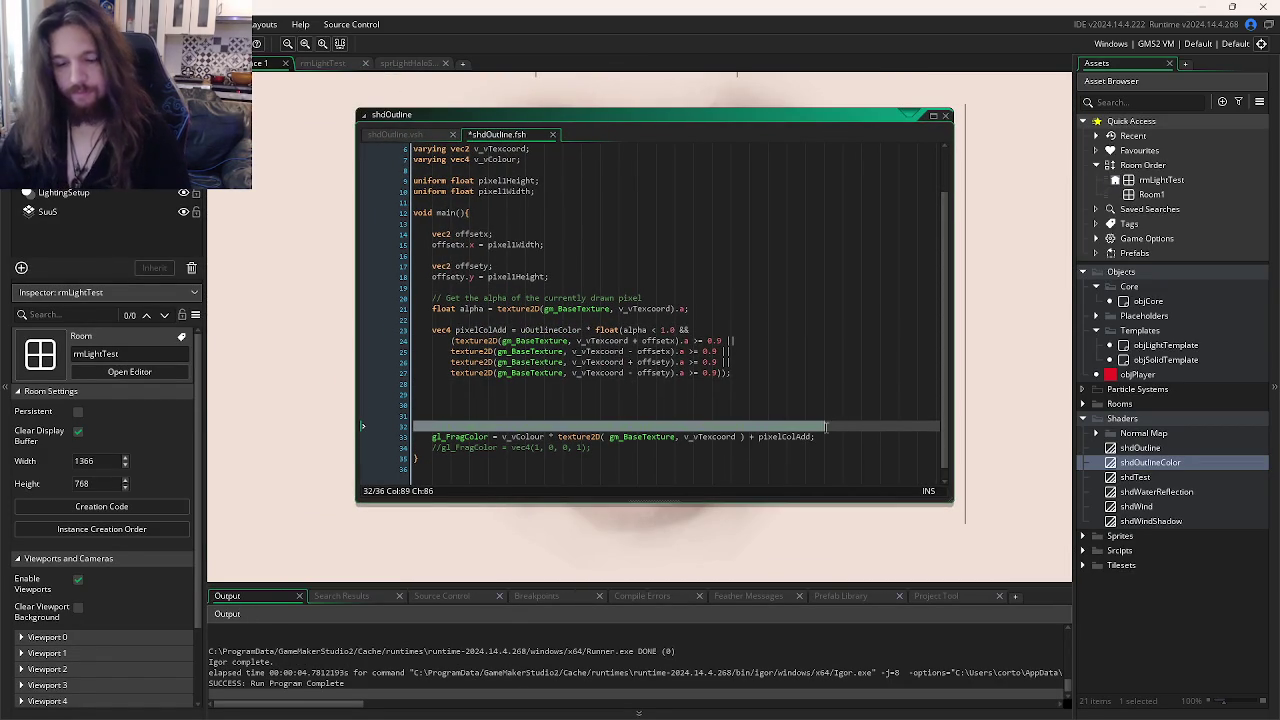
pyautogui.hotkey('ctrl', 'End')
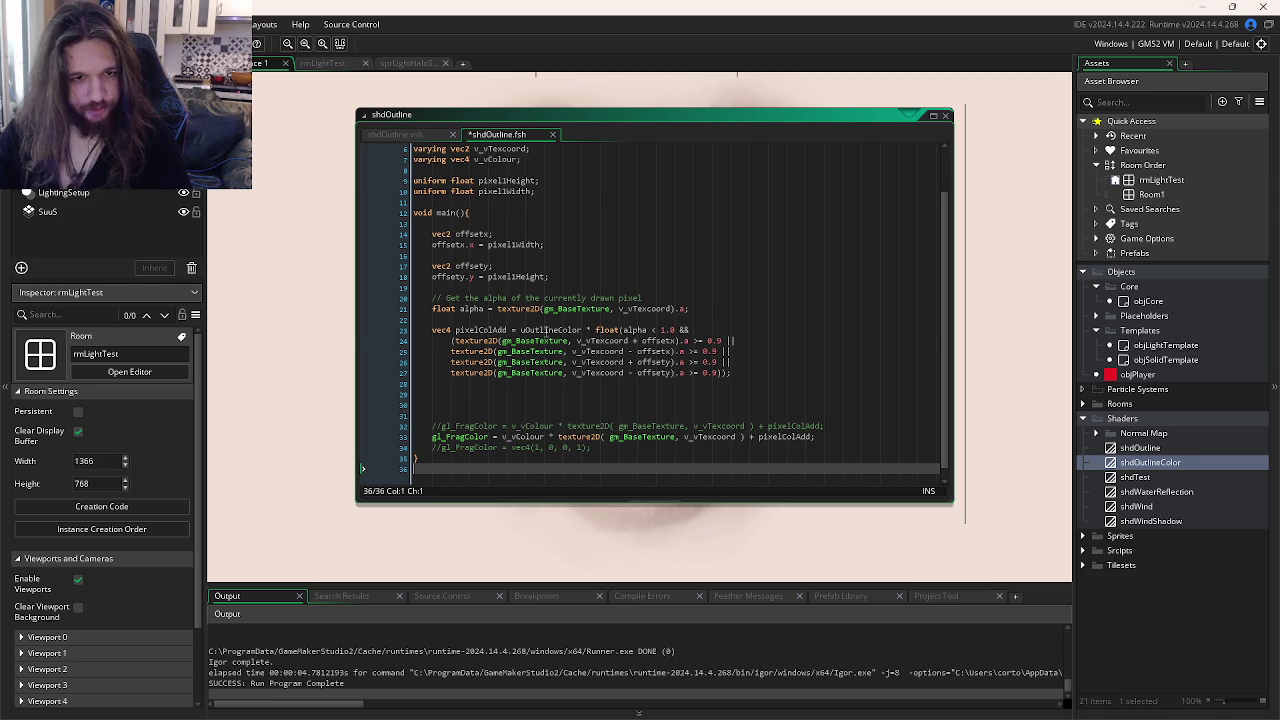
# Step: Replace line 33's colour expression with uOutlineColor and run the game
pyautogui.doubleClick(548, 330)
pyautogui.click(816, 436)
pyautogui.click(809, 437)
pyautogui.moveTo(813, 437); pyautogui.dragTo(503, 442)
pyautogui.hotkey('ctrl', 'v')
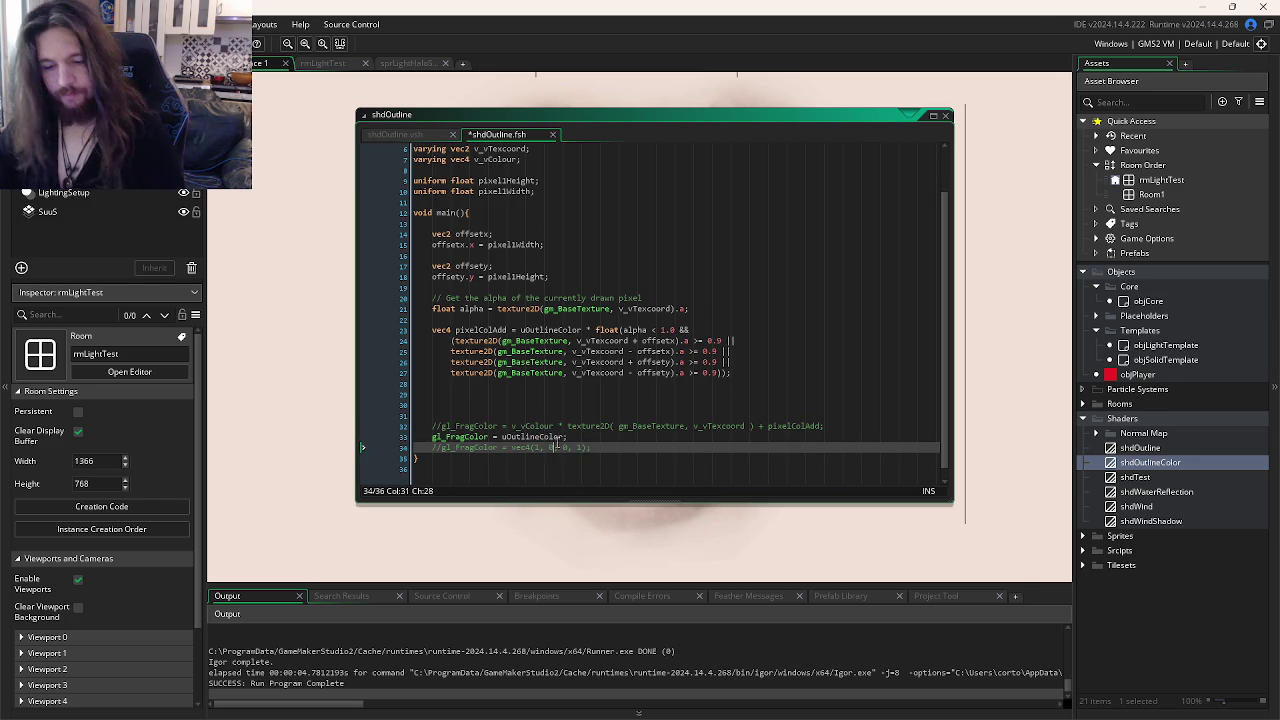
pyautogui.press('F5')
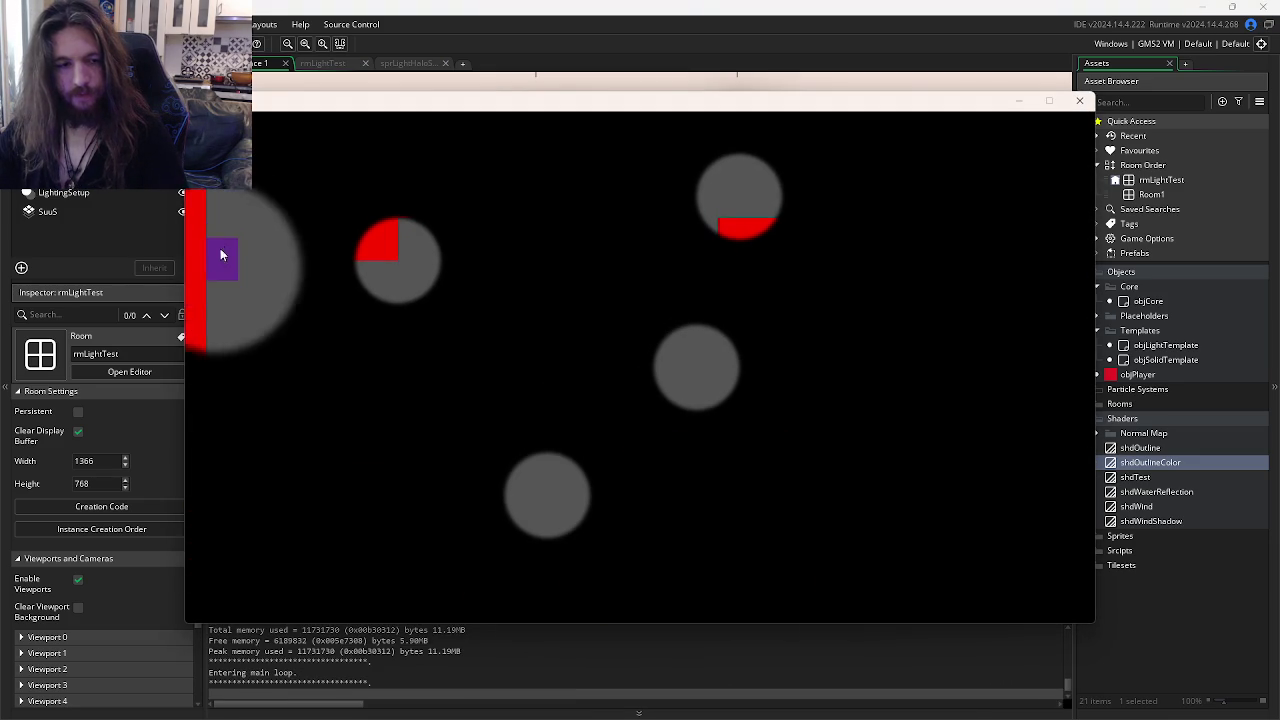
# Step: Change the third outline colour argument in objSolidTemplate's Draw event to 1, giving 1, 1, 1, 1, and test-run
pyautogui.click(1080, 104)
pyautogui.hotkey('ctrl', 'Tab')
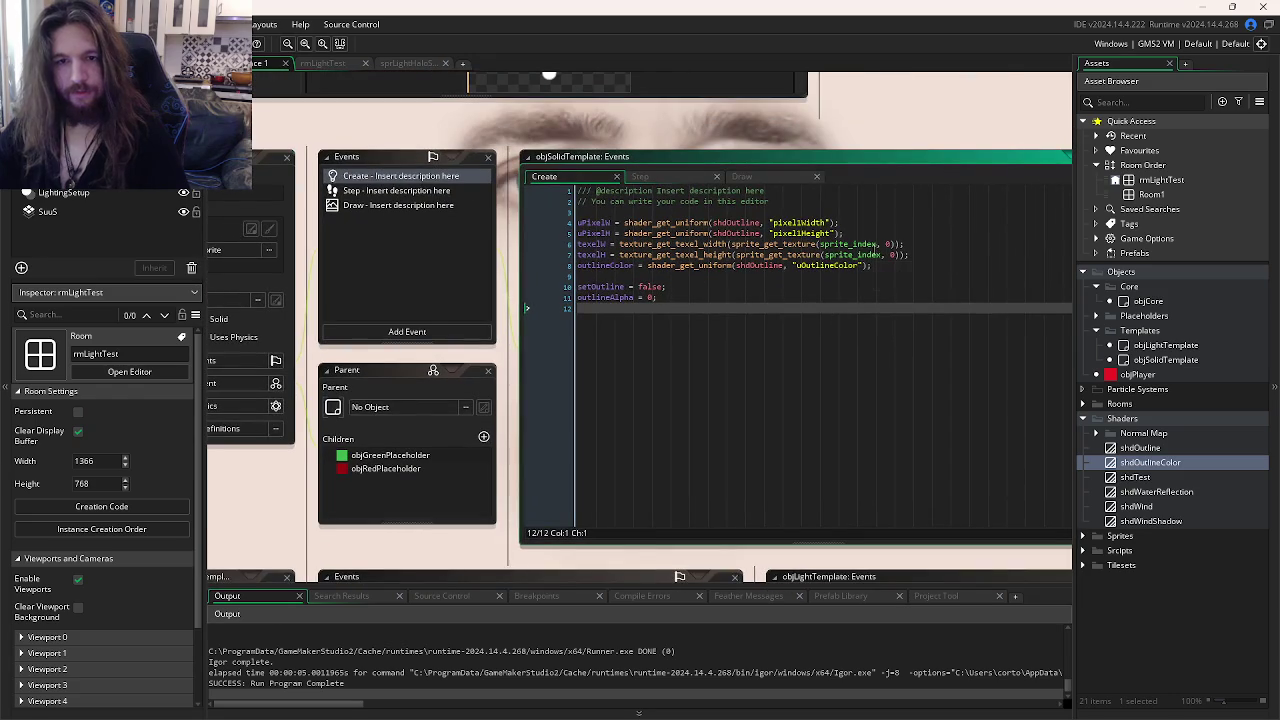
pyautogui.click(681, 290)
pyautogui.click(722, 190)
pyautogui.click(712, 286)
pyautogui.press('Right')
pyautogui.press('Right')
pyautogui.press('Delete')
pyautogui.write('1')
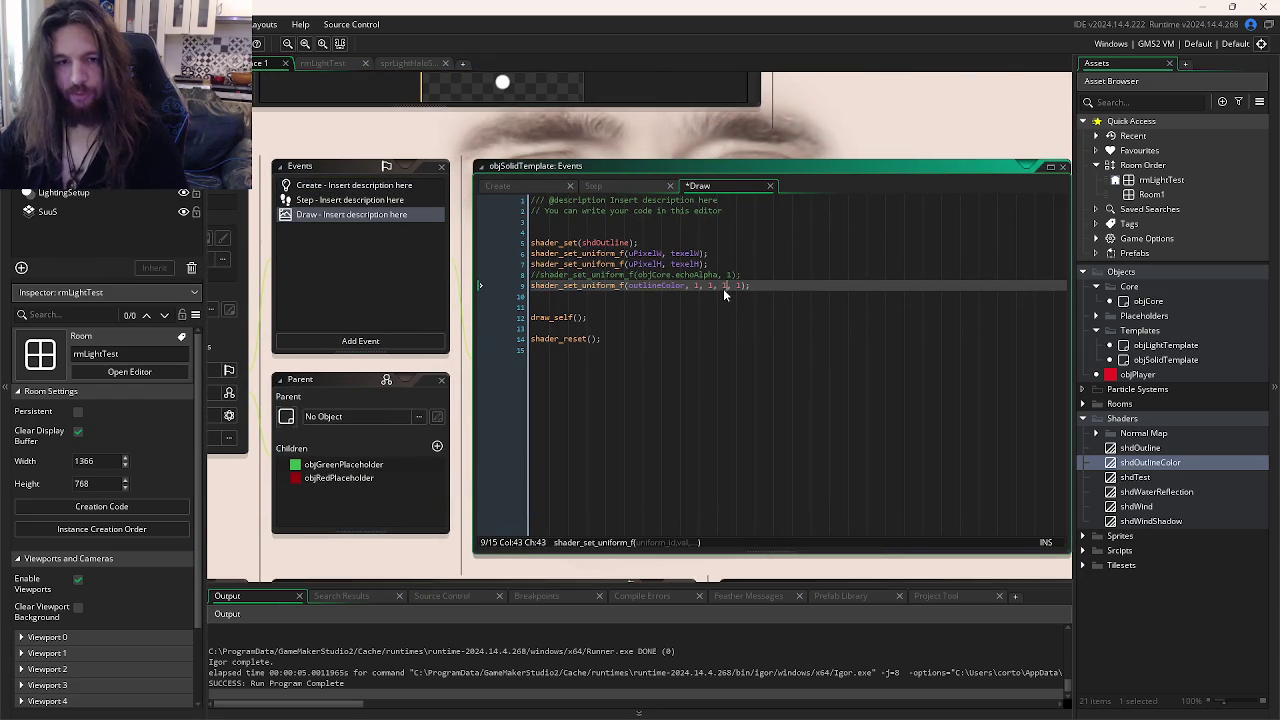
pyautogui.press('F5')
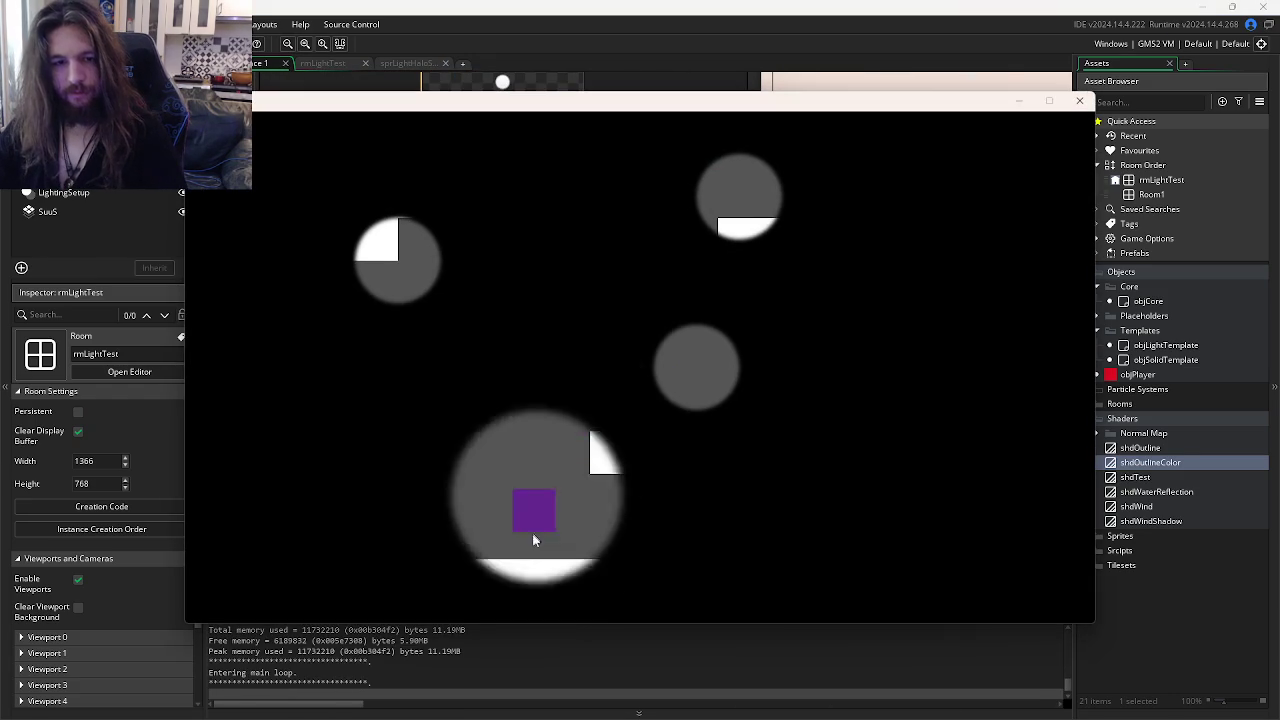
pyautogui.click(1079, 100)
pyautogui.click(817, 303)
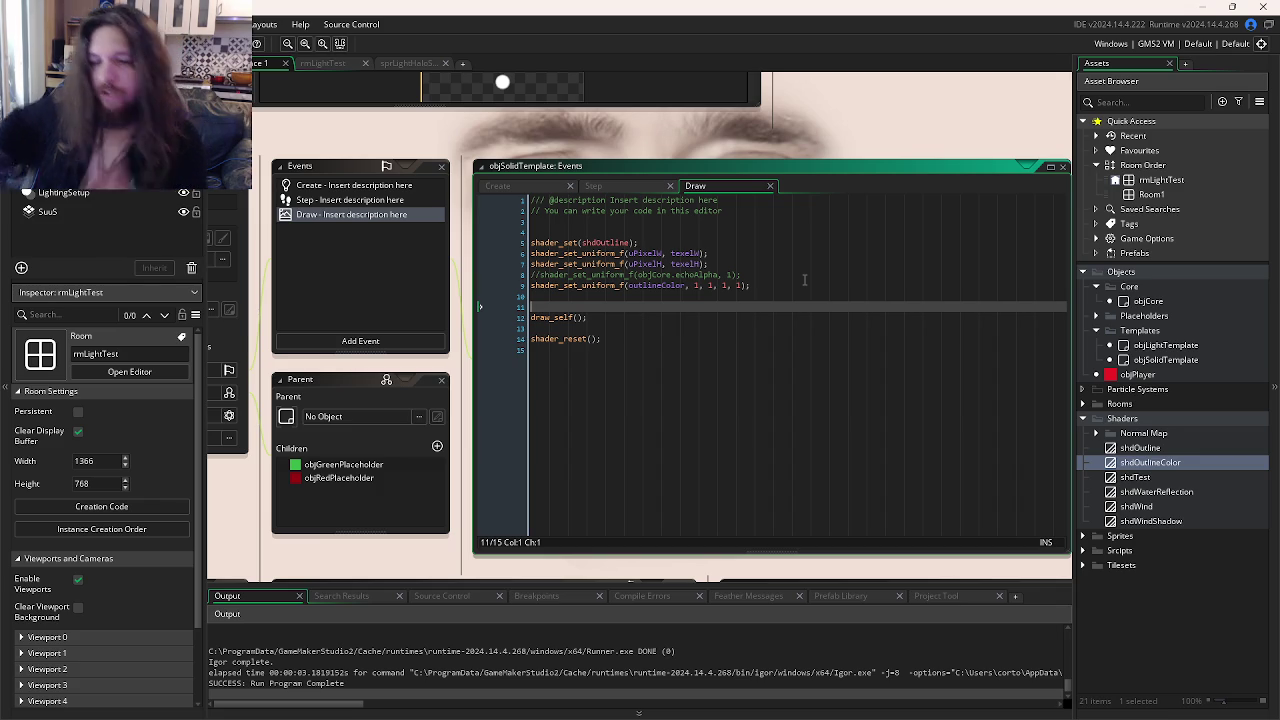
# Step: Comment out all of objCore's Draw End and Post-Draw code
pyautogui.hotkey('ctrl', 'Tab')
pyautogui.hotkey('ctrl', 'Tab')
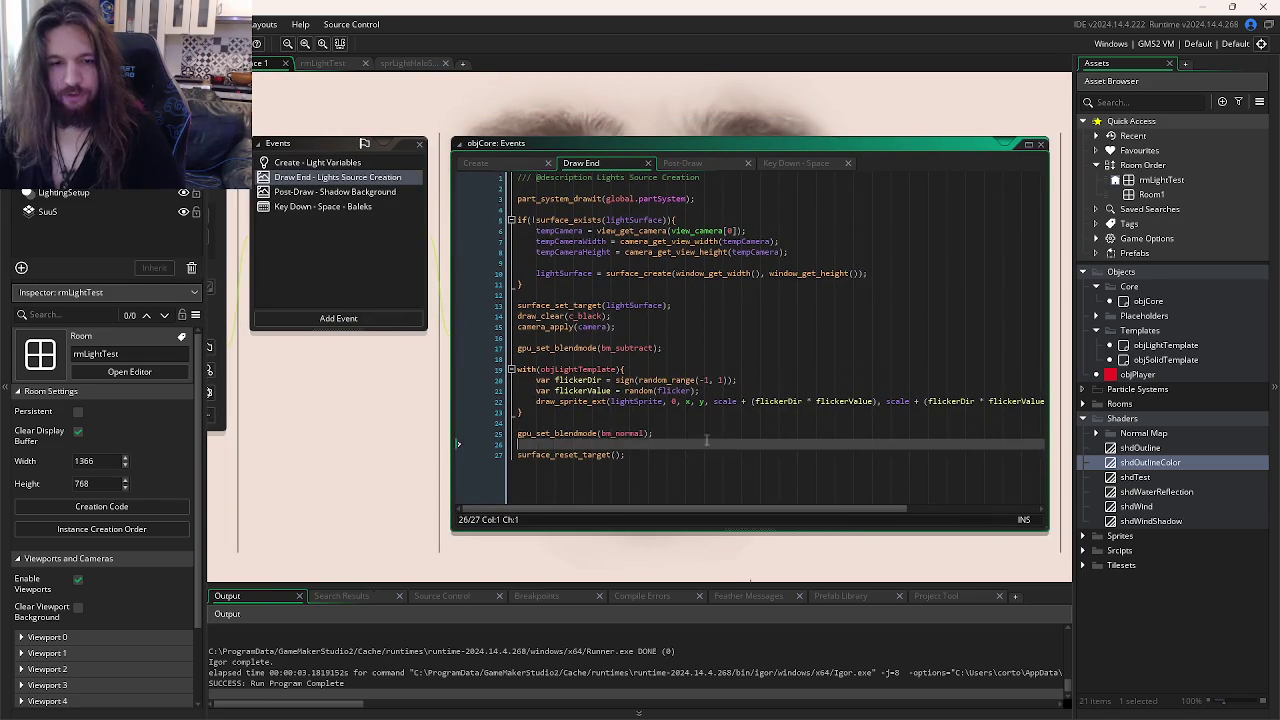
pyautogui.moveTo(653, 433); pyautogui.dragTo(560, 369)
pyautogui.moveTo(626, 455)
pyautogui.mouseDown()
pyautogui.moveTo(540, 355)
pyautogui.moveTo(520, 235)
pyautogui.moveTo(490, 185)
pyautogui.mouseUp()
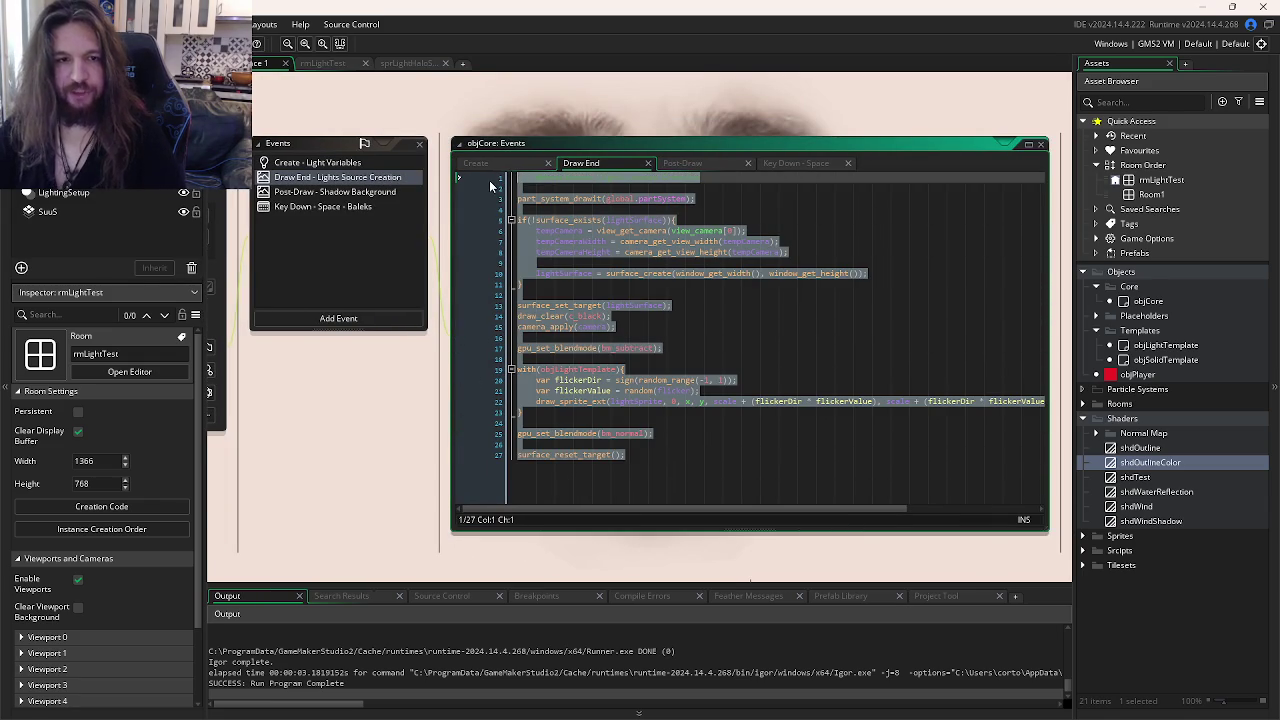
pyautogui.hotkey('ctrl', 'k')
pyautogui.click(700, 163)
pyautogui.moveTo(596, 241); pyautogui.dragTo(392, 147)
pyautogui.hotkey('ctrl', 'k')
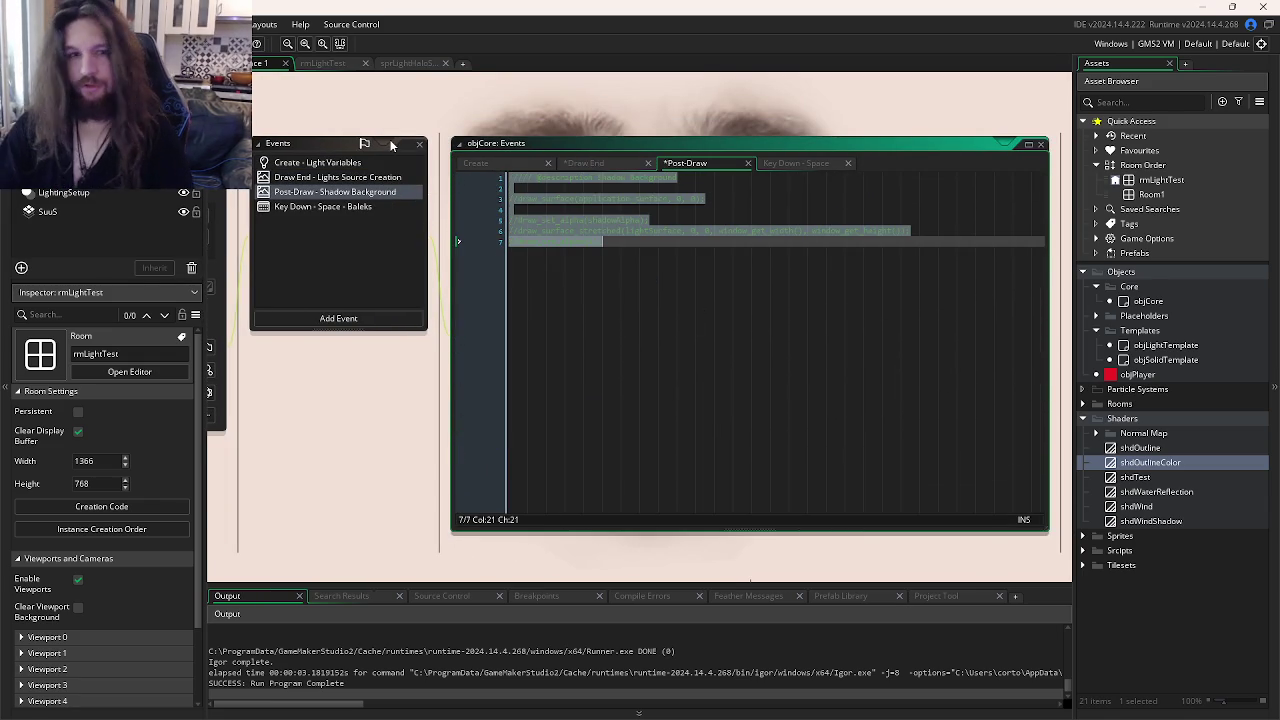
# Step: Test-run, review the application_surface_draw_enable line in objCore's Create event, and run again
pyautogui.press('F5')
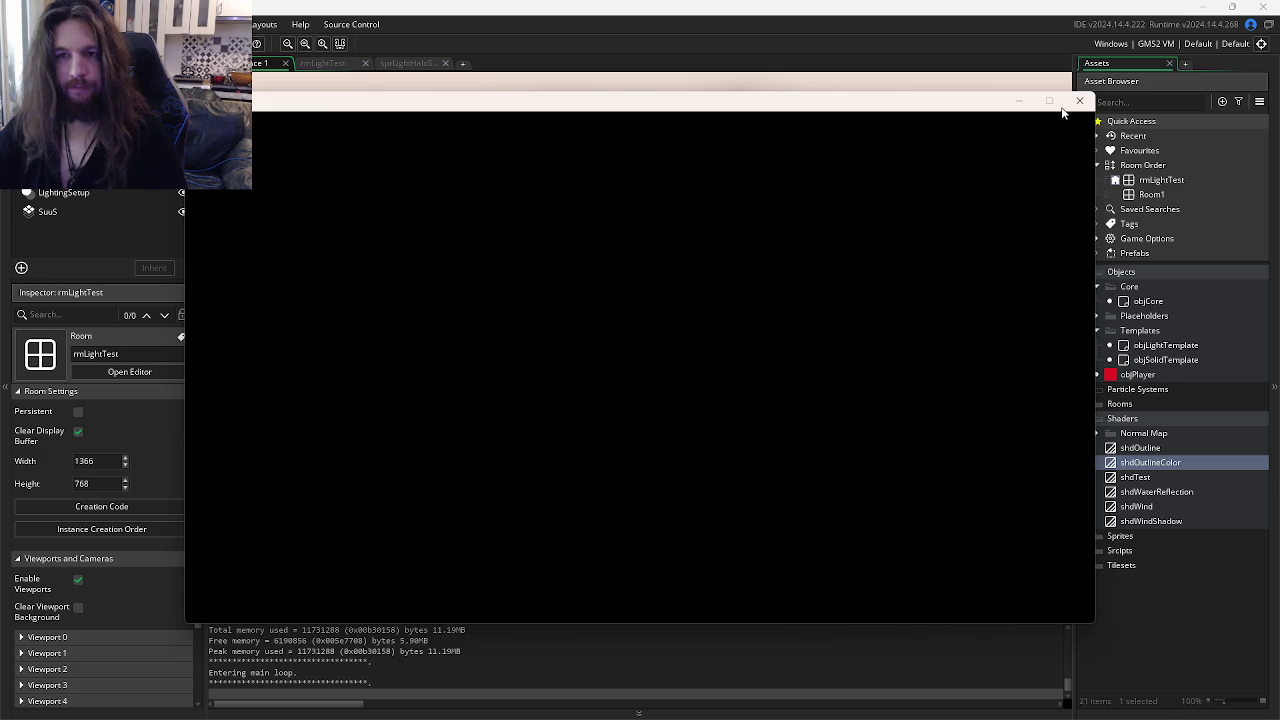
pyautogui.click(1079, 101)
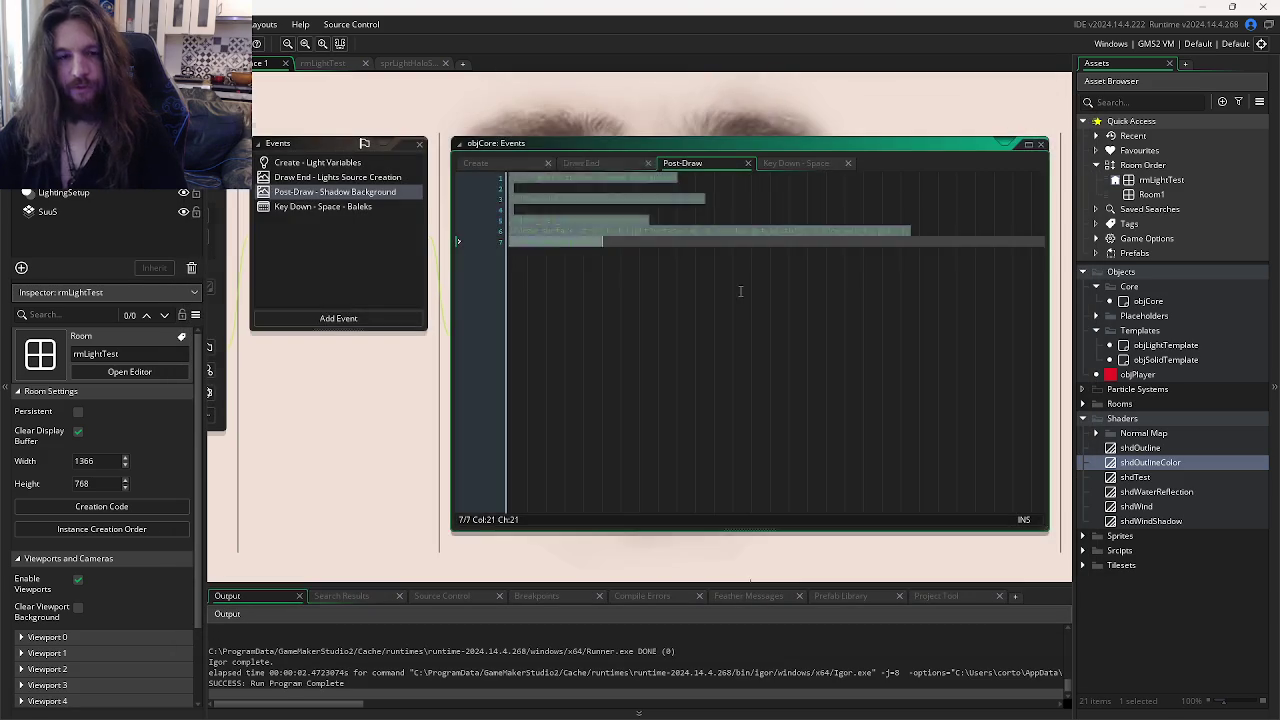
pyautogui.click(890, 243)
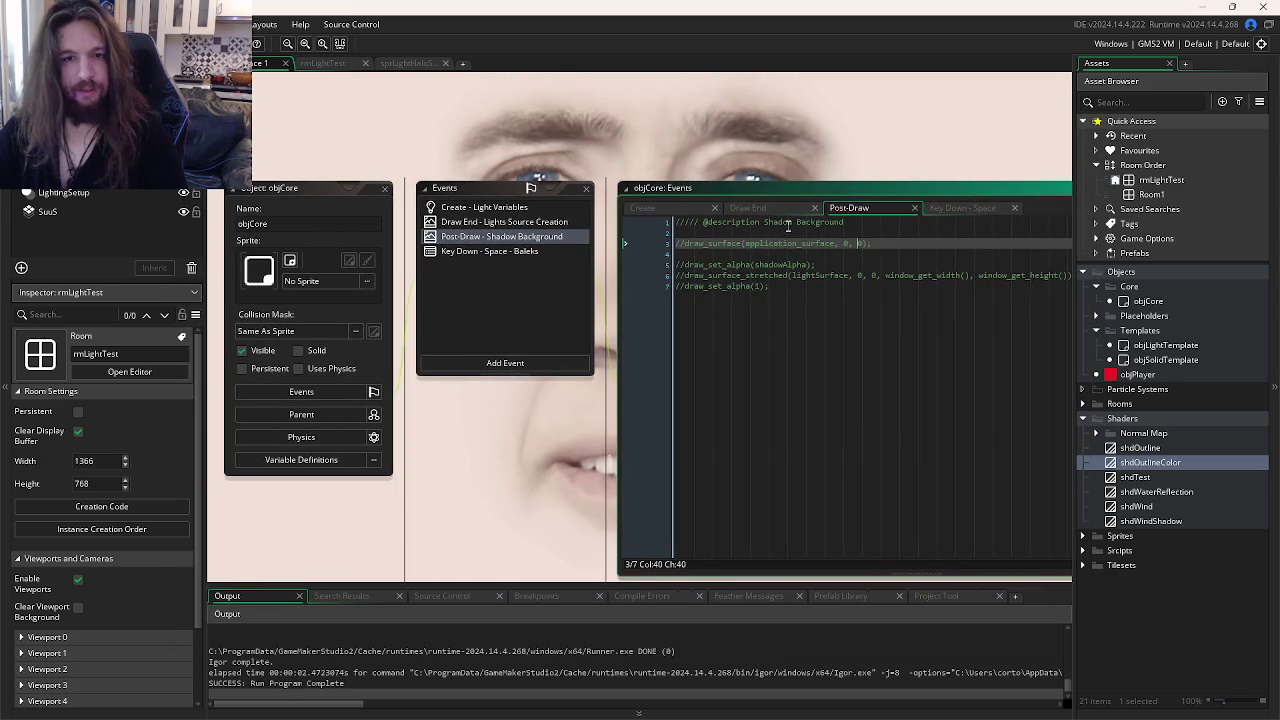
pyautogui.click(781, 205)
pyautogui.click(664, 207)
pyautogui.click(890, 254)
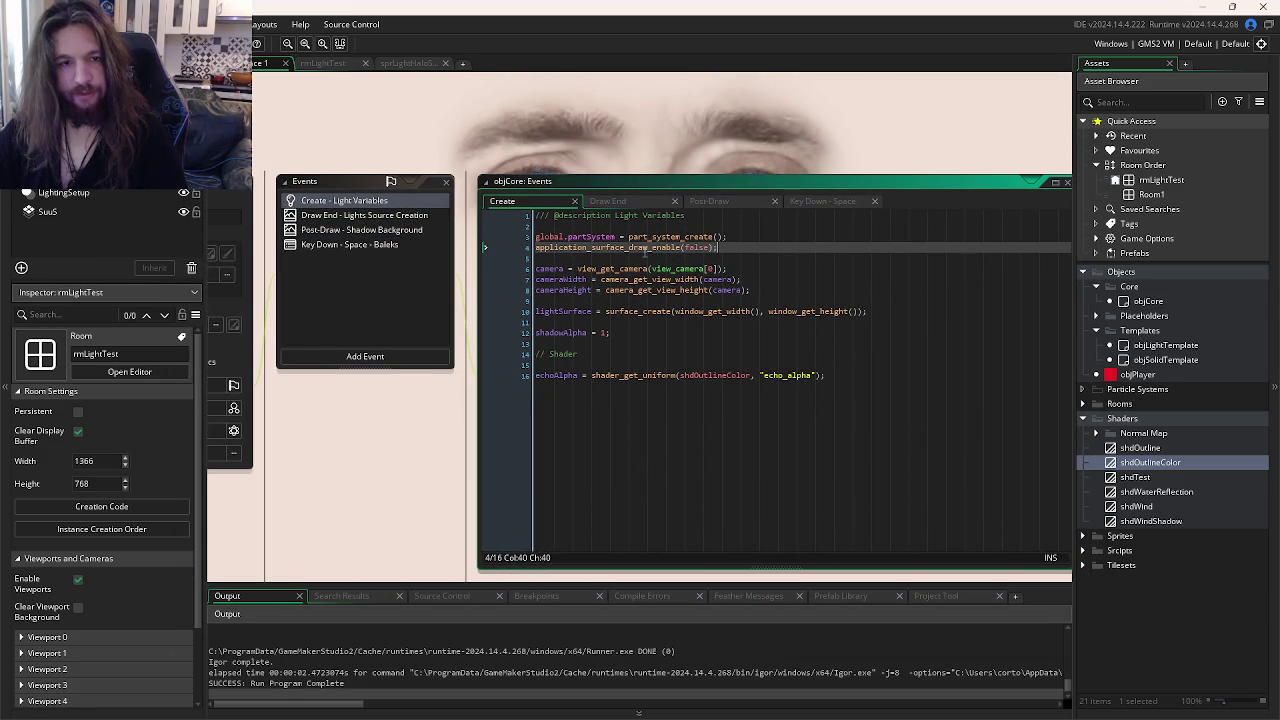
pyautogui.moveTo(684, 247)
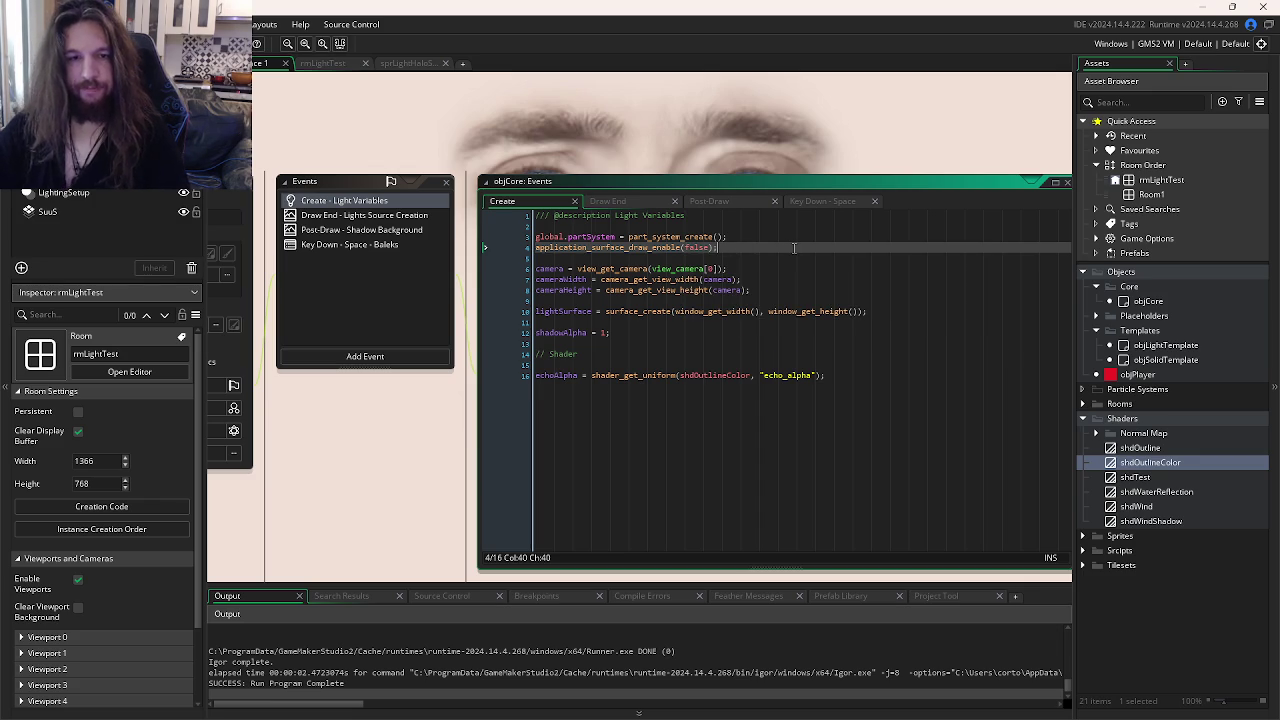
pyautogui.press('F5')
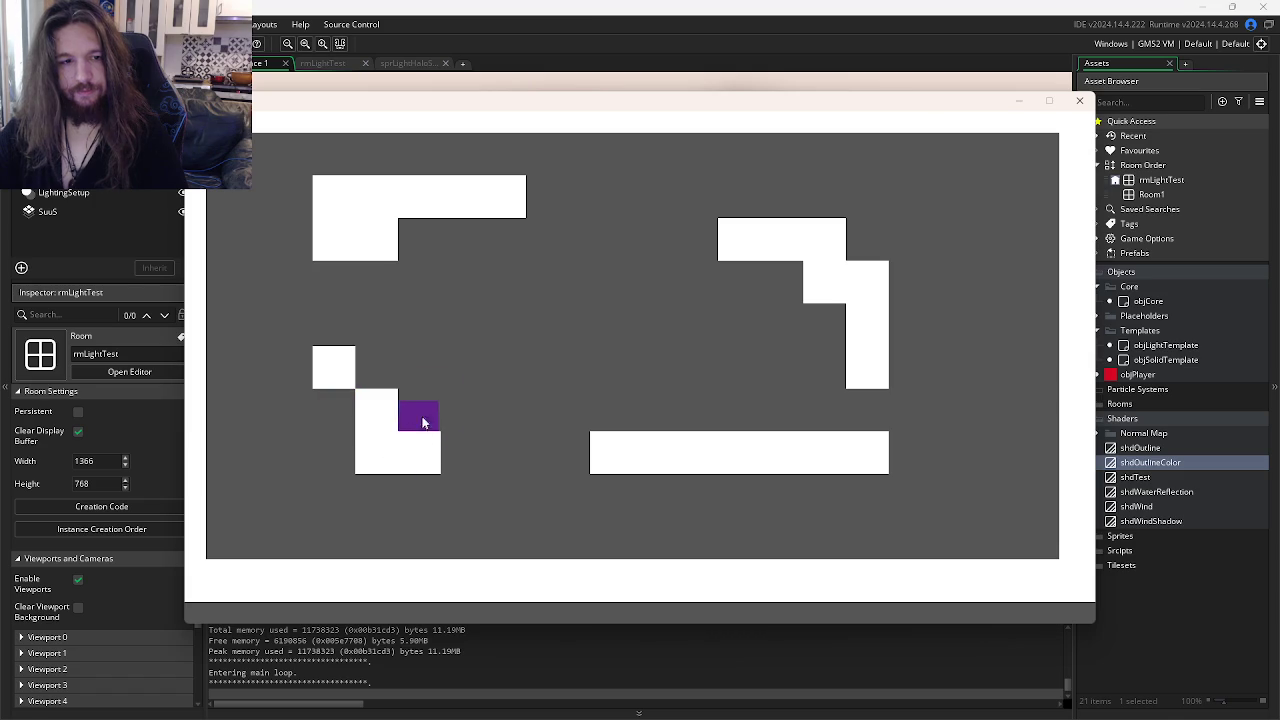
# Step: In shdOutline.fsh, comment out the uOutlineColor output line and toggle line 32's comment
pyautogui.click(1079, 100)
pyautogui.hotkey('ctrl', 'Tab')
pyautogui.hotkey('ctrl', 'Tab')
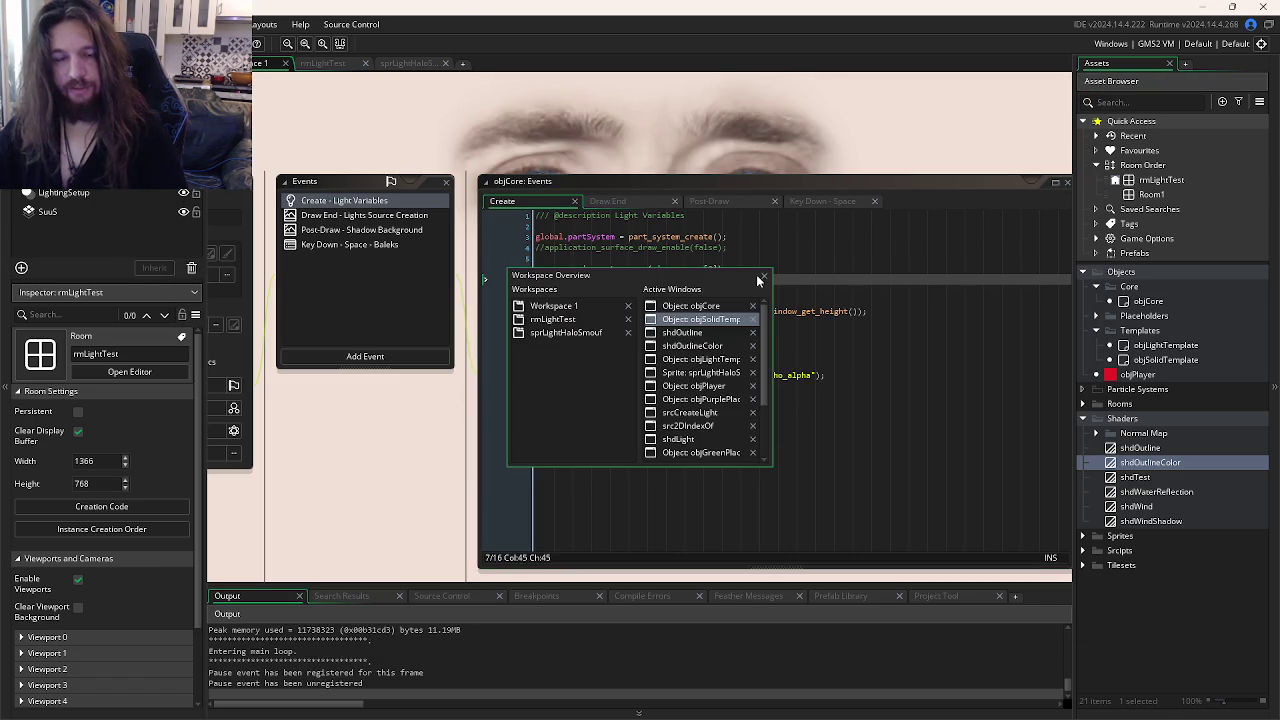
pyautogui.click(587, 418)
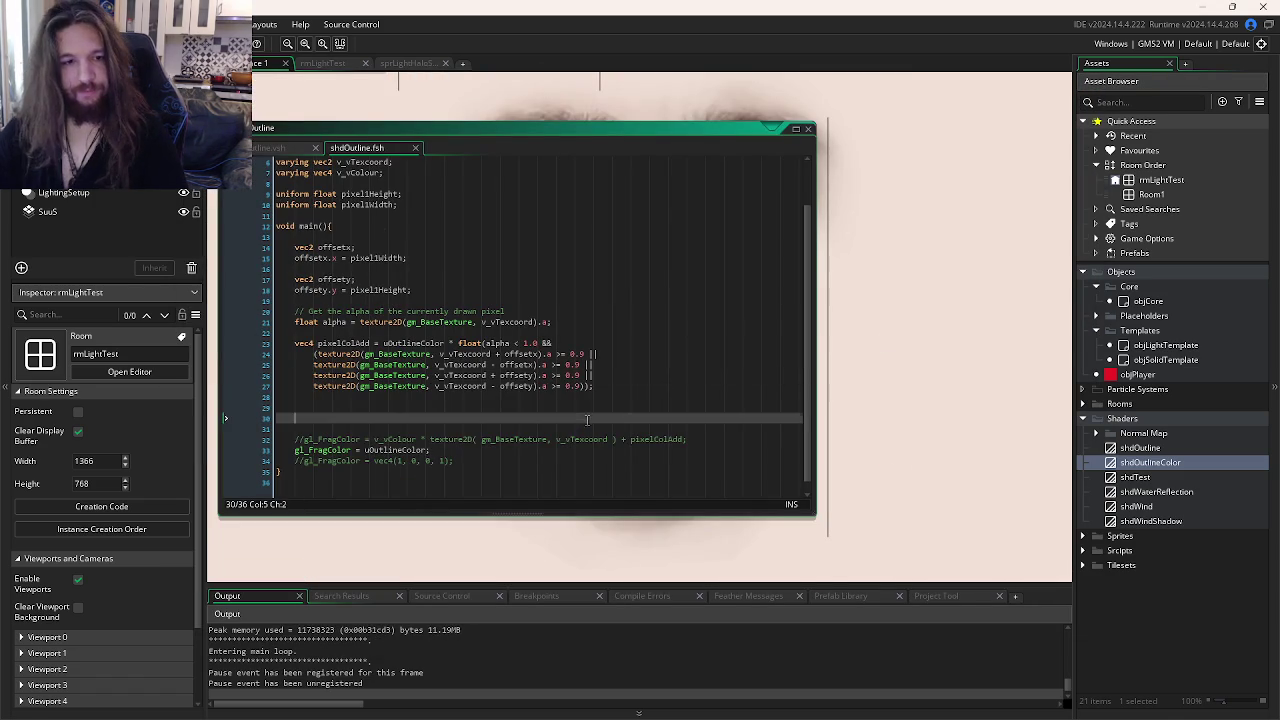
pyautogui.click(538, 450)
pyautogui.hotkey('ctrl', 'k')
pyautogui.press('Up')
pyautogui.hotkey('ctrl', 'k')
pyautogui.press('F5')
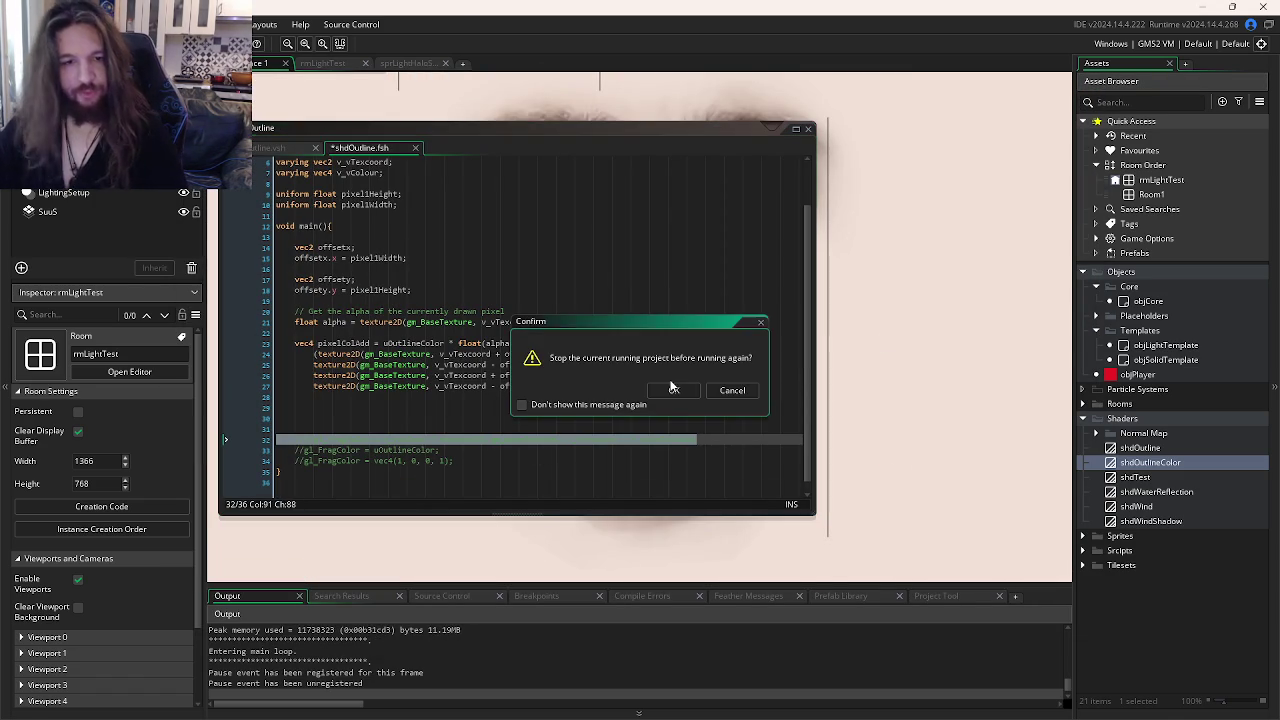
# Step: Uncomment the original pixelColAdd colour line and rerun, showing dark red blocks in a green border
pyautogui.click(675, 390)
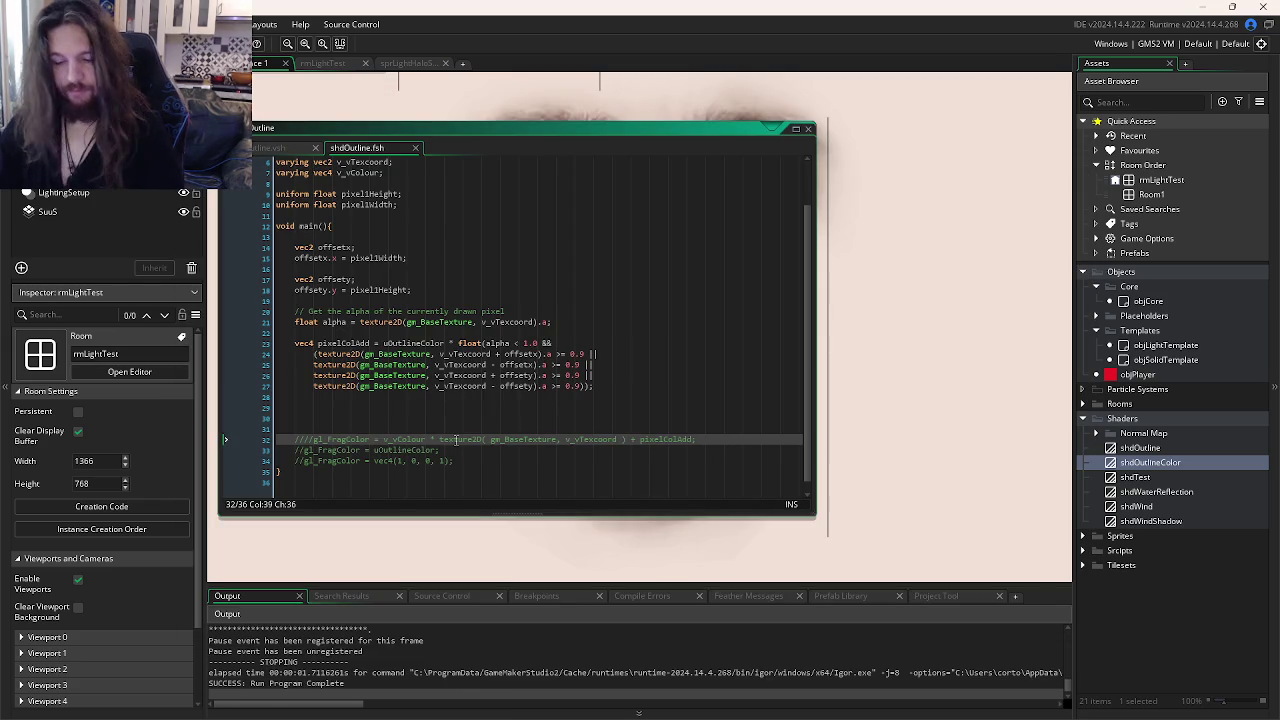
pyautogui.hotkey('ctrl', 'shift', 'k')
pyautogui.press('F5')
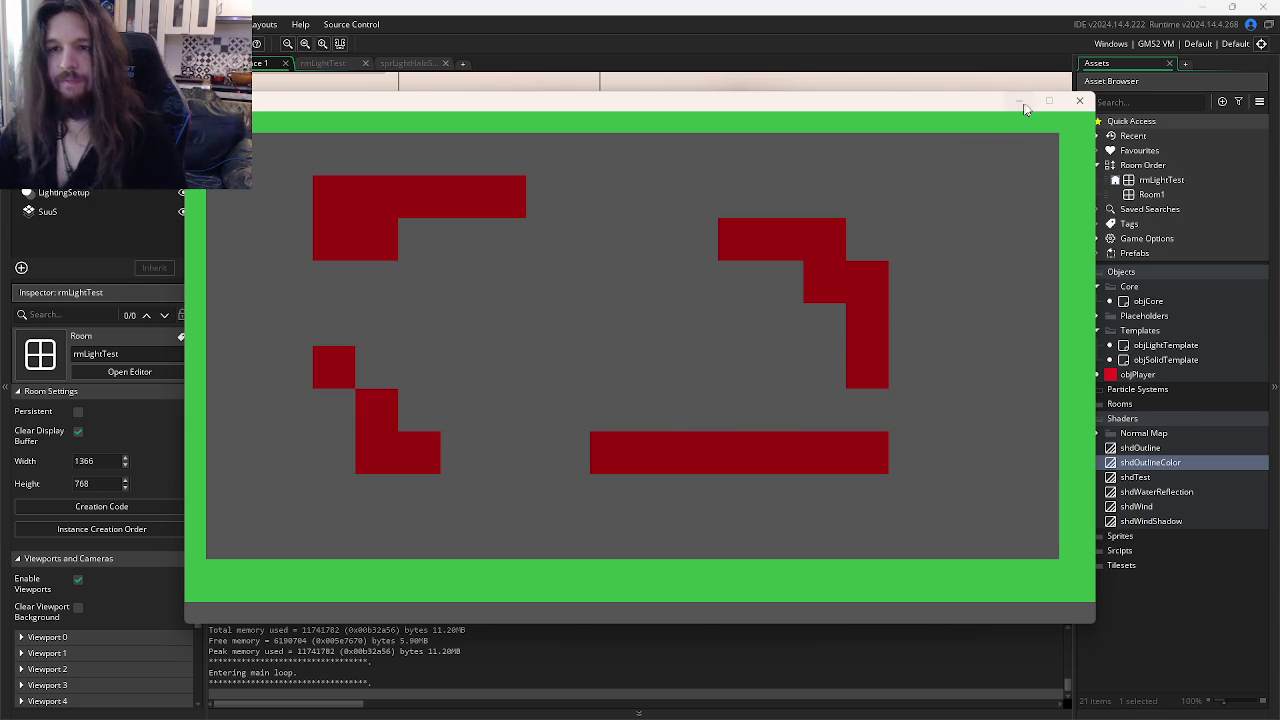
pyautogui.click(1076, 102)
pyautogui.hotkey('ctrl', 'Tab')
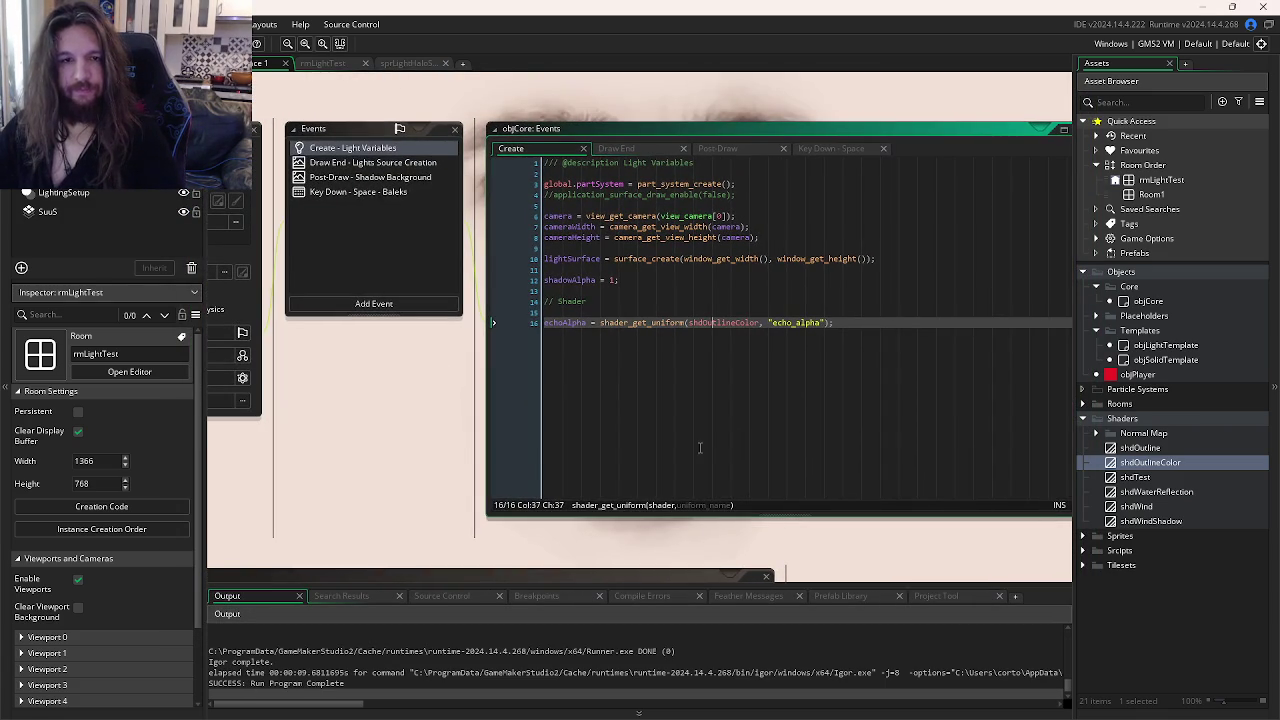
# Step: Return to objSolidTemplate's Draw event, run the test room, and close the game
pyautogui.hotkey('ctrl', 'Tab')
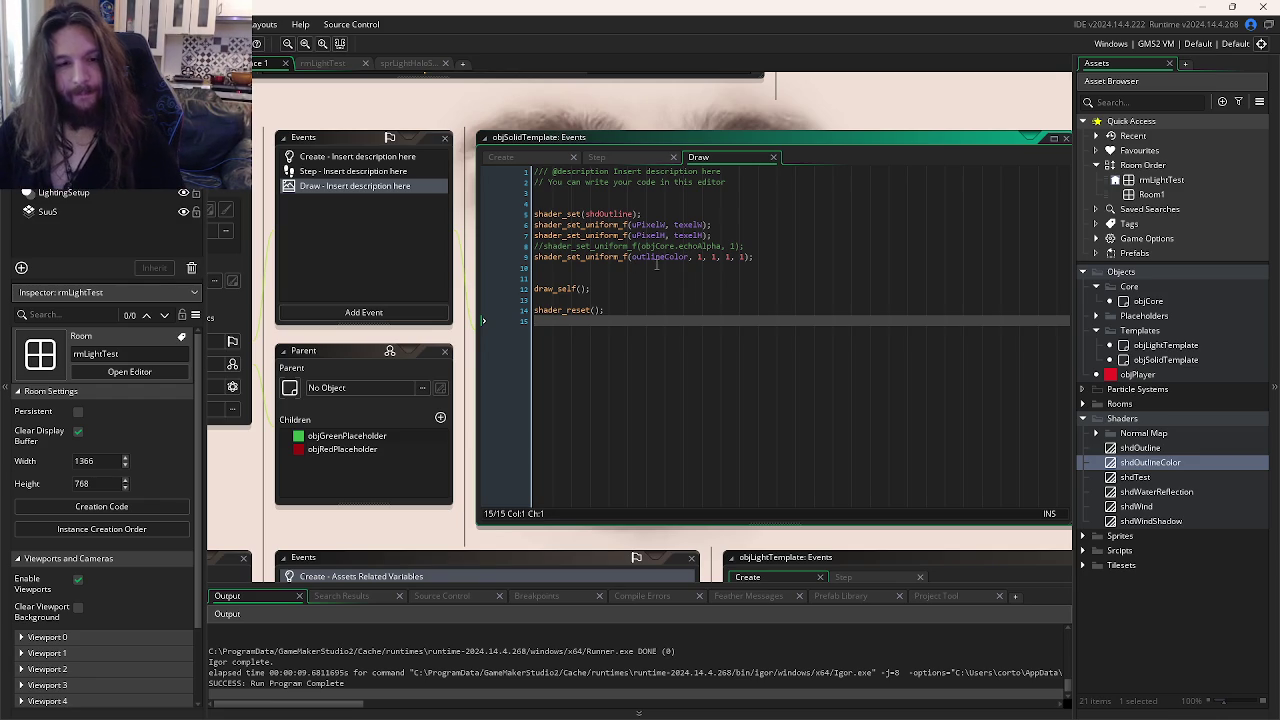
pyautogui.click(656, 266)
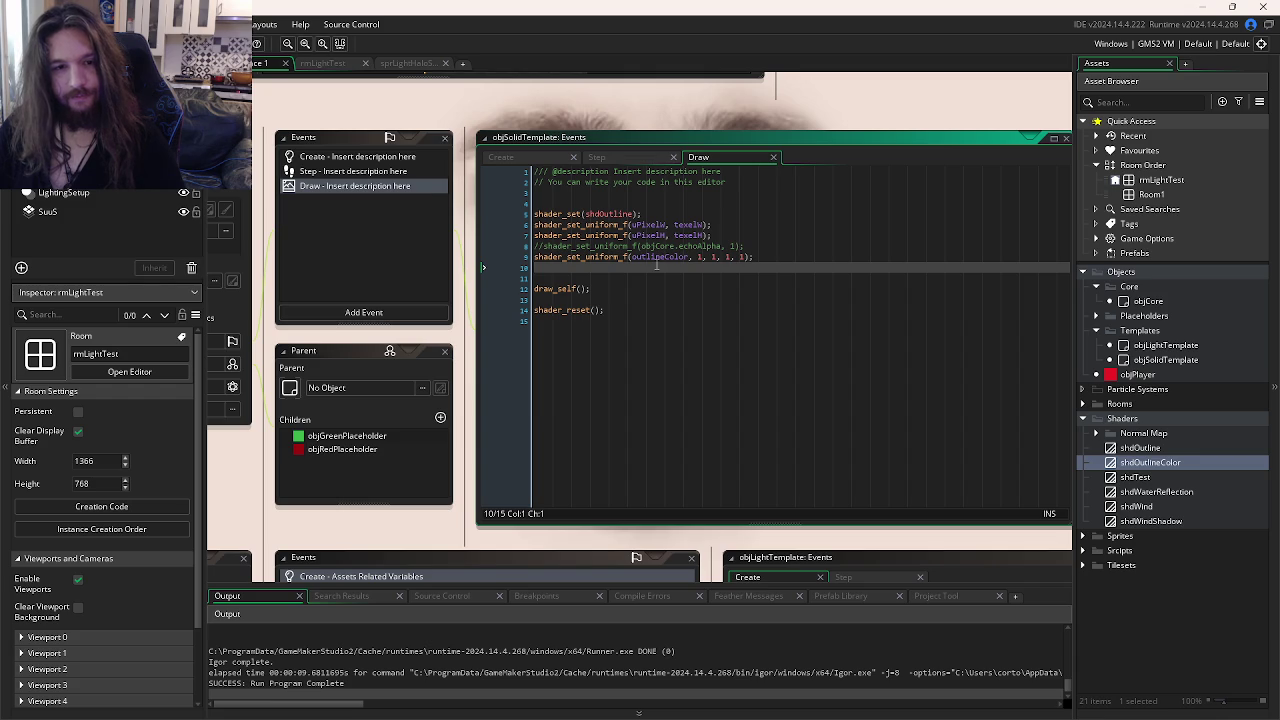
pyautogui.press('F5')
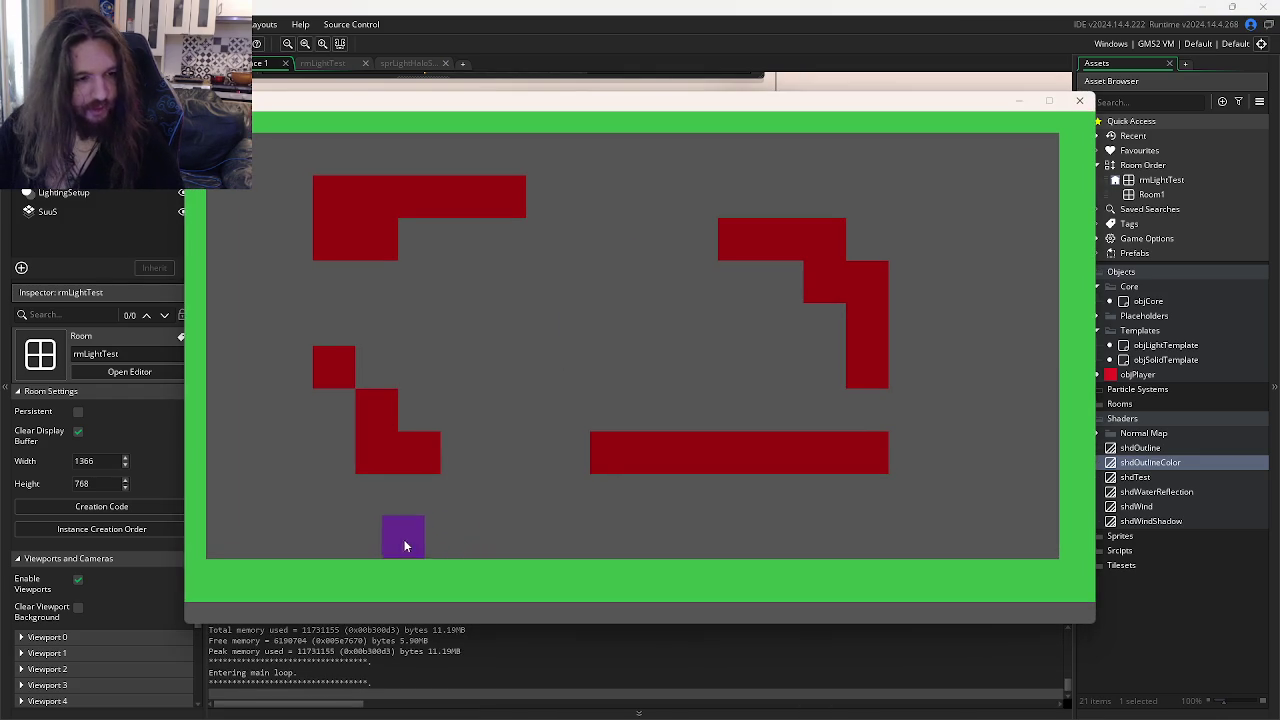
pyautogui.click(1079, 101)
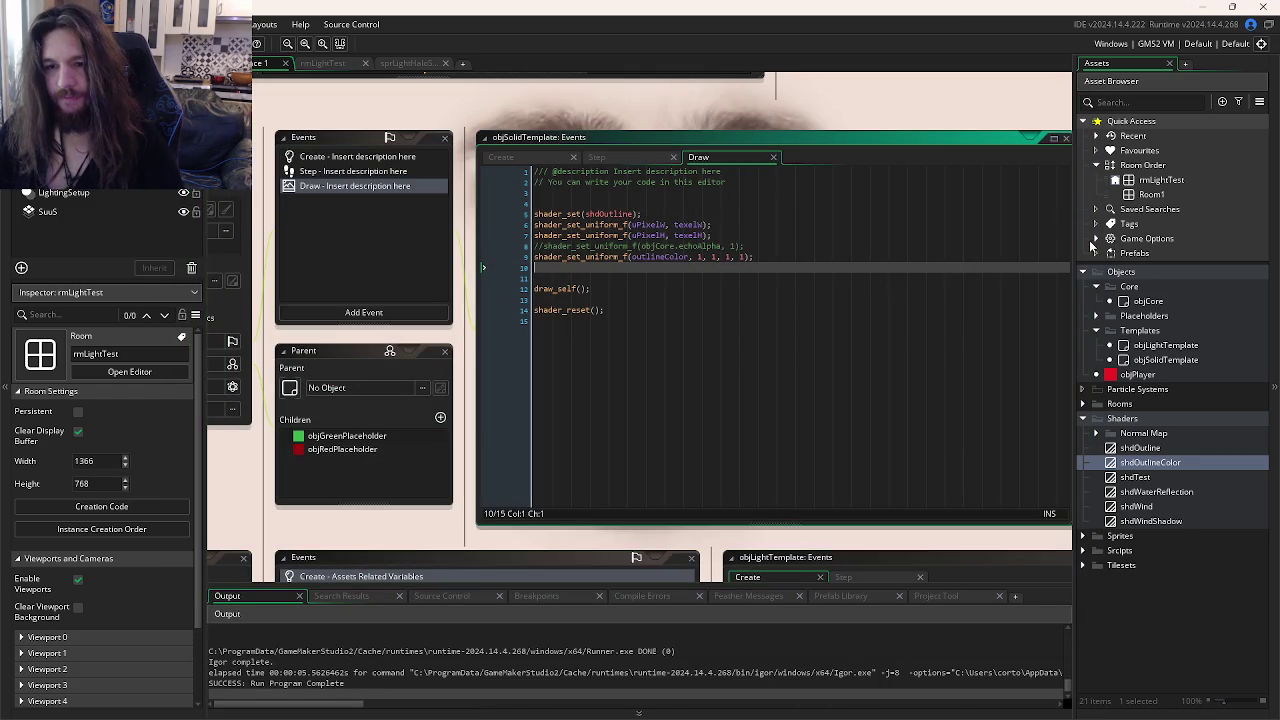
# Step: Enable Start fullscreen in the Windows game options' Graphics settings and apply
pyautogui.click(1095, 239)
pyautogui.click(1145, 388)
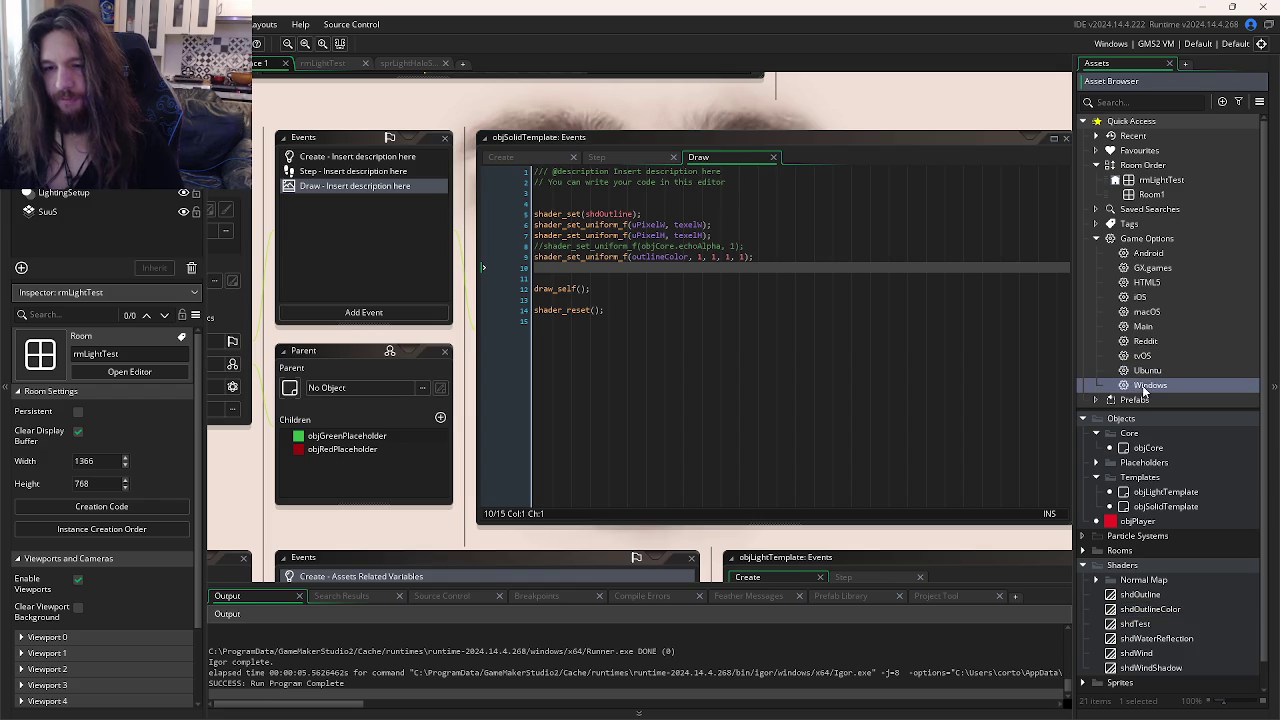
pyautogui.doubleClick(1145, 388)
pyautogui.click(266, 173)
pyautogui.click(344, 213)
pyautogui.click(372, 497)
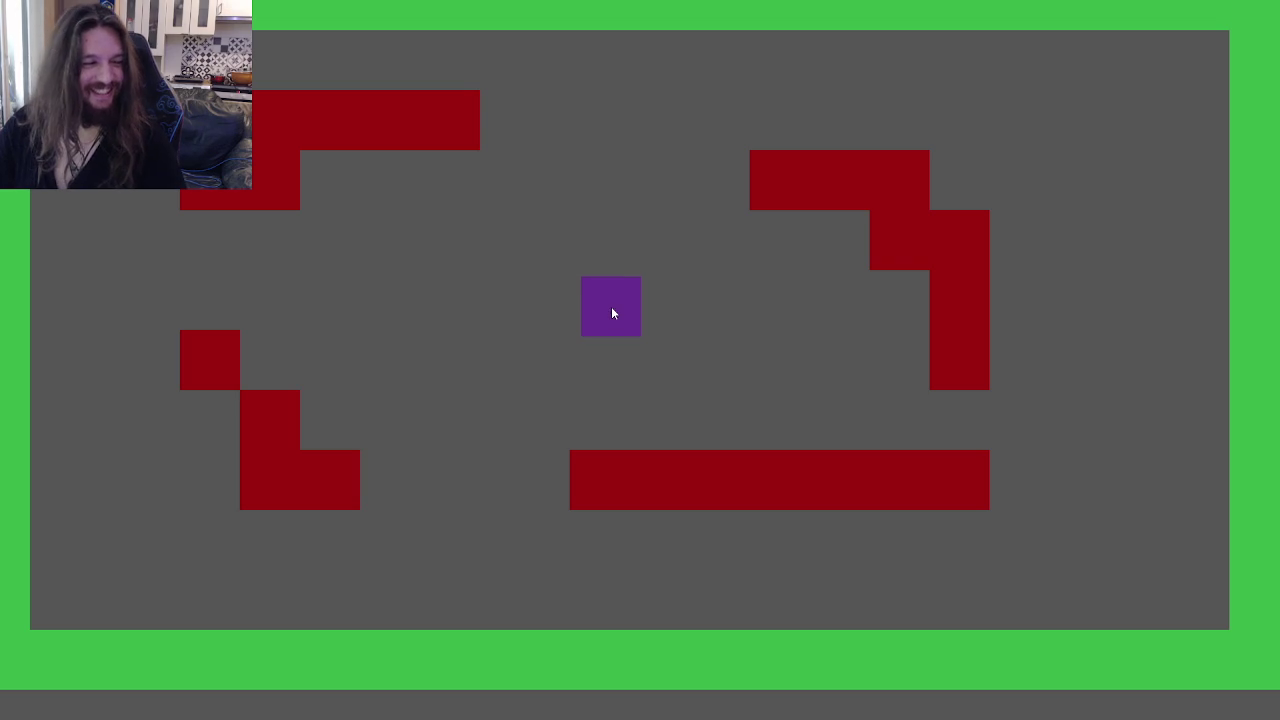
# Step: Drag the purple player square onto the upper-right wall and back around the room
pyautogui.moveTo(614, 305); pyautogui.dragTo(826, 165)
pyautogui.moveTo(940, 200)
pyautogui.mouseDown()
pyautogui.moveTo(756, 333)
pyautogui.moveTo(736, 286)
pyautogui.mouseUp()
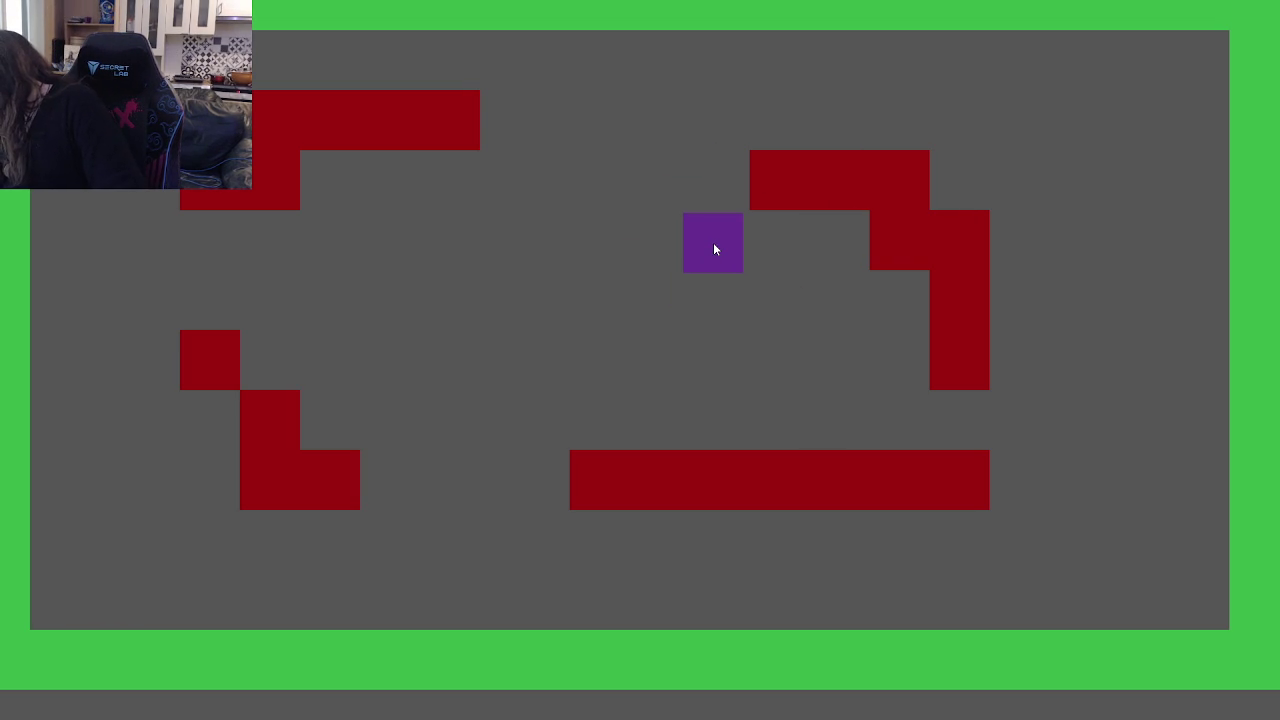
pyautogui.moveTo(714, 243); pyautogui.dragTo(714, 248)
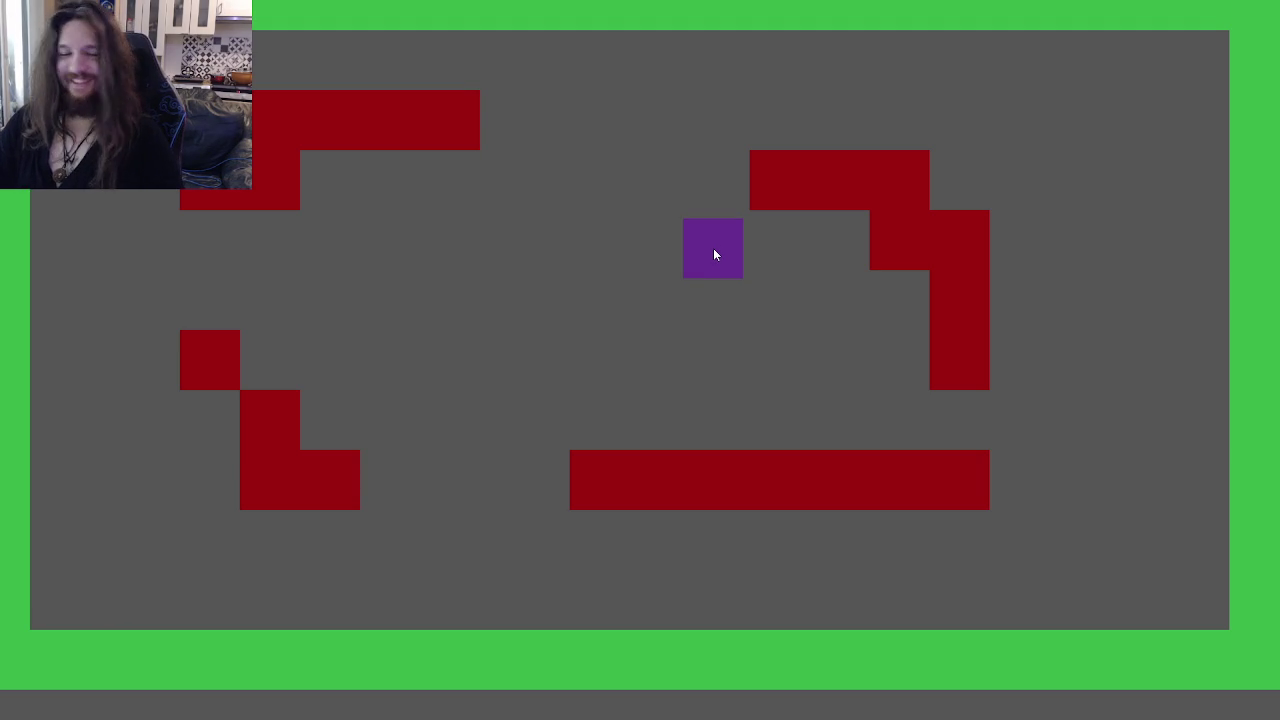
pyautogui.moveTo(546, 407)
pyautogui.mouseDown()
pyautogui.moveTo(543, 420)
pyautogui.moveTo(534, 374)
pyautogui.mouseUp()
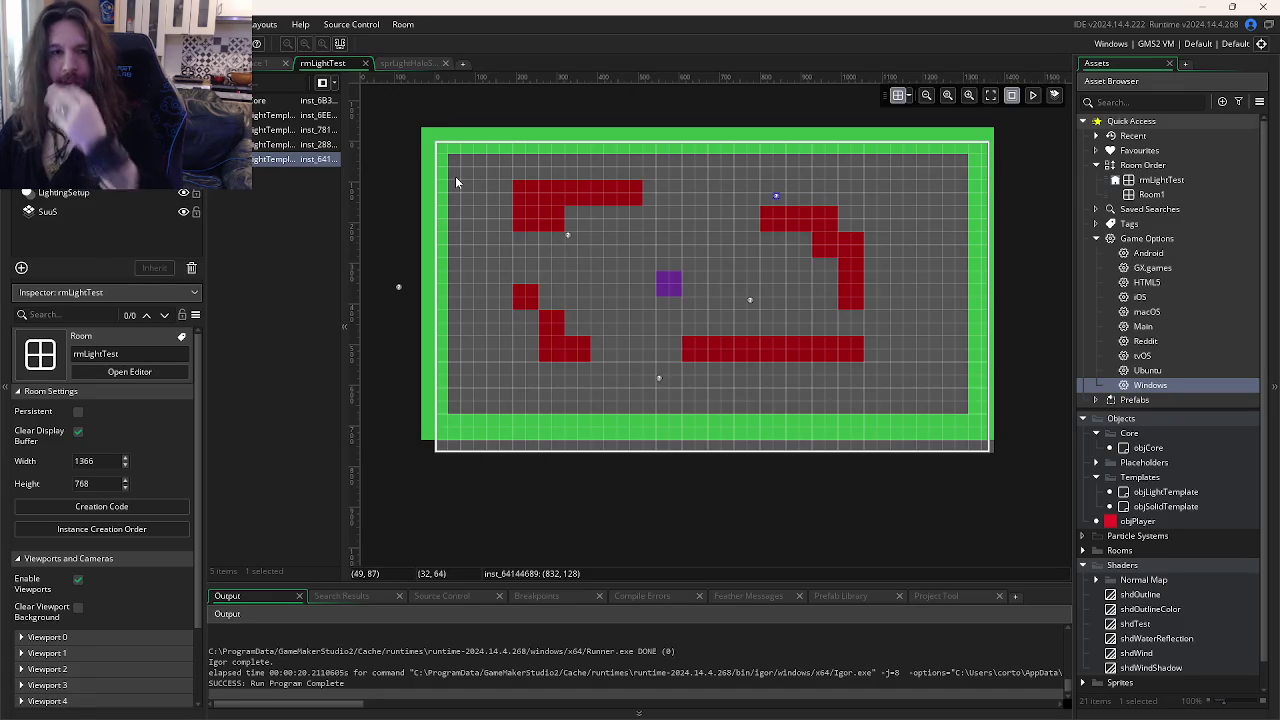
# Step: Reopen the Windows game options, then go to the texelH line in objSolidTemplate's Create event
pyautogui.doubleClick(1150, 385)
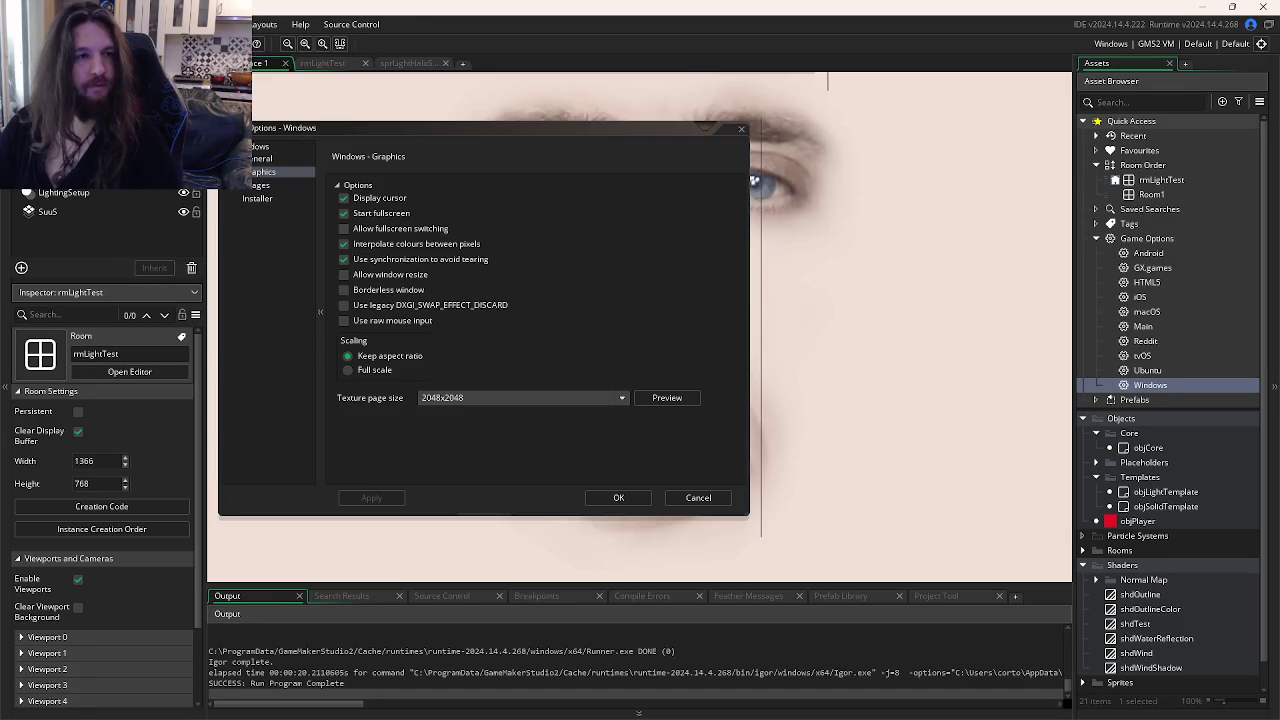
pyautogui.hotkey('ctrl', 'Tab')
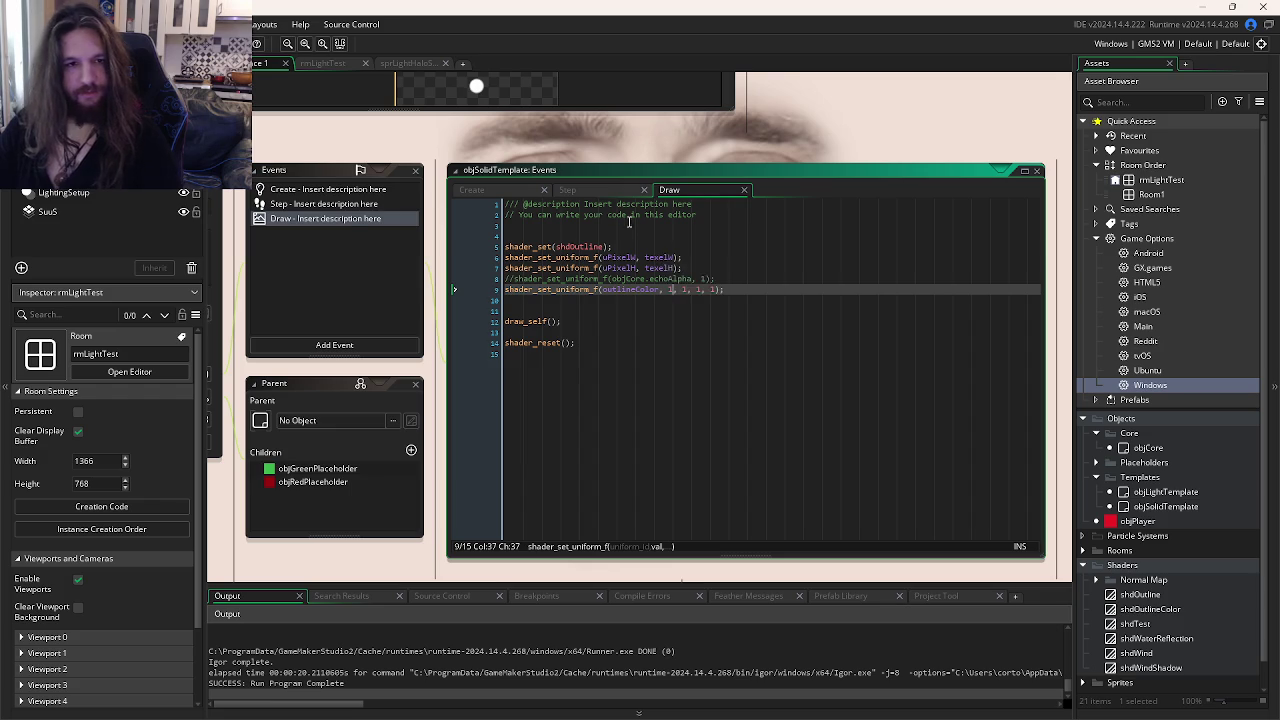
pyautogui.hotkey('ctrl', 'pageup')
pyautogui.hotkey('ctrl', 'pageup')
pyautogui.hotkey('ctrl', 'pagedown')
pyautogui.hotkey('ctrl', 'pageup')
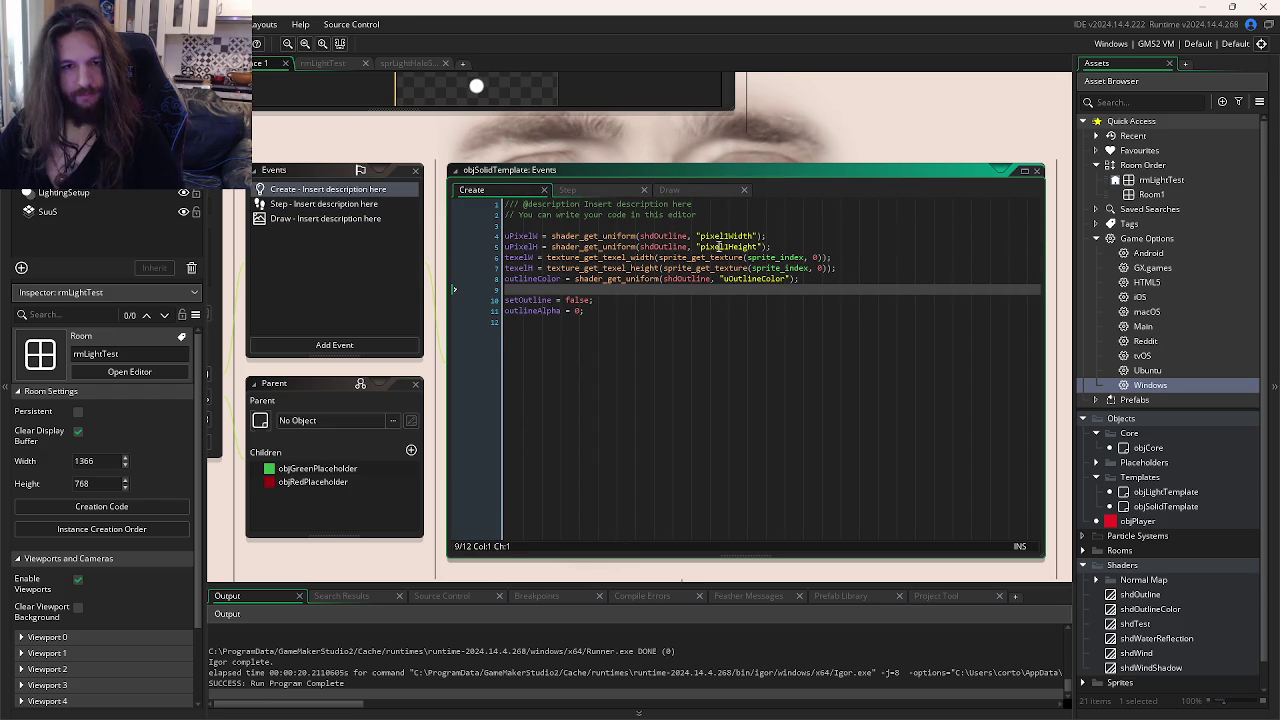
pyautogui.click(960, 330)
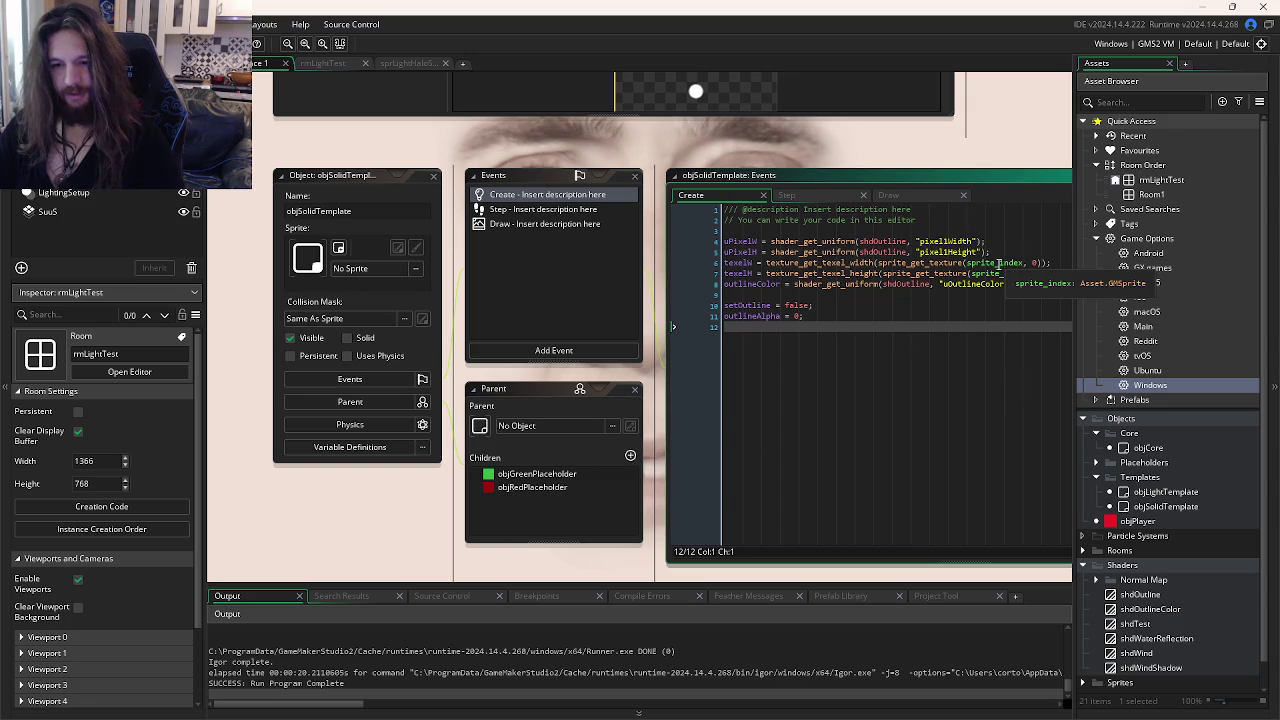
pyautogui.click(998, 262)
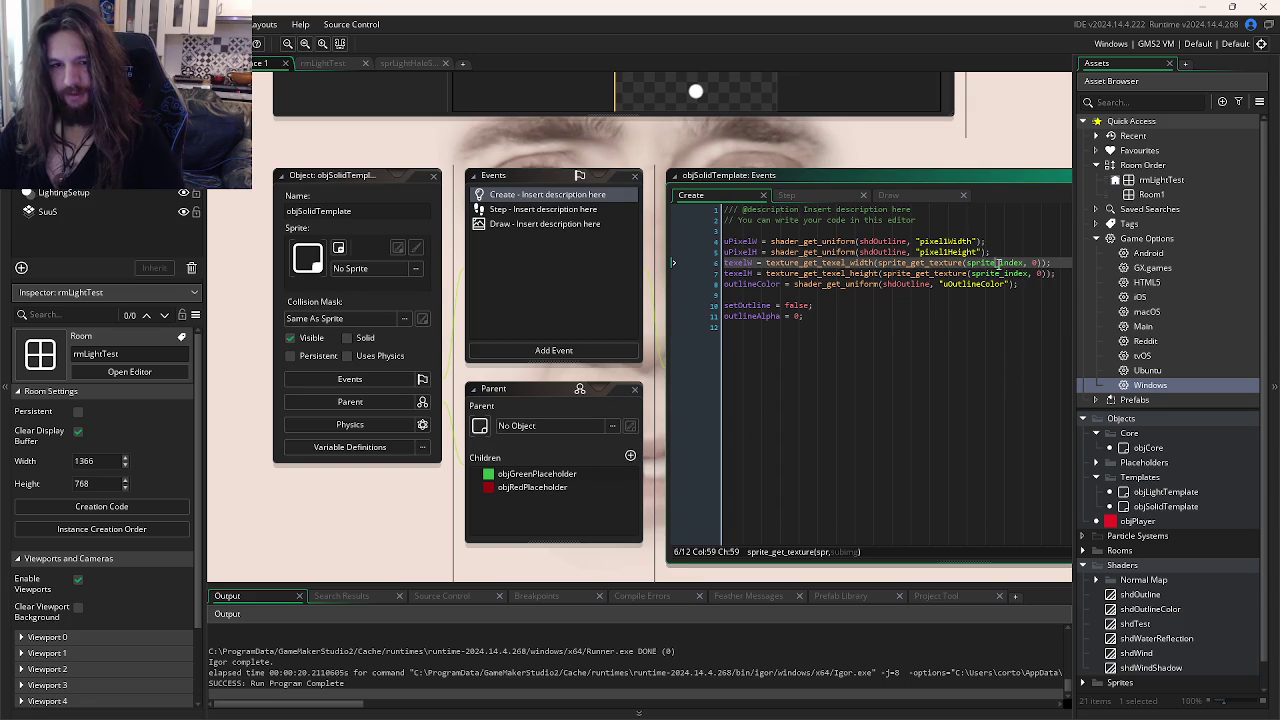
pyautogui.press('Down')
pyautogui.press('End')
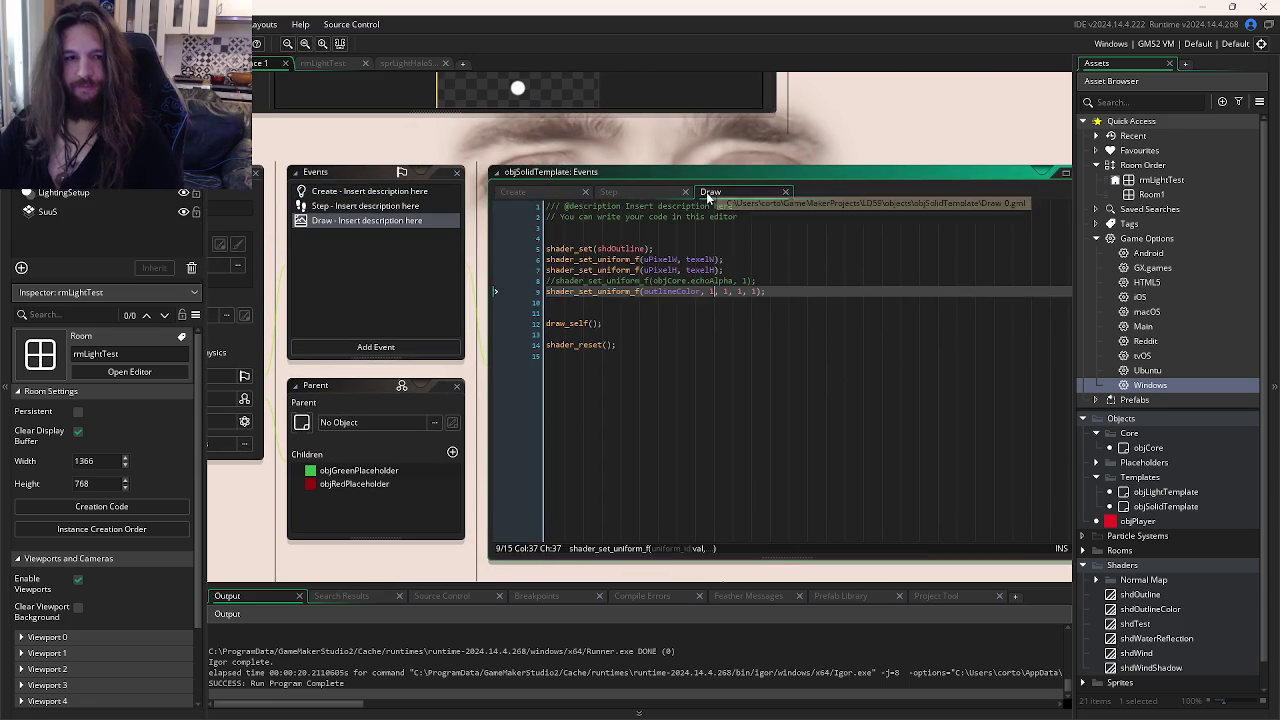
# Step: Add show_debug_message(texelW); and show_debug_message(texelH); lines and run the game
pyautogui.press('Return')
pyautogui.write('shad')
pyautogui.write('_')
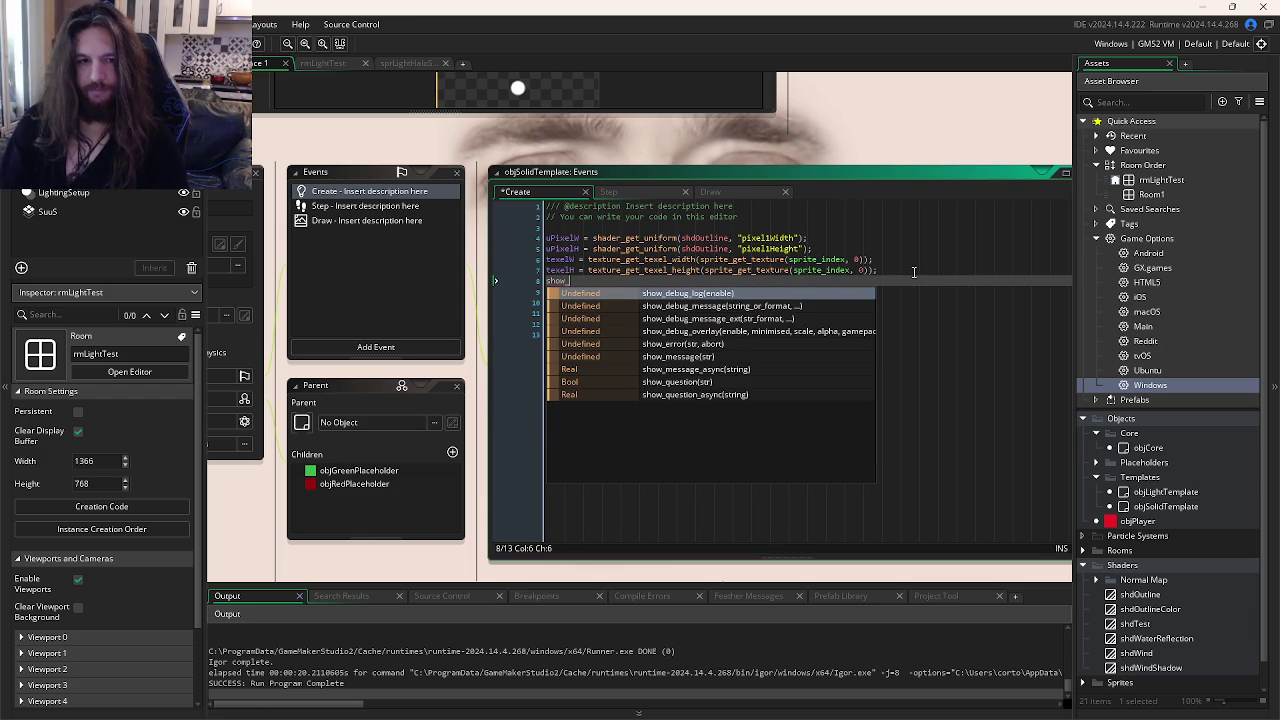
pyautogui.write('de')
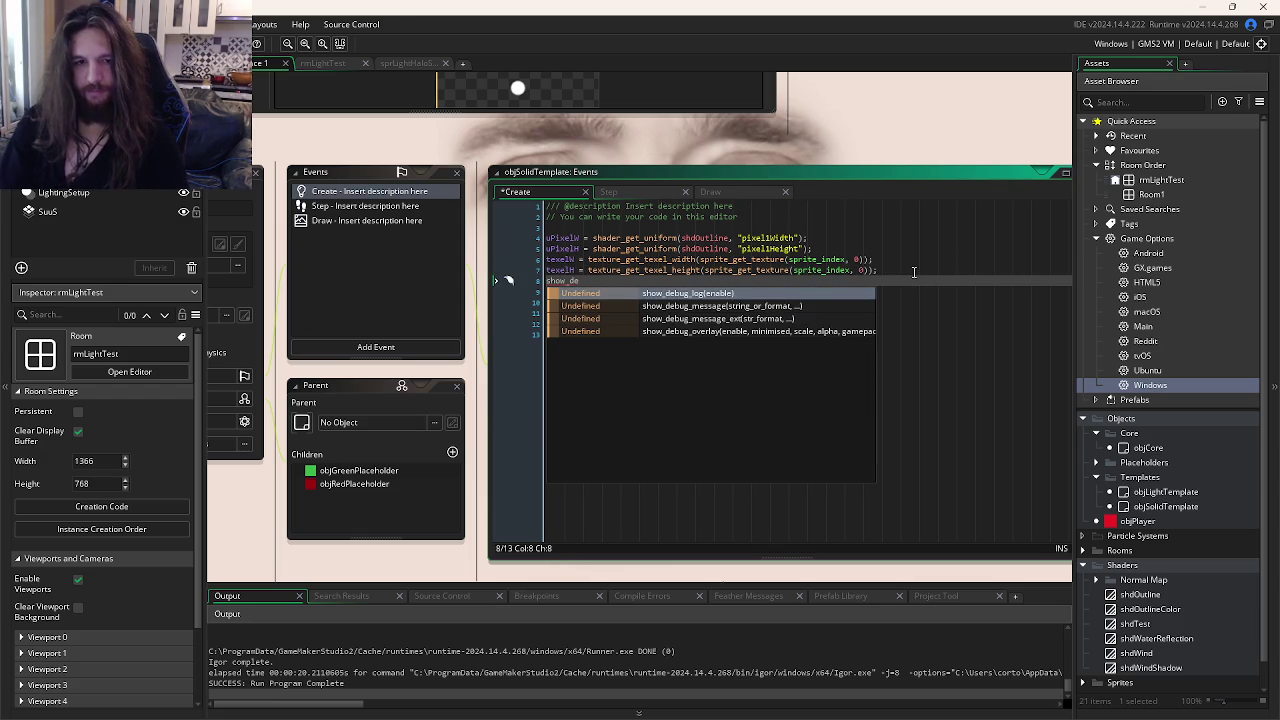
pyautogui.press('Down')
pyautogui.press('Return')
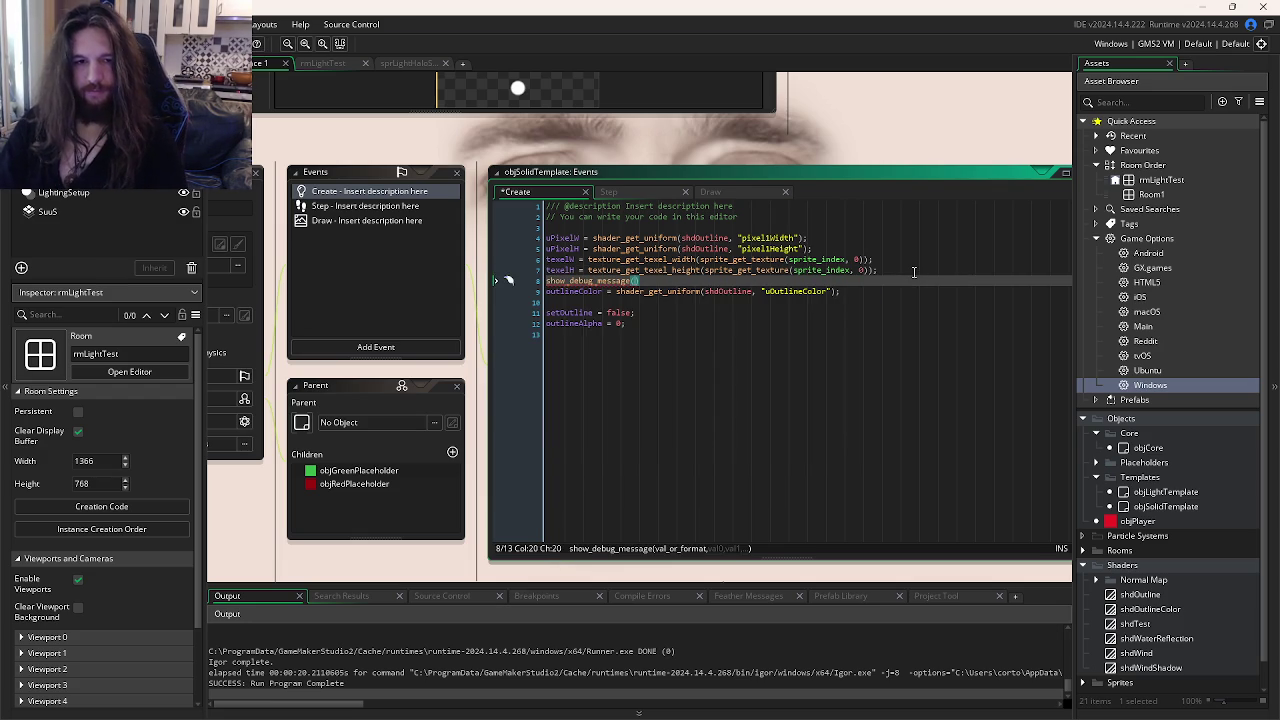
pyautogui.write('texelH')
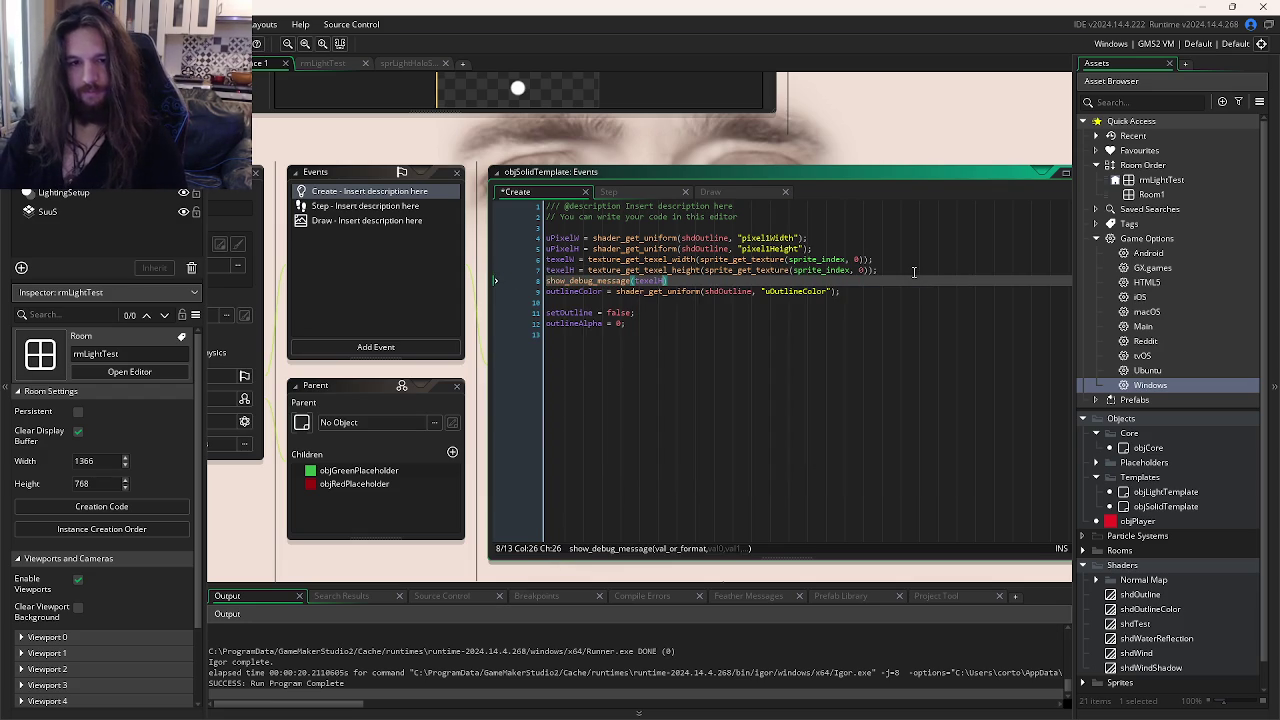
pyautogui.hotkey('ctrl', 'd')
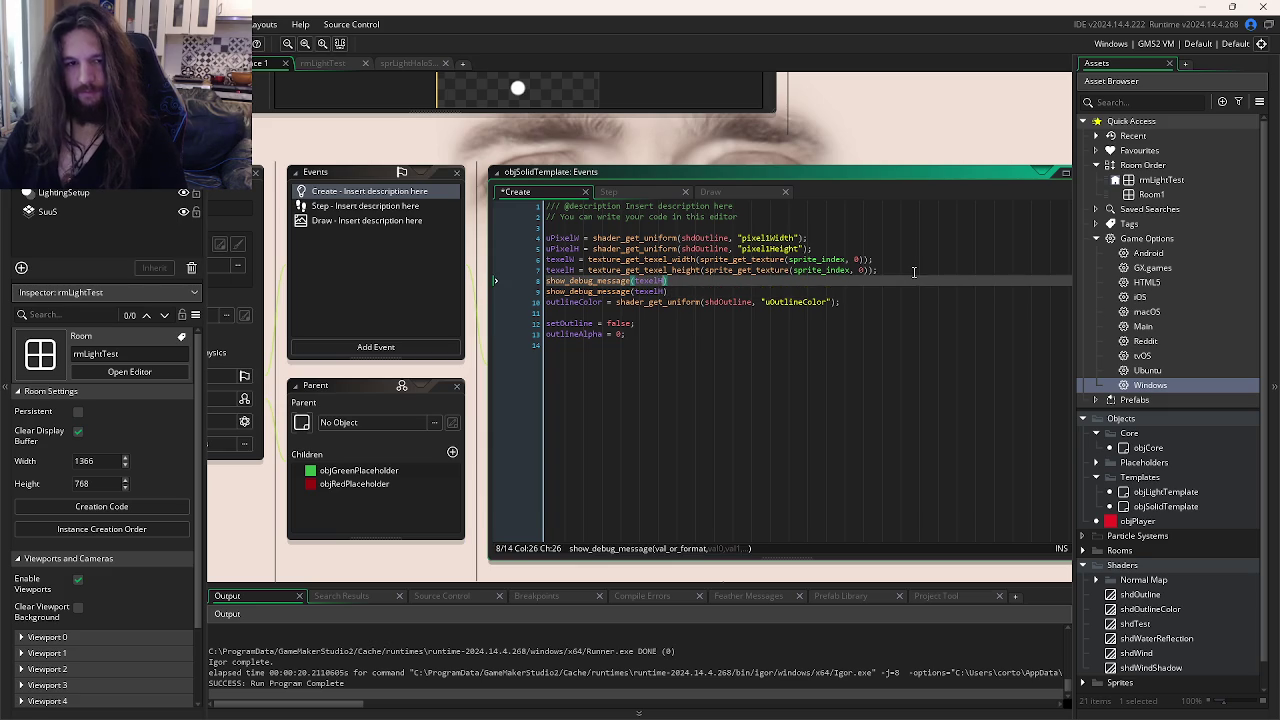
pyautogui.press('BackSpace')
pyautogui.write('W')
pyautogui.press('Right')
pyautogui.write(';')
pyautogui.press('Down')
pyautogui.write(';')
pyautogui.press('F5')
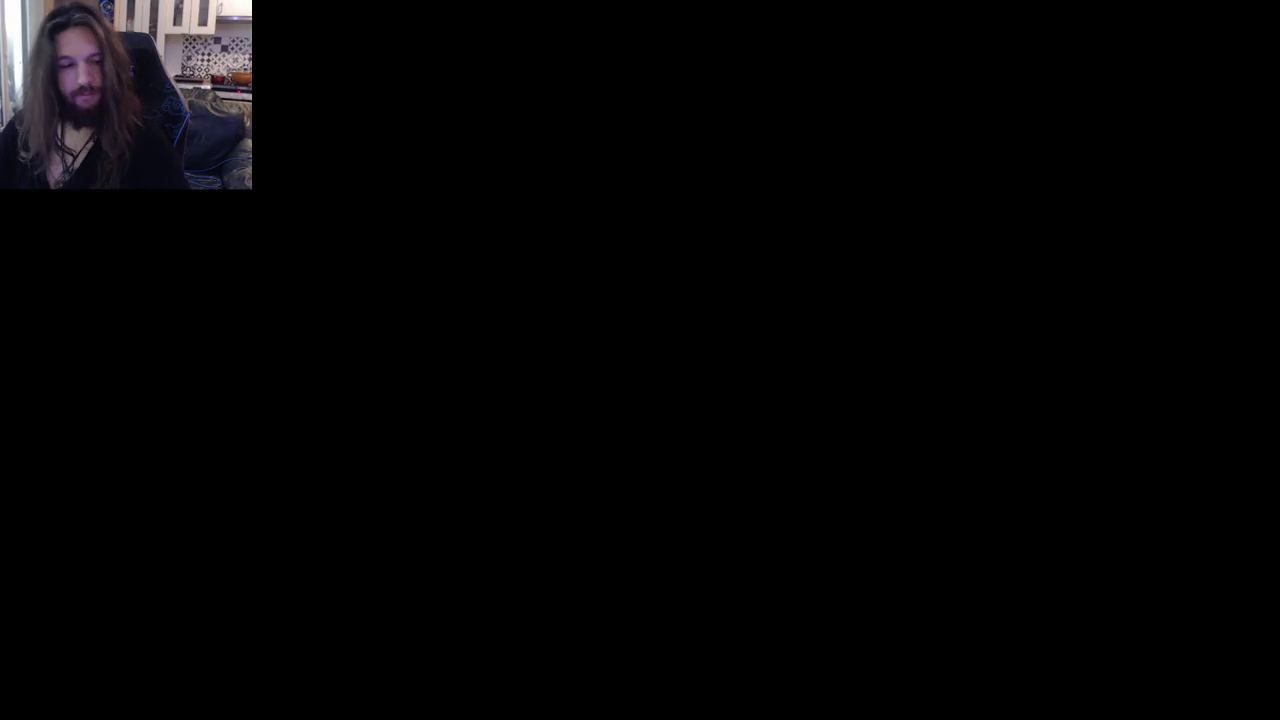
# Step: Rerun the game to see texelW and texelH logged as 0.00
pyautogui.hotkey('alt', 'Tab')
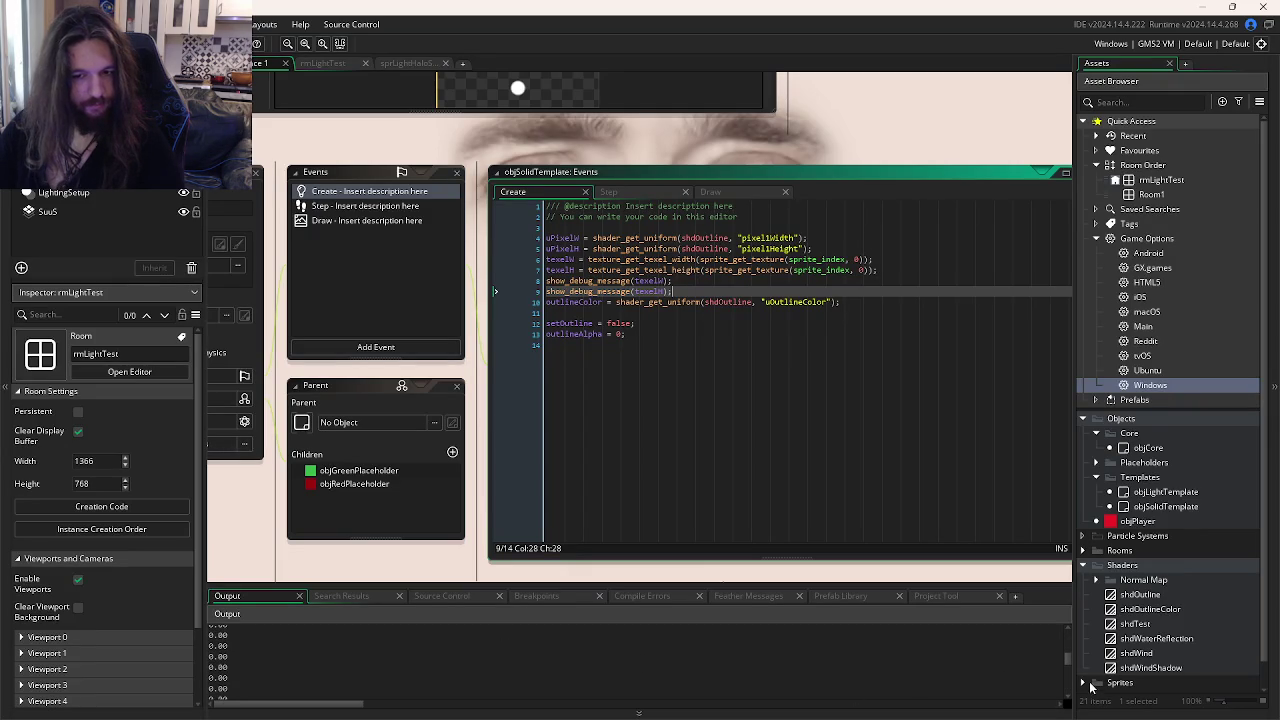
pyautogui.press('F5')
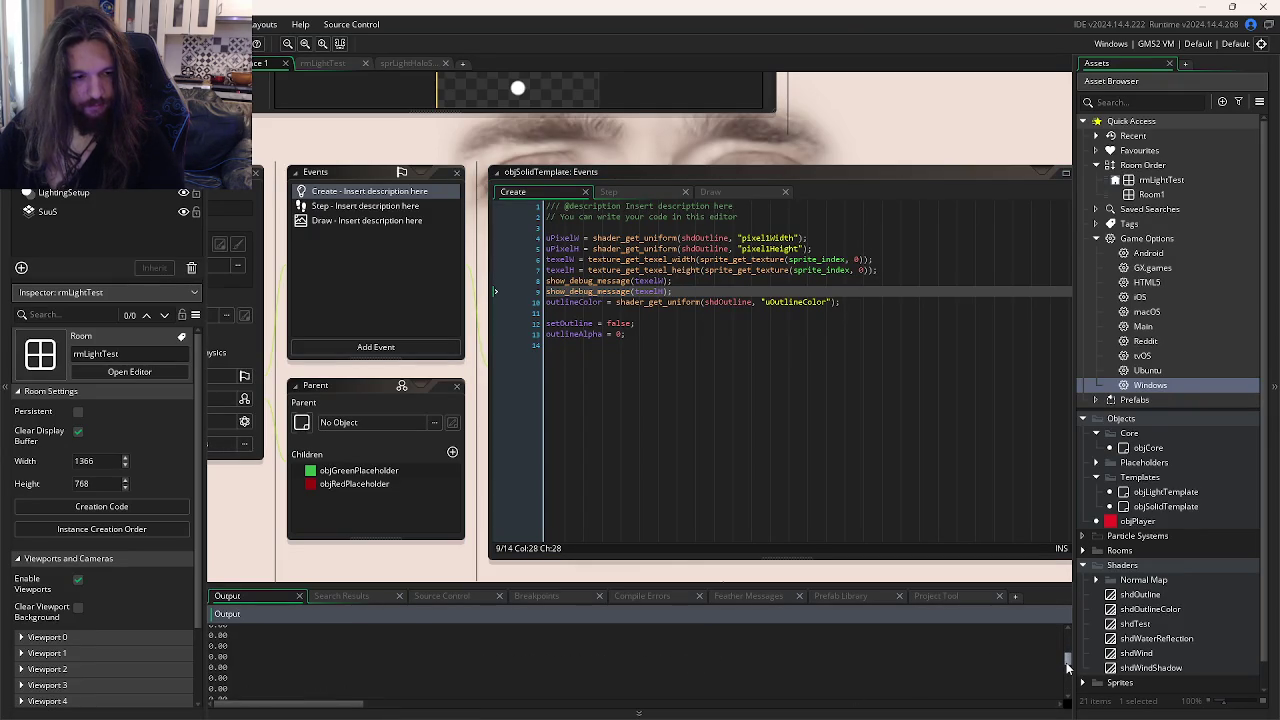
pyautogui.scroll(-1, 1155, 518)
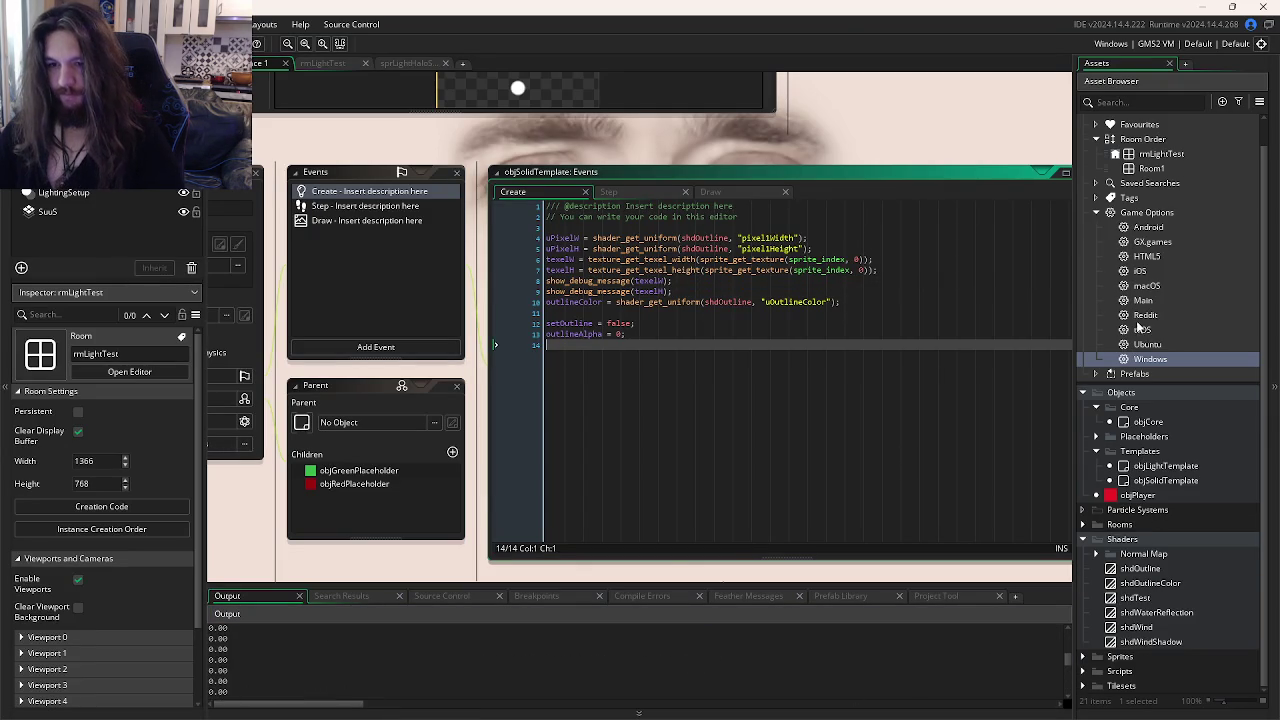
pyautogui.click(1107, 542)
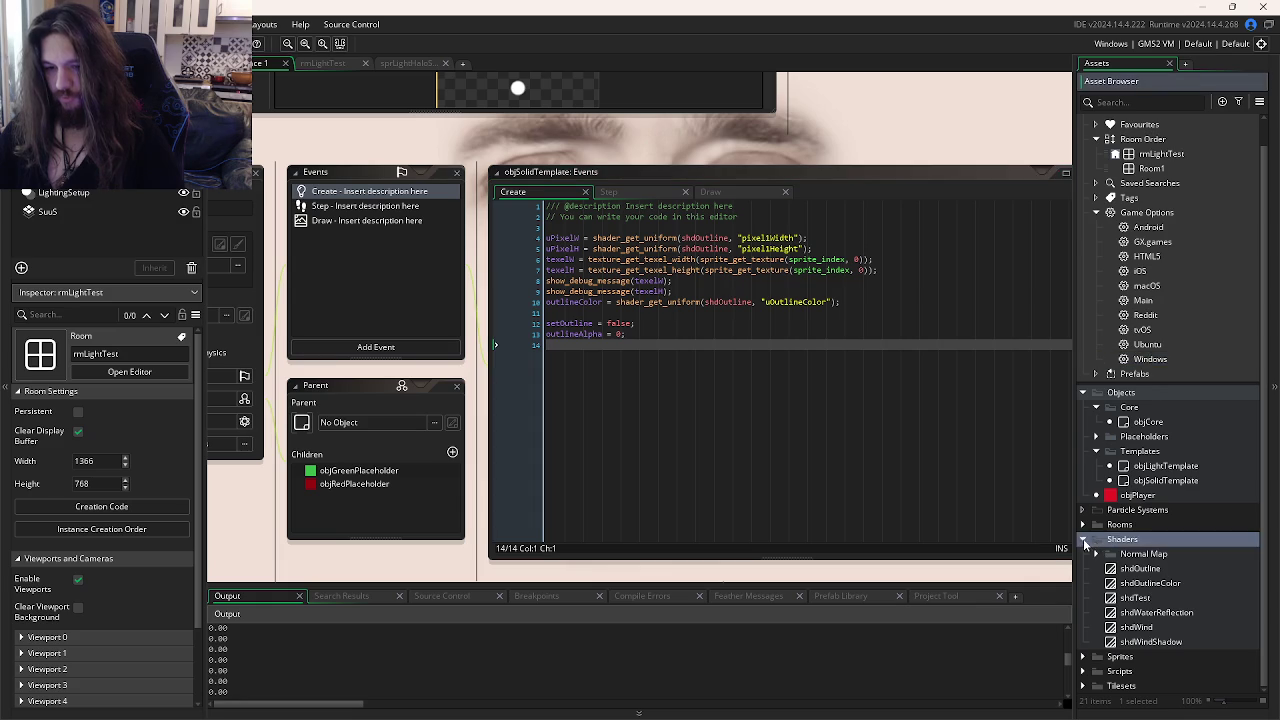
# Step: Open the sprGreenRec sprite from the Sprites > Placeholders folder
pyautogui.click(1083, 540)
pyautogui.click(1084, 580)
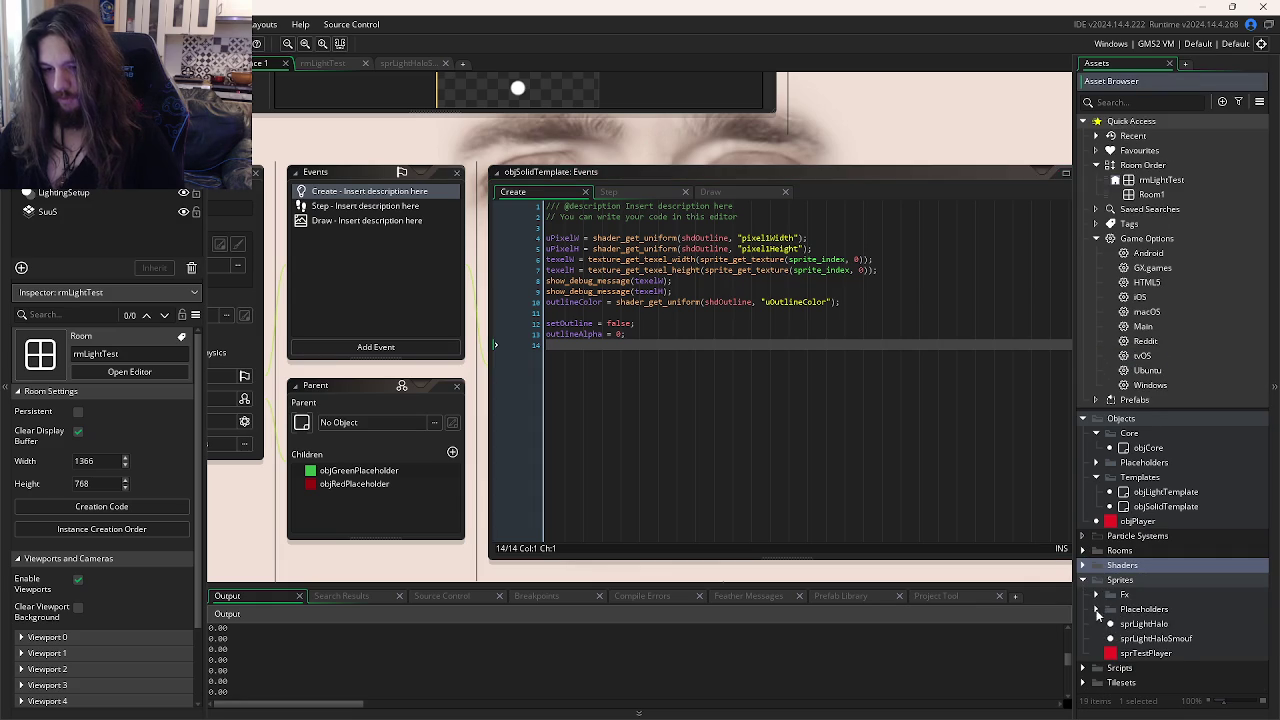
pyautogui.click(1096, 609)
pyautogui.doubleClick(1157, 638)
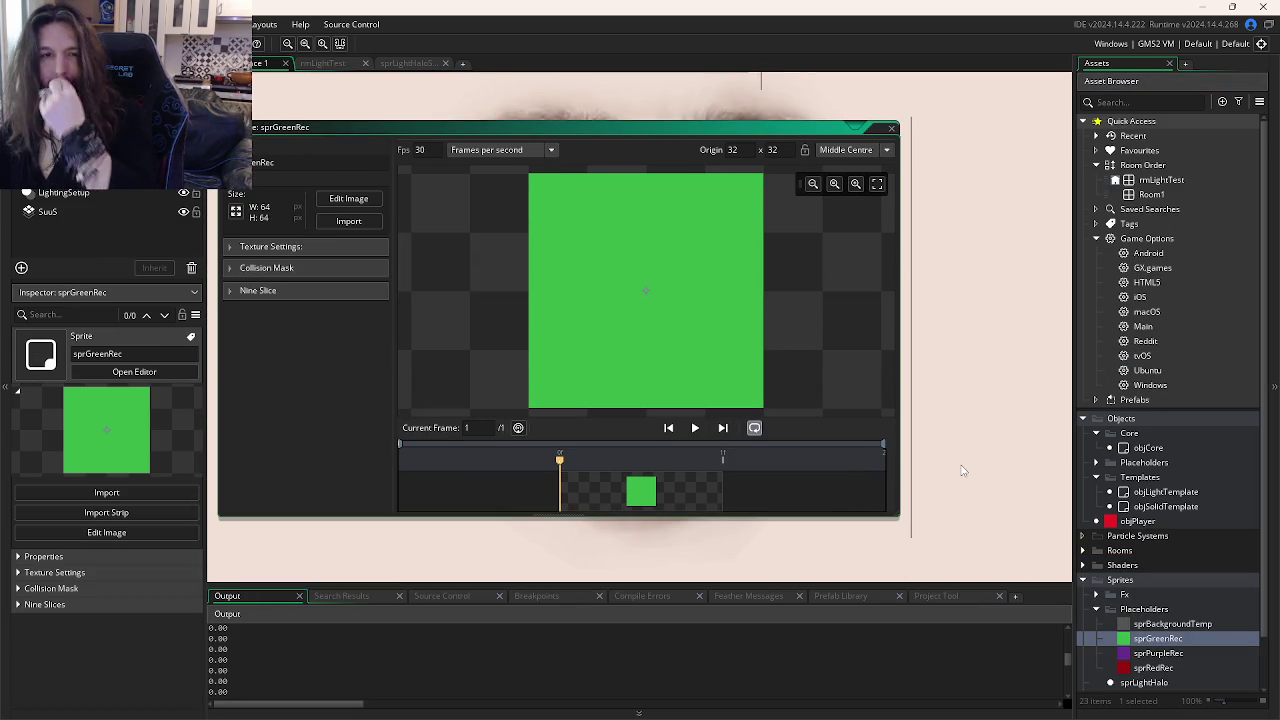
pyautogui.hotkey('ctrl', 'Tab')
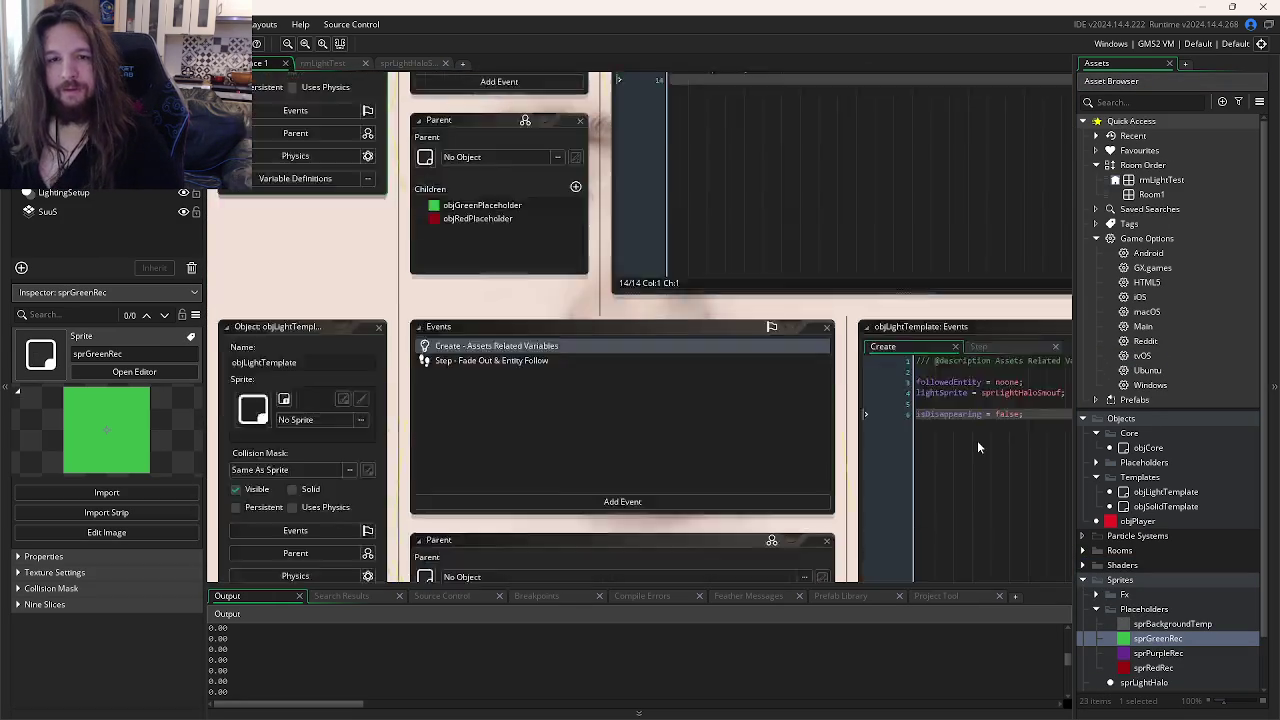
pyautogui.hotkey('ctrl', 'Tab')
pyautogui.hotkey('ctrl', 'Tab')
pyautogui.hotkey('ctrl', 'Tab')
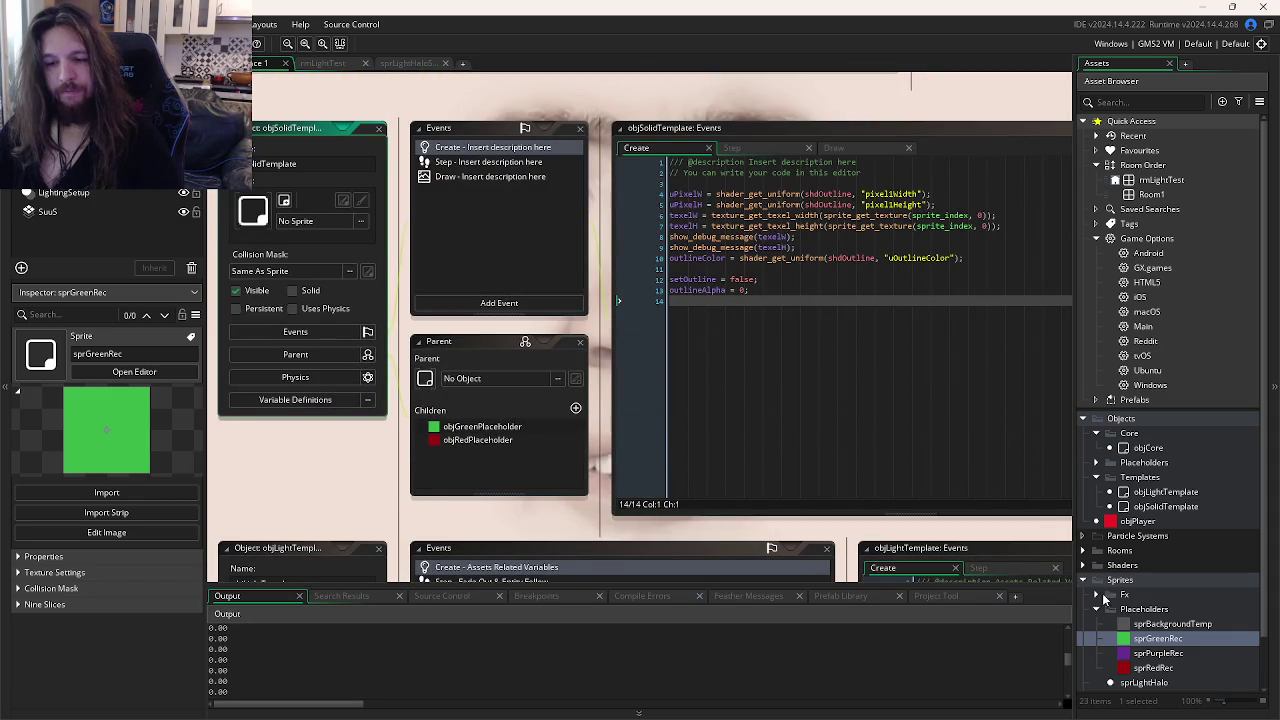
# Step: Duplicate sprGreenRec as sprGreenRec_1 and erase thin lines across its green square
pyautogui.hotkey('ctrl', 'd')
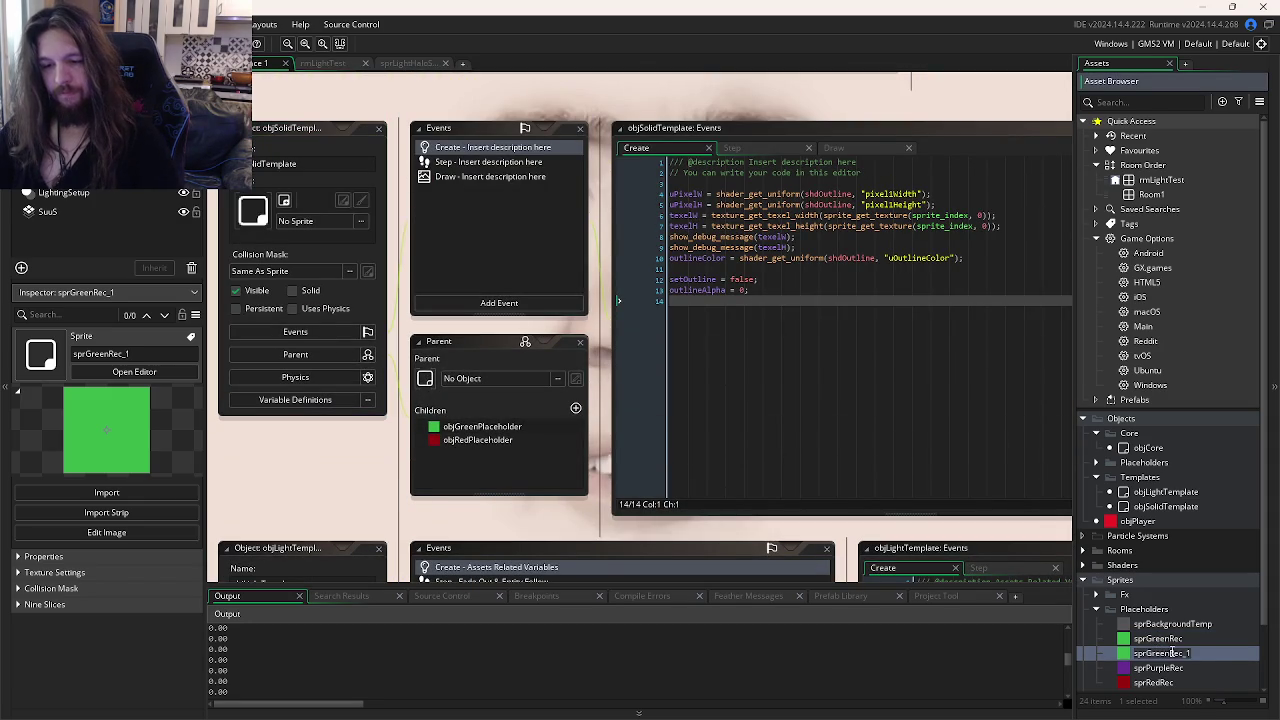
pyautogui.click(1198, 655)
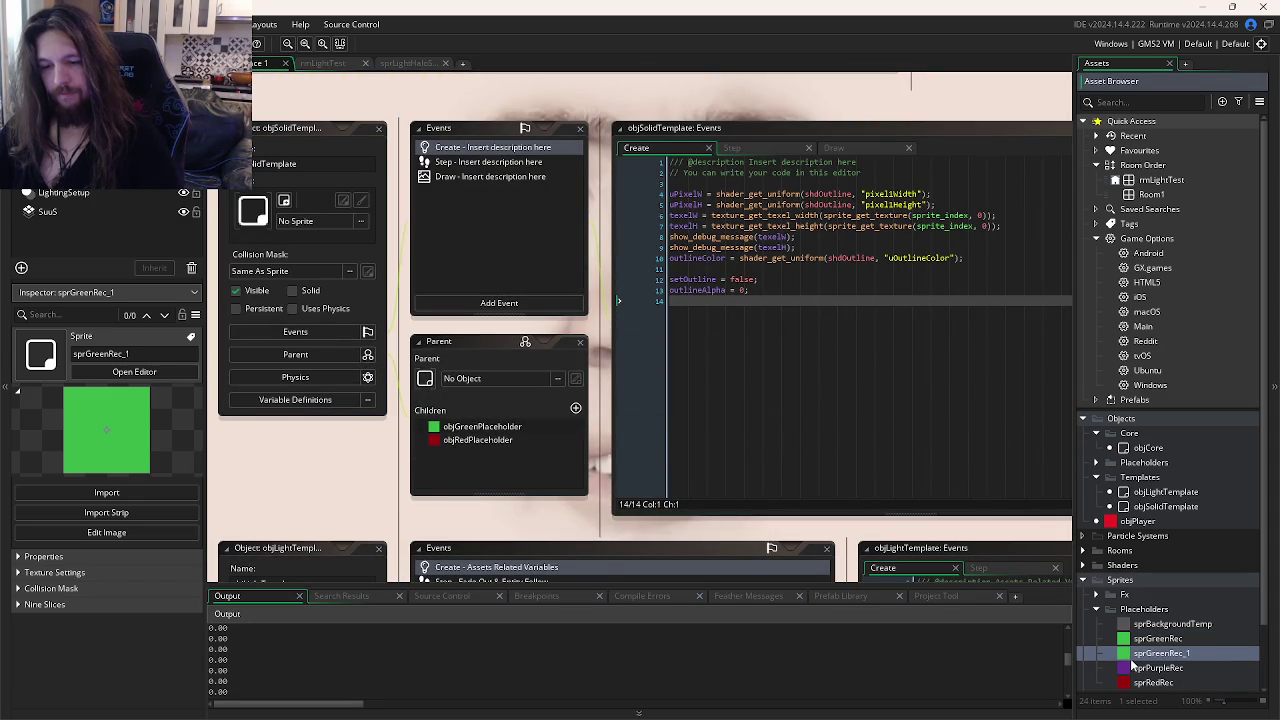
pyautogui.doubleClick(1160, 653)
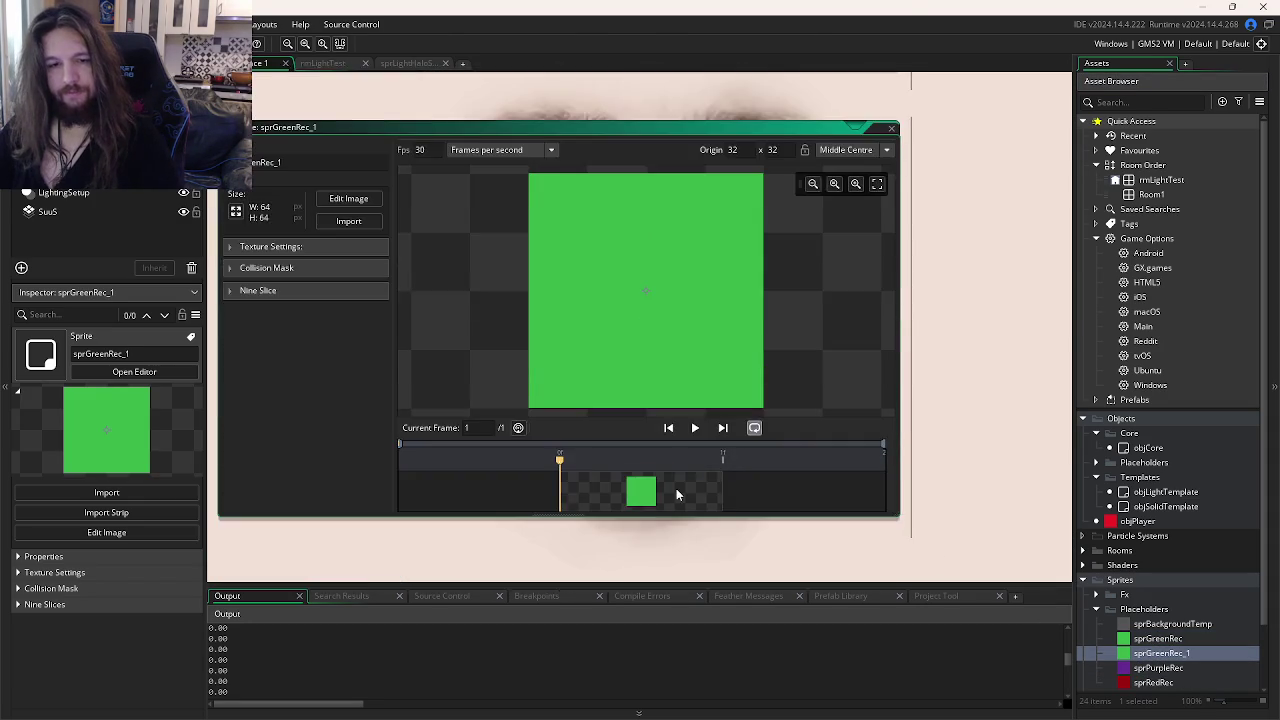
pyautogui.doubleClick(676, 494)
pyautogui.press('e')
pyautogui.moveTo(363, 237)
pyautogui.mouseDown()
pyautogui.moveTo(365, 160)
pyautogui.moveTo(348, 170)
pyautogui.mouseUp()
pyautogui.moveTo(303, 337)
pyautogui.mouseDown()
pyautogui.moveTo(430, 560)
pyautogui.moveTo(271, 286)
pyautogui.moveTo(334, 246)
pyautogui.moveTo(463, 400)
pyautogui.mouseUp()
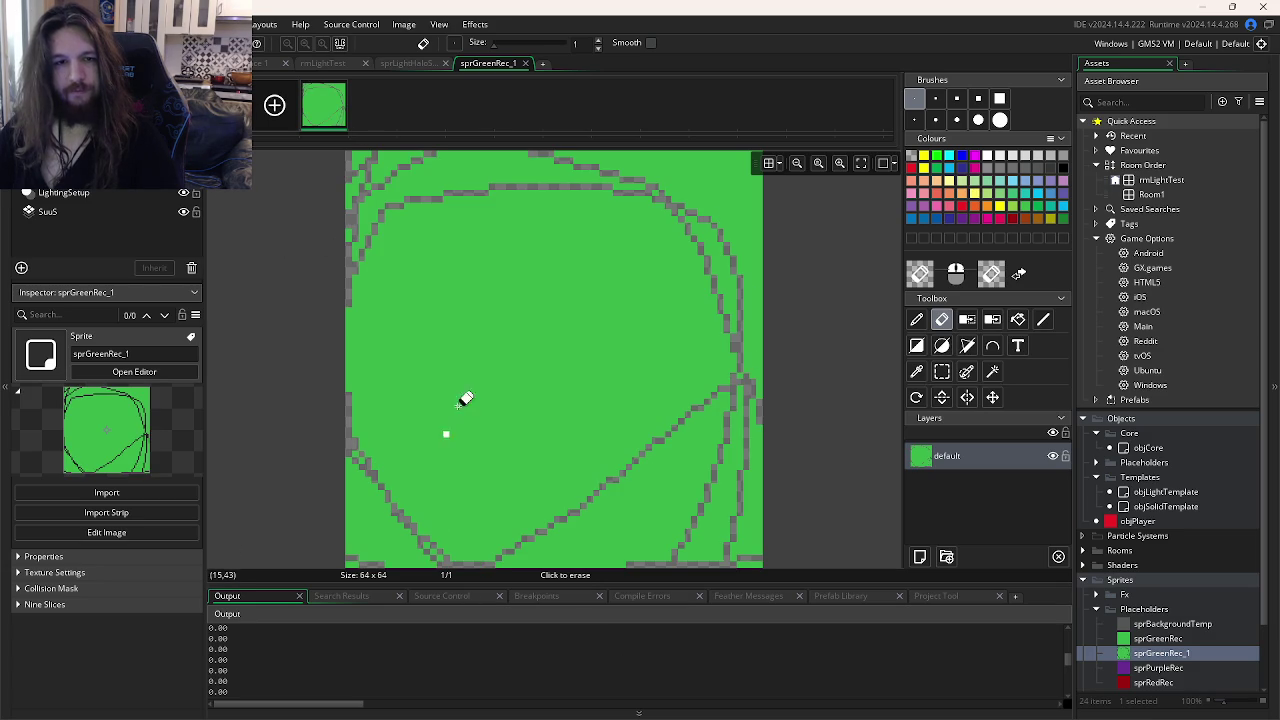
pyautogui.click(266, 64)
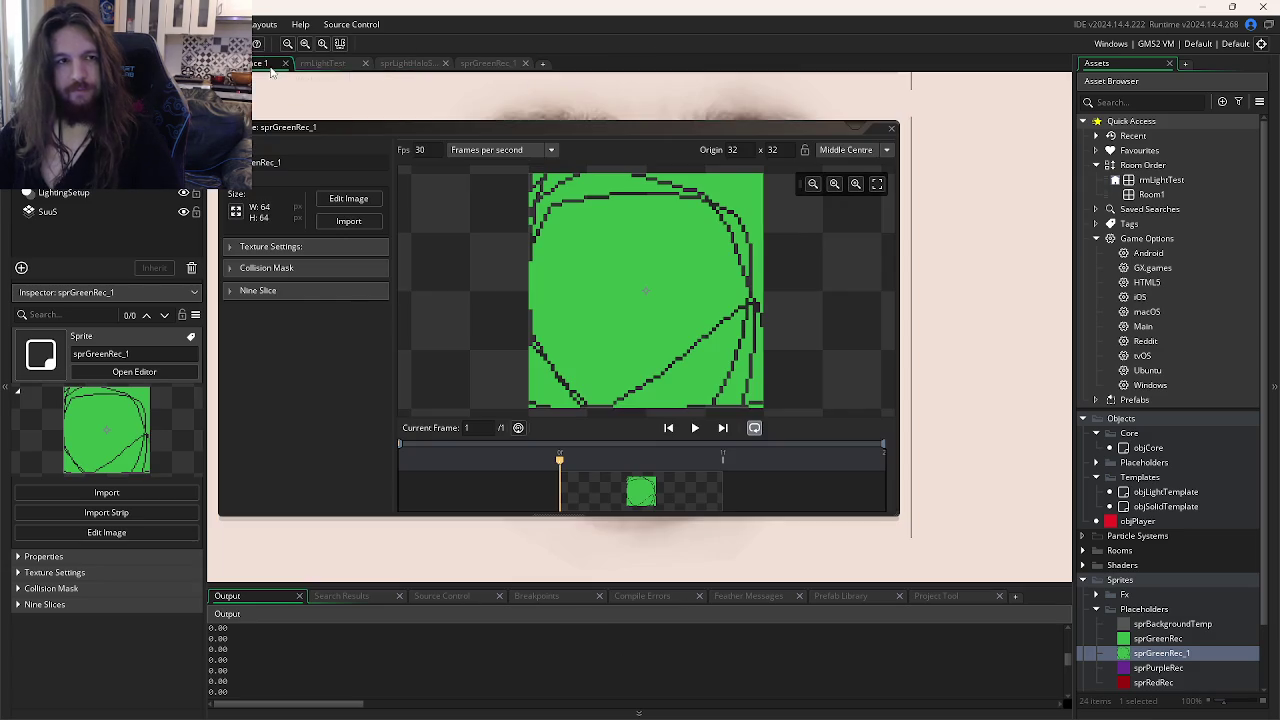
# Step: Assign sprGreenRec_1 to objGreenPlaceholder and run the game, moving the player around
pyautogui.scroll(-2, 1160, 344)
pyautogui.scroll(2, 1130, 300)
pyautogui.click(1096, 239)
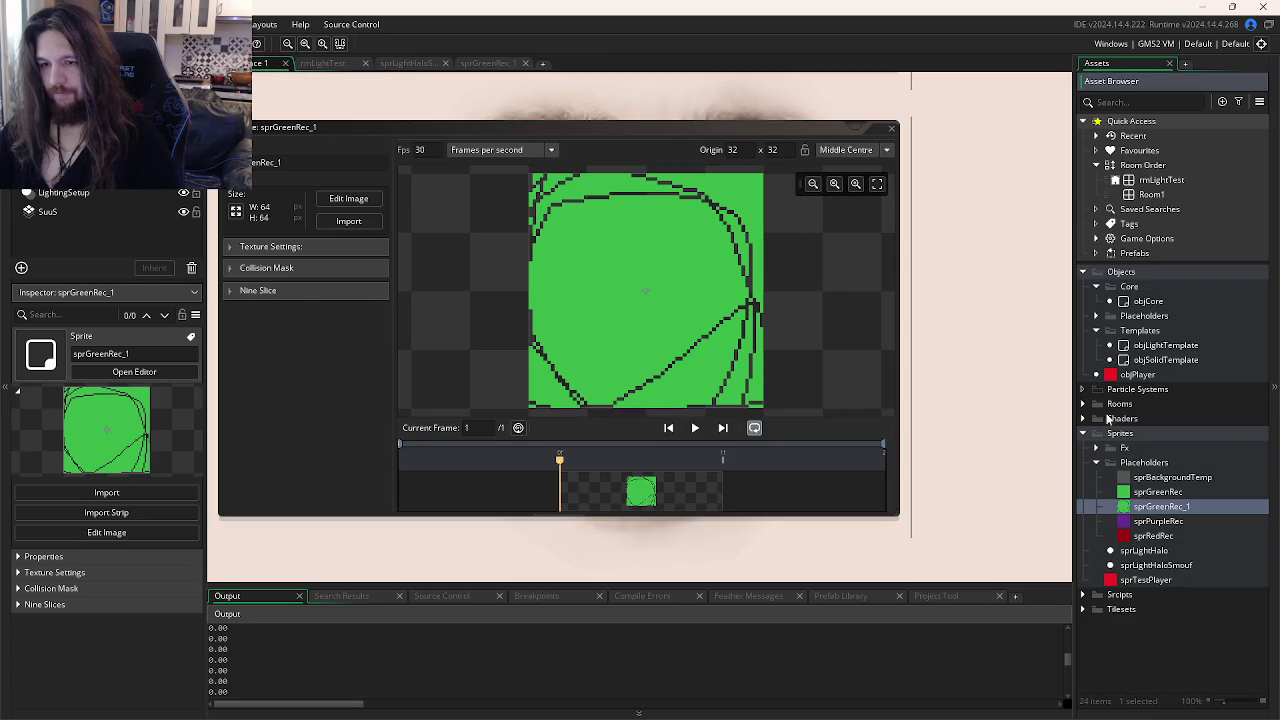
pyautogui.click(1096, 315)
pyautogui.doubleClick(1172, 330)
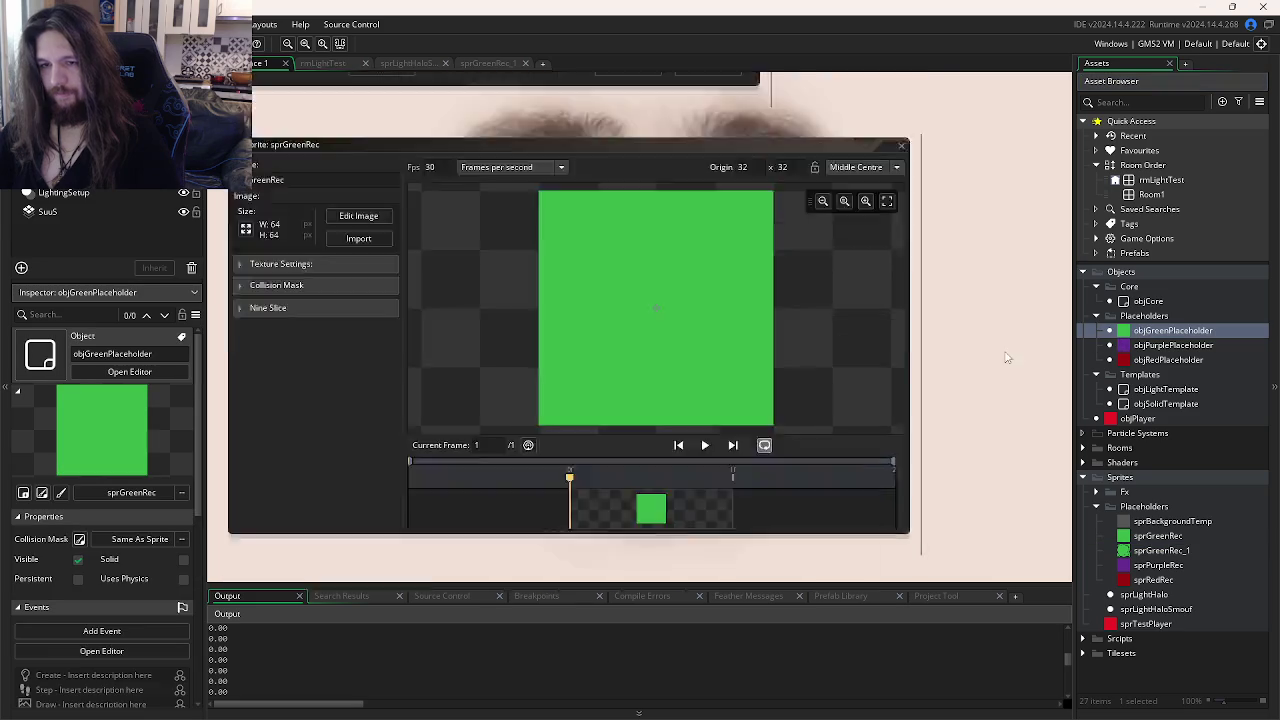
pyautogui.click(320, 230)
pyautogui.doubleClick(471, 260)
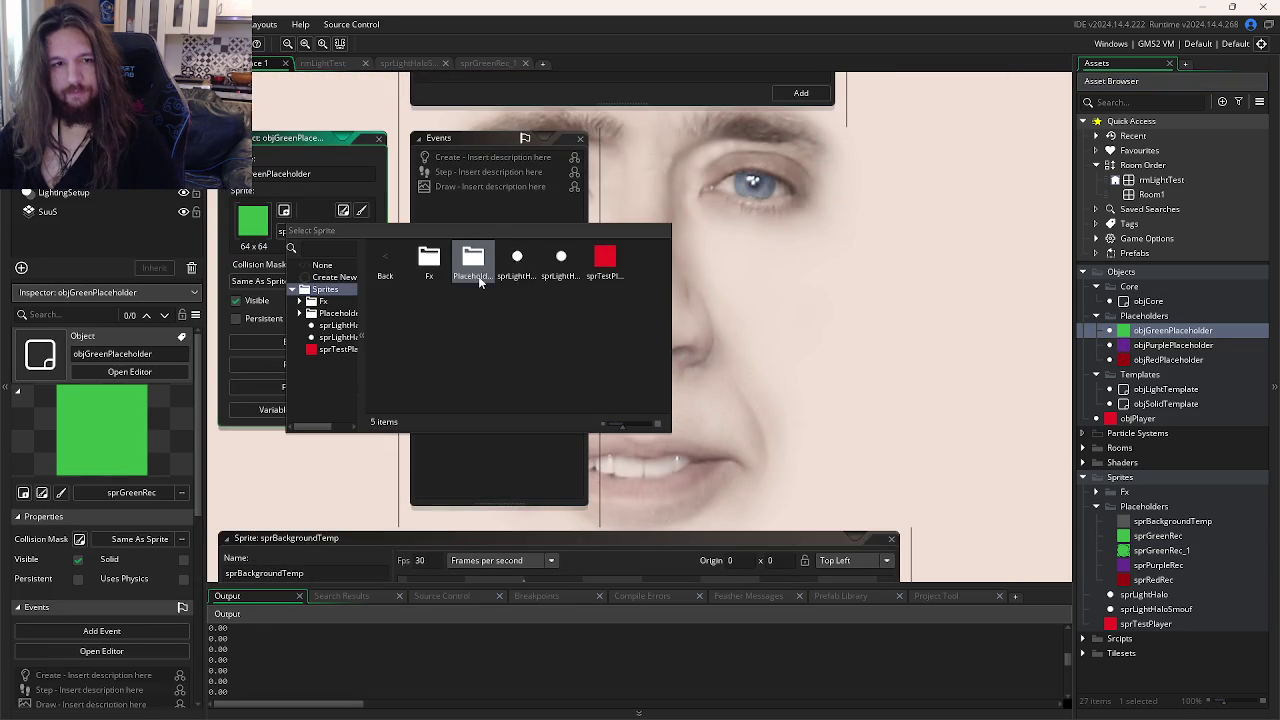
pyautogui.doubleClick(473, 262)
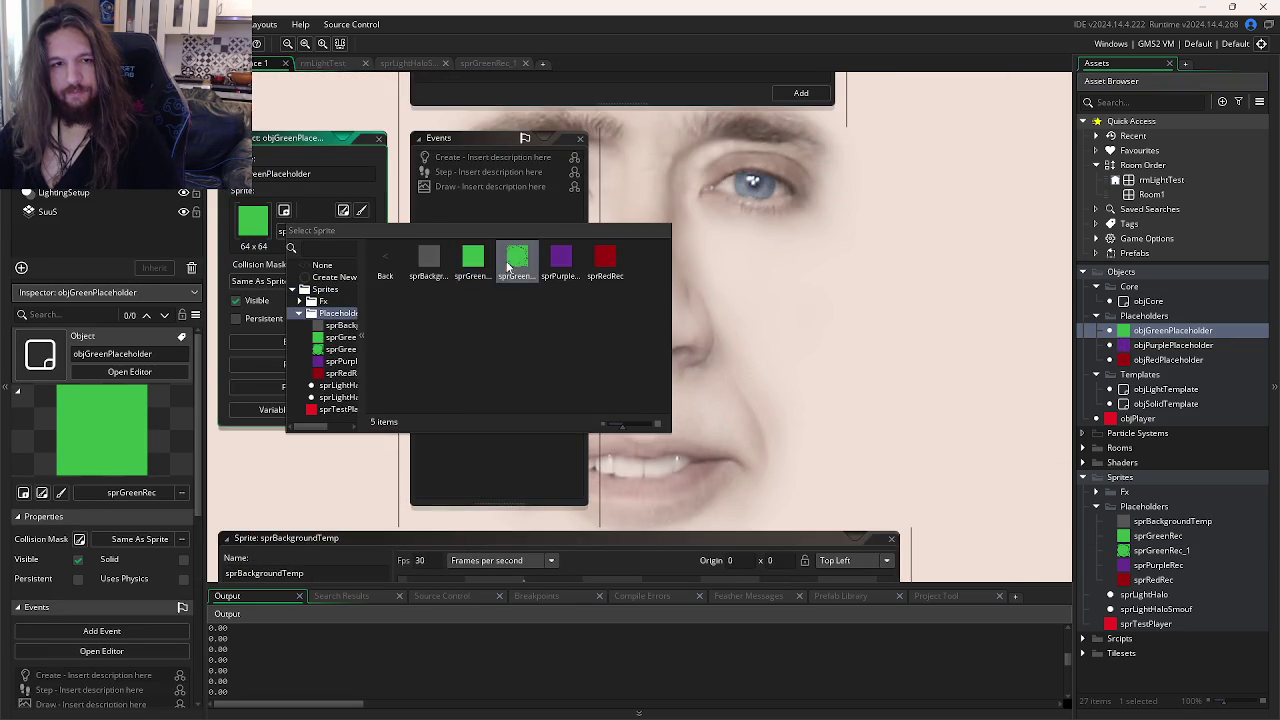
pyautogui.doubleClick(517, 262)
pyautogui.press('F5')
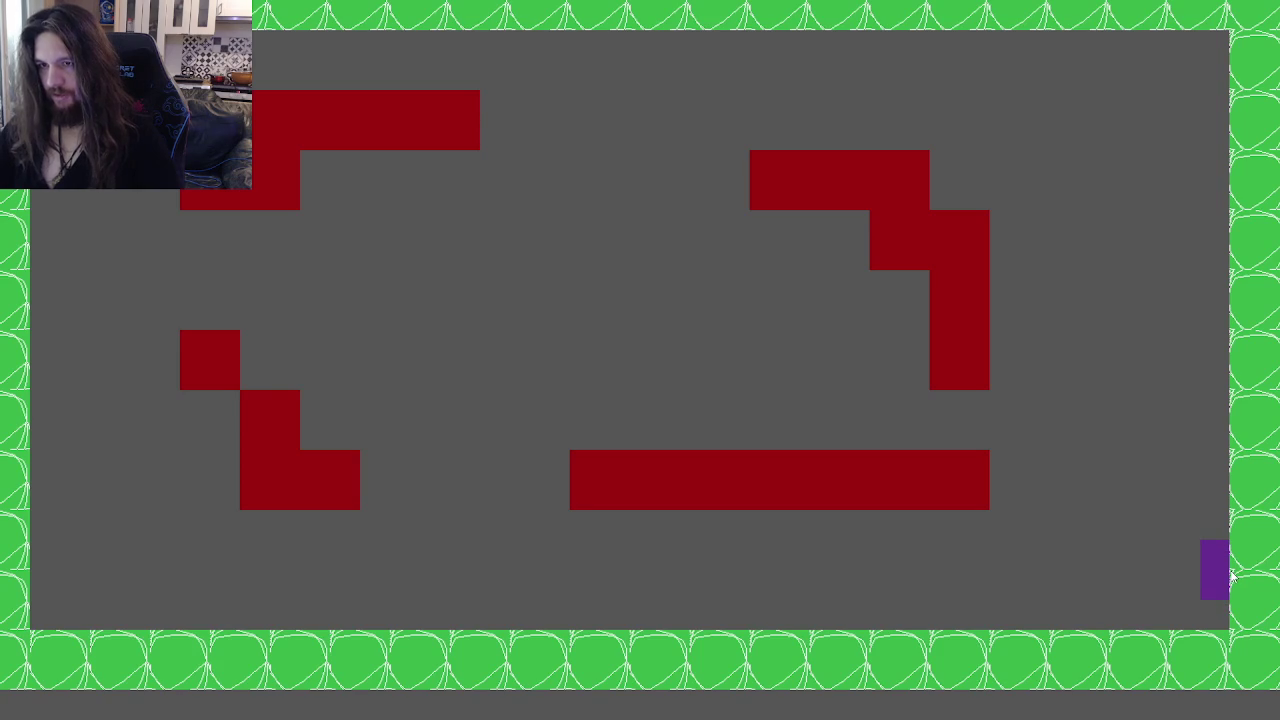
pyautogui.moveTo(1232, 575)
pyautogui.mouseDown()
pyautogui.moveTo(1231, 418)
pyautogui.moveTo(1156, 413)
pyautogui.moveTo(1209, 452)
pyautogui.moveTo(1240, 562)
pyautogui.moveTo(1236, 586)
pyautogui.moveTo(1175, 594)
pyautogui.moveTo(1166, 580)
pyautogui.mouseUp()
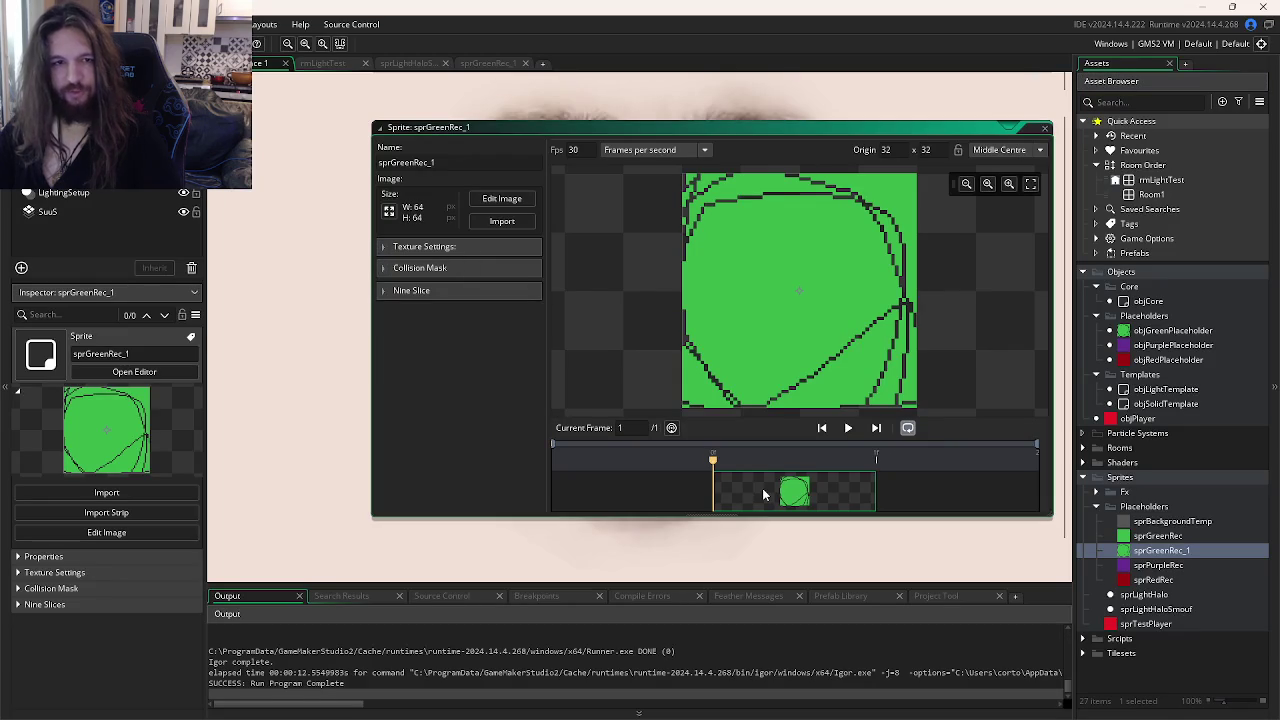
# Step: Resize sprGreenRec_1 to 90×90 pixels and test-run the game
pyautogui.click(389, 210)
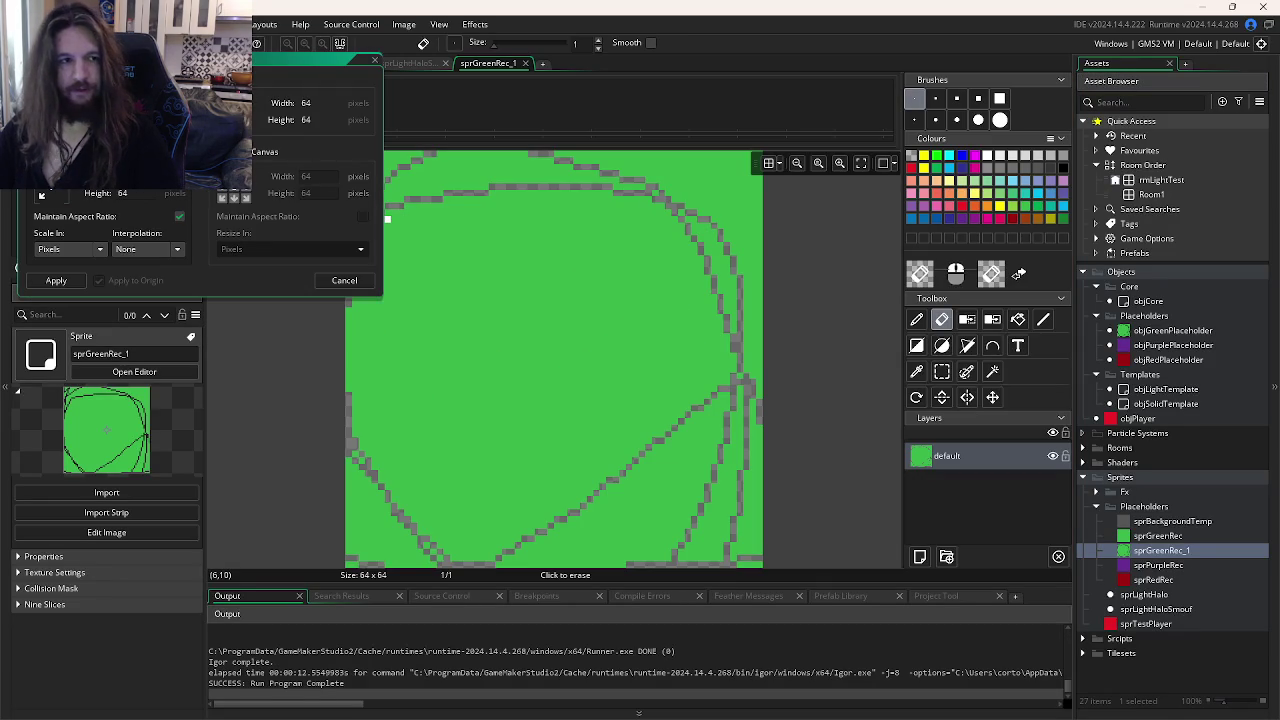
pyautogui.write('90')
pyautogui.press('Return')
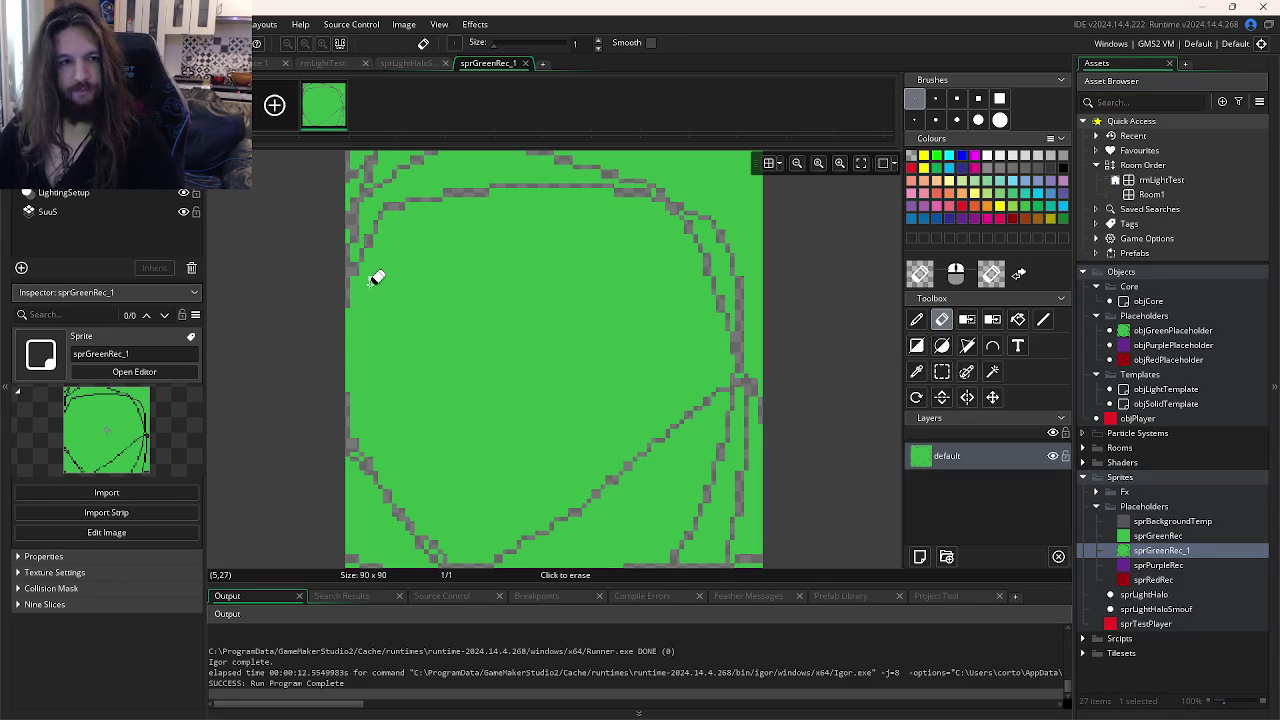
pyautogui.press('F5')
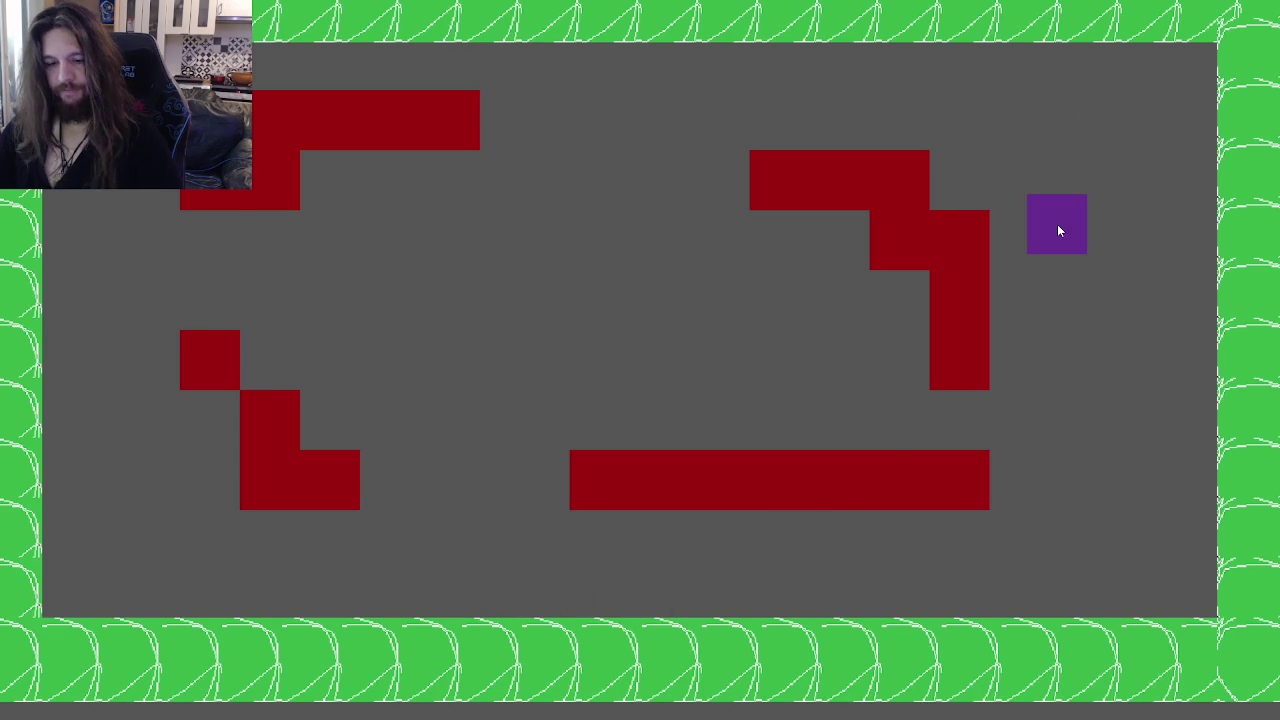
pyautogui.press('Escape')
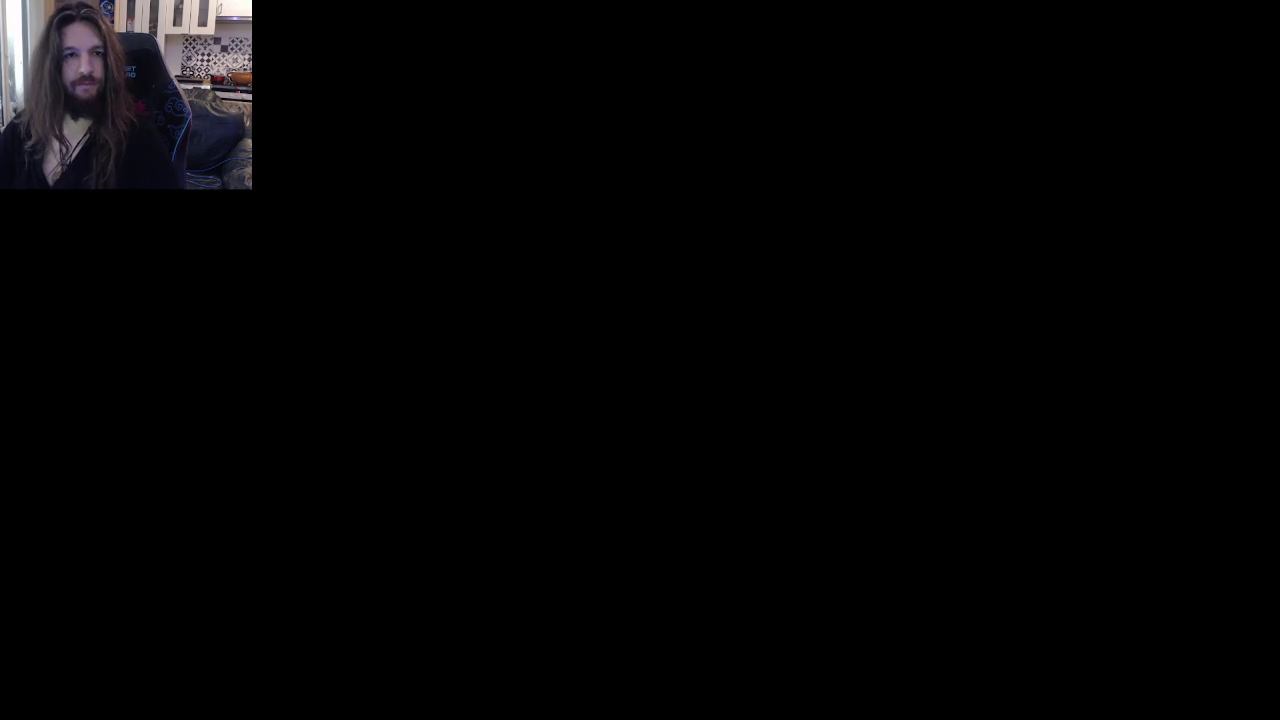
# Step: Delete the sketched sprGreenRec_1 sprite and confirm the deletion
pyautogui.rightClick(1163, 553)
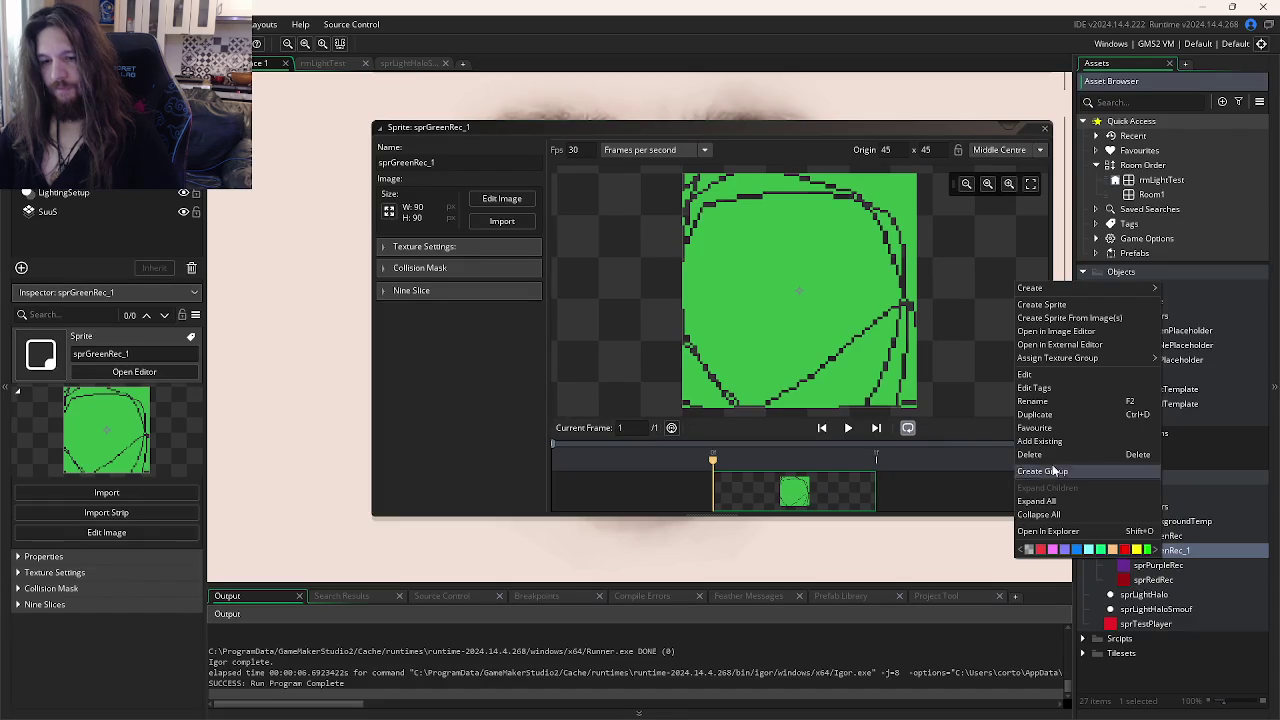
pyautogui.click(1040, 455)
pyautogui.click(674, 390)
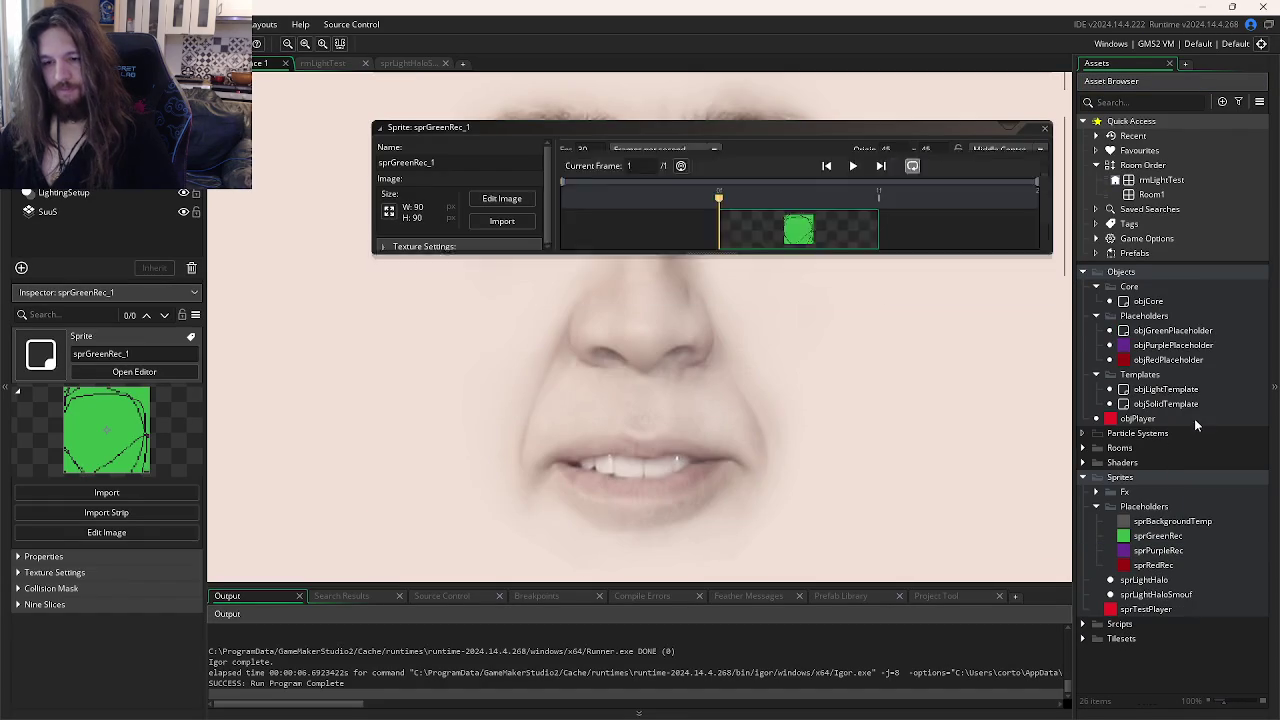
# Step: Assign the plain sprGreenRec from Placeholders to objGreenPlaceholder, then review the shdOutline shader code
pyautogui.scroll(1, 474, 270)
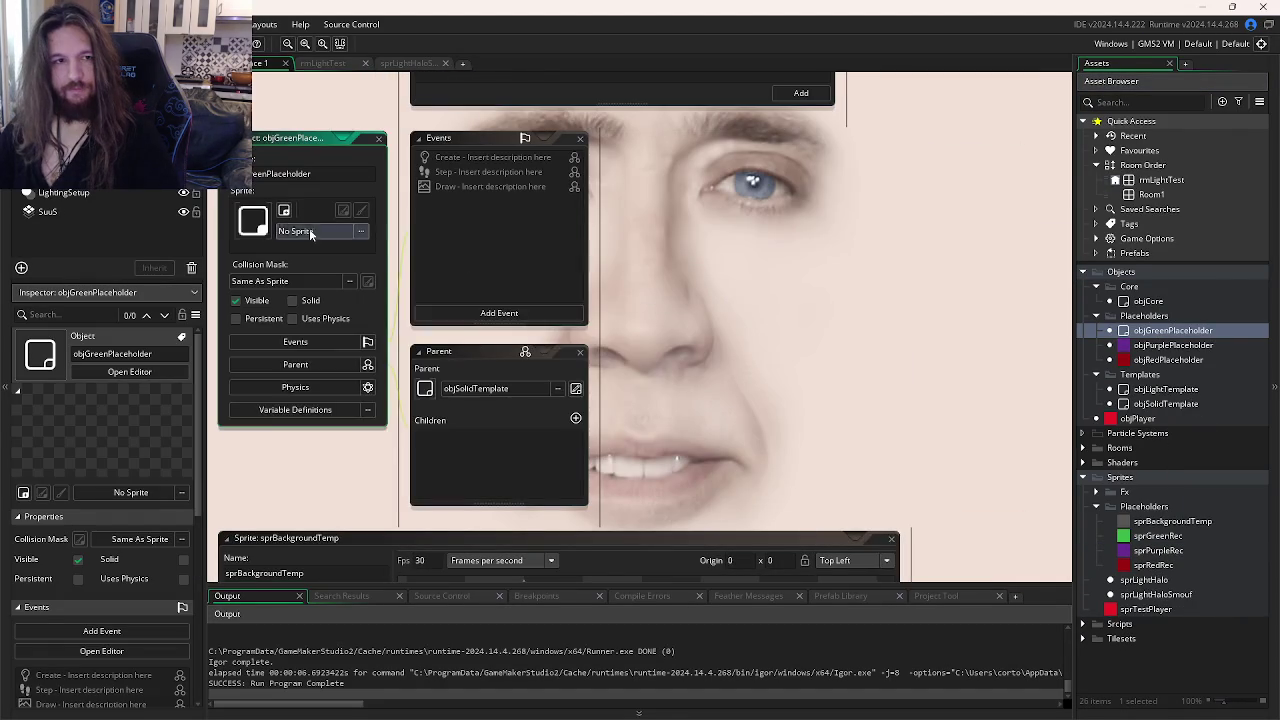
pyautogui.click(310, 231)
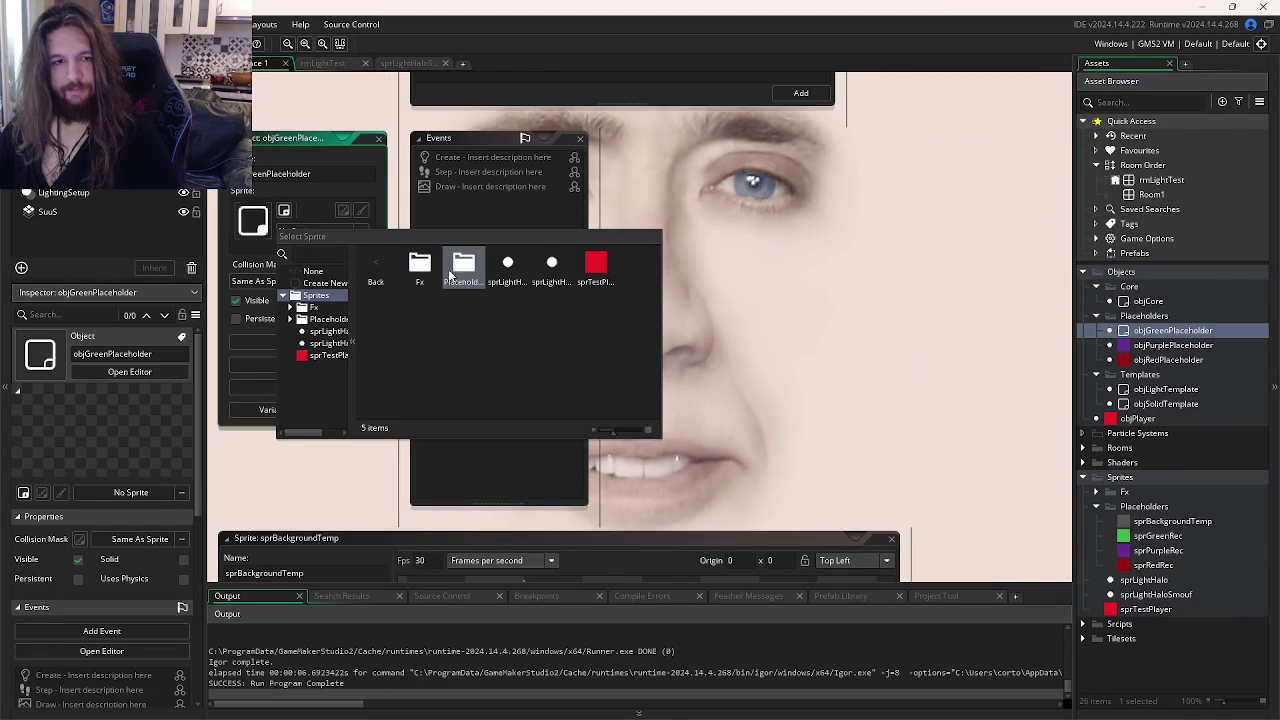
pyautogui.doubleClick(463, 275)
pyautogui.click(463, 278)
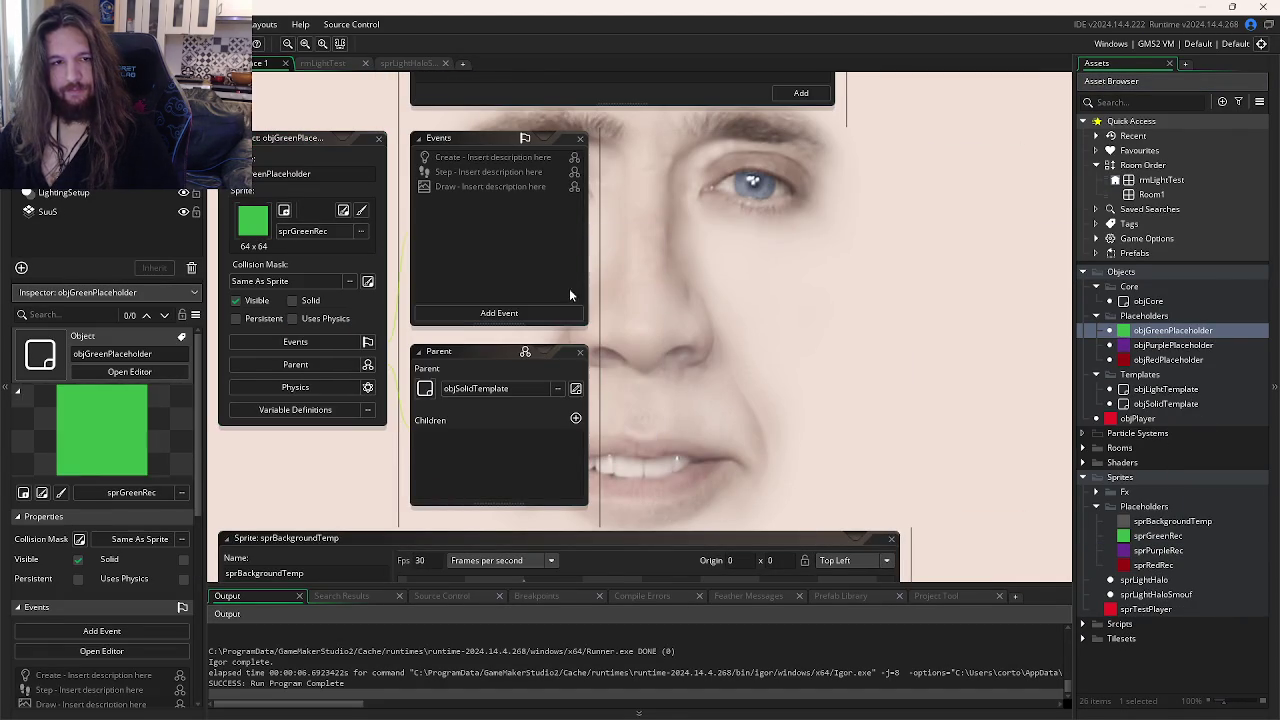
pyautogui.click(557, 388)
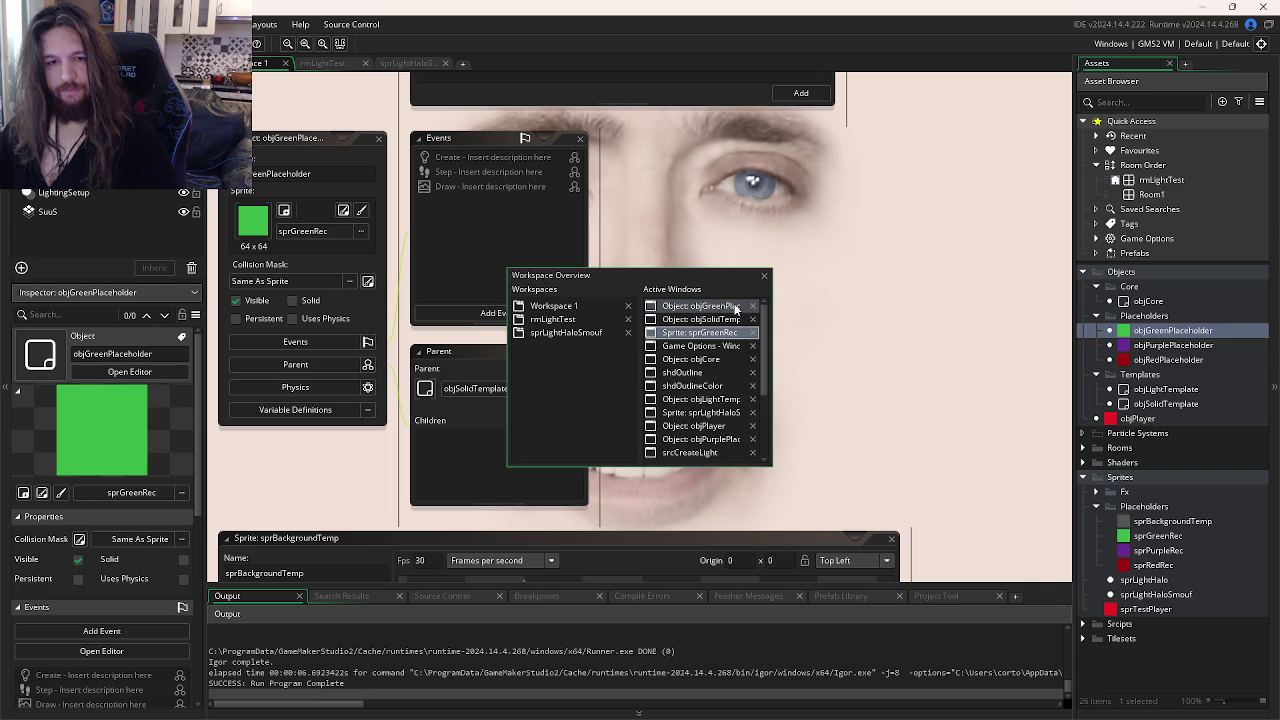
pyautogui.click(690, 370)
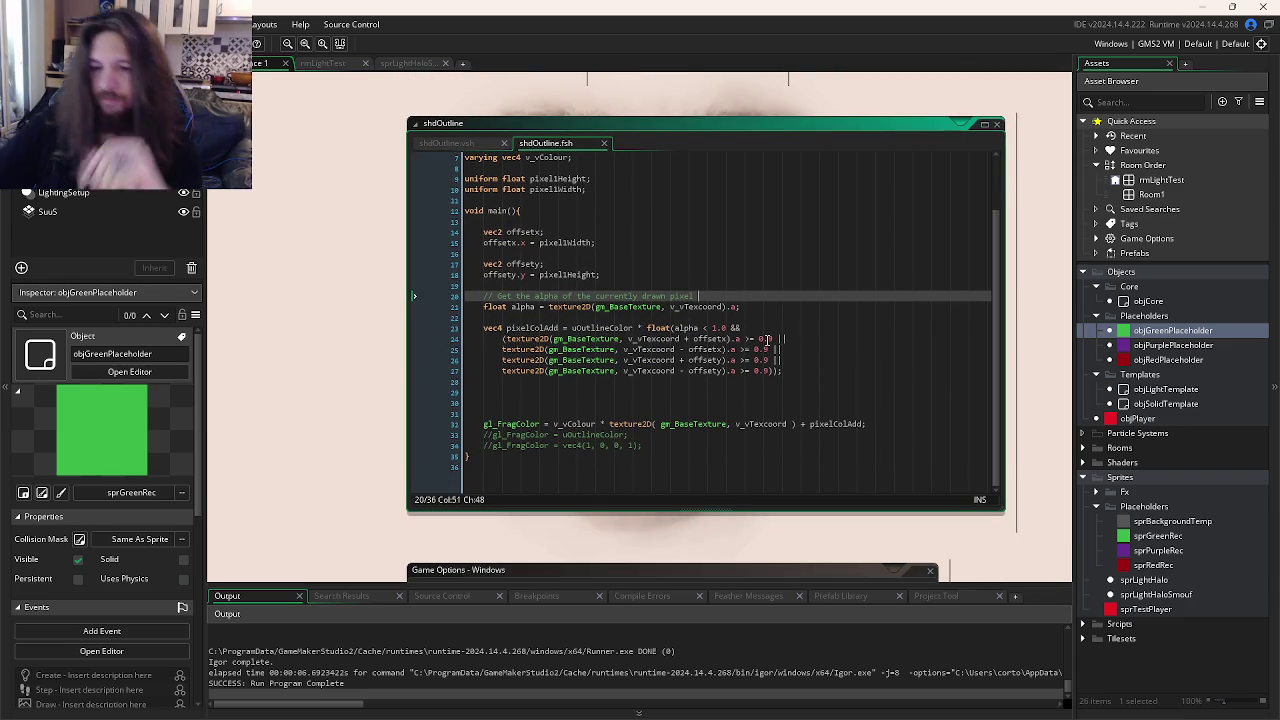
# Step: Duplicate sprGreenRec with Ctrl+D to leave a fresh, empty sprGreenRec_1 in Placeholders
pyautogui.doubleClick(1189, 537)
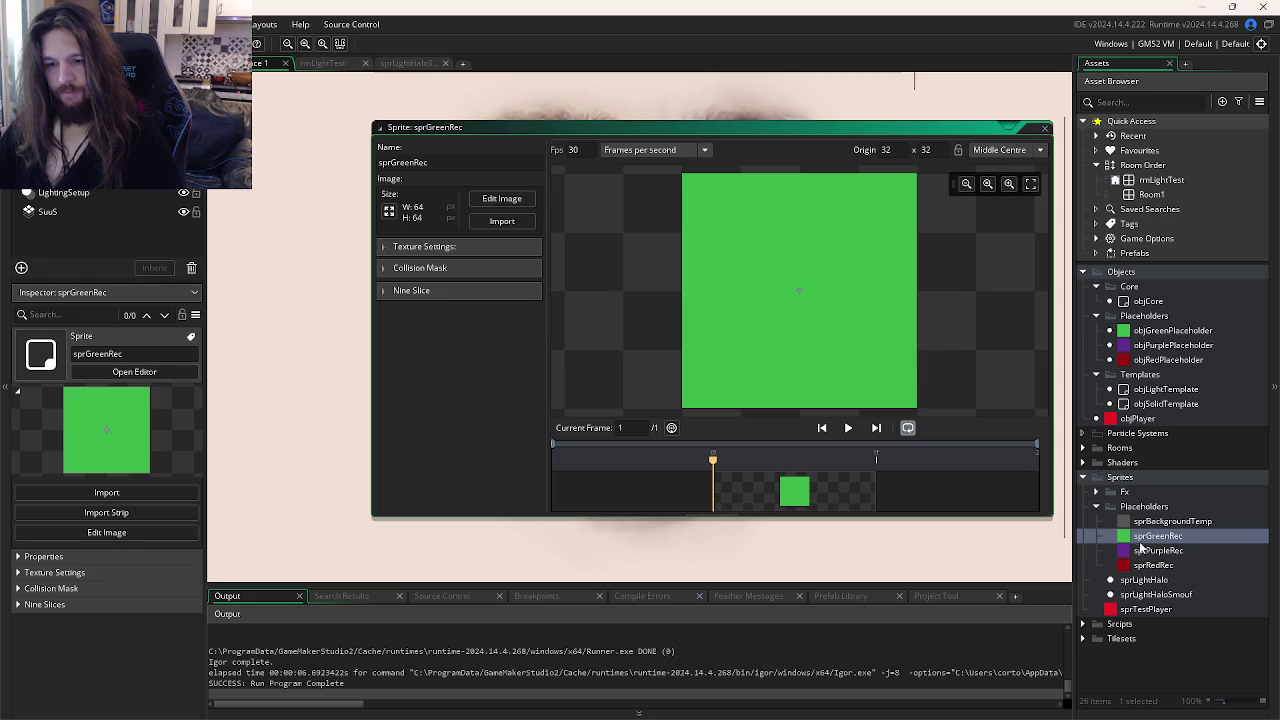
pyautogui.click(1150, 538)
pyautogui.hotkey('ctrl', 'd')
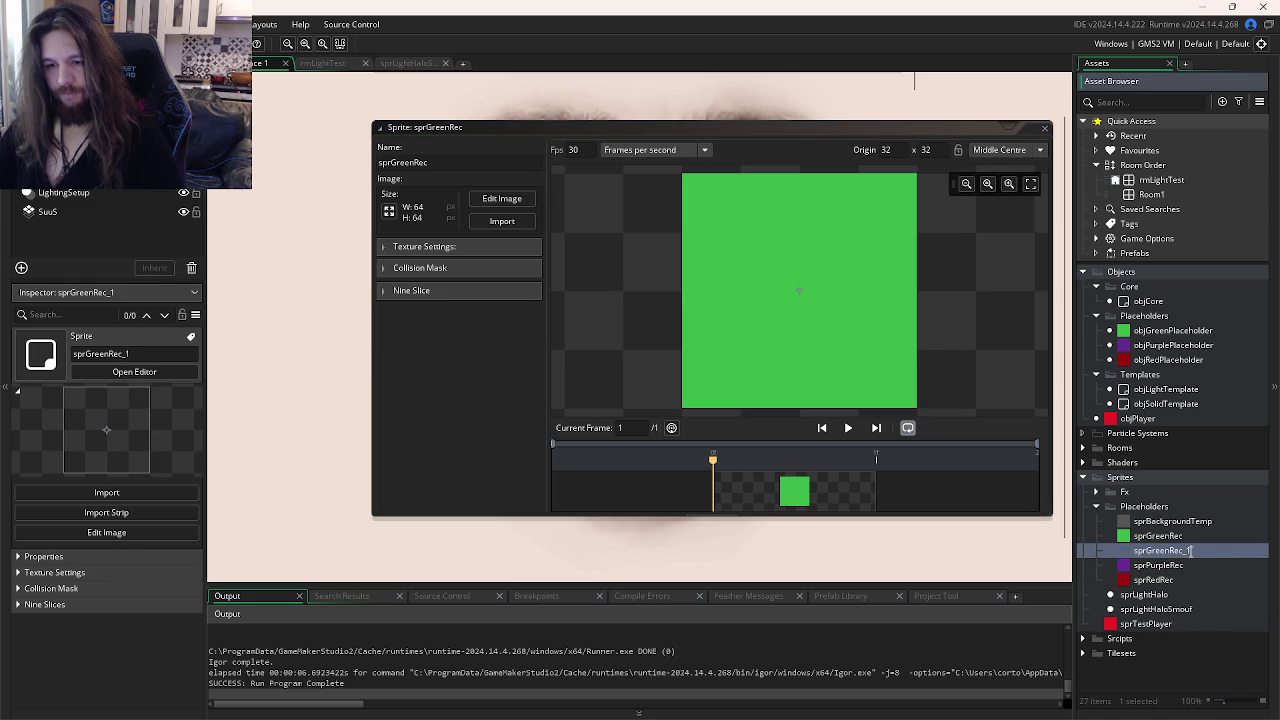
pyautogui.doubleClick(1200, 551)
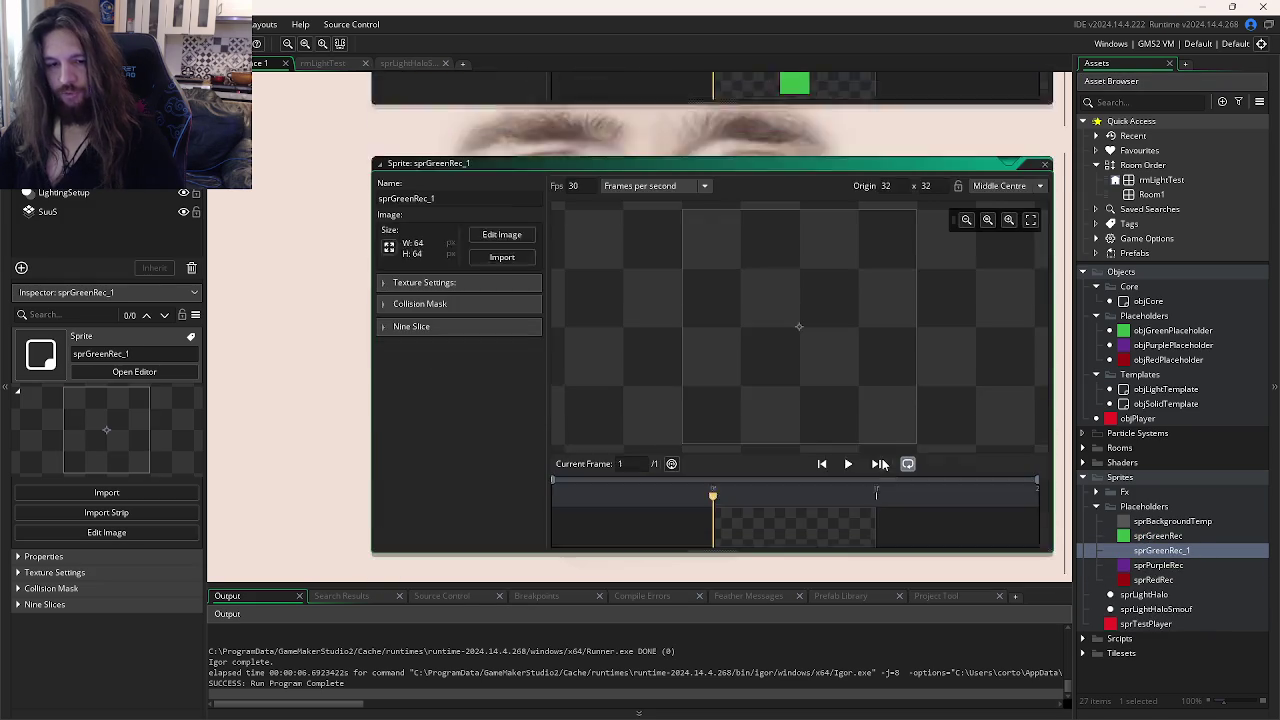
pyautogui.click(1045, 127)
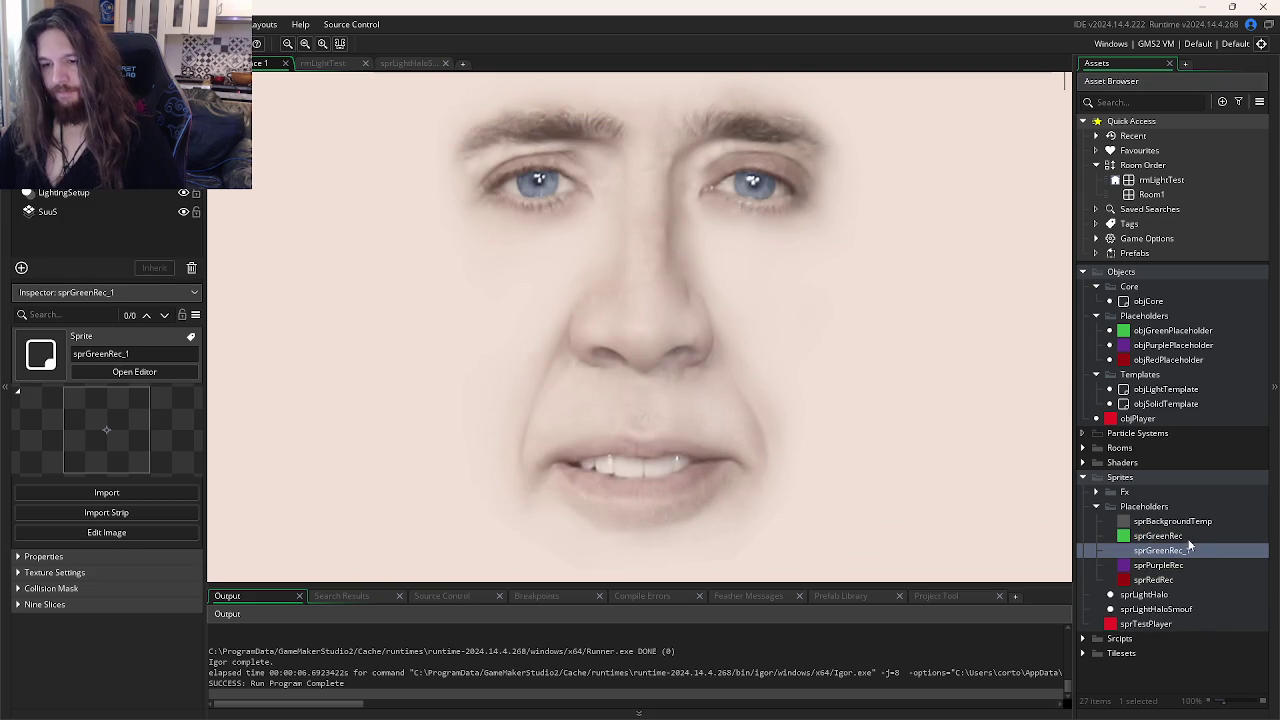
pyautogui.press('Delete')
pyautogui.click(671, 390)
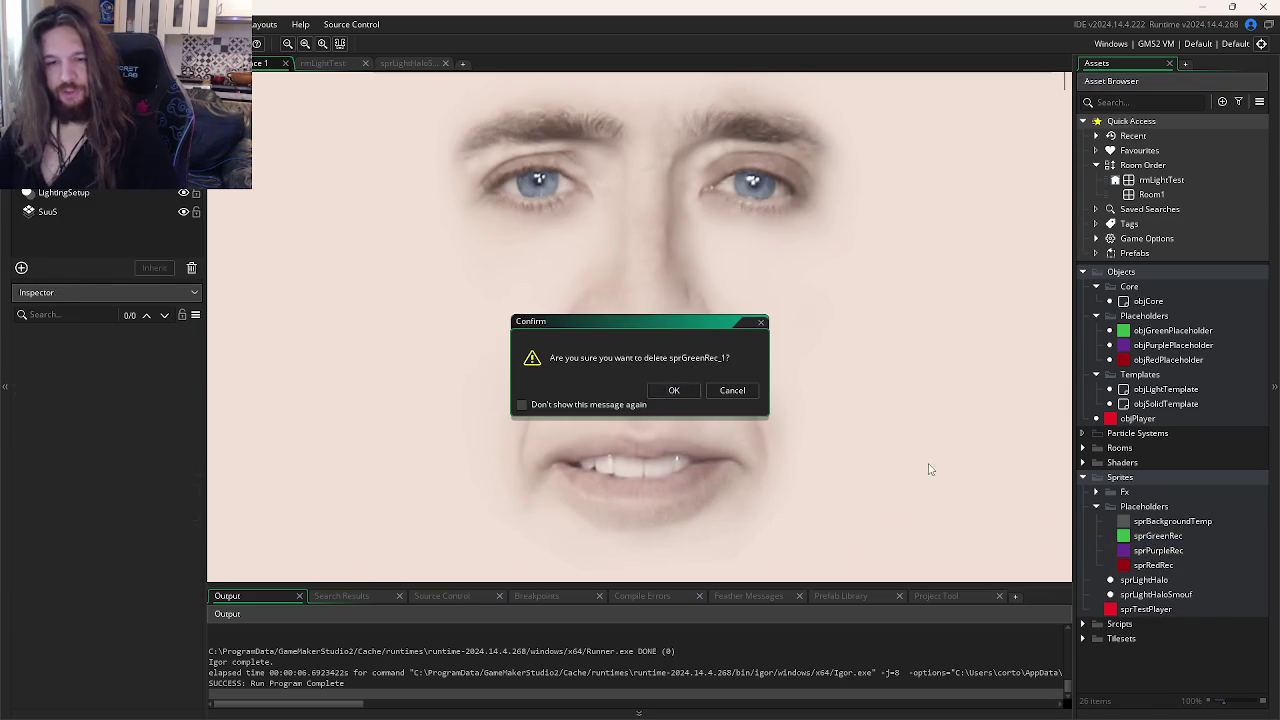
pyautogui.click(1176, 537)
pyautogui.hotkey('ctrl', 'd')
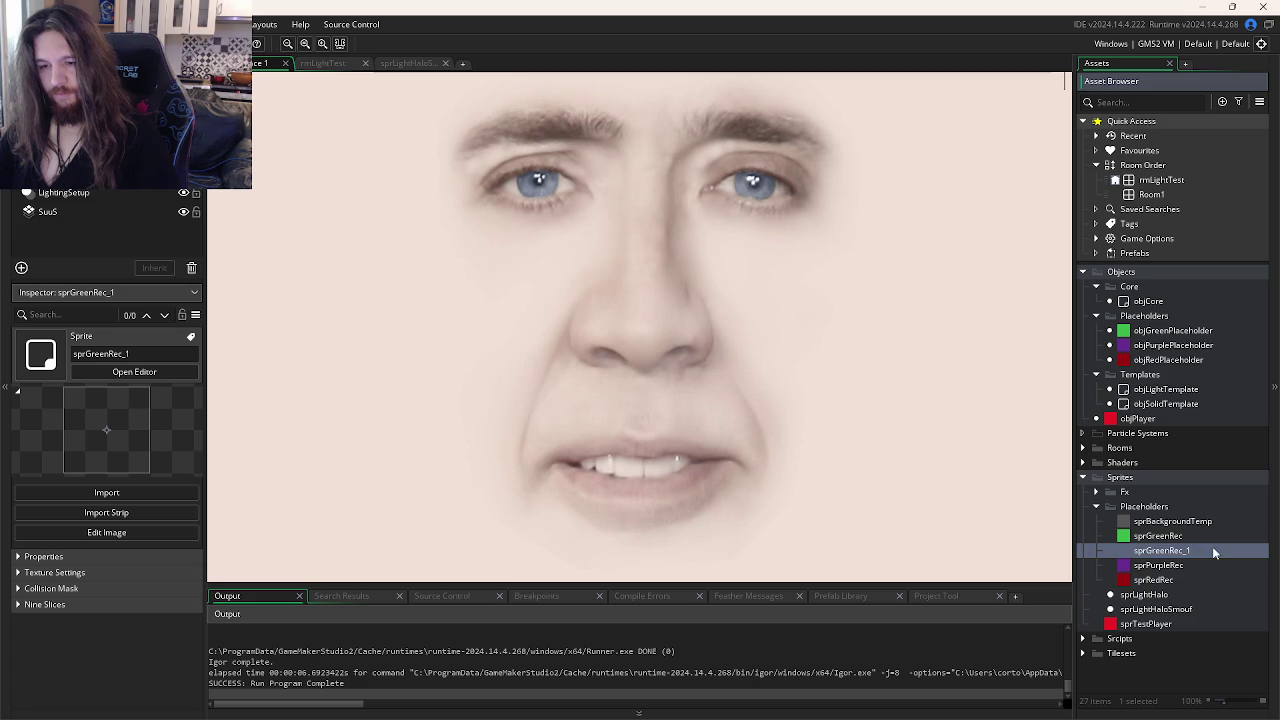
# Step: Resize sprGreenRec_1 to 65×65 and open its frame in the pixel editor
pyautogui.doubleClick(1214, 553)
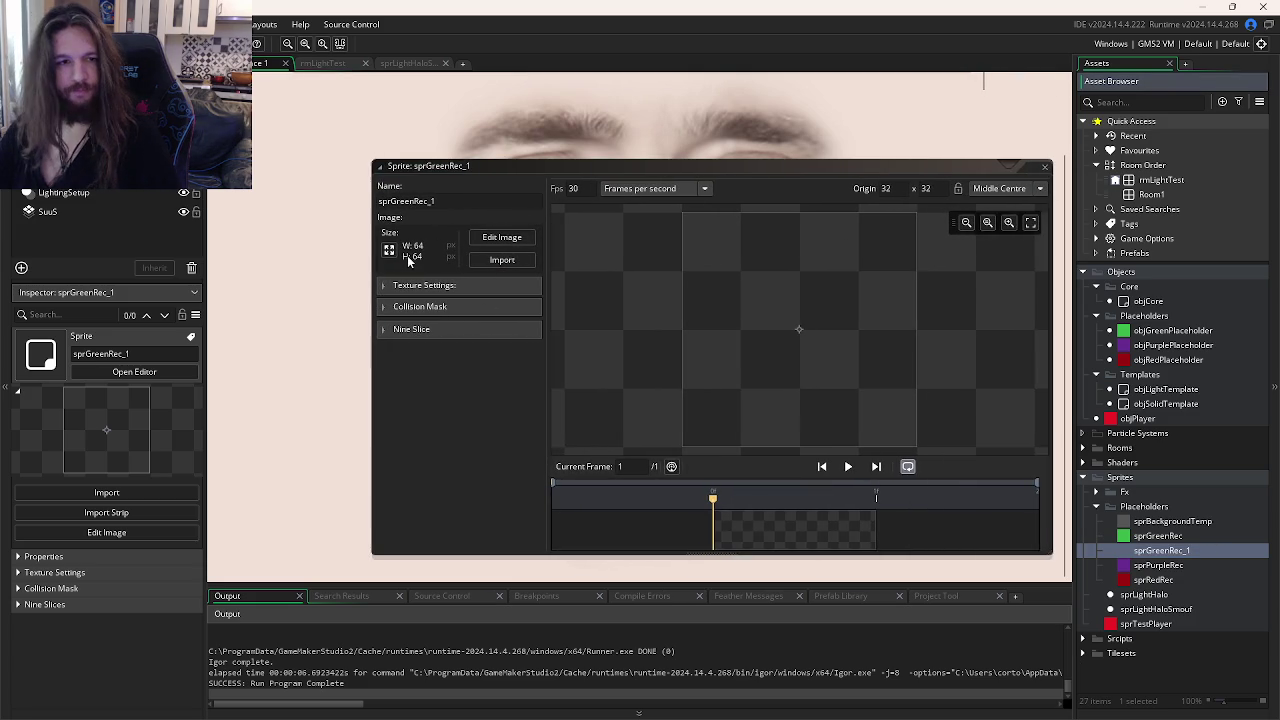
pyautogui.click(390, 249)
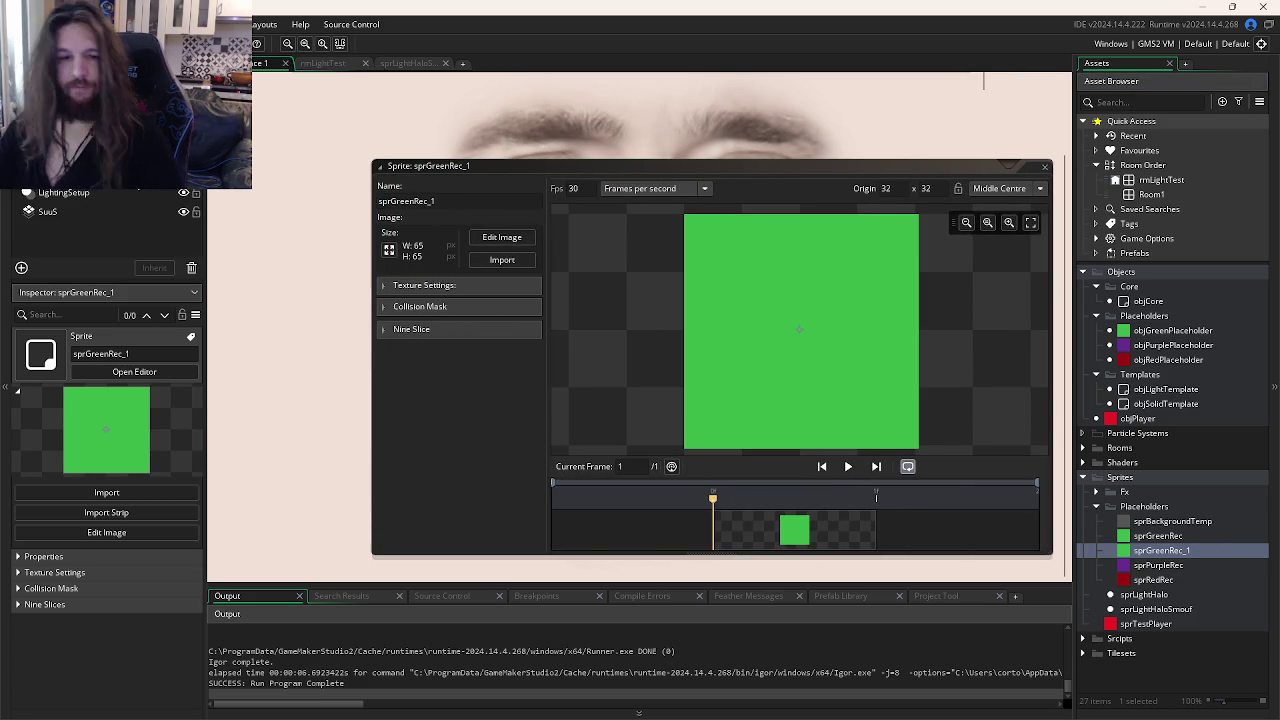
pyautogui.doubleClick(795, 528)
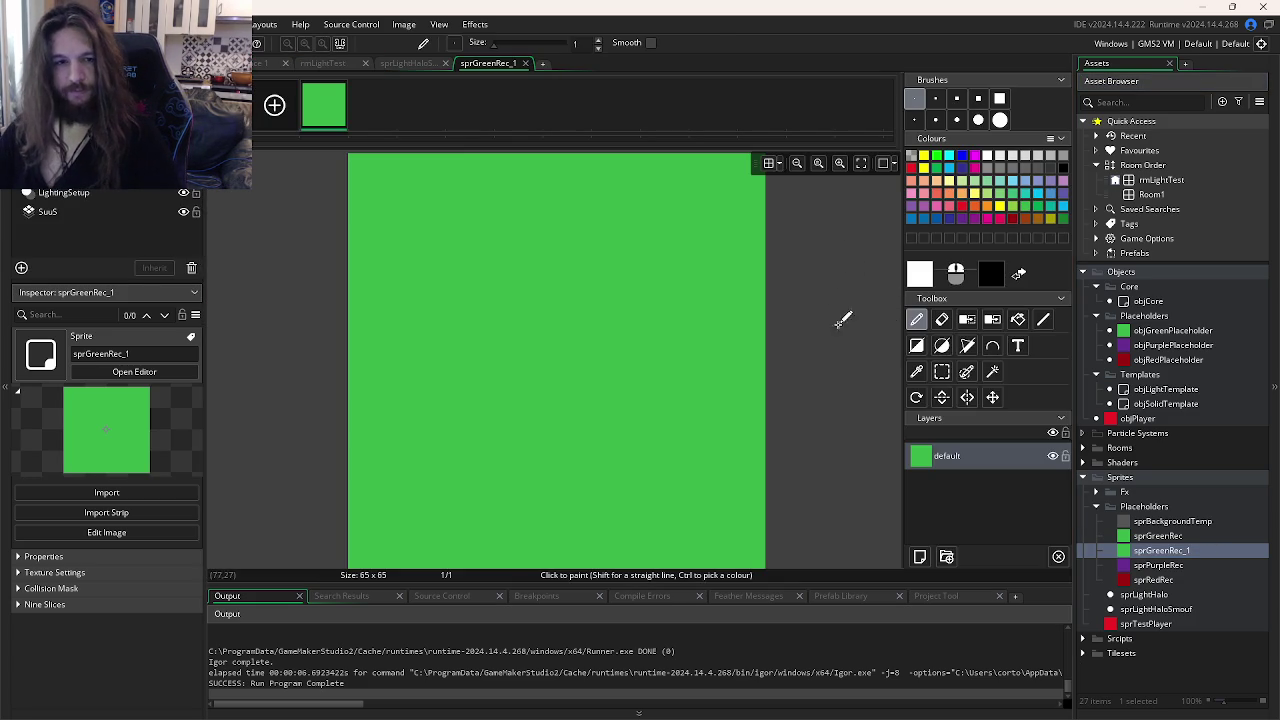
pyautogui.scroll(1, 585, 205)
pyautogui.scroll(1, 585, 205)
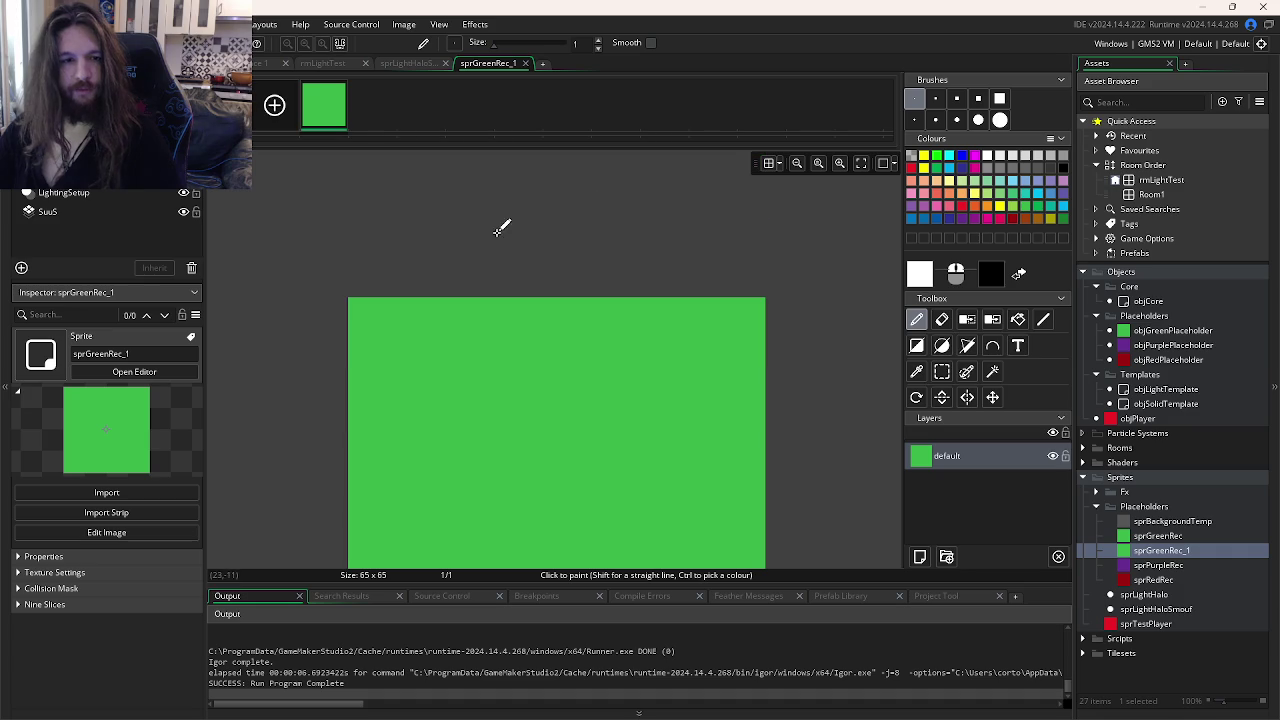
# Step: Erase a one-pixel strip along each of the four edges, then switch back to the Pencil
pyautogui.click(937, 322)
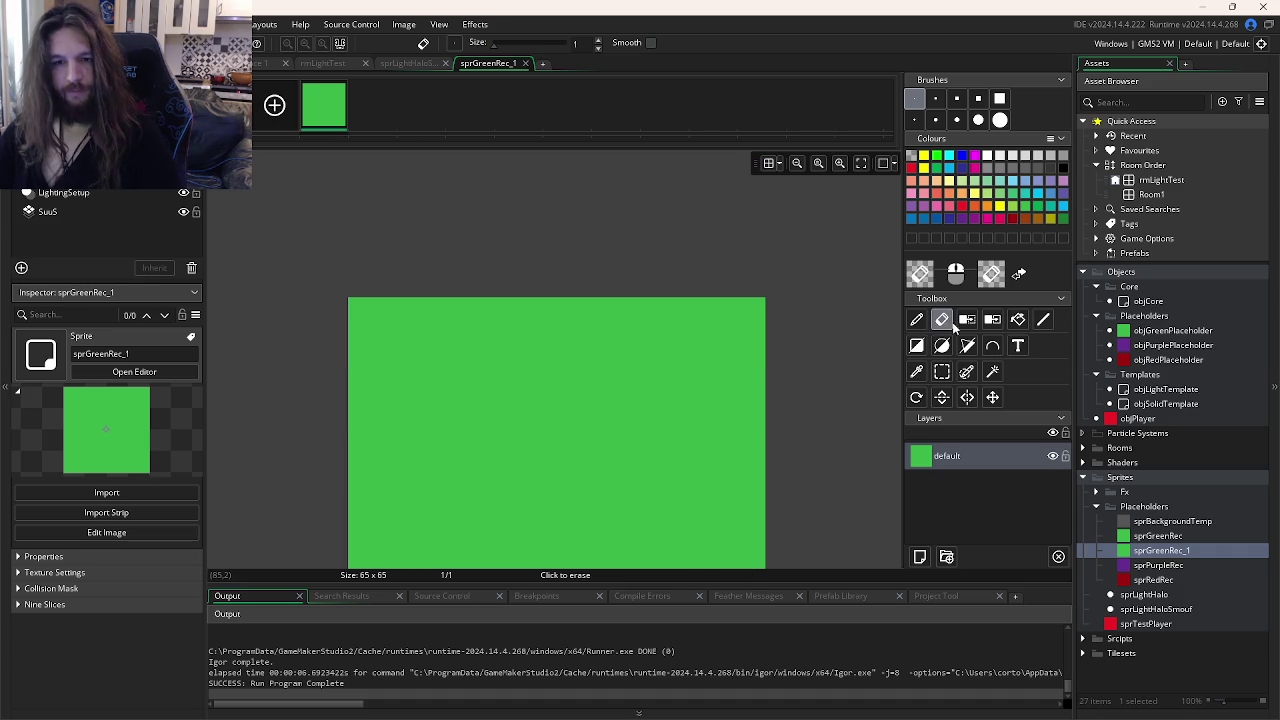
pyautogui.moveTo(355, 298); pyautogui.dragTo(862, 315)
pyautogui.scroll(-2, 770, 330)
pyautogui.scroll(1, 758, 238)
pyautogui.moveTo(764, 236); pyautogui.dragTo(760, 600)
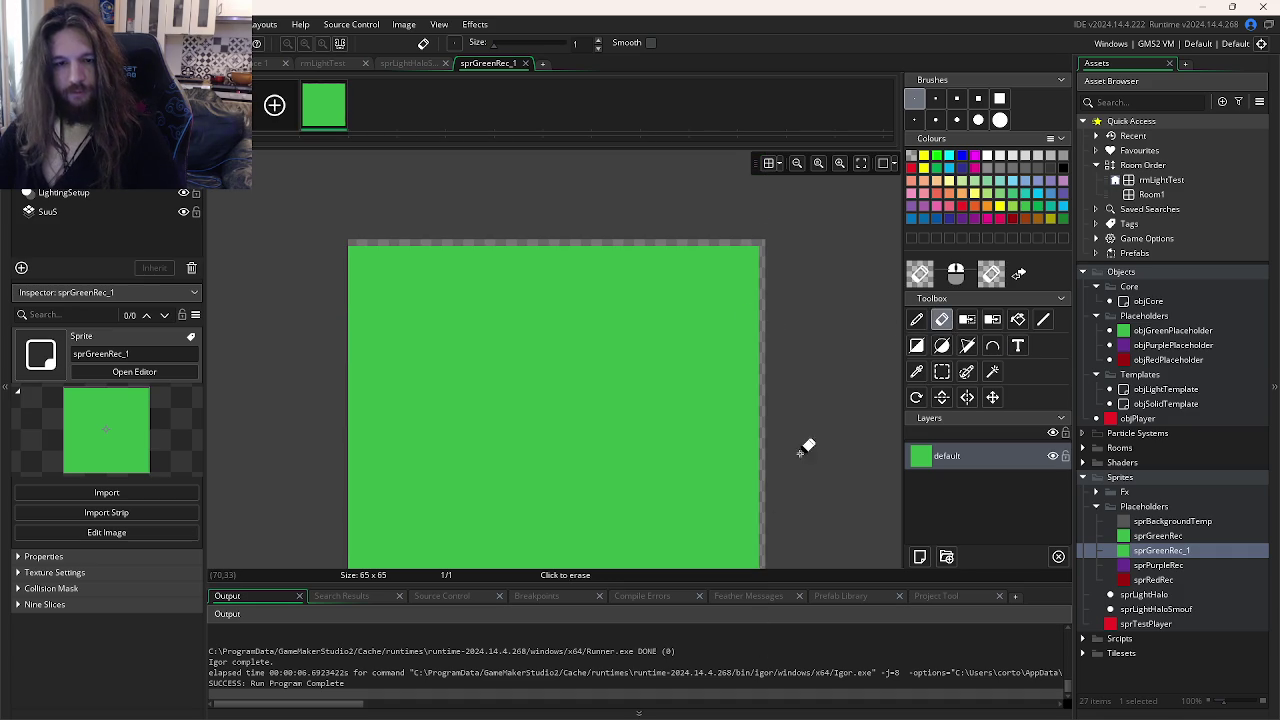
pyautogui.scroll(-1, 806, 443)
pyautogui.moveTo(766, 329); pyautogui.dragTo(346, 331)
pyautogui.scroll(2, 346, 354)
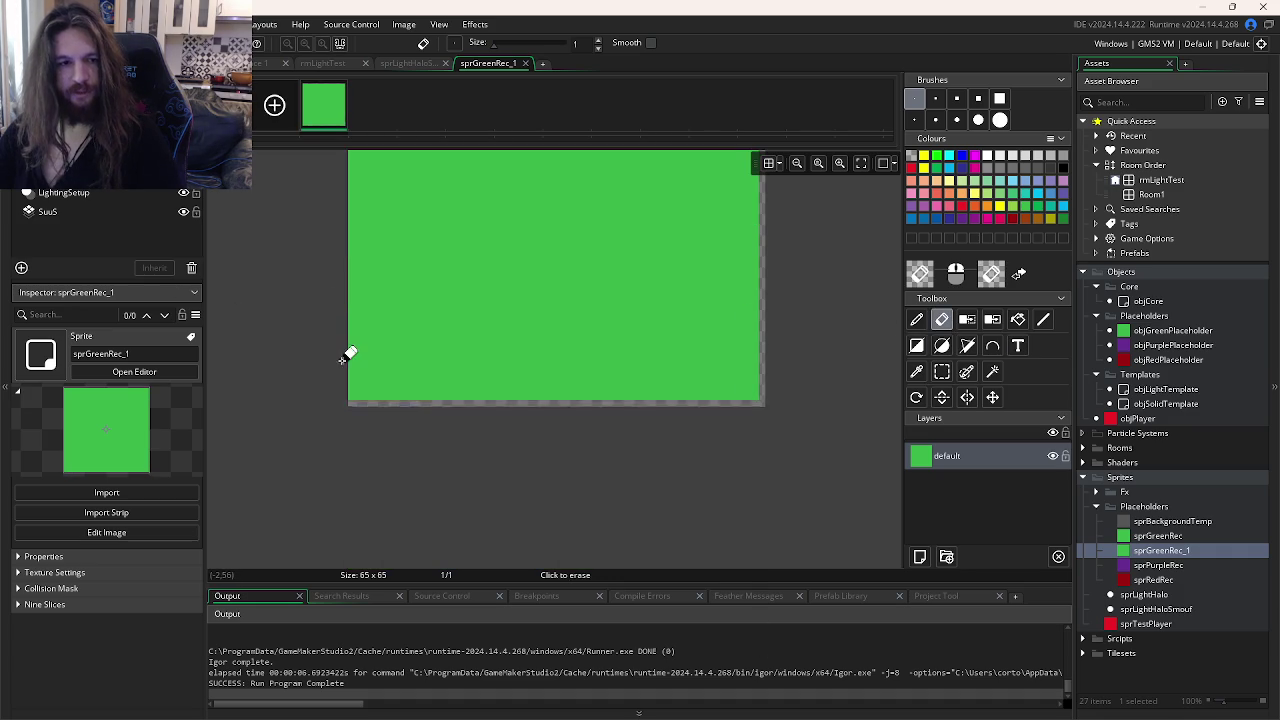
pyautogui.moveTo(352, 476); pyautogui.dragTo(350, 195)
pyautogui.scroll(1, 354, 286)
pyautogui.press('p')
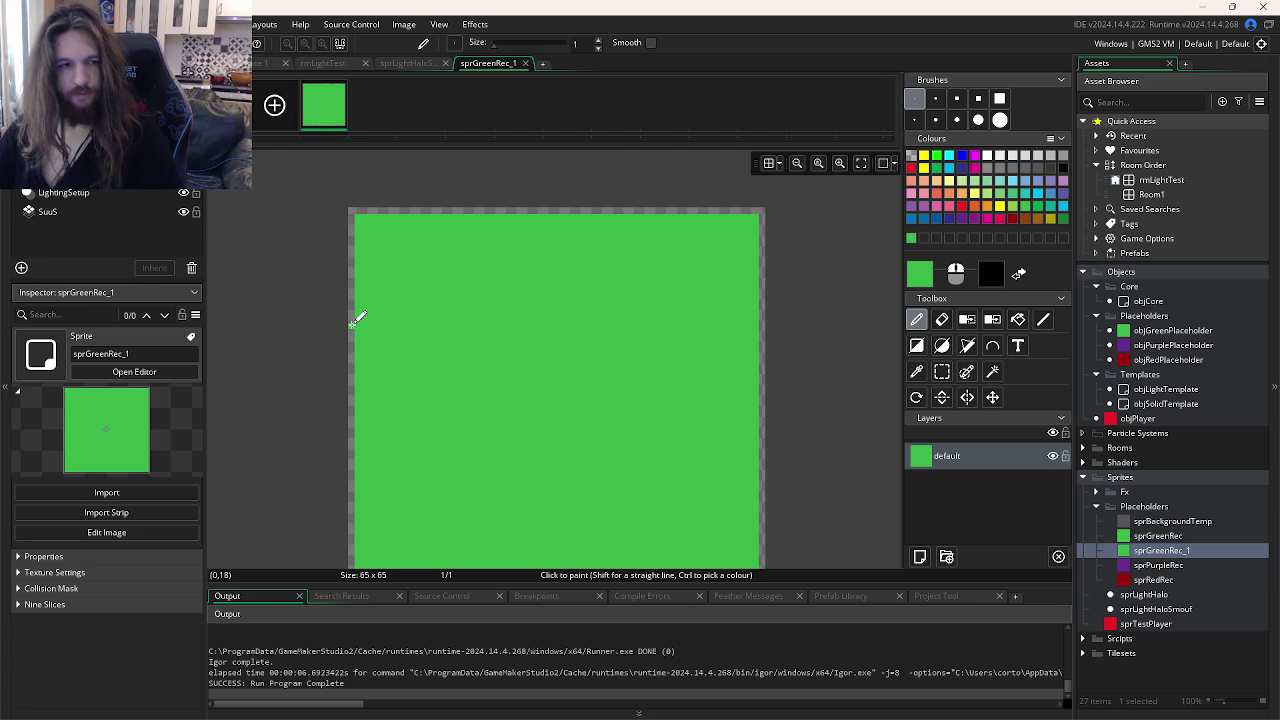
pyautogui.click(260, 63)
pyautogui.click(1163, 345)
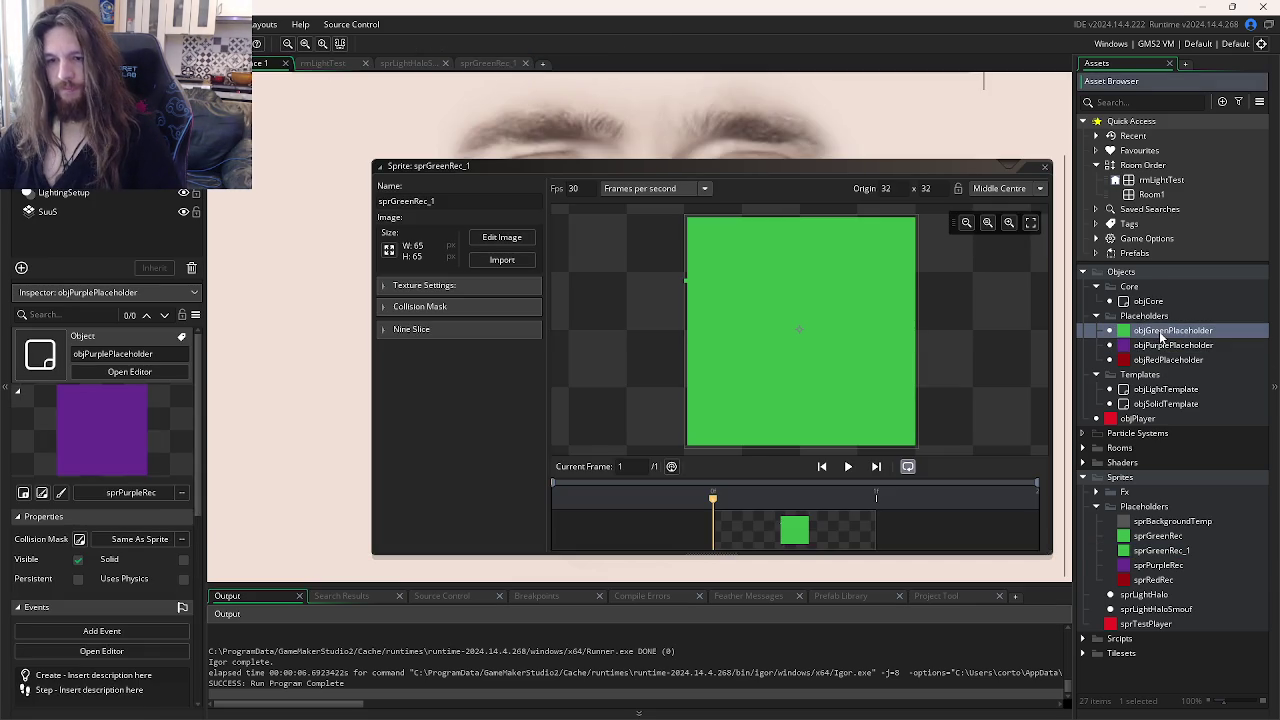
# Step: Assign the padded 65×65 sprGreenRec_1 to objGreenPlaceholder and test-run the game with F5
pyautogui.doubleClick(1170, 330)
pyautogui.click(305, 231)
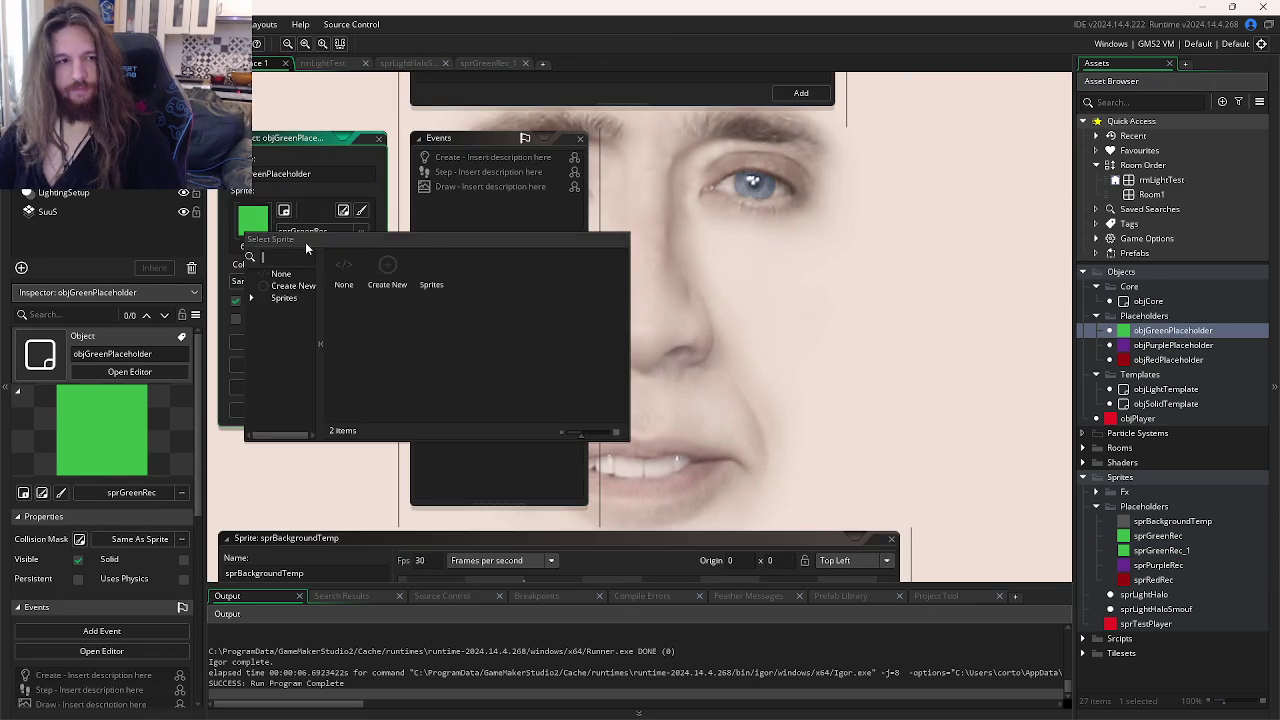
pyautogui.doubleClick(387, 268)
pyautogui.click(343, 268)
pyautogui.doubleClick(431, 268)
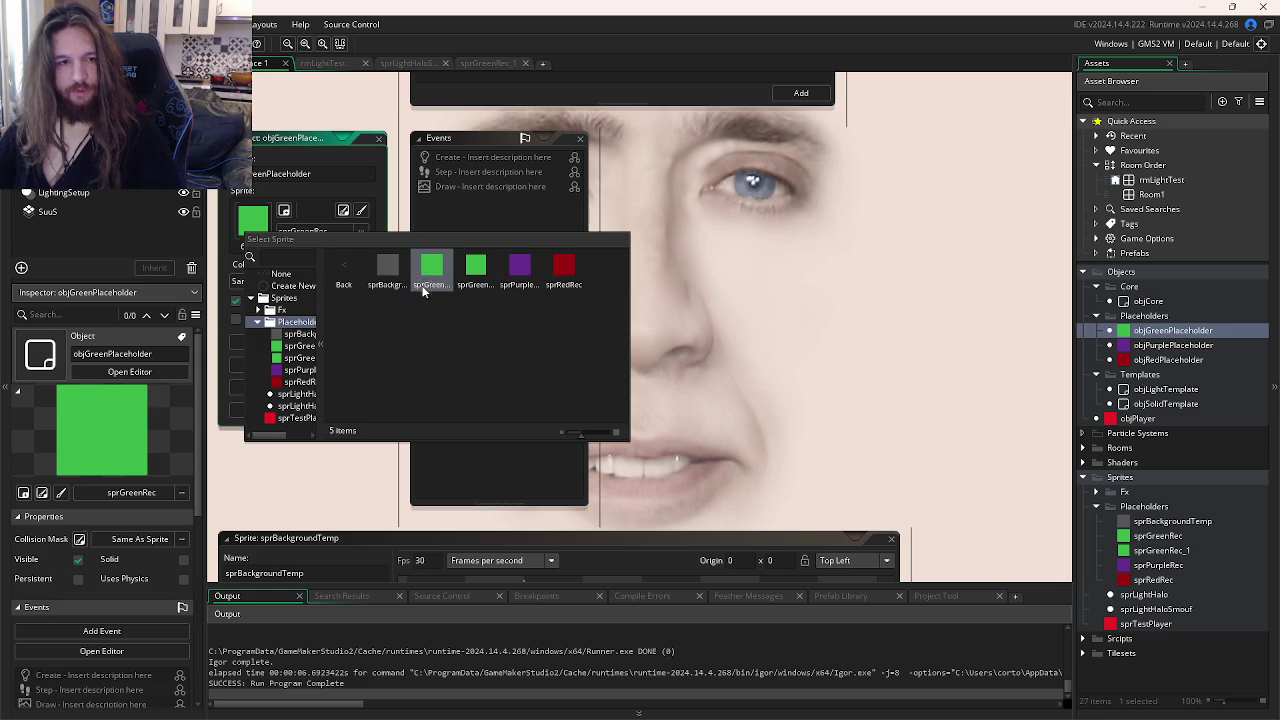
pyautogui.doubleClick(477, 270)
pyautogui.press('F5')
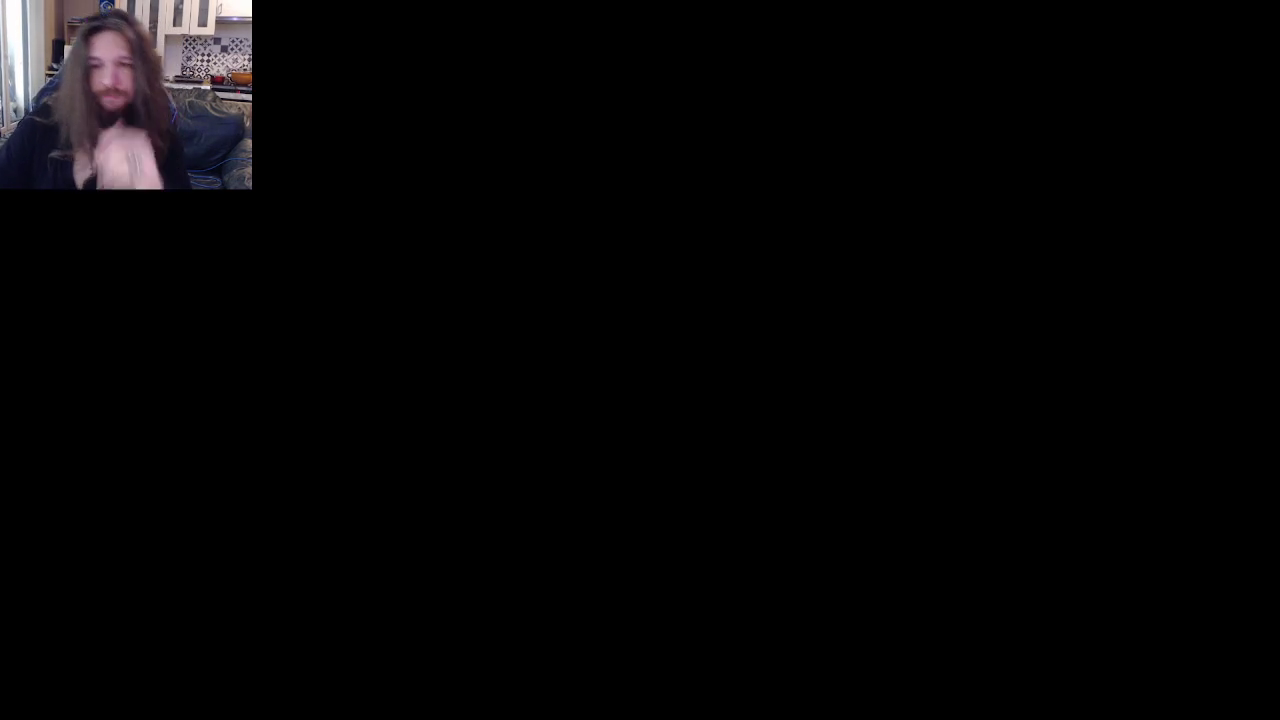
pyautogui.hotkey('ctrl', 'Tab')
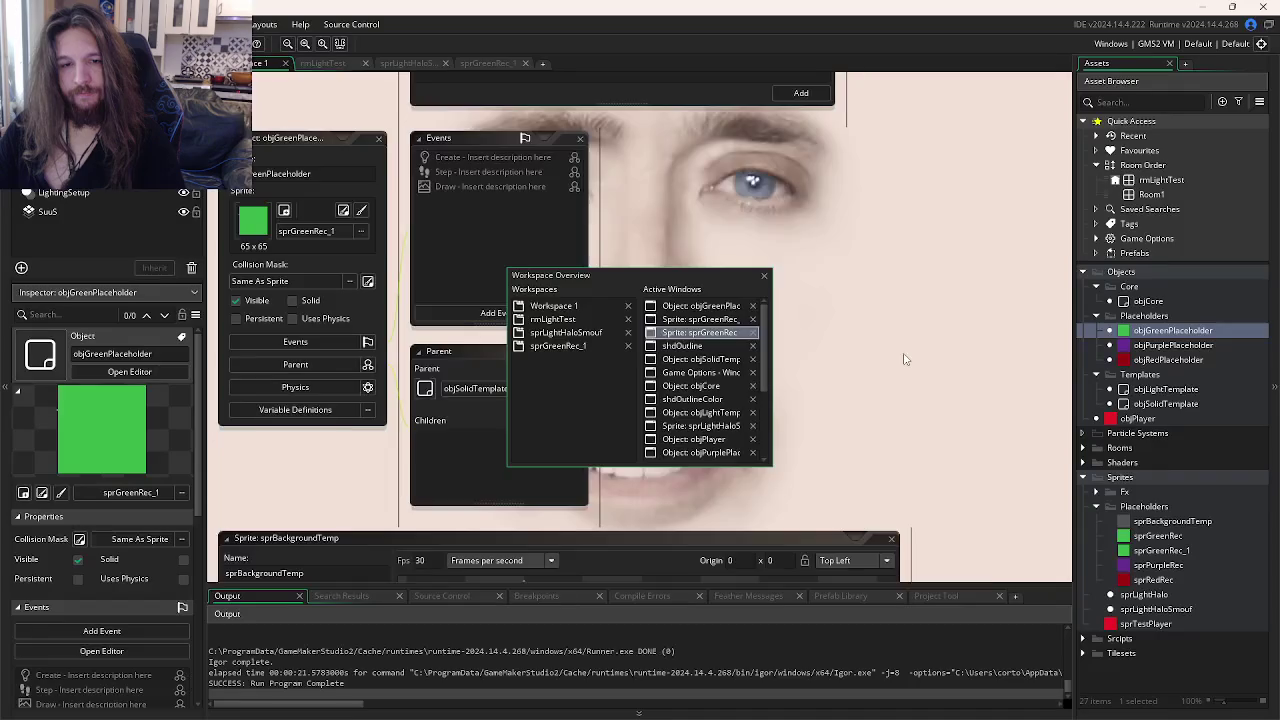
# Step: Change objSolidTemplate's Draw event to call shader_set(shdOutlineColor) instead of shdOutline
pyautogui.hotkey('ctrl', 'Tab')
pyautogui.hotkey('ctrl', 'Tab')
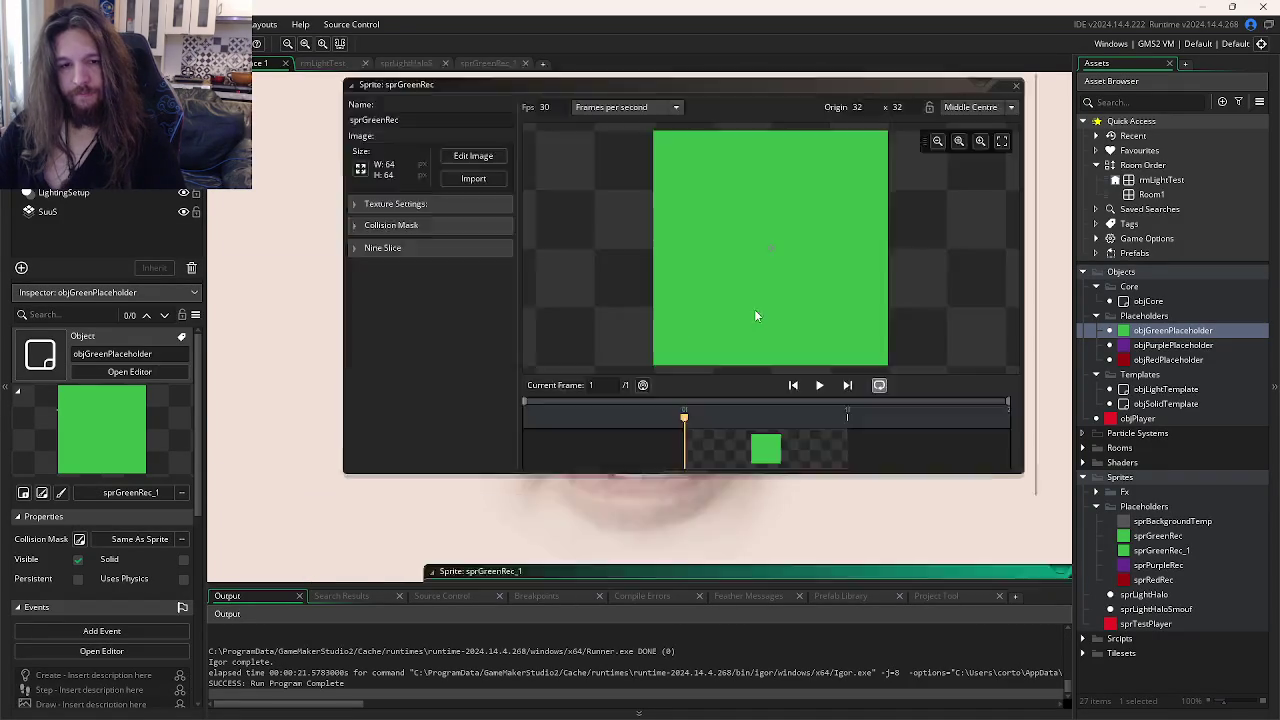
pyautogui.hotkey('ctrl', 'Tab')
pyautogui.hotkey('ctrl', 'Tab')
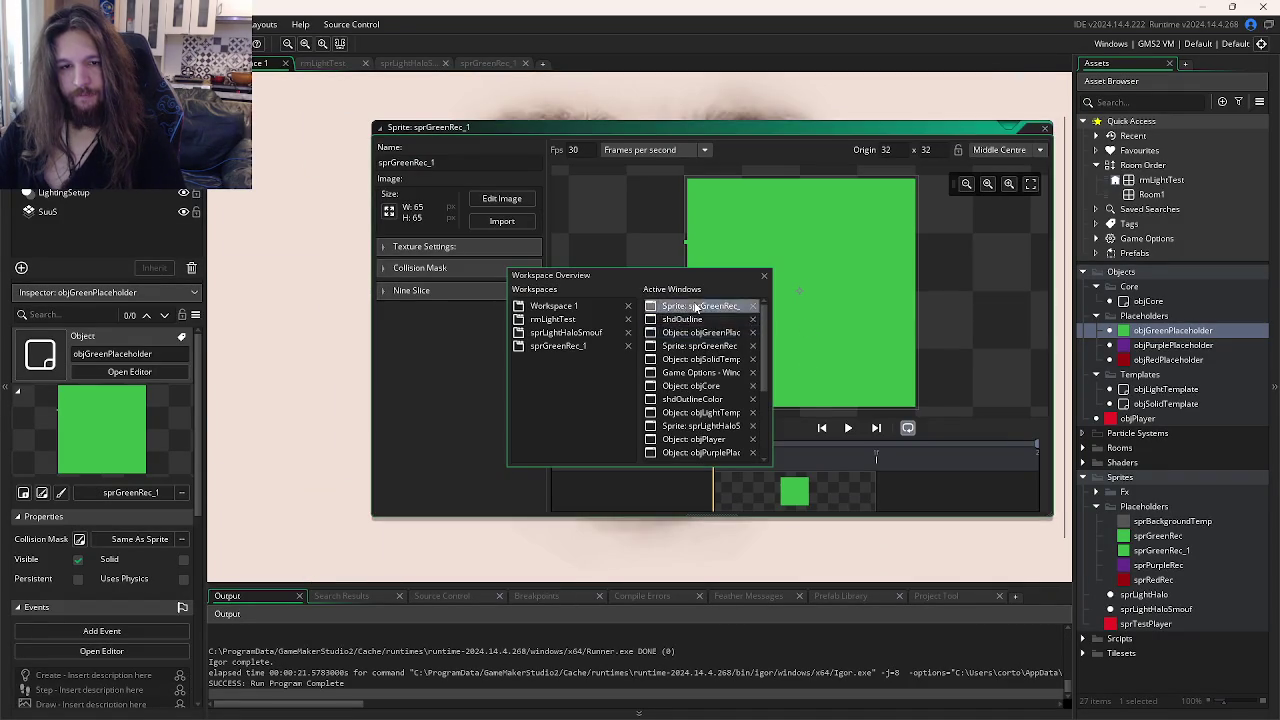
pyautogui.click(698, 347)
pyautogui.hotkey('ctrl', 'Tab')
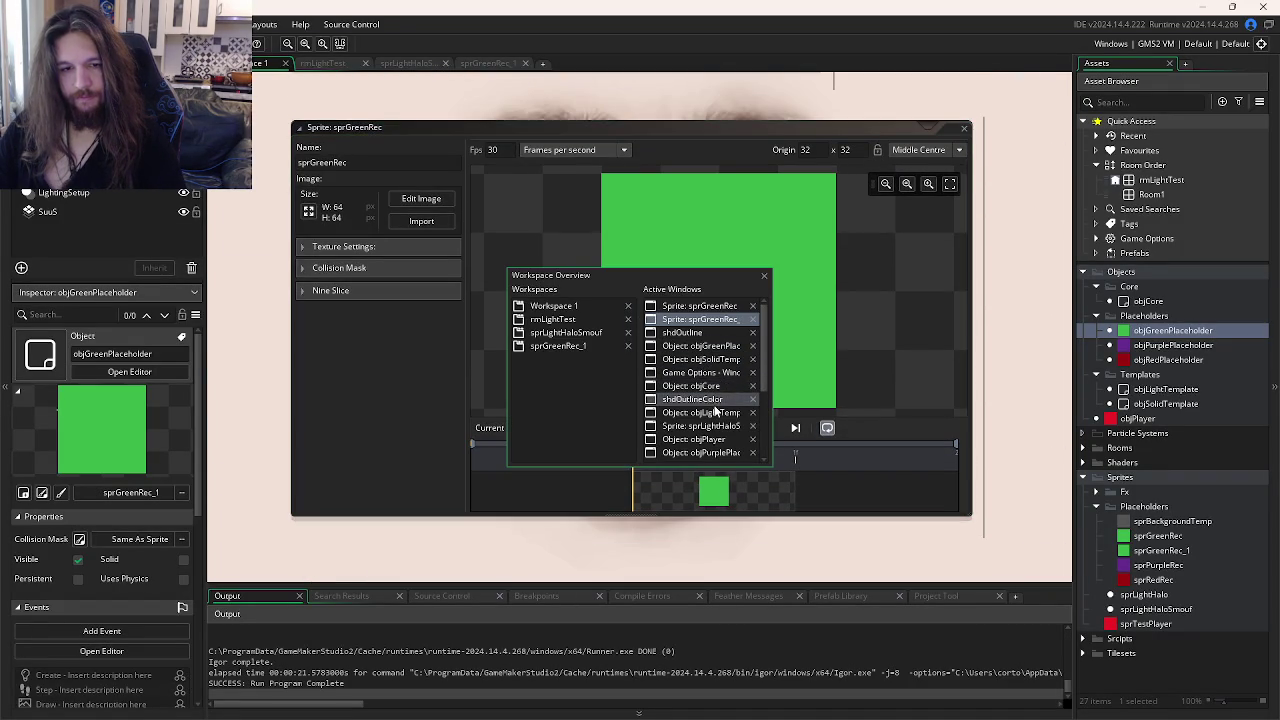
pyautogui.click(711, 400)
pyautogui.hotkey('ctrl', 'Tab')
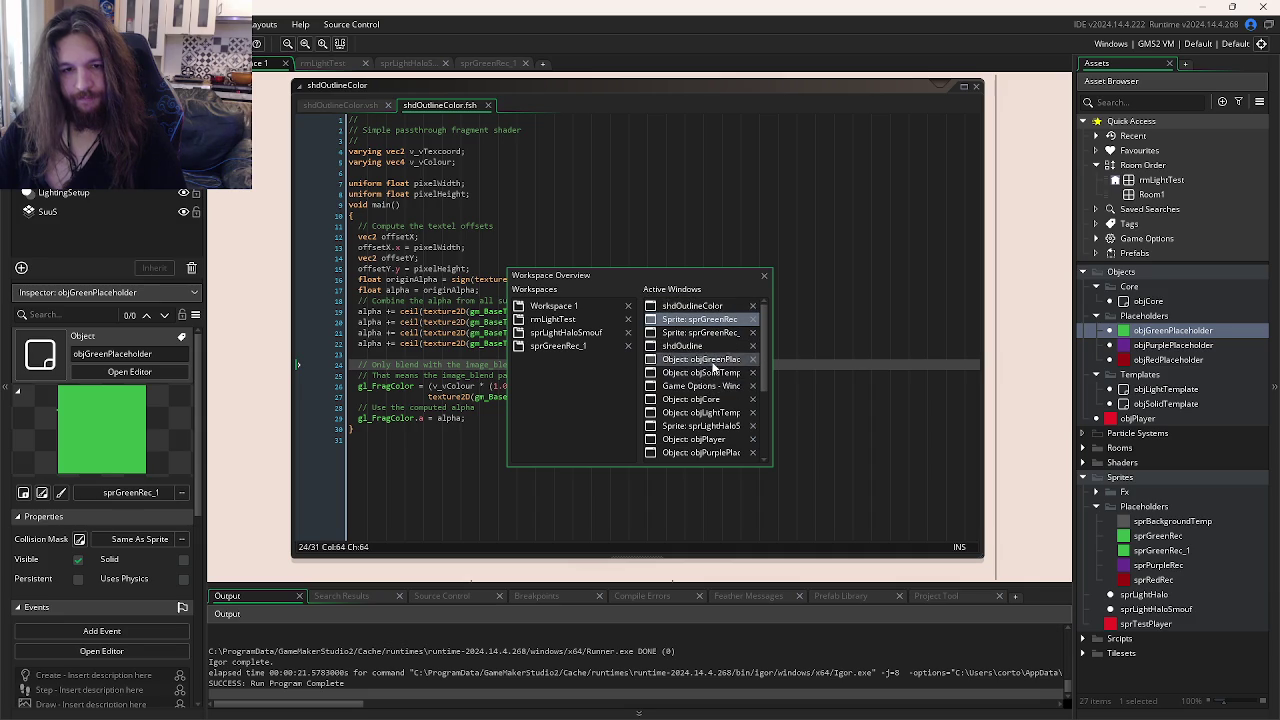
pyautogui.click(712, 373)
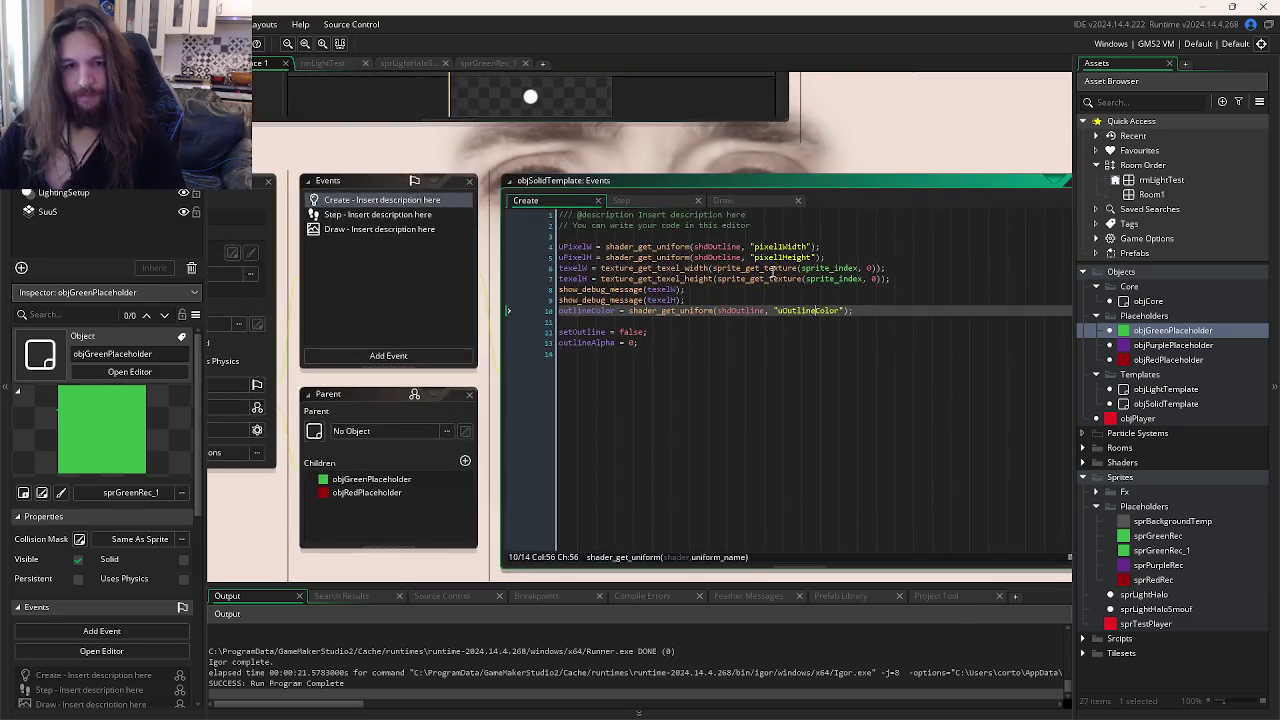
pyautogui.click(775, 271)
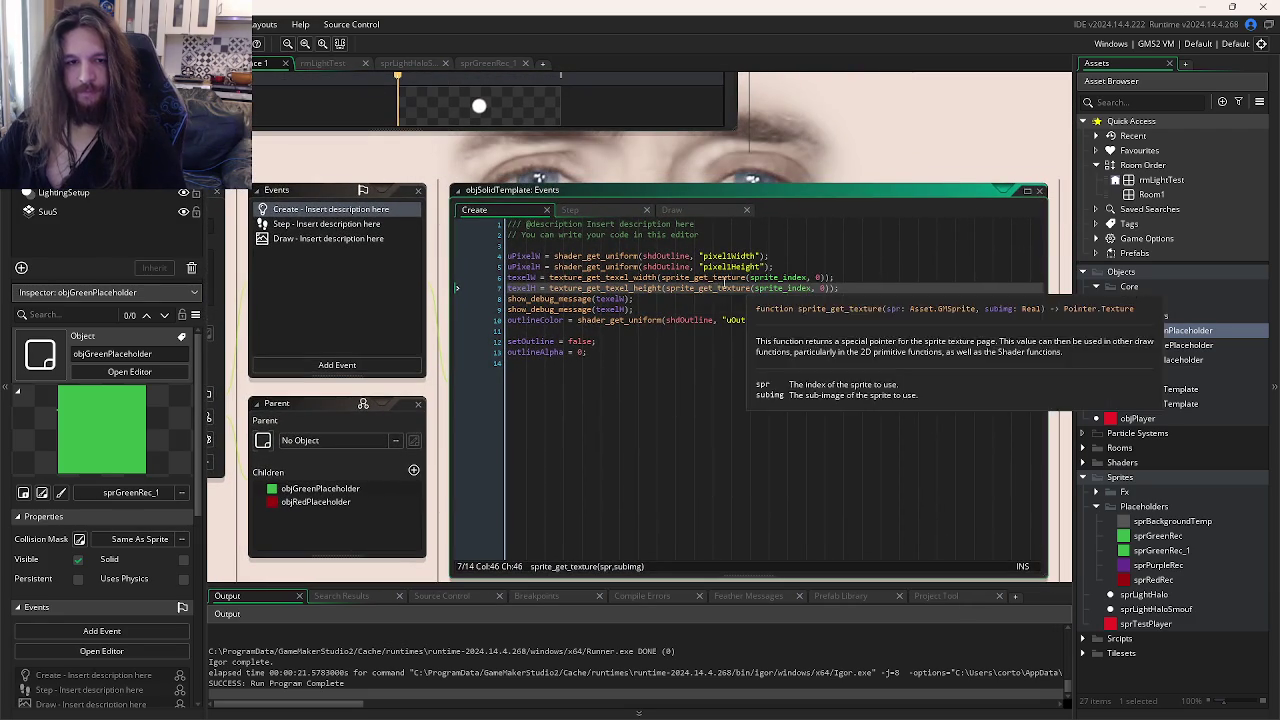
pyautogui.click(685, 209)
pyautogui.click(604, 266)
pyautogui.write('Color);')
# Step: Test-run the game, close it, and open the sprGreenRec_1 sprite
pyautogui.press('F5')
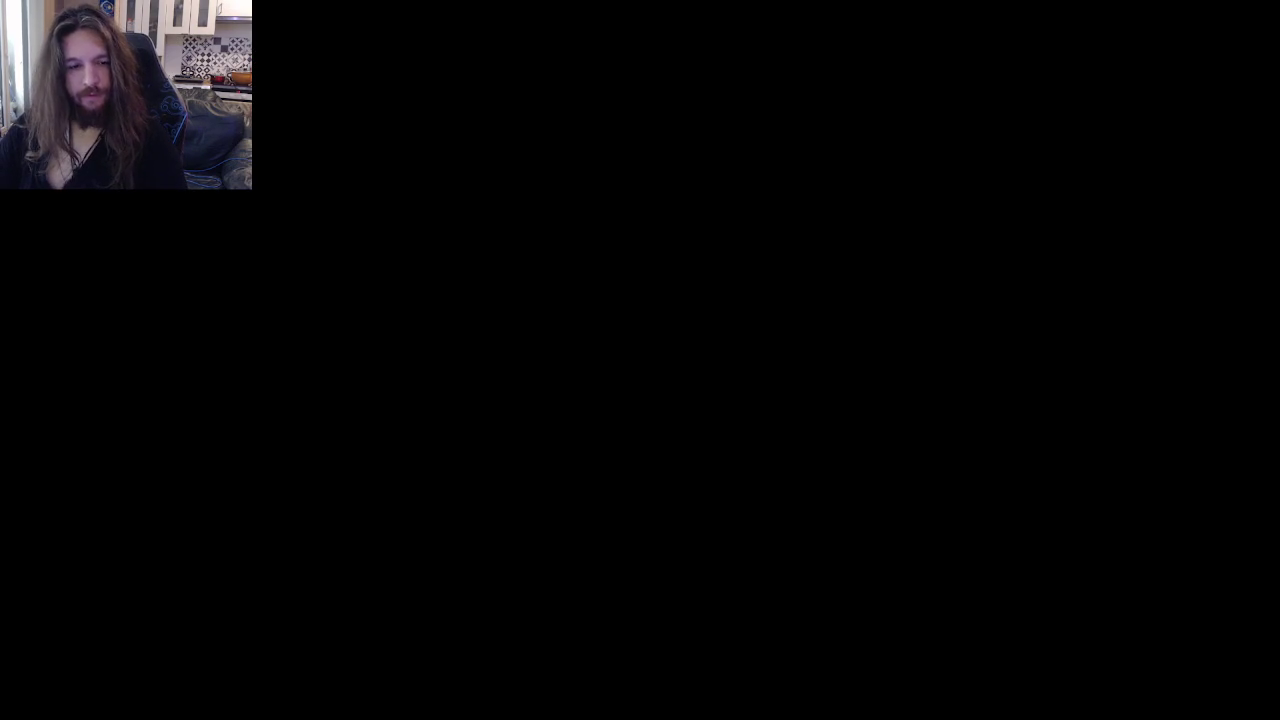
pyautogui.hotkey('alt', 'F4')
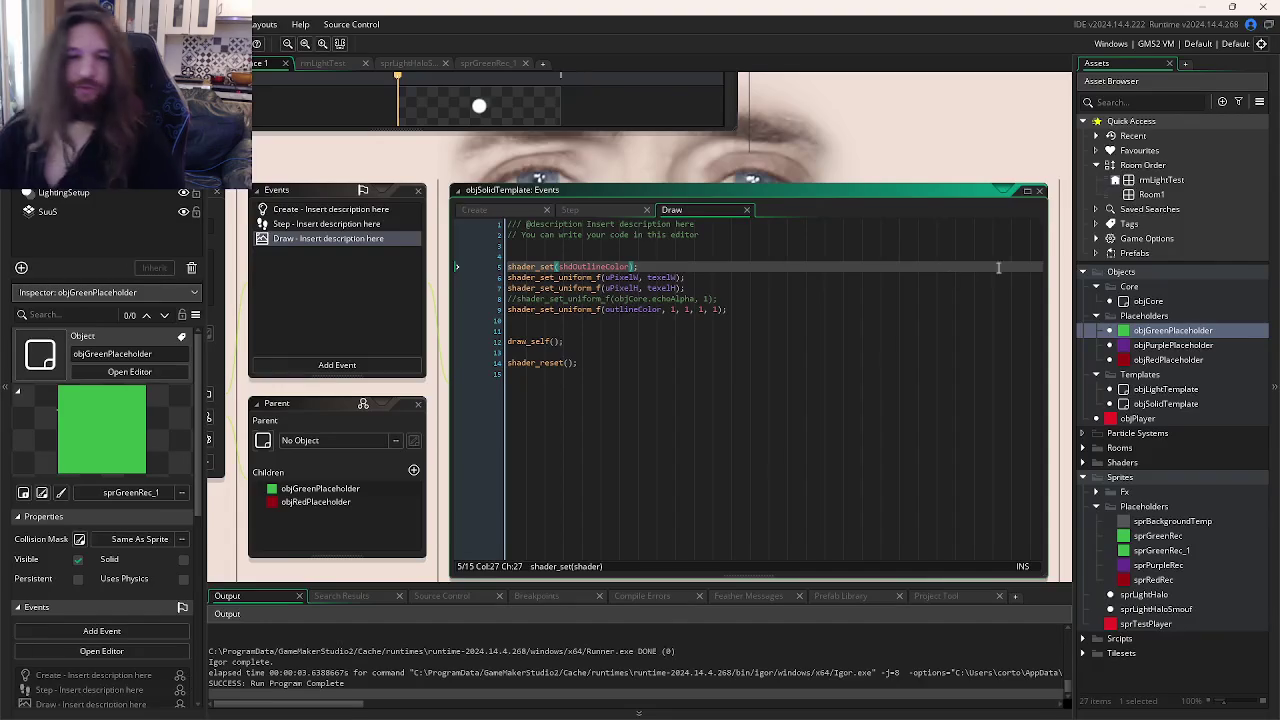
pyautogui.doubleClick(1162, 550)
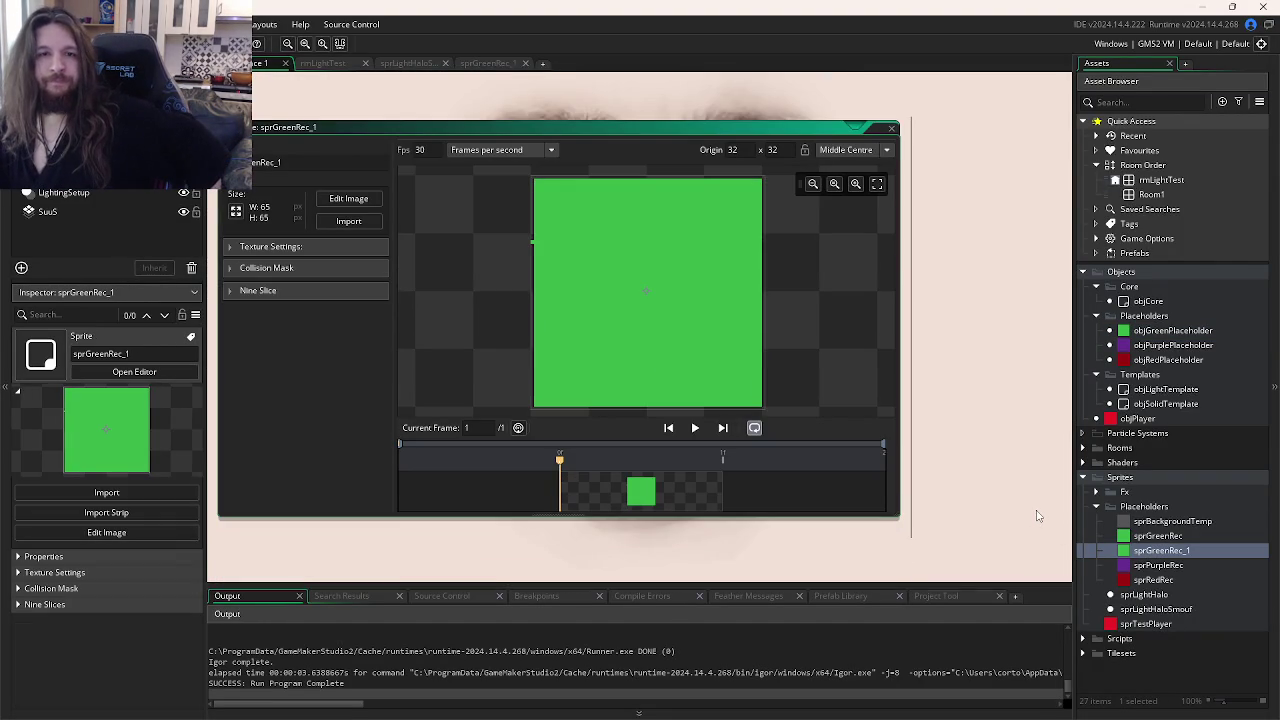
# Step: Lower the paint colour's alpha to transparent in sprGreenRec_1's image editor, then test-run with F5
pyautogui.doubleClick(714, 498)
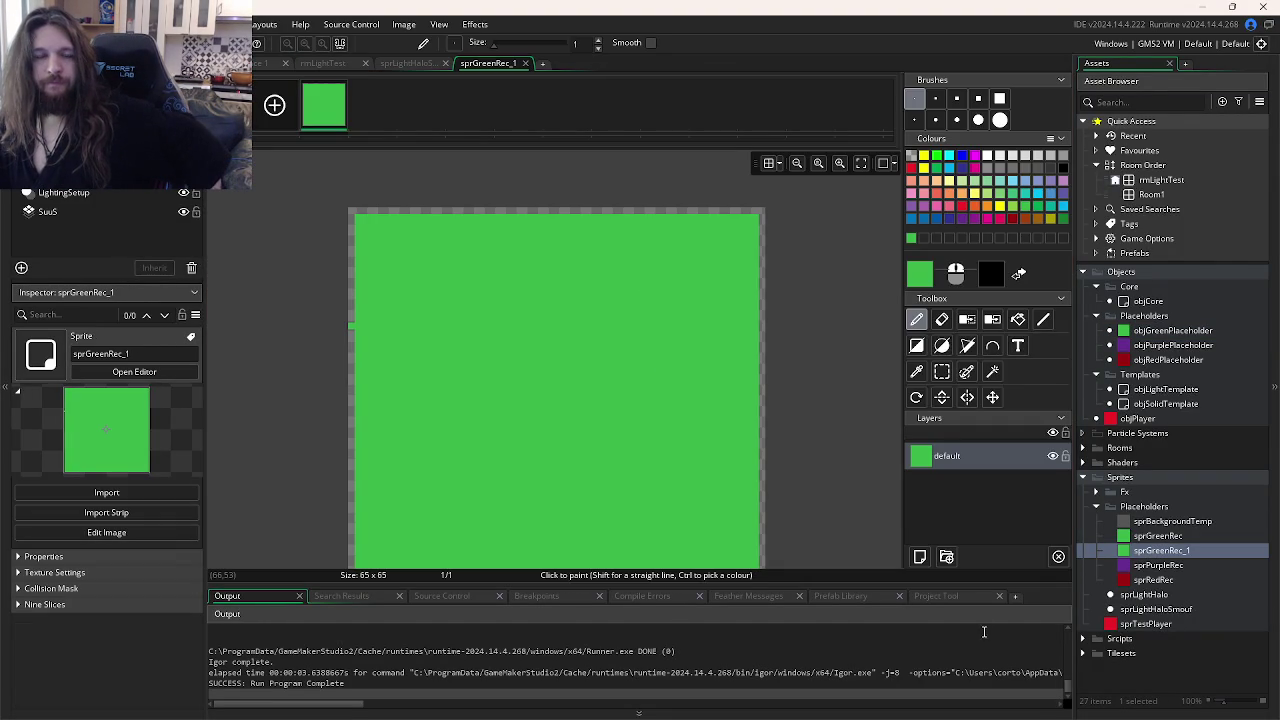
pyautogui.moveTo(791, 357)
pyautogui.mouseDown()
pyautogui.moveTo(855, 303)
pyautogui.moveTo(837, 343)
pyautogui.moveTo(908, 320)
pyautogui.moveTo(751, 306)
pyautogui.moveTo(800, 357)
pyautogui.mouseUp()
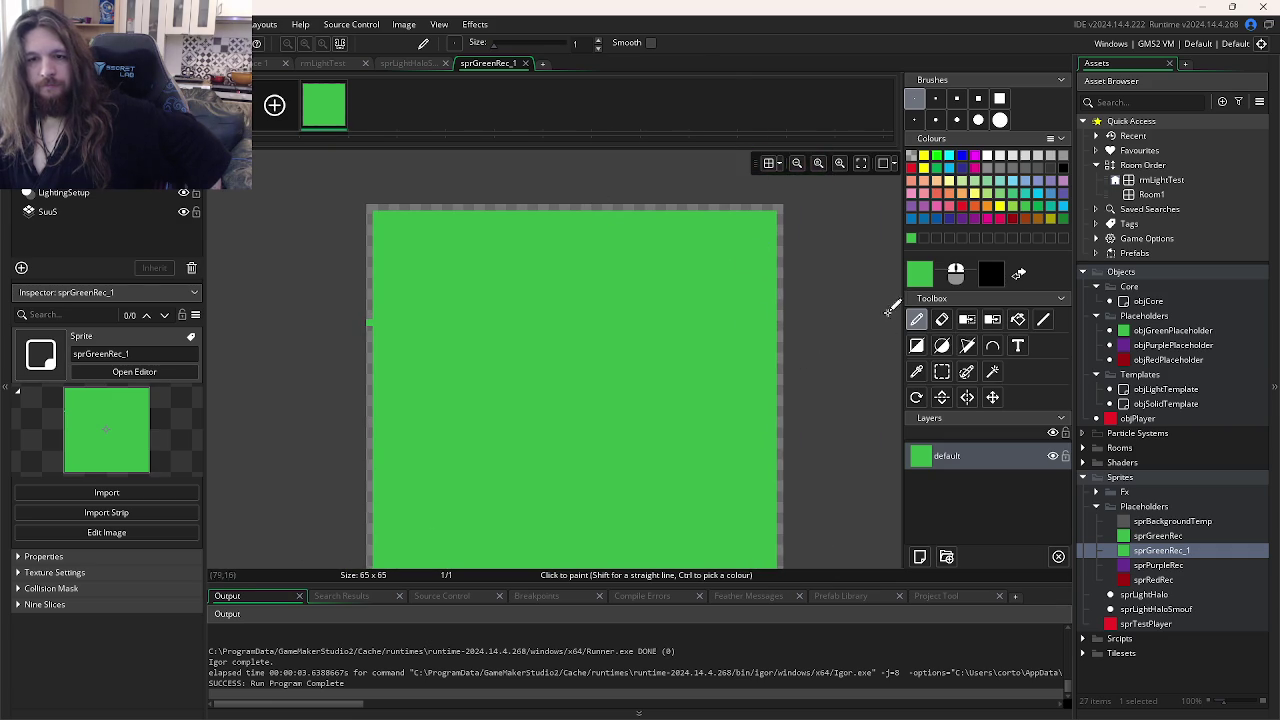
pyautogui.click(917, 282)
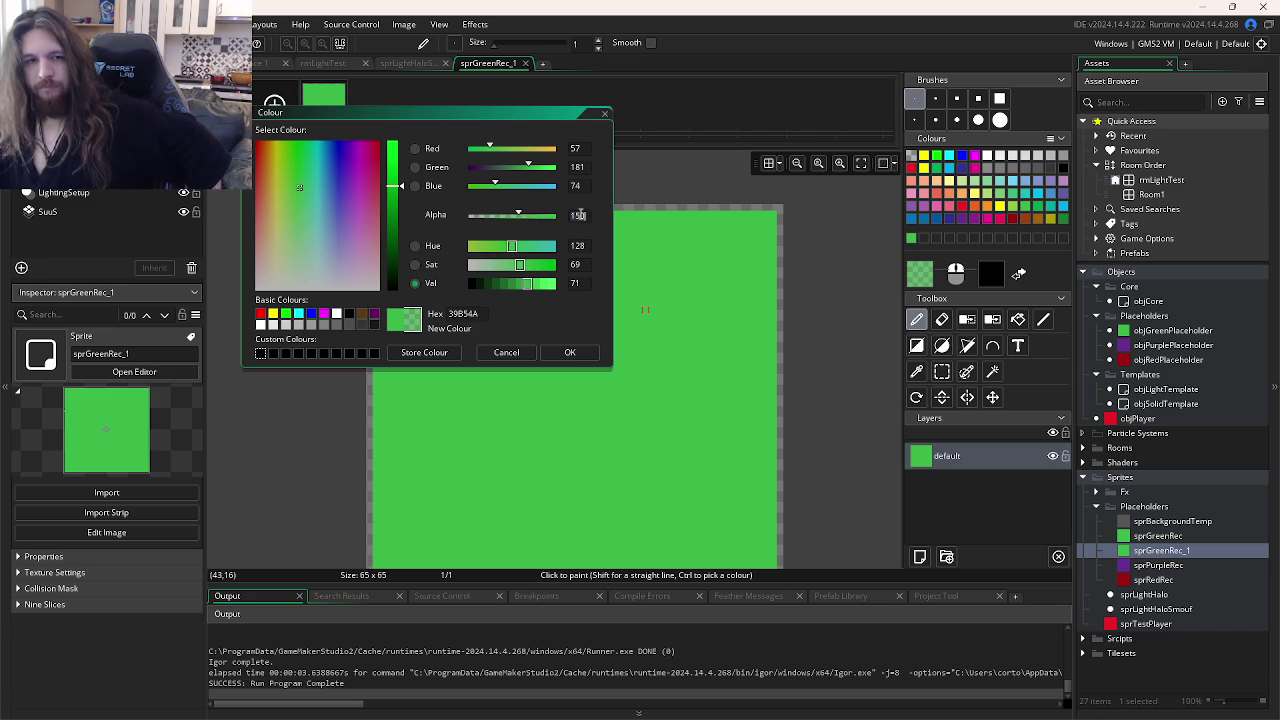
pyautogui.click(570, 352)
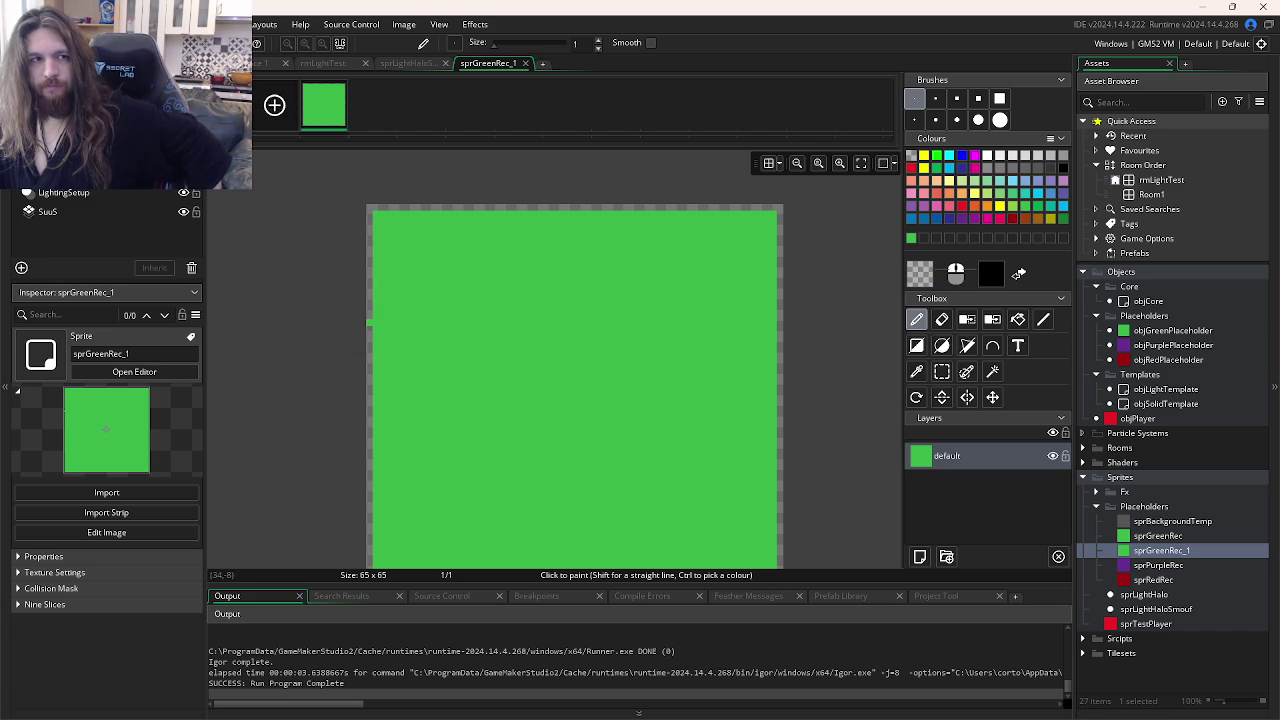
pyautogui.press('F5')
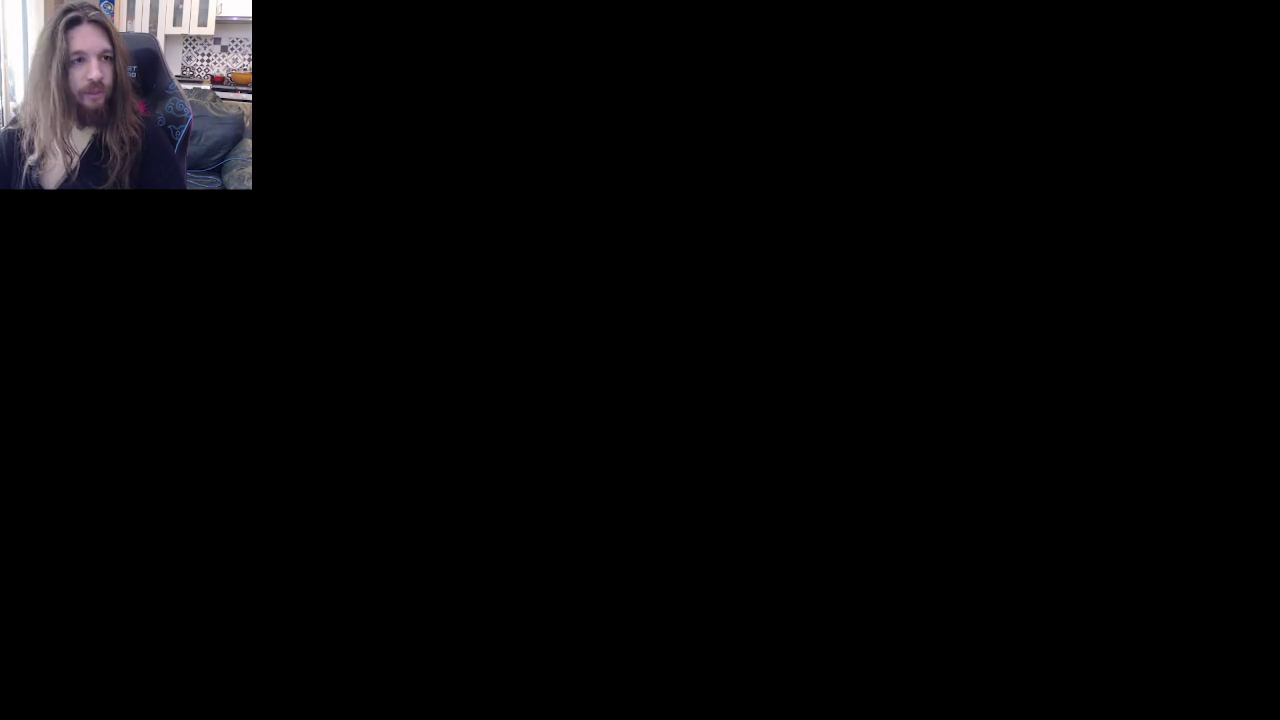
# Step: In the other project, search the whole project for shdOutlineColor and list every result
pyautogui.hotkey('alt', 'Tab')
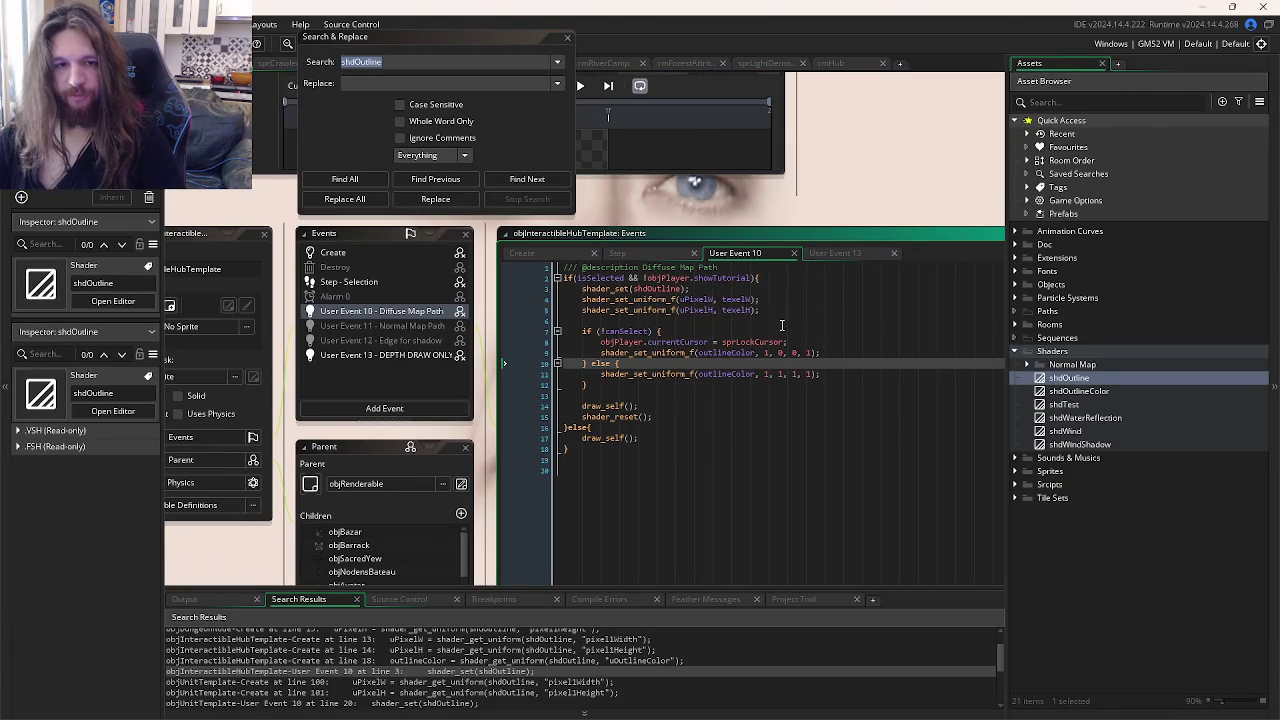
pyautogui.click(1087, 397)
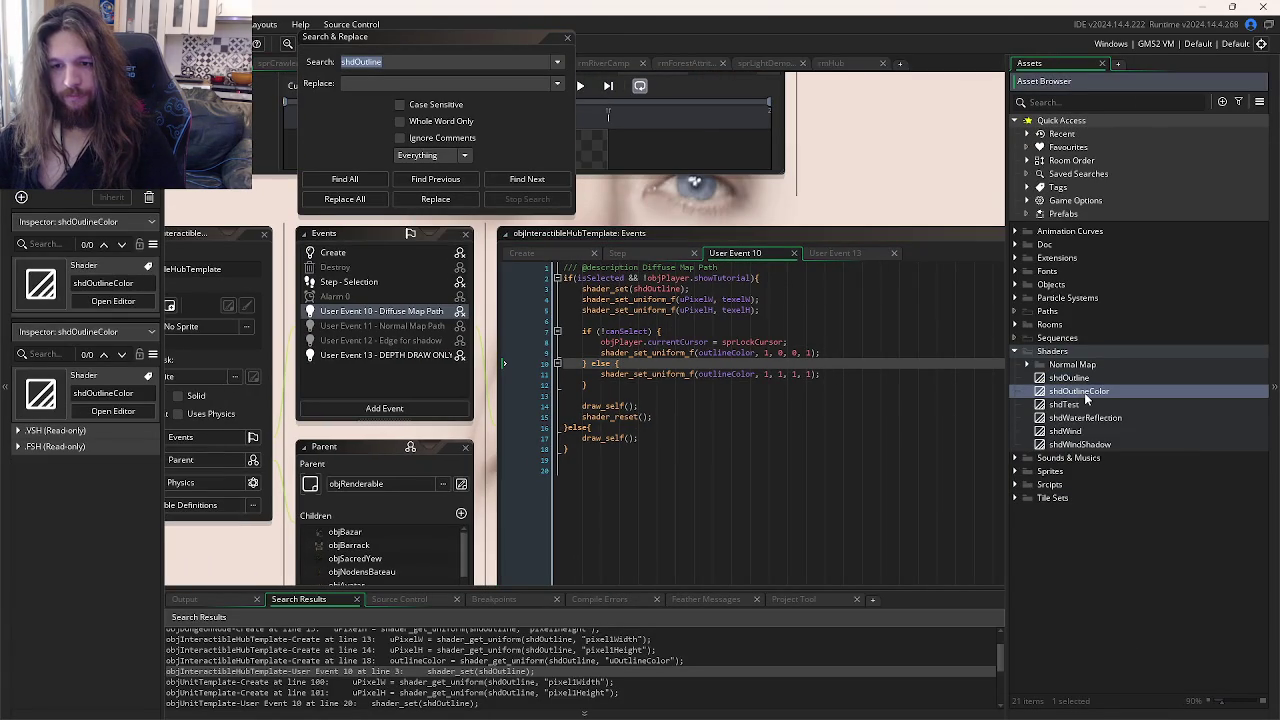
pyautogui.click(1087, 395)
pyautogui.click(843, 383)
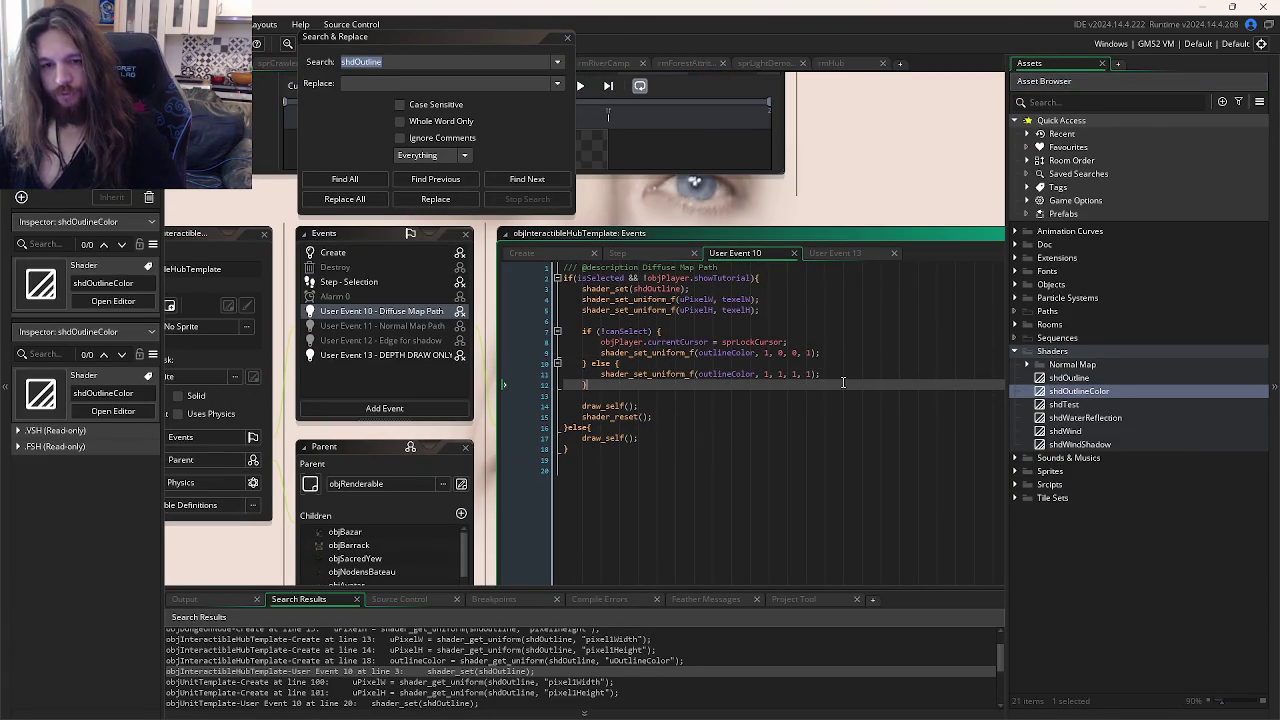
pyautogui.hotkey('ctrl', 'shift', 'f')
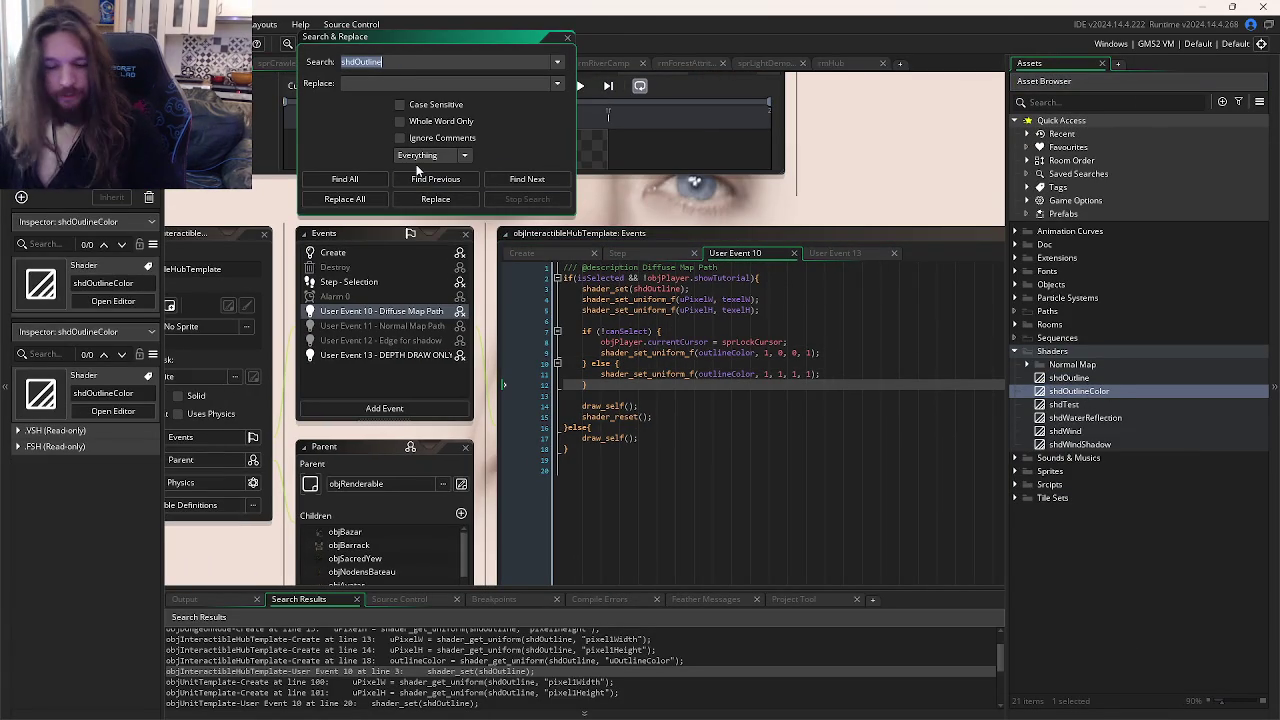
pyautogui.write('shdOutlineColor')
pyautogui.click(345, 179)
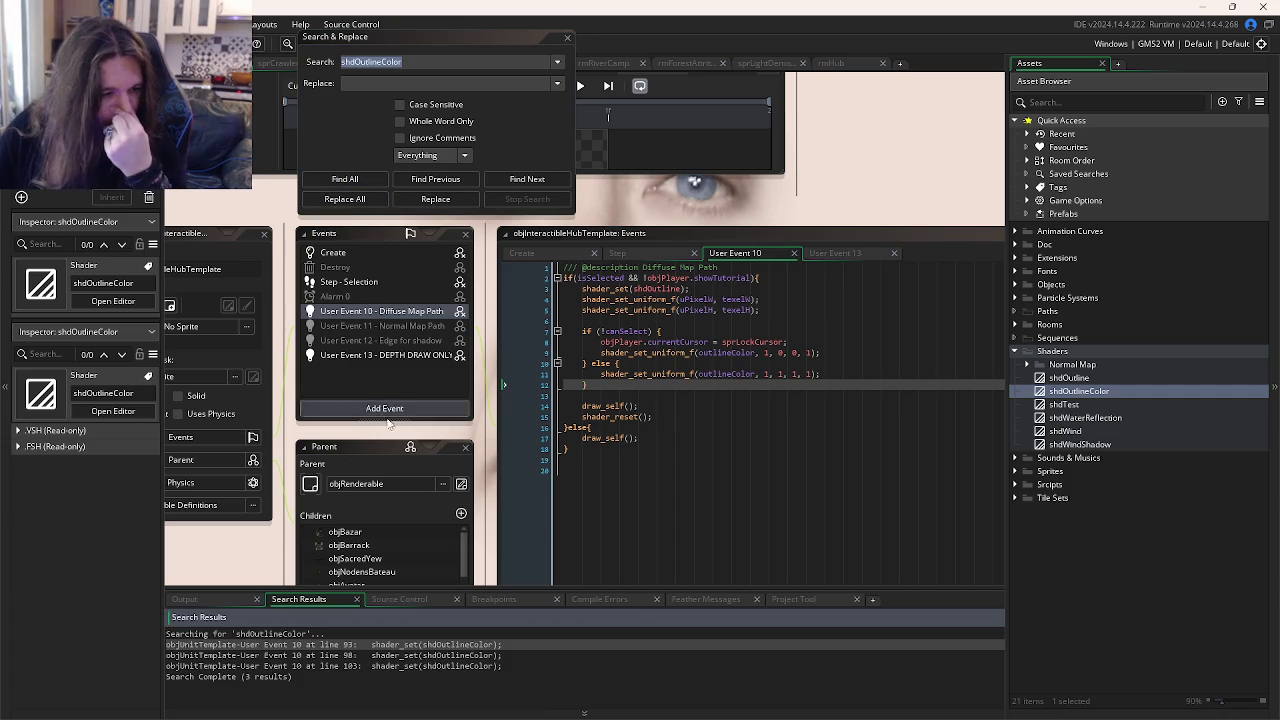
# Step: Open the line 98 match in objUnitTemplate's User Event 10, then read through the shdOutlineColor fragment shader
pyautogui.doubleClick(275, 655)
pyautogui.click(620, 458)
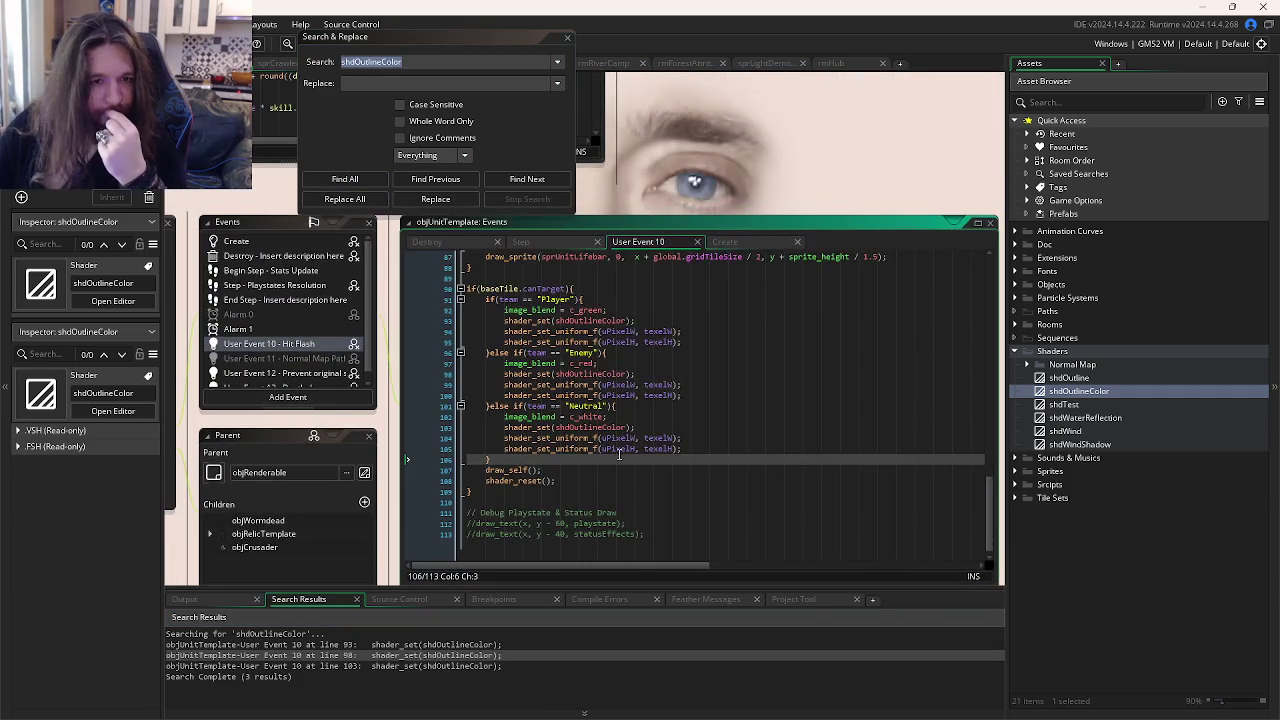
pyautogui.scroll(2, 609, 455)
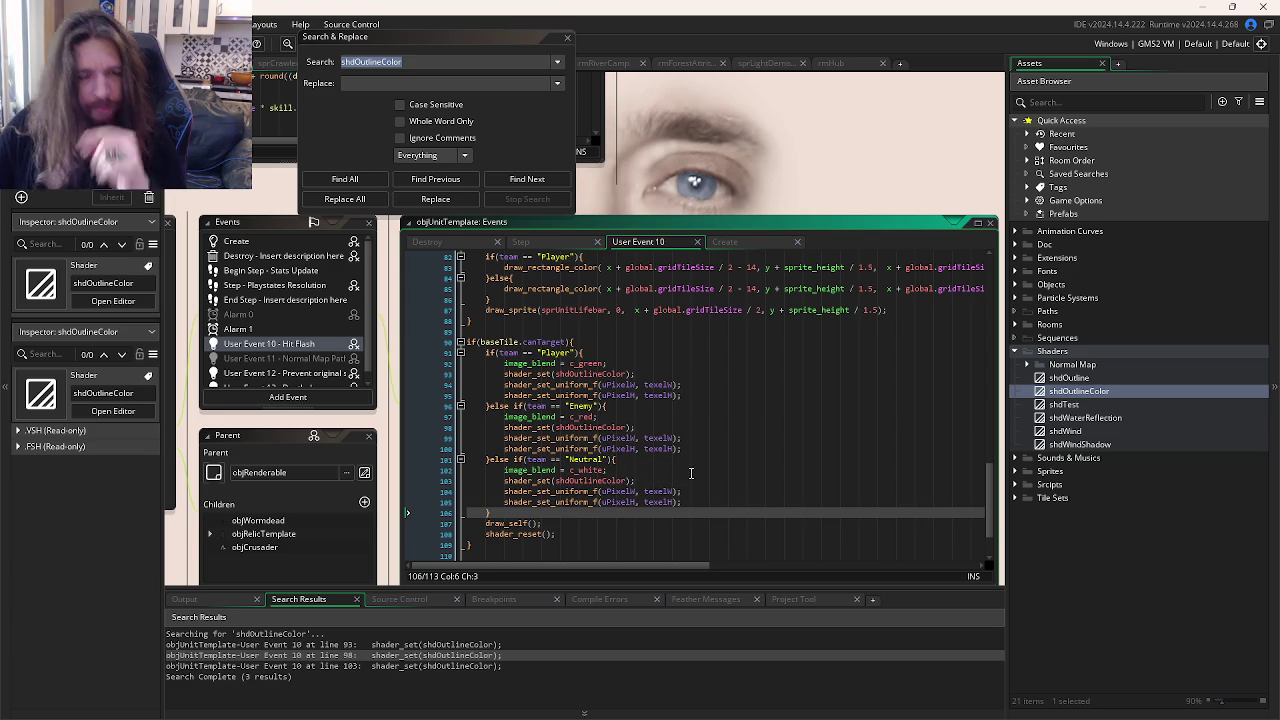
pyautogui.scroll(1, 690, 473)
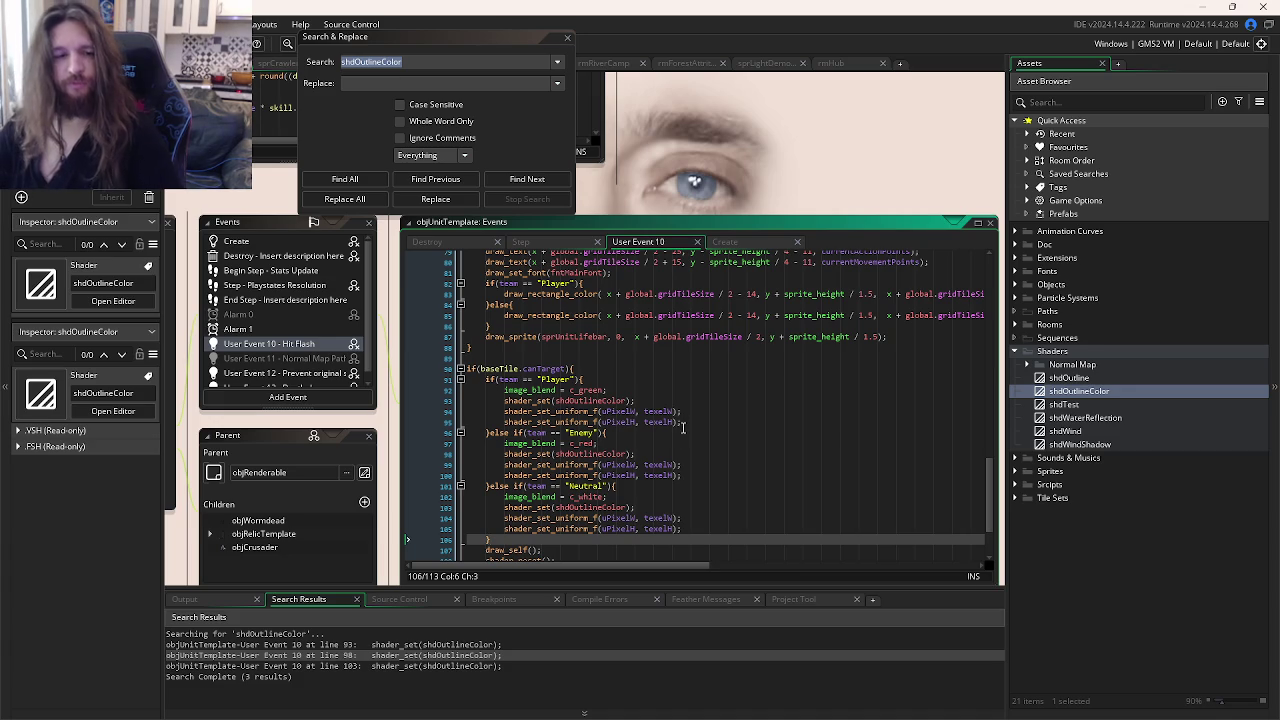
pyautogui.hotkey('alt', 'Tab')
pyautogui.press('Escape')
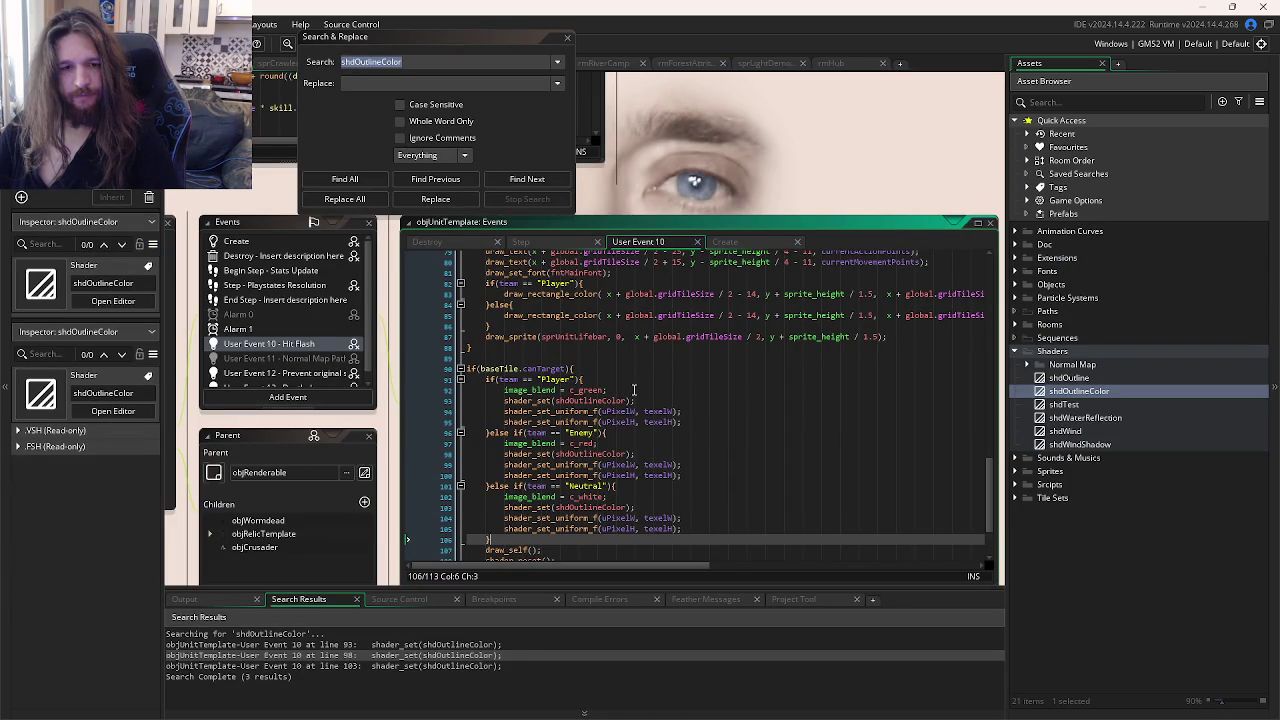
pyautogui.scroll(-3, 633, 389)
pyautogui.scroll(1, 623, 411)
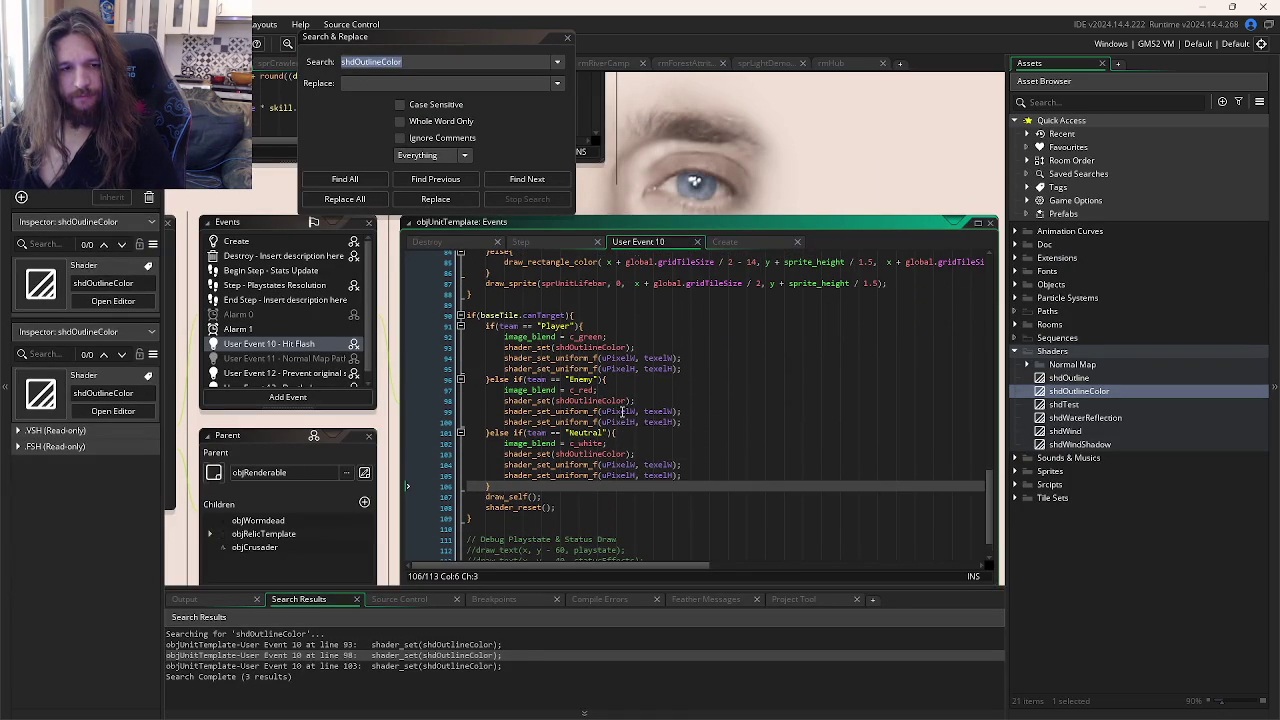
pyautogui.scroll(-5, 593, 354)
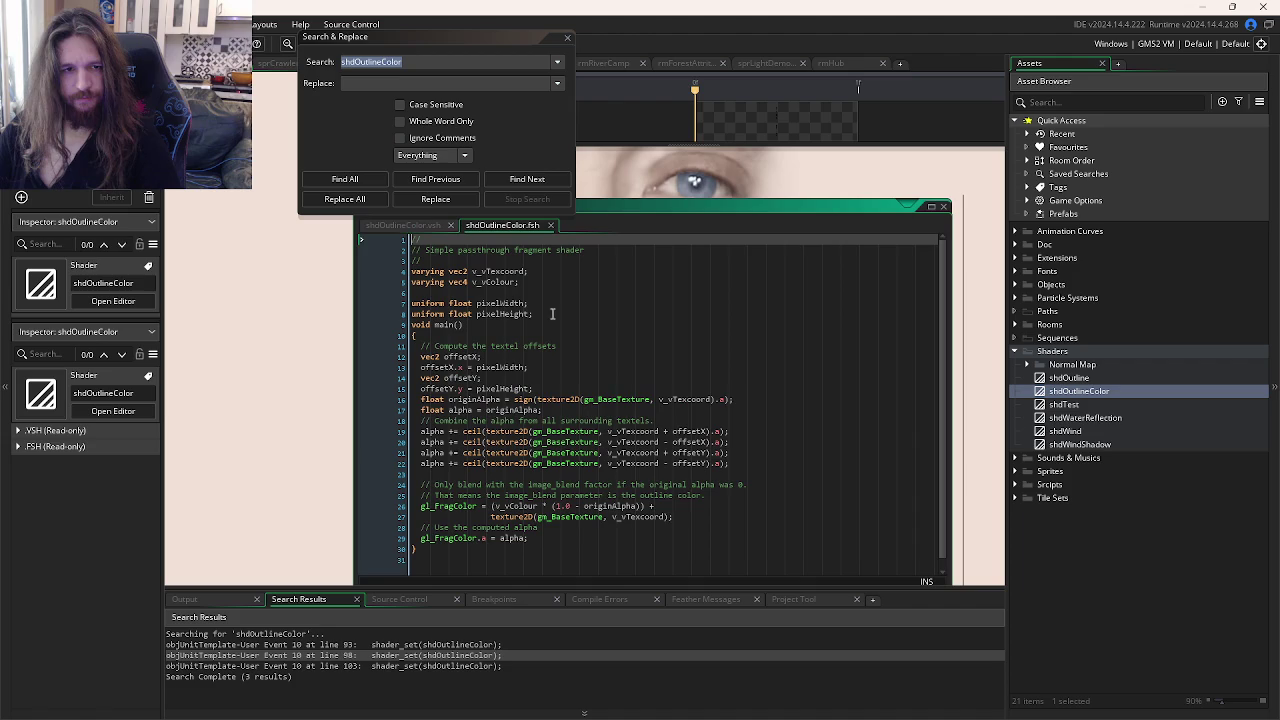
pyautogui.click(914, 416)
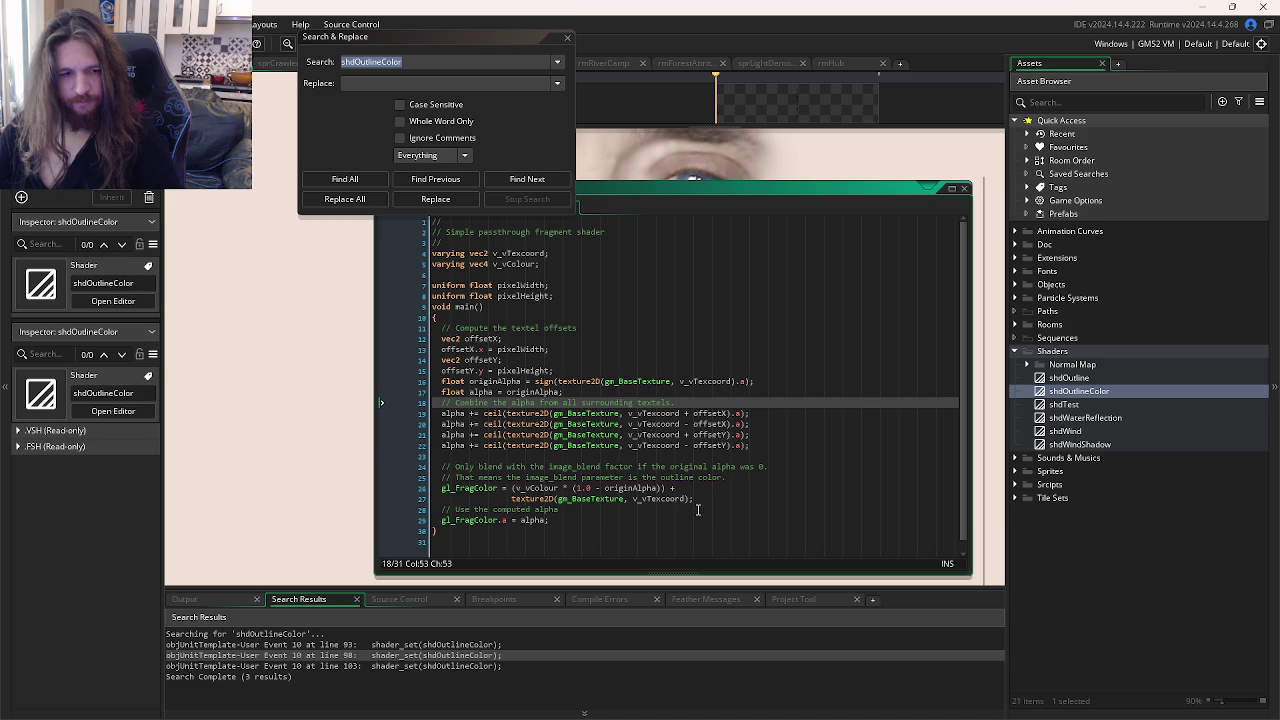
pyautogui.click(630, 528)
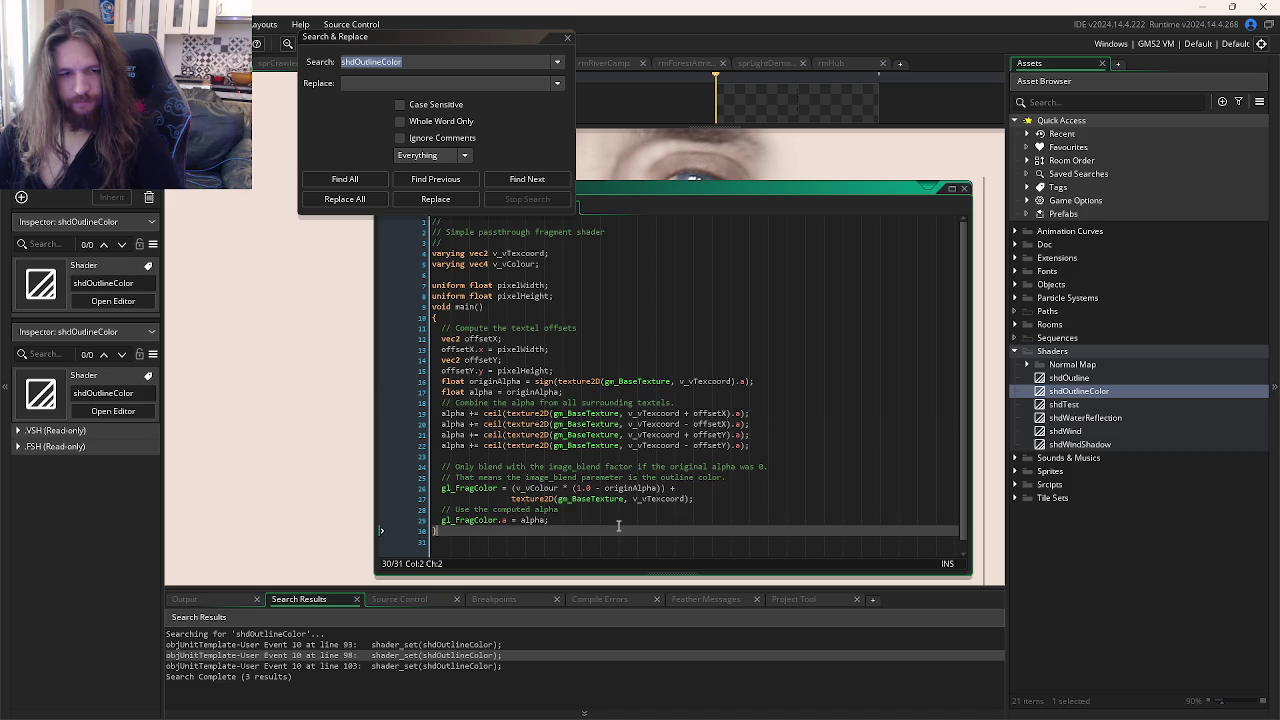
pyautogui.click(610, 520)
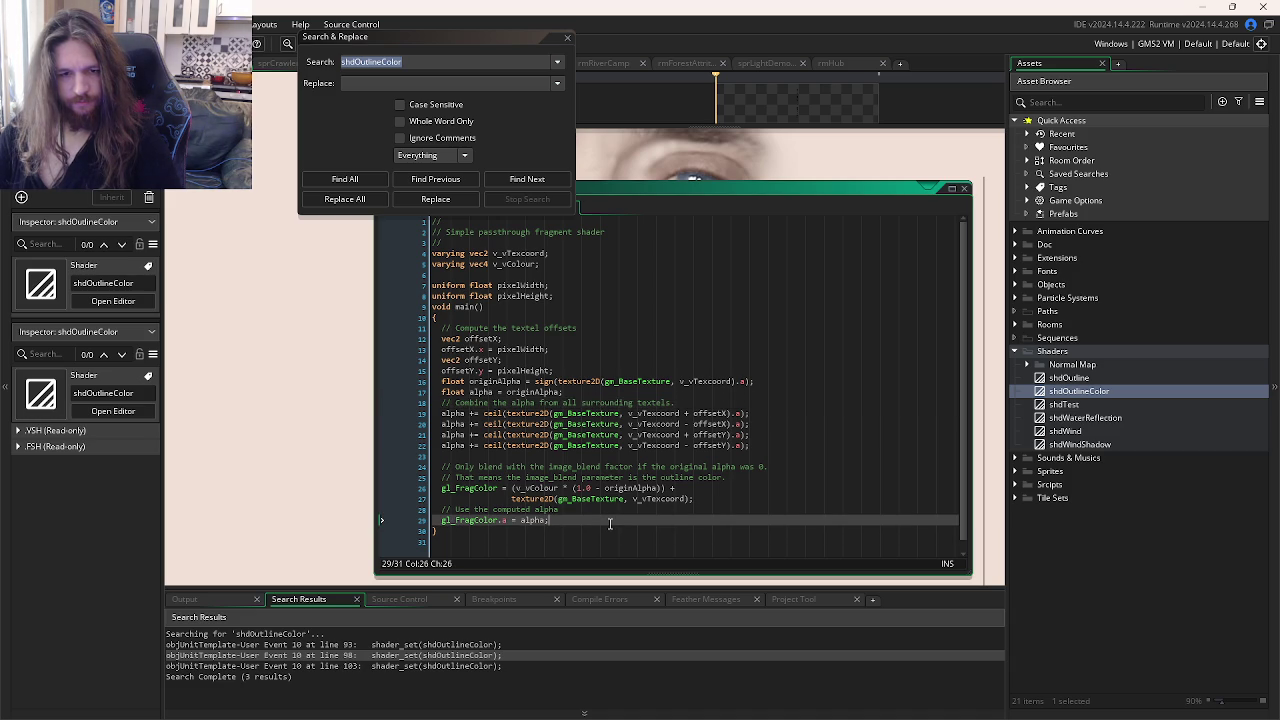
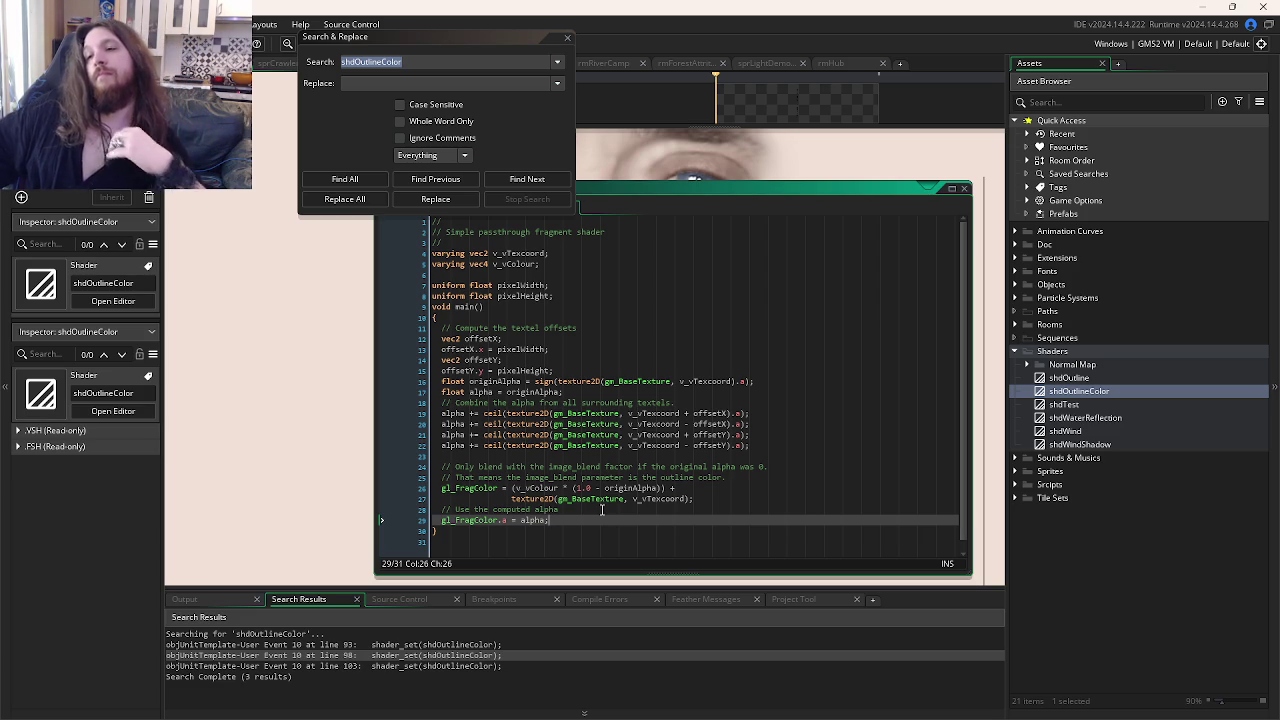
# Step: Delete the two commented-out gl_FragColor lines from the shdOutline fragment shader
pyautogui.click(536, 414)
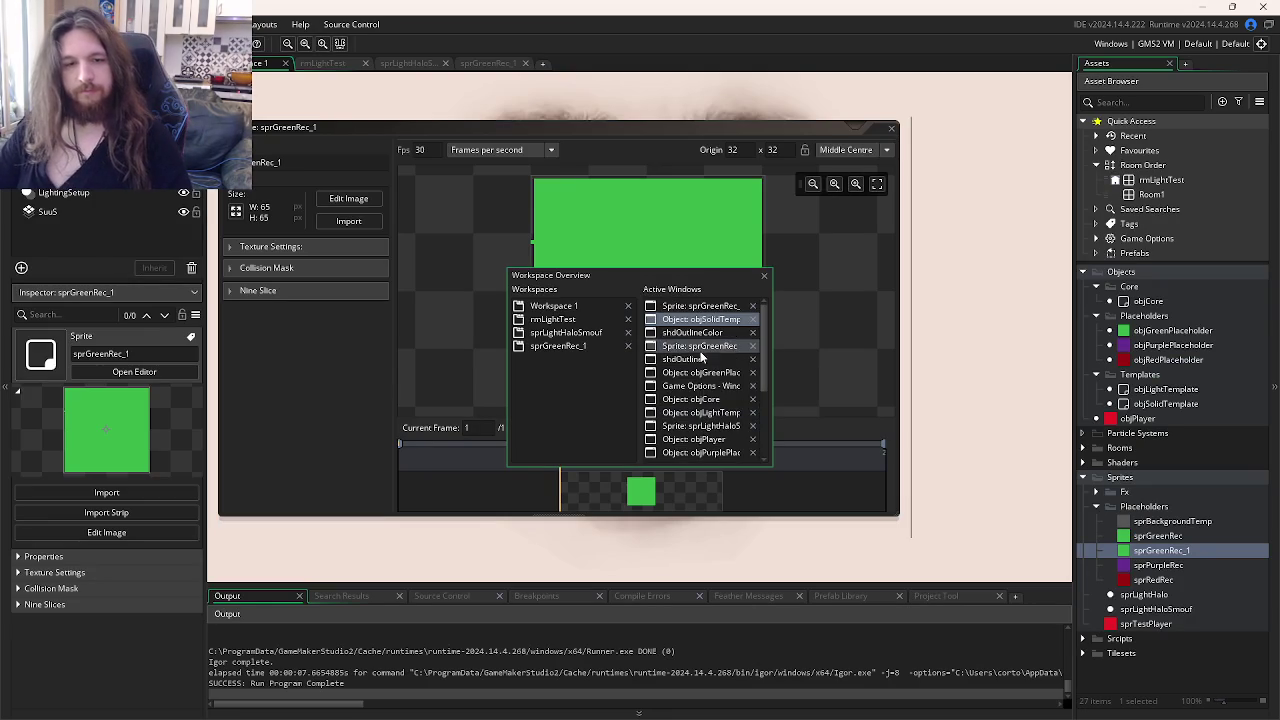
pyautogui.hotkey('ctrl', 'Tab')
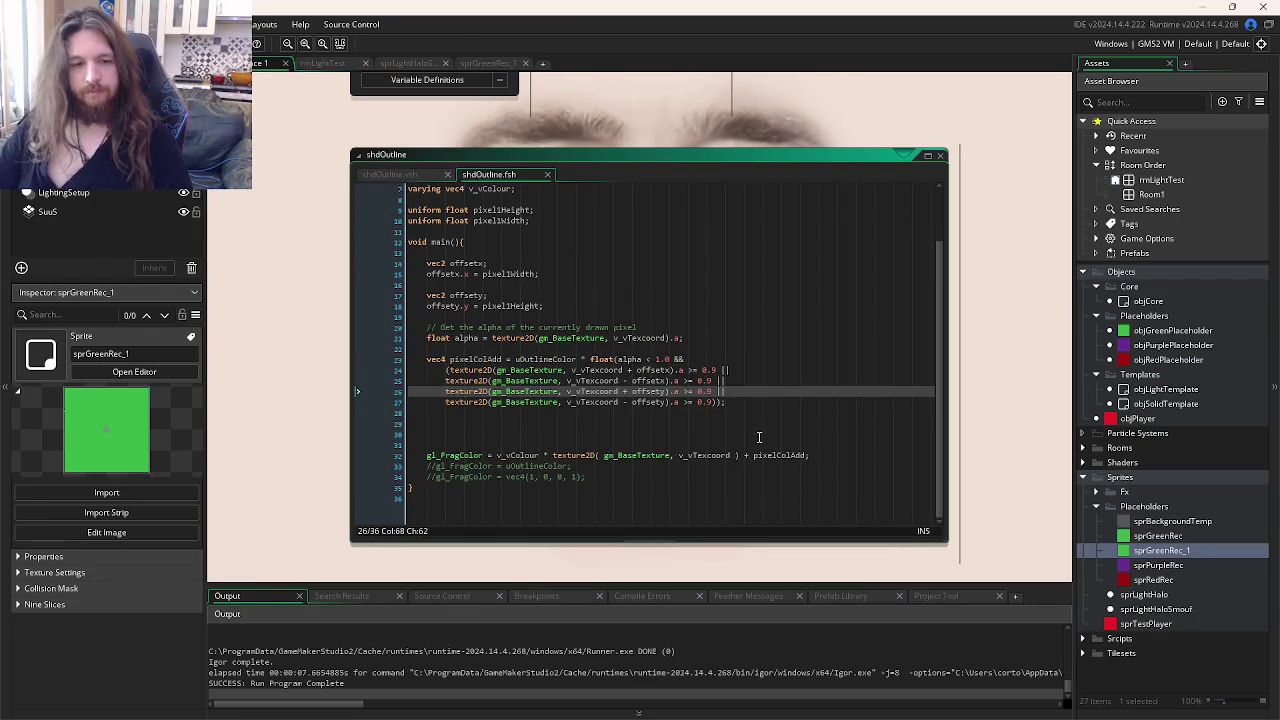
pyautogui.scroll(1, 607, 472)
pyautogui.moveTo(590, 503); pyautogui.dragTo(351, 486)
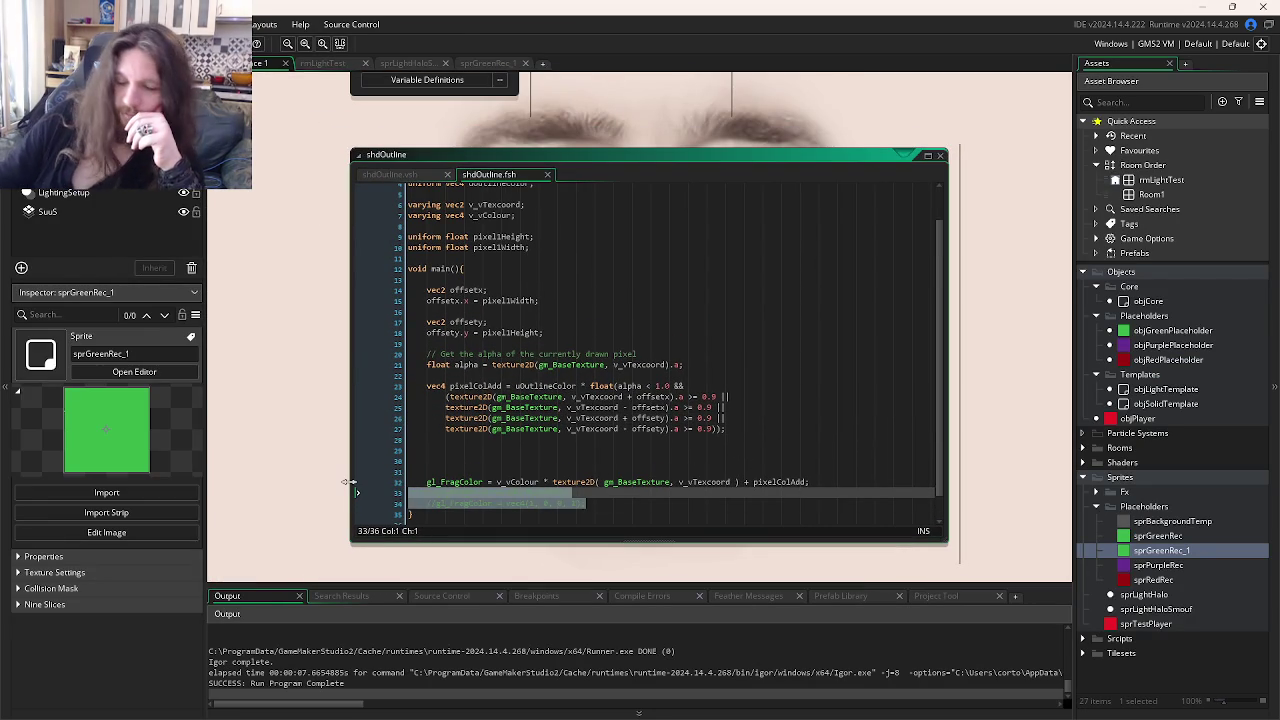
pyautogui.press('BackSpace')
pyautogui.press('BackSpace')
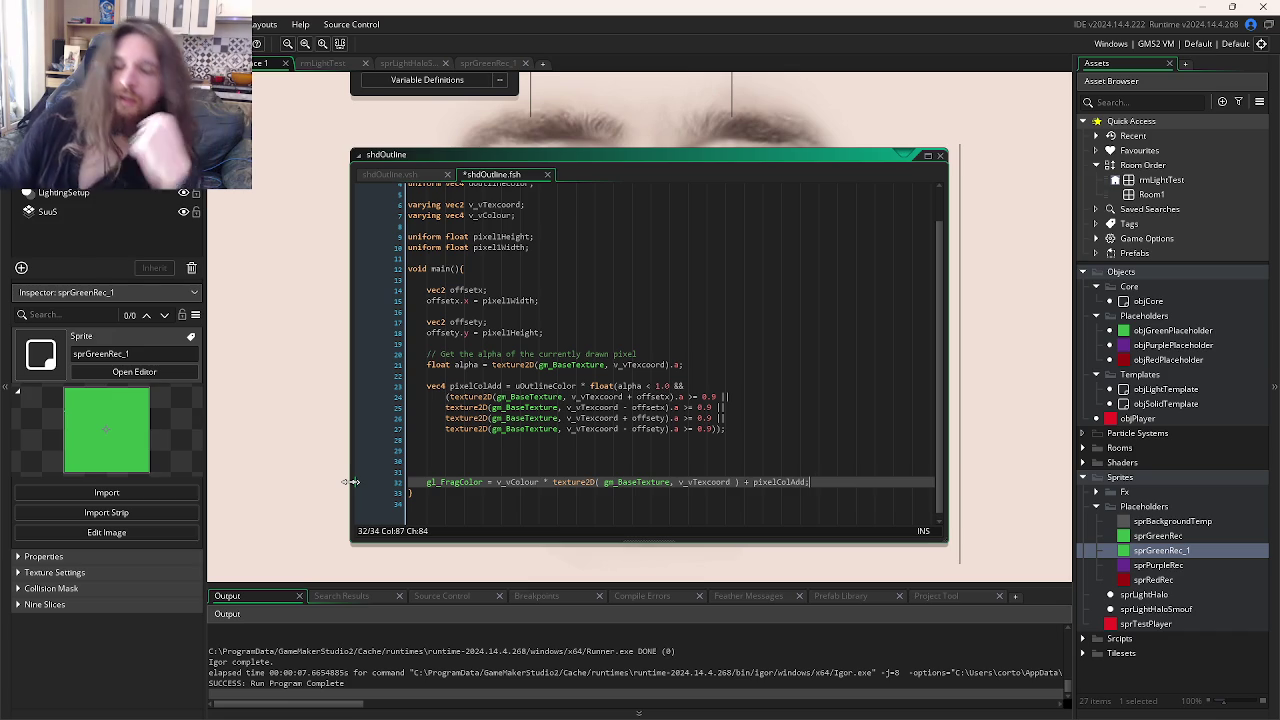
# Step: Show objSolidTemplate's Draw event code and run the game with F5
pyautogui.hotkey('ctrl', 'Tab')
pyautogui.hotkey('ctrl', 'Tab')
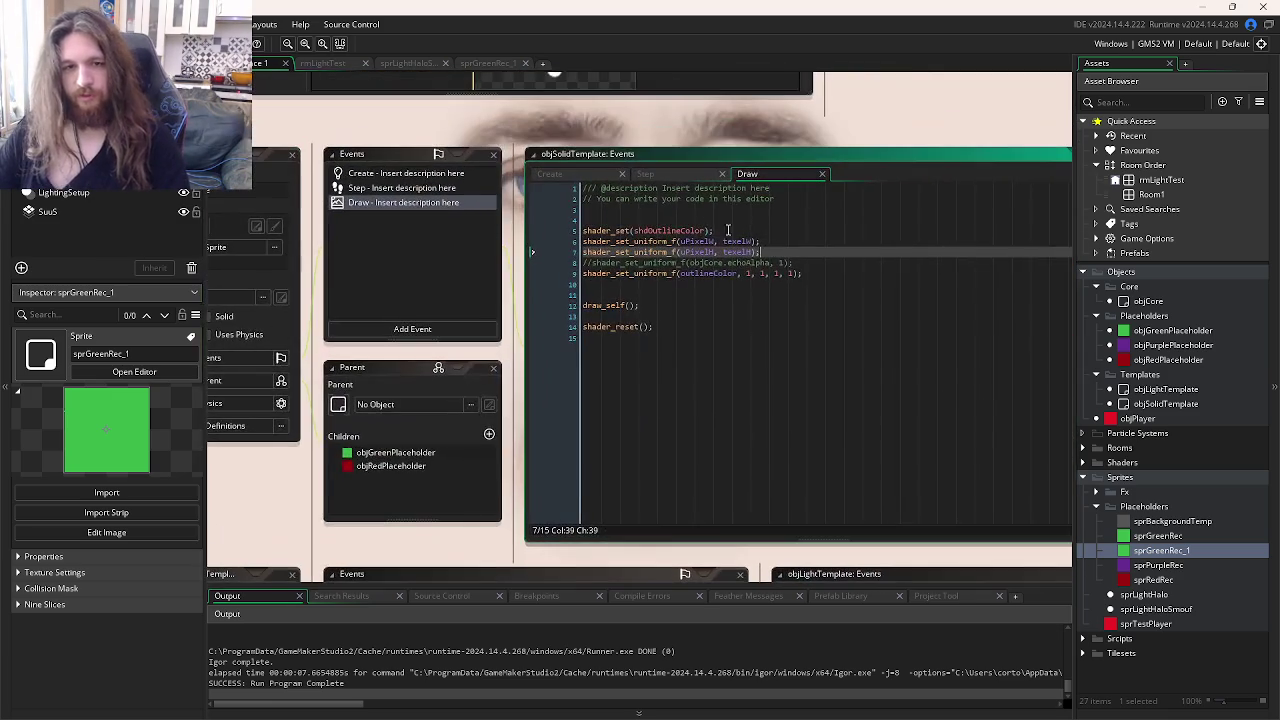
pyautogui.click(706, 230)
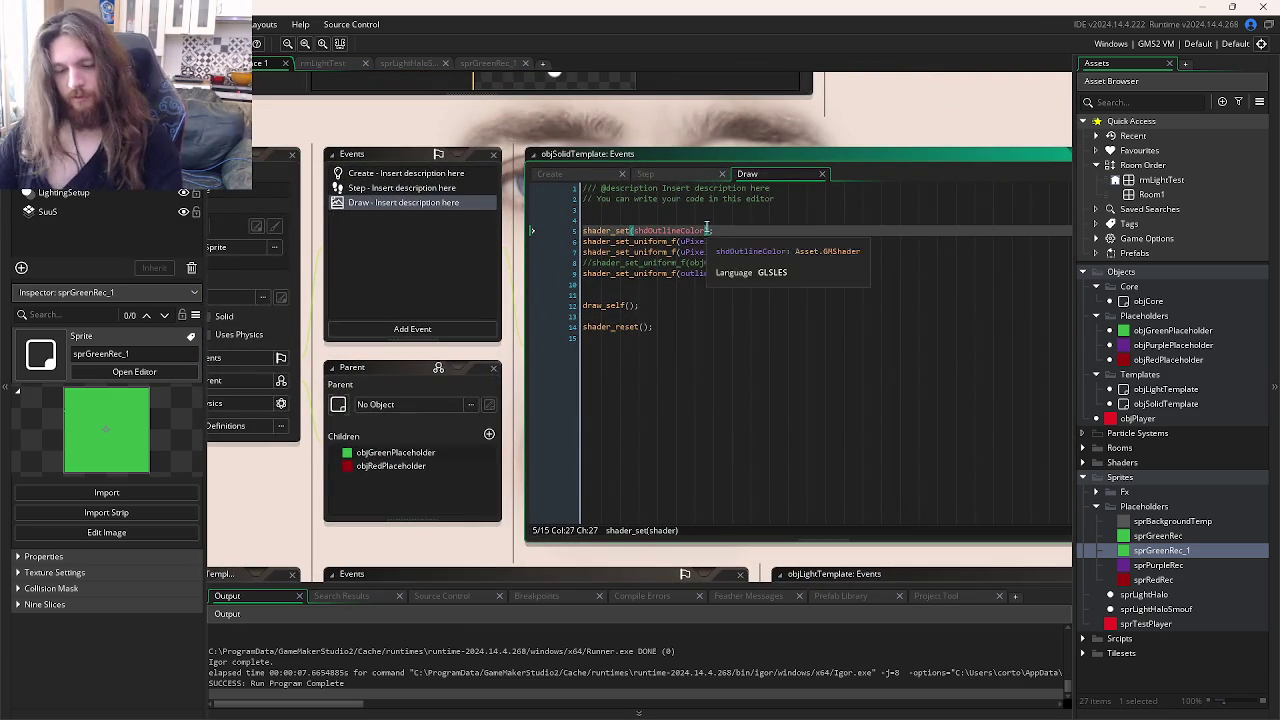
pyautogui.press('F5')
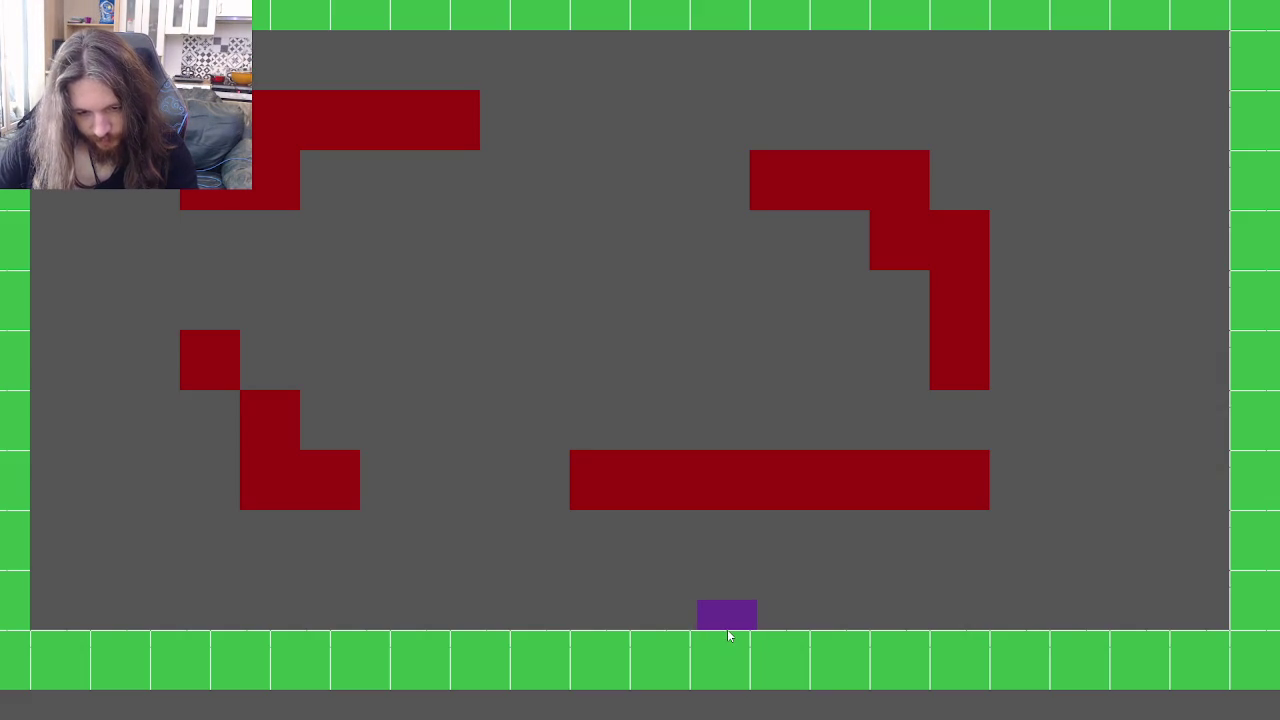
# Step: Shift the purple player block right, then close the game with Escape
pyautogui.press('Right')
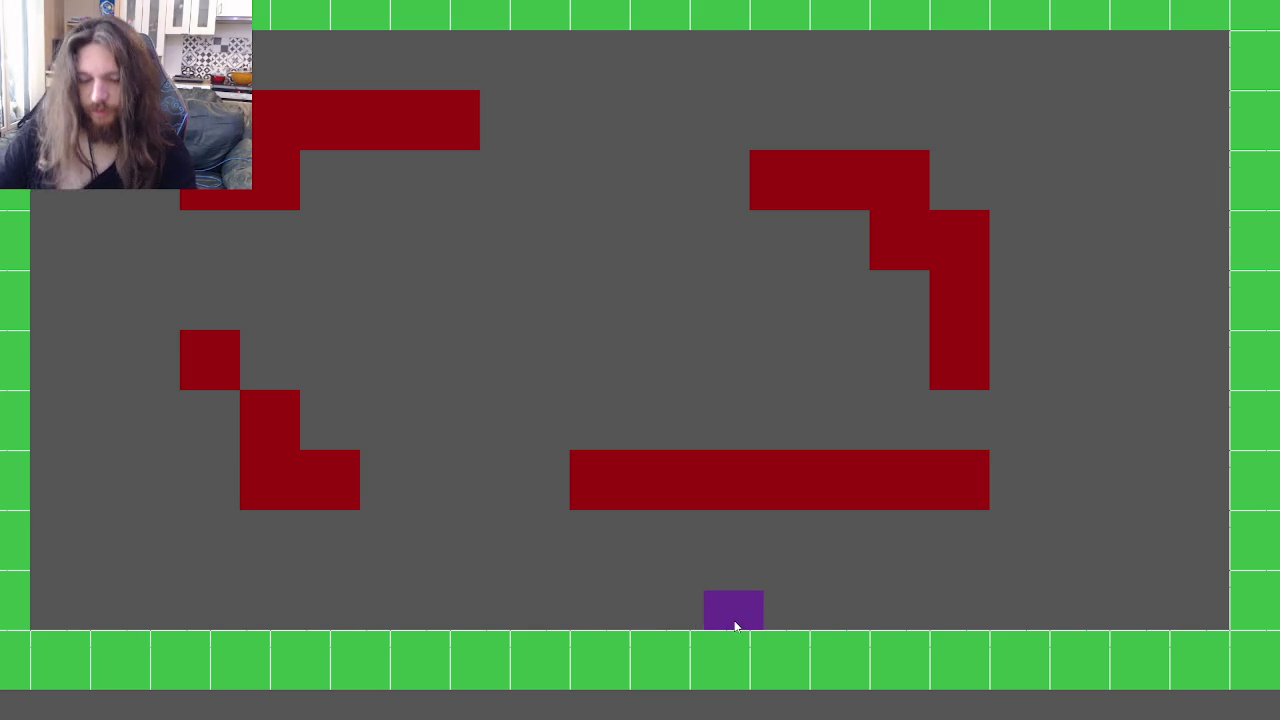
pyautogui.press('Escape')
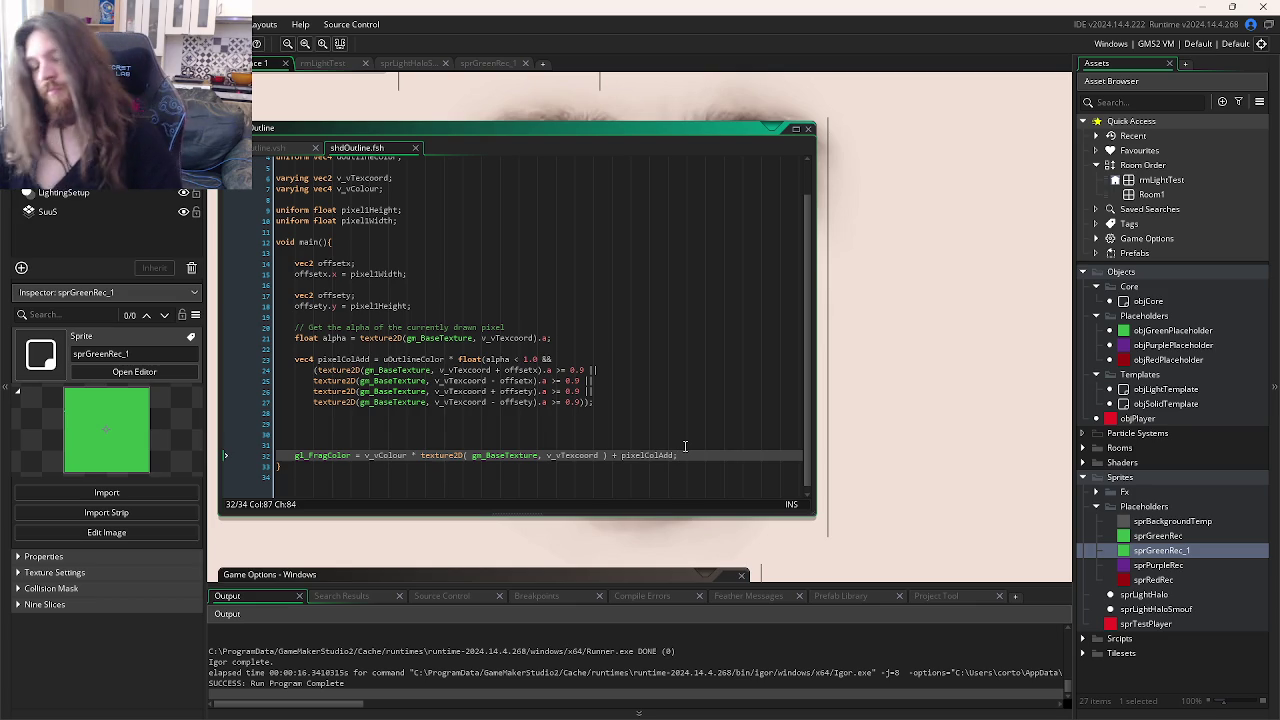
# Step: Bring the shdOutline shader into view and undo a stray blank line above gl_FragColor
pyautogui.click(1155, 551)
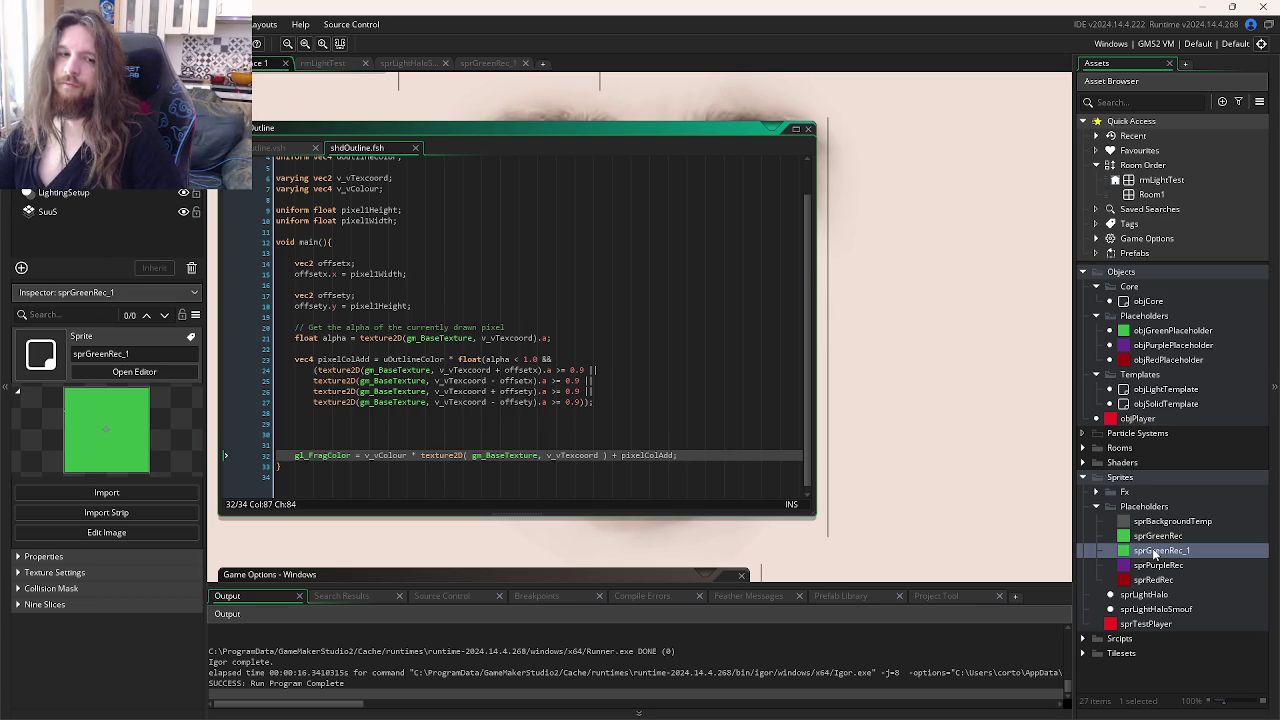
pyautogui.click(626, 463)
pyautogui.moveTo(626, 463)
pyautogui.mouseDown()
pyautogui.moveTo(796, 450)
pyautogui.moveTo(778, 440)
pyautogui.mouseUp()
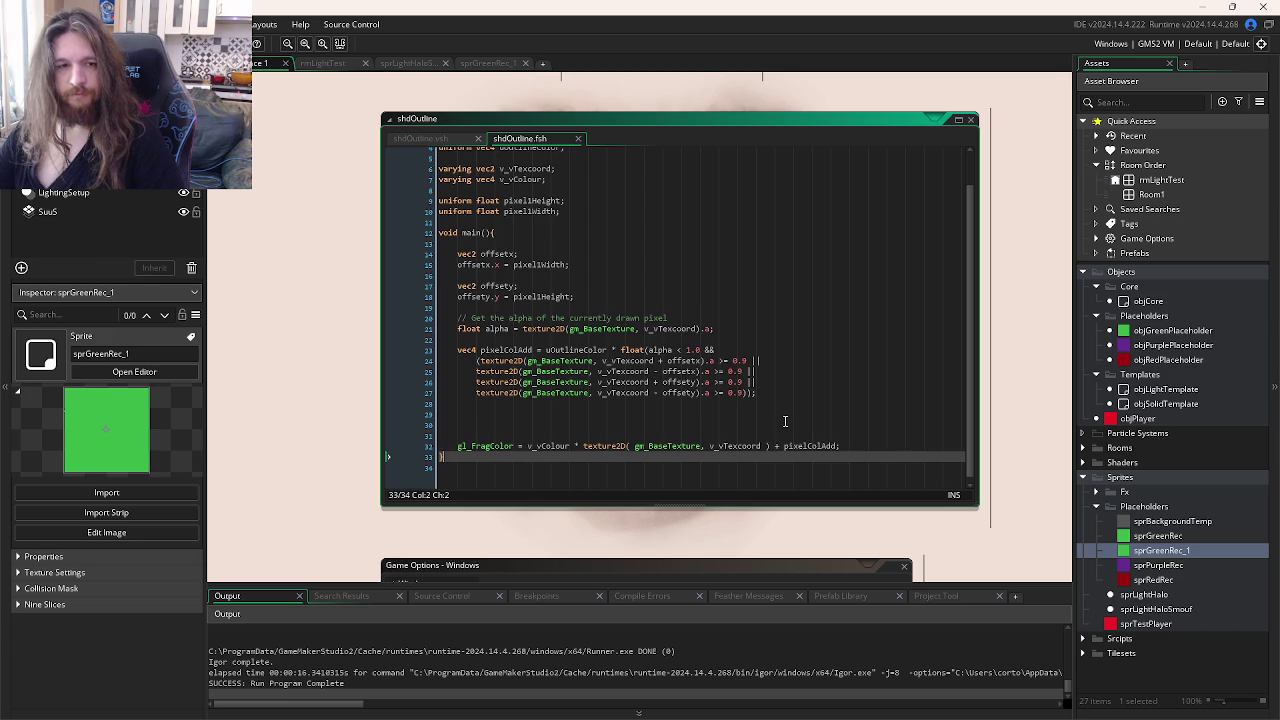
pyautogui.click(785, 421)
pyautogui.press('Return')
pyautogui.hotkey('ctrl', 'f')
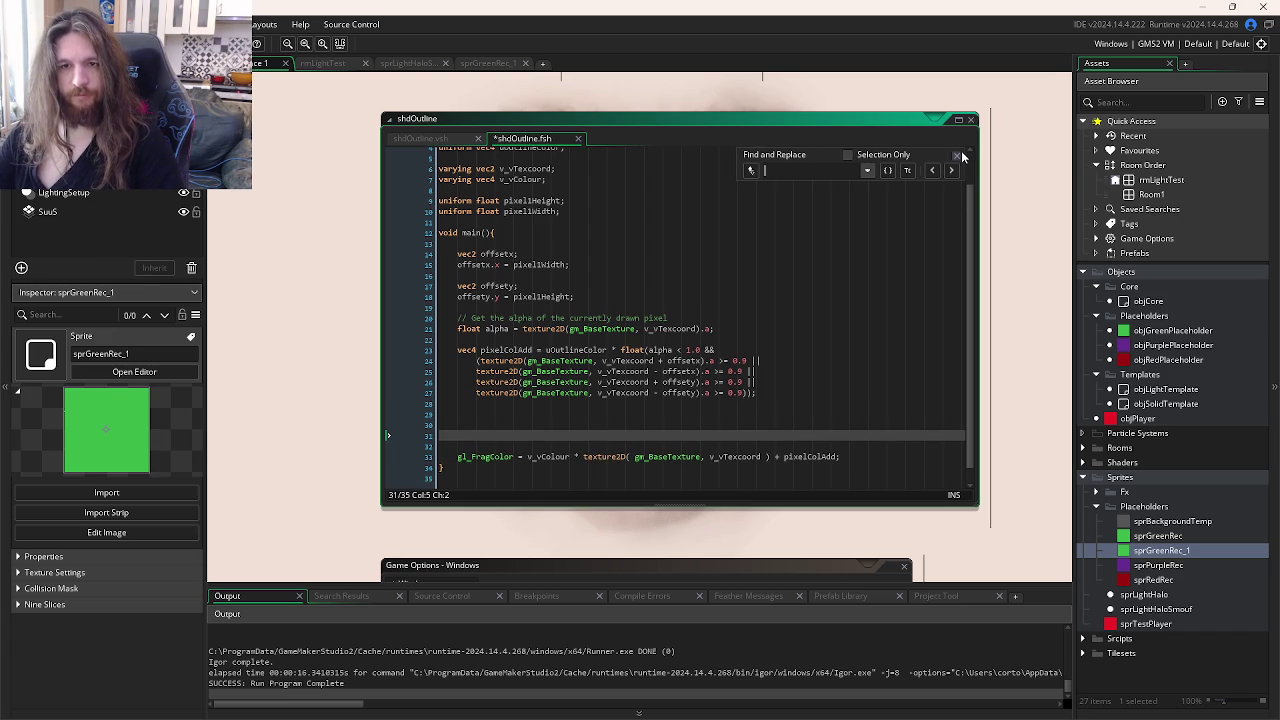
pyautogui.click(957, 154)
pyautogui.hotkey('ctrl', 'z')
# Step: Indent the empty line 29 after the texture2D neighbour checks
pyautogui.click(649, 392)
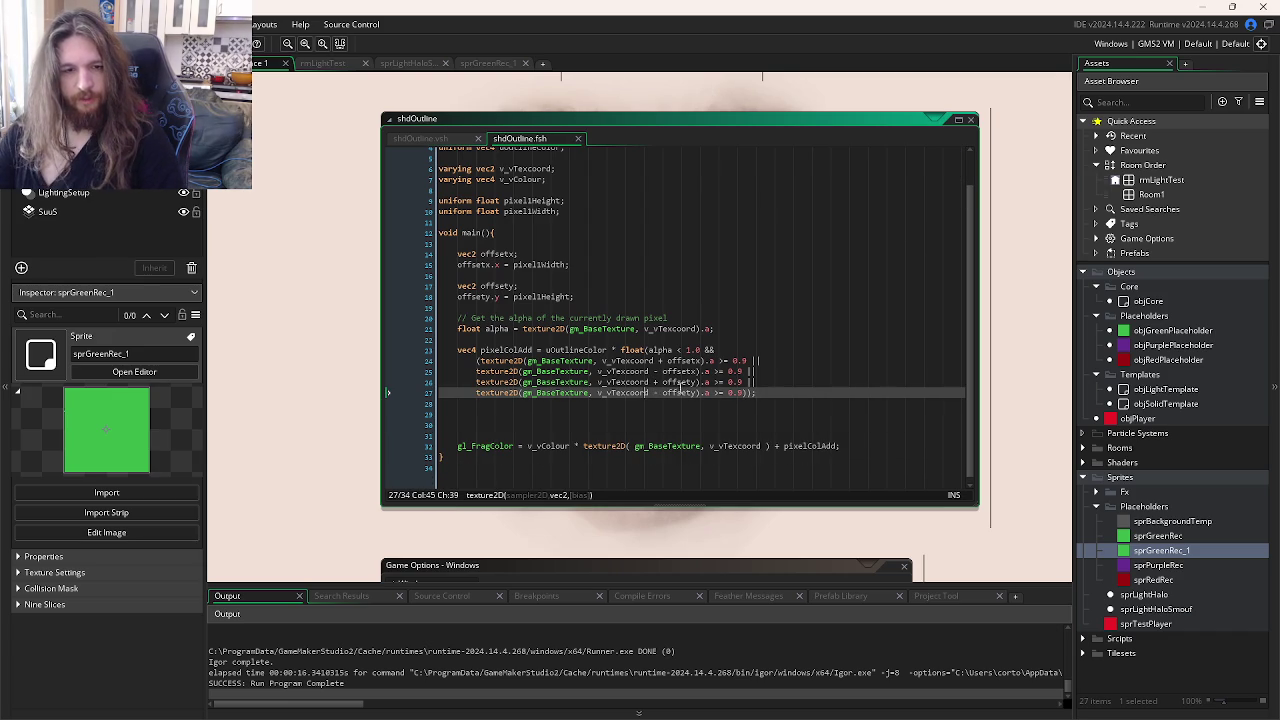
pyautogui.click(632, 414)
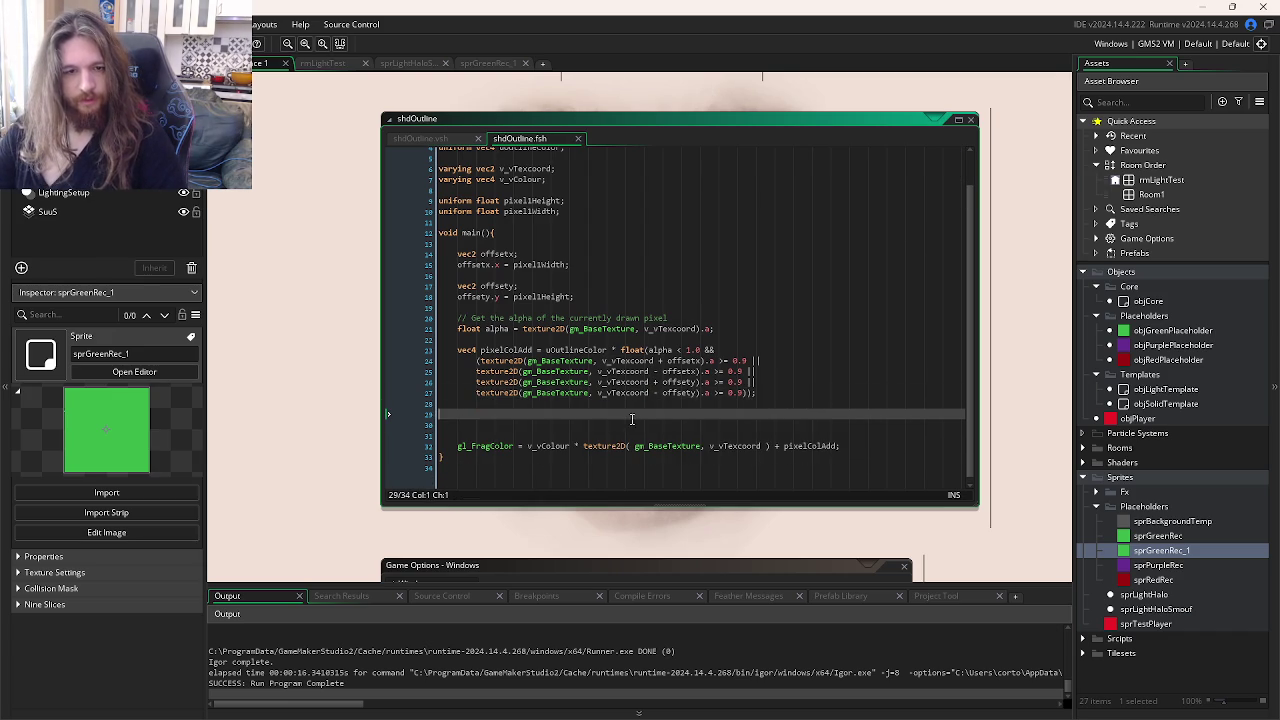
pyautogui.press('Tab')
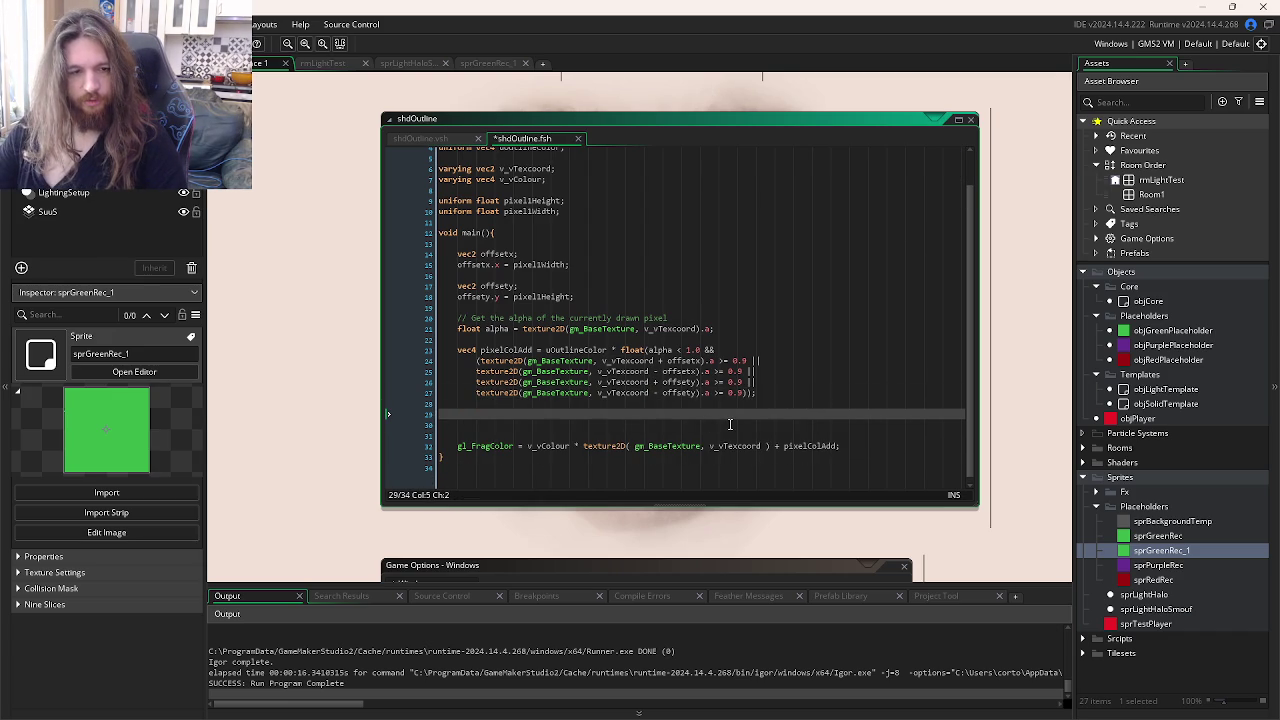